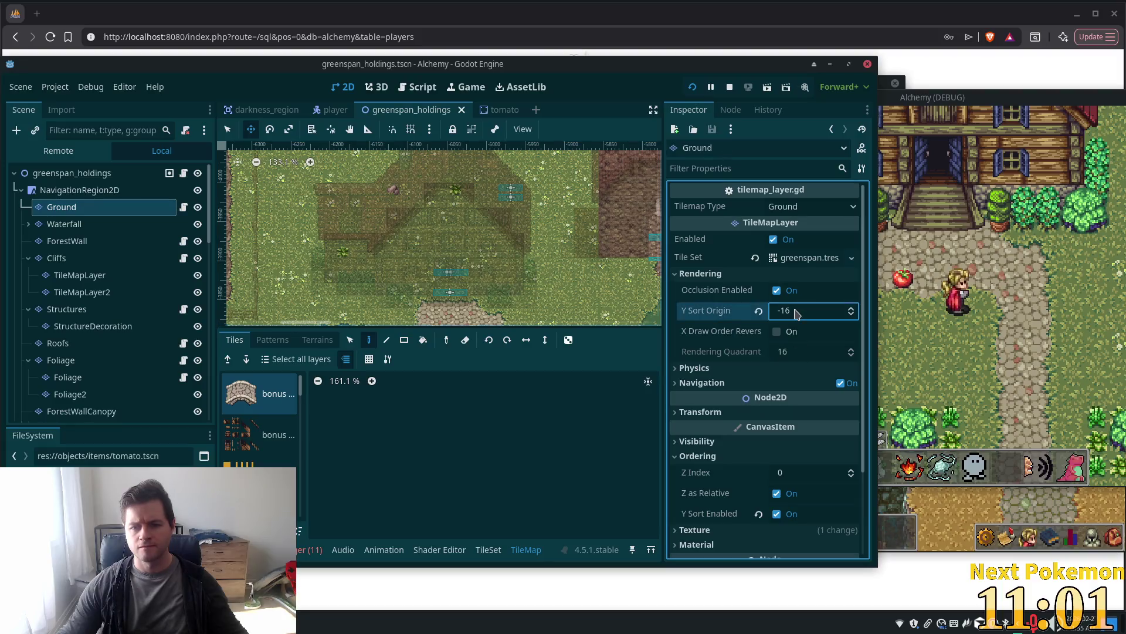
Reset the Ground layer's Y Sort Origin to 0 and move down to ForestWall
key(Return)
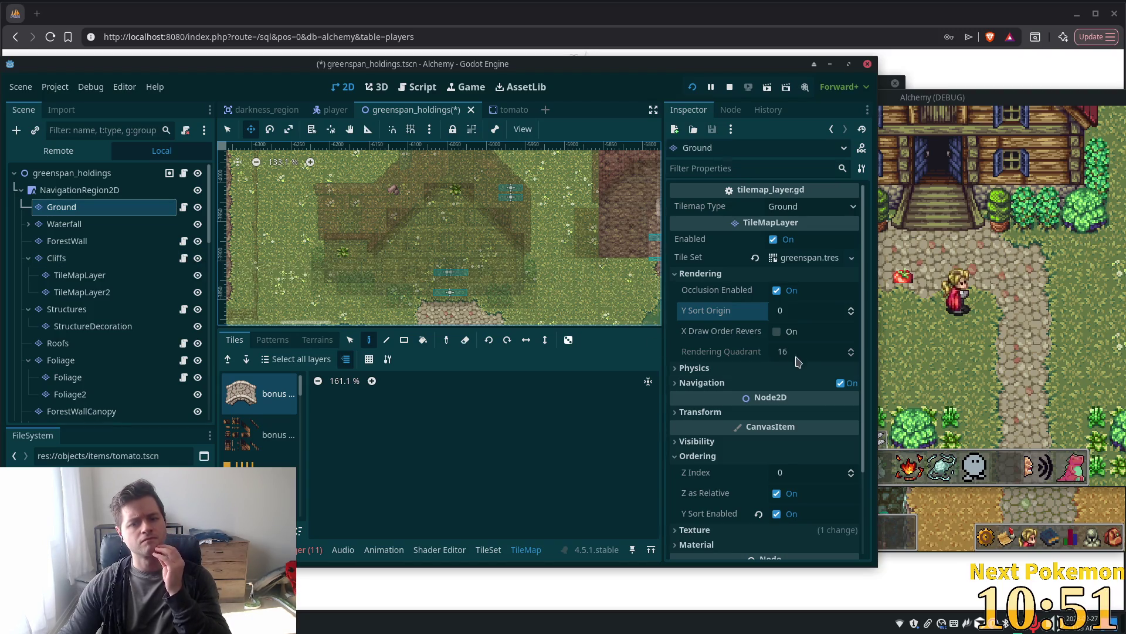
scroll(700, 342, down, 5)
key(Down)
key(Down)
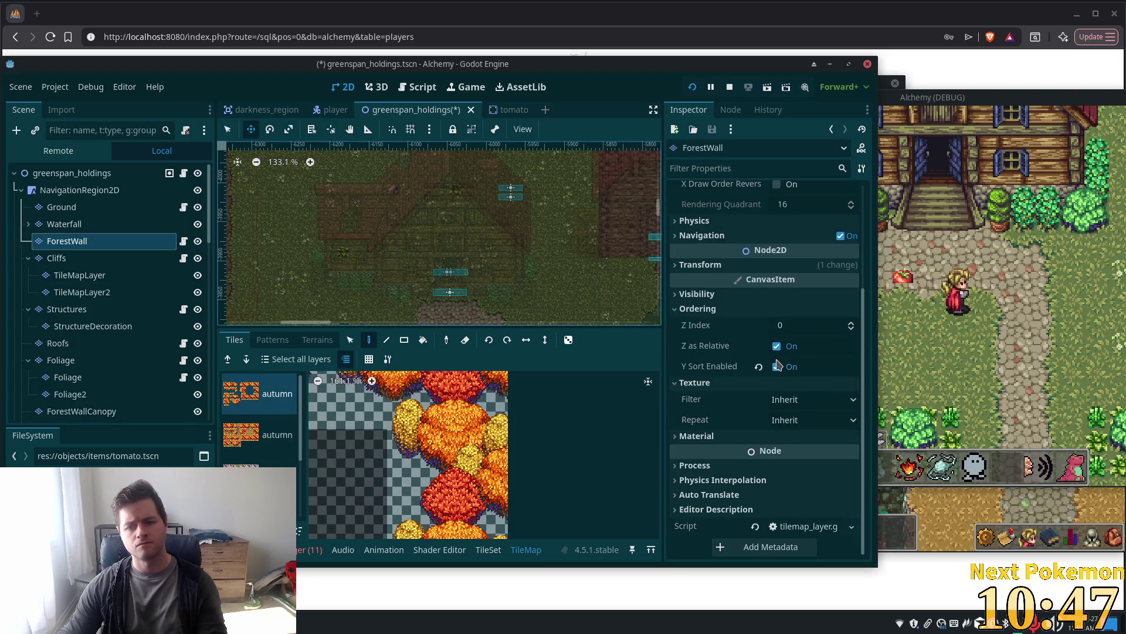
Inspect the Cliffs and Structures layers' settings
scroll(763, 352, up, 5)
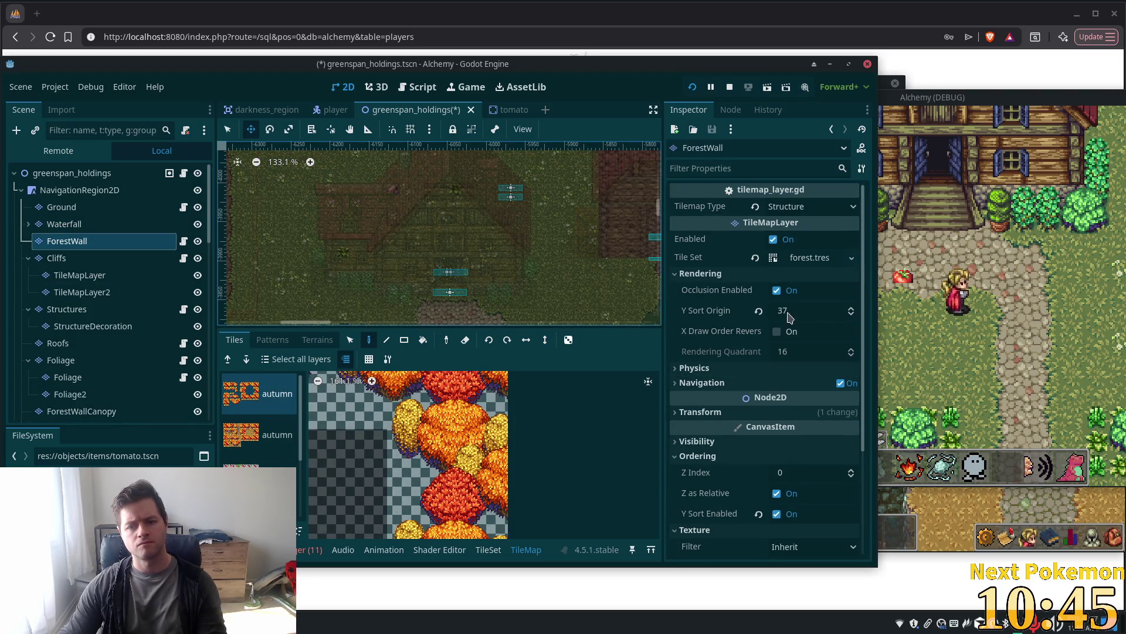
click(118, 260)
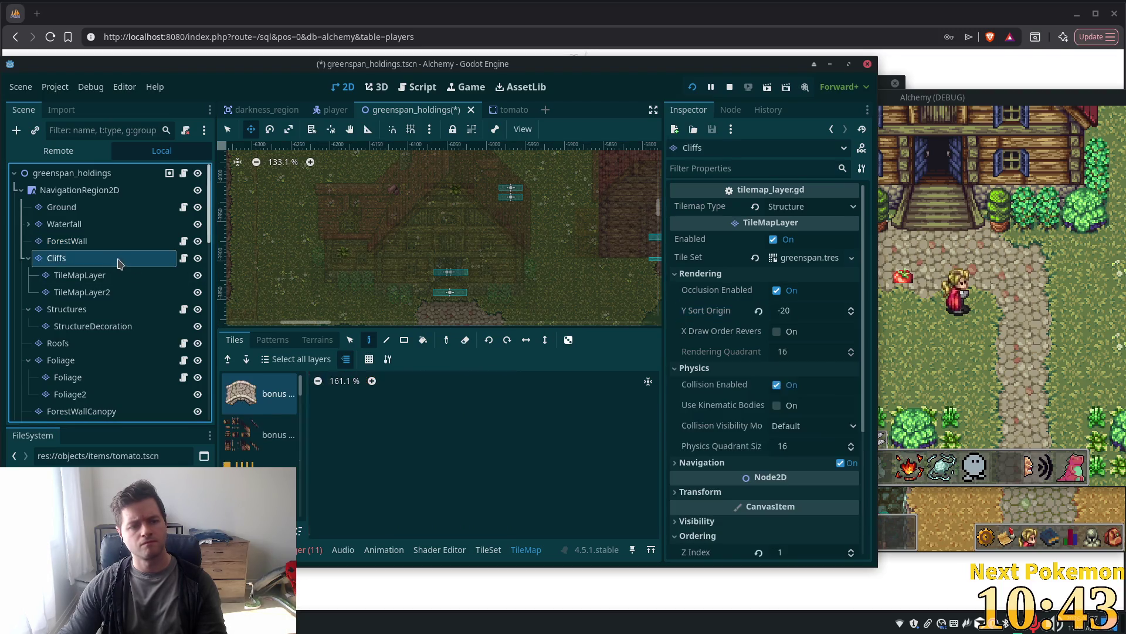
scroll(822, 376, down, 5)
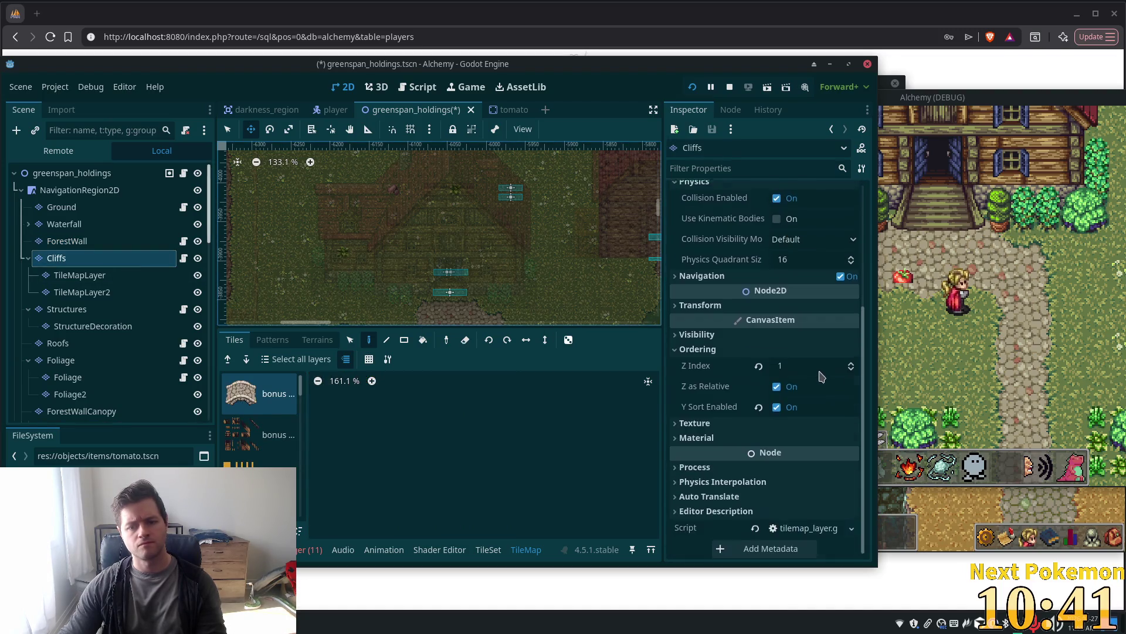
click(76, 309)
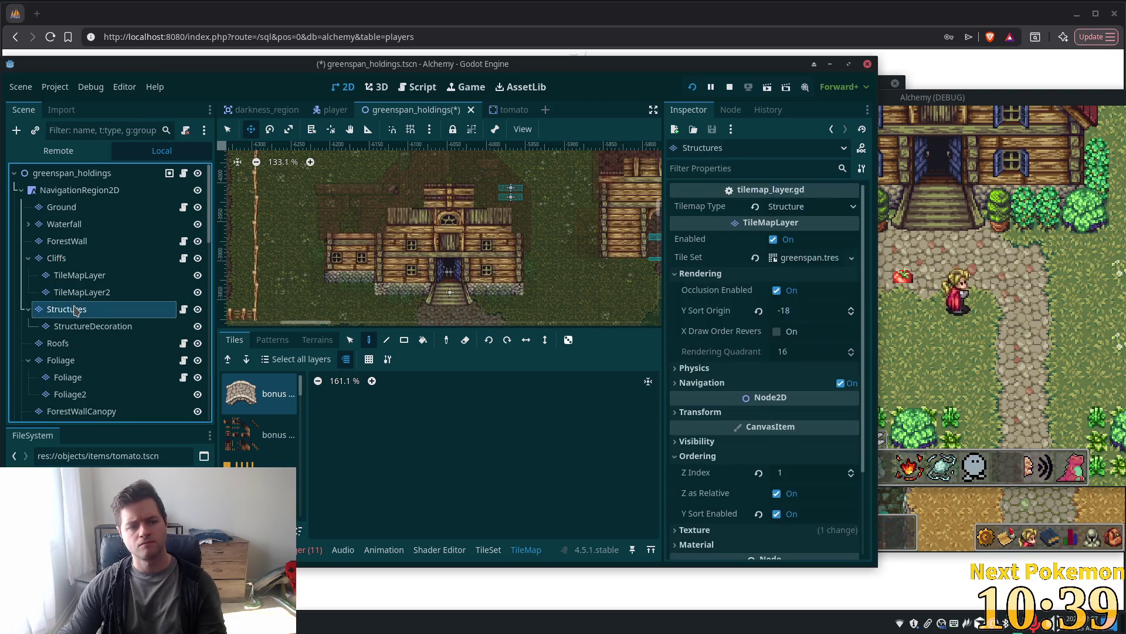
Toggle Structures' Y Sort Enabled off and back on, then revert its Y Sort Origin from -18 to 0
scroll(789, 329, down, 3)
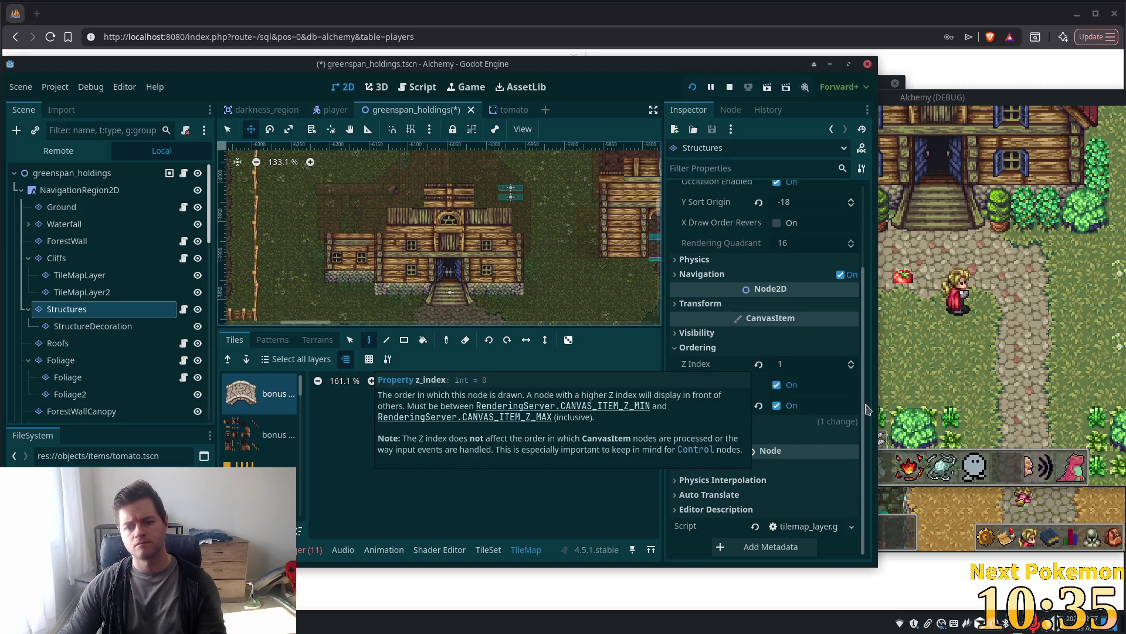
click(778, 408)
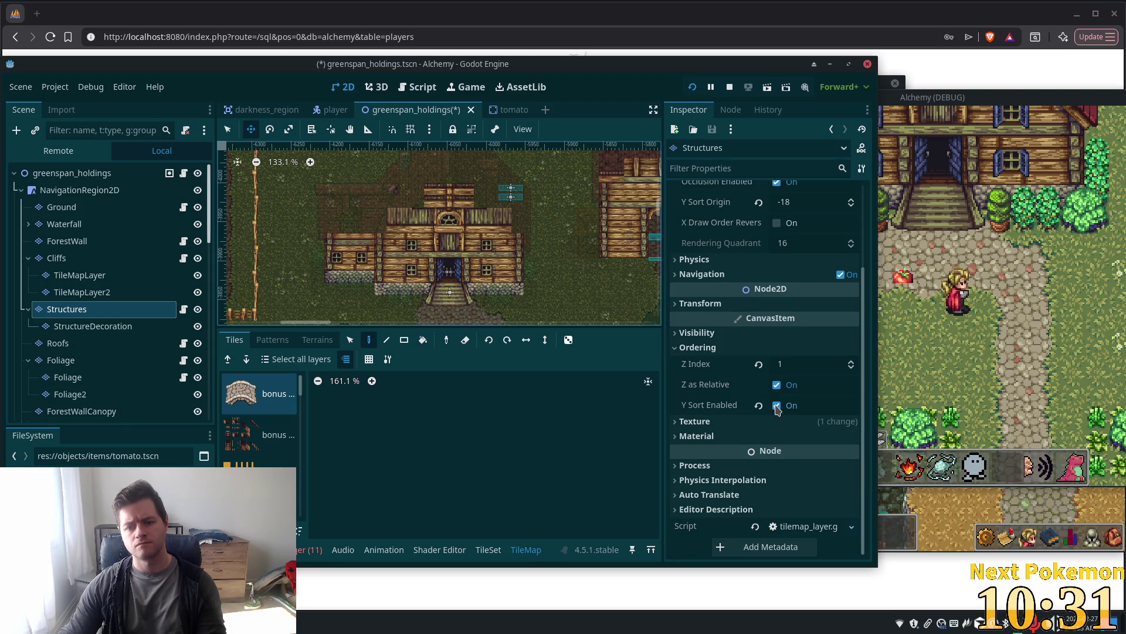
click(777, 405)
click(777, 406)
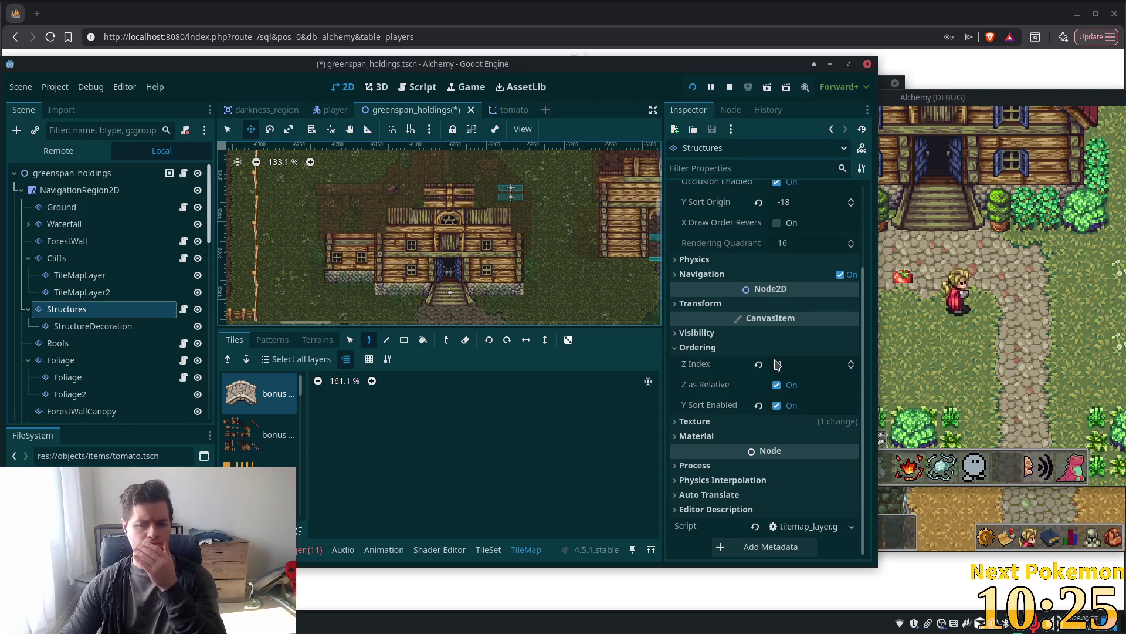
scroll(783, 370, up, 3)
click(758, 310)
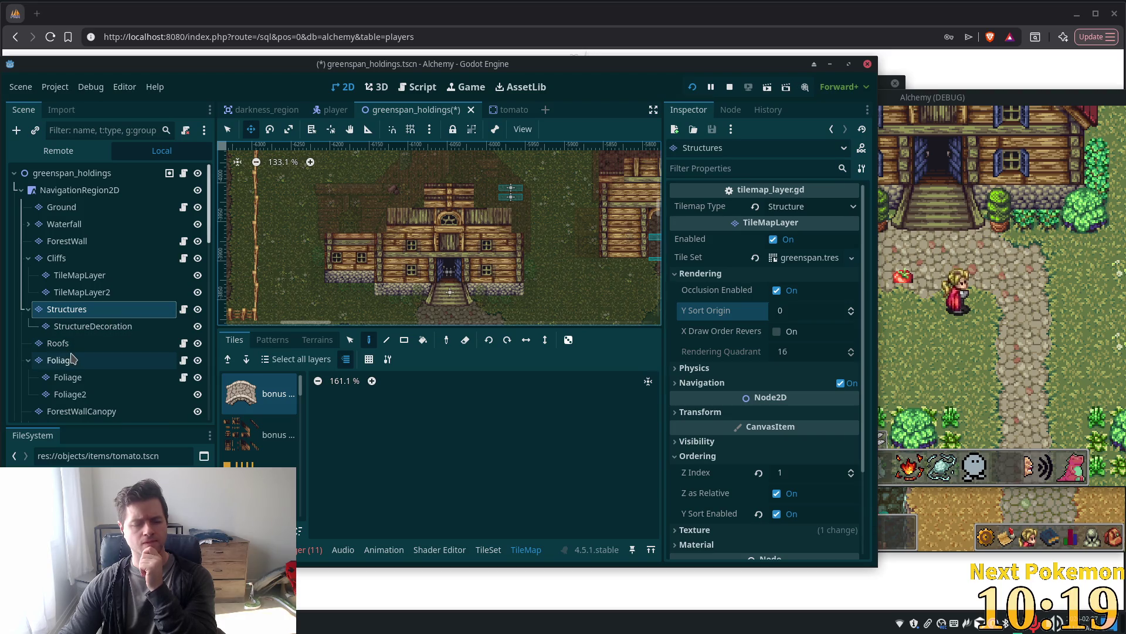
click(60, 360)
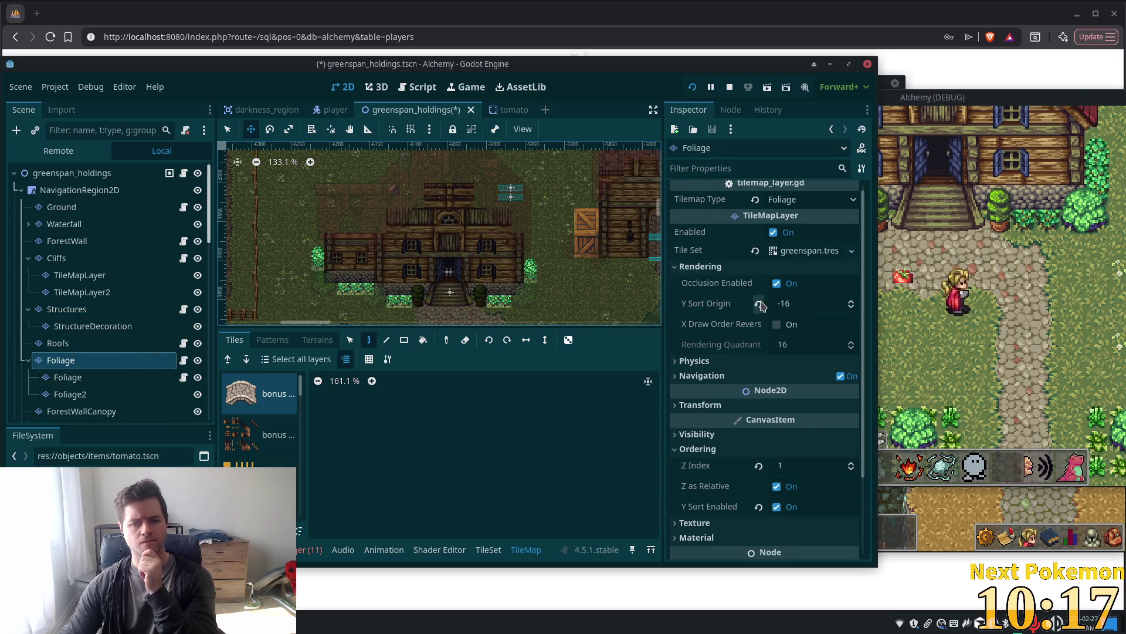
Revert the Foliage layer's Y Sort Origin from -16 to 0
click(760, 304)
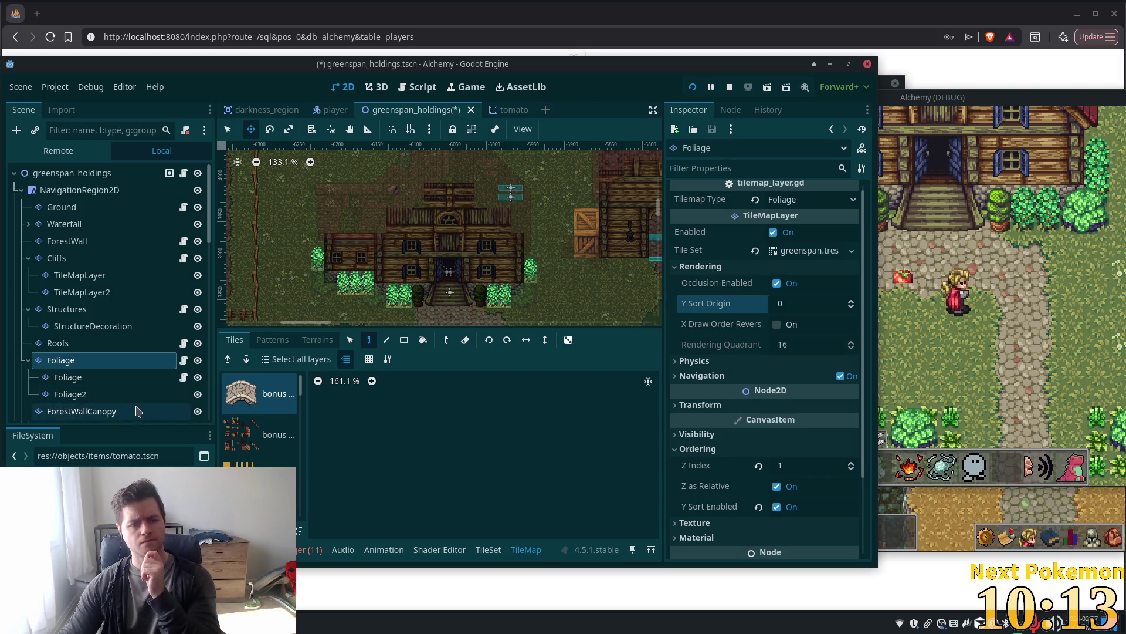
scroll(135, 396, down, 1)
scroll(135, 396, down, 1)
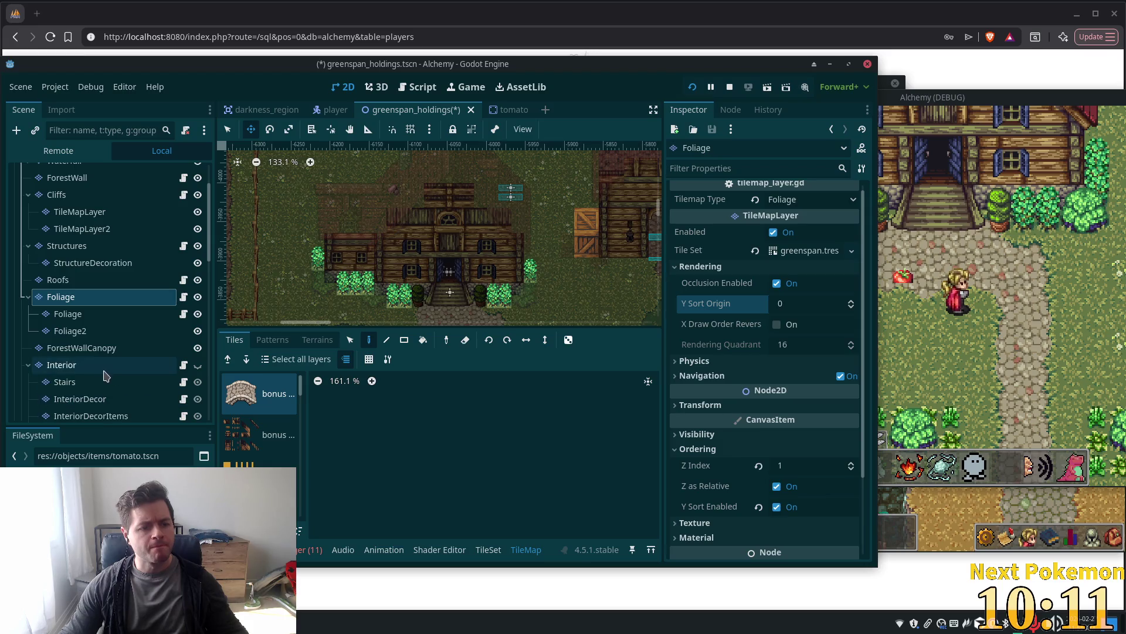
Check the Interior layer's rendering settings with the tile set properties collapsed
click(101, 366)
scroll(731, 388, up, 10)
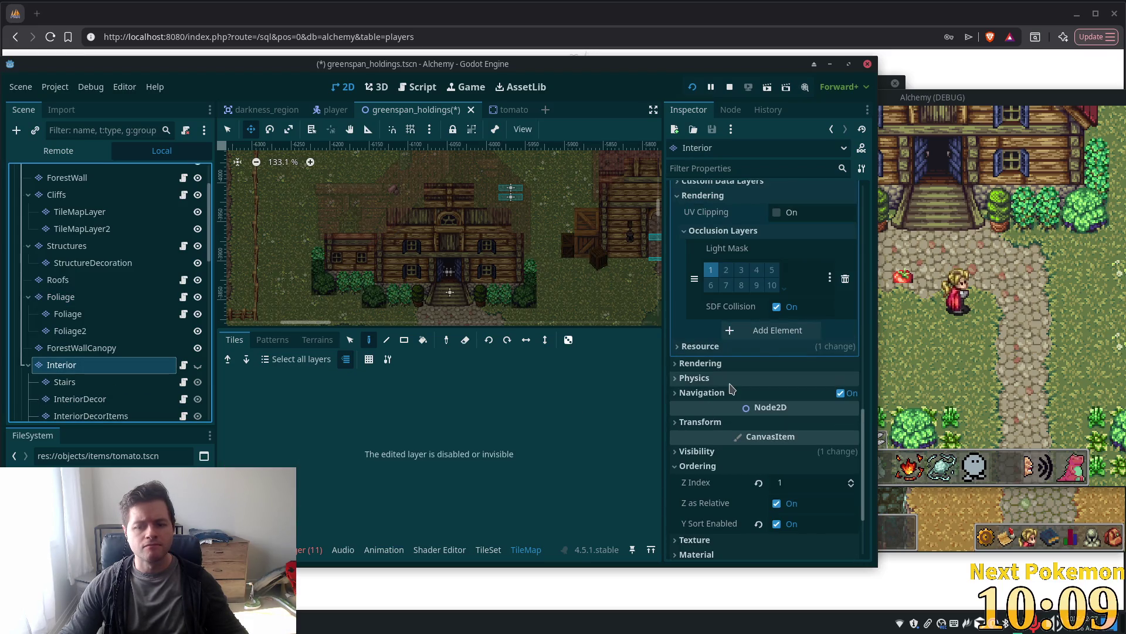
scroll(732, 388, up, 15)
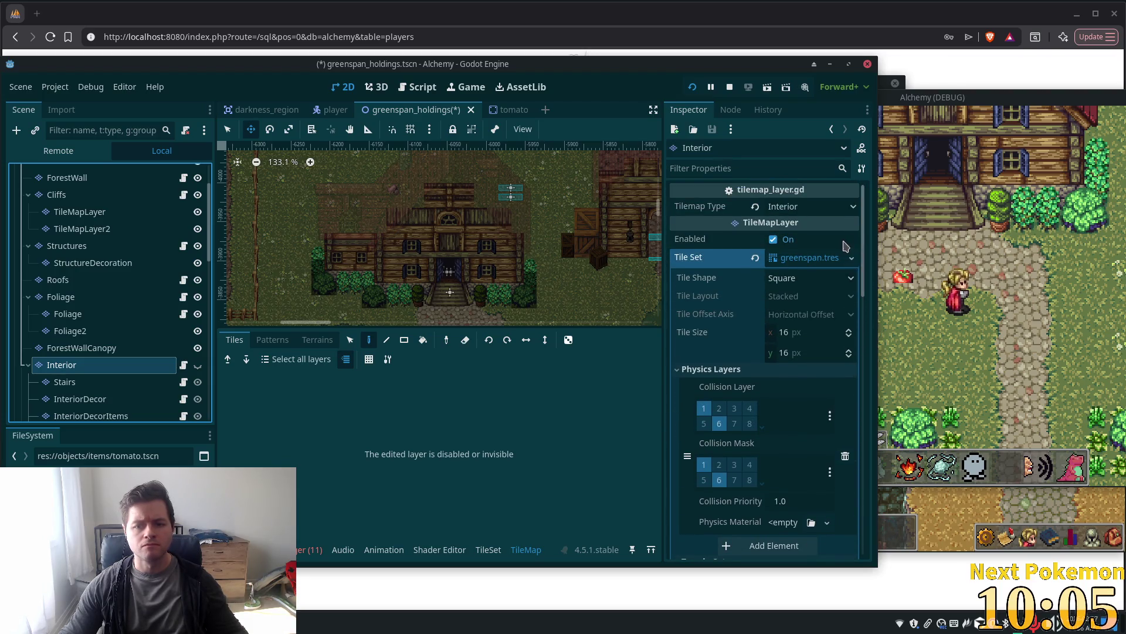
click(801, 257)
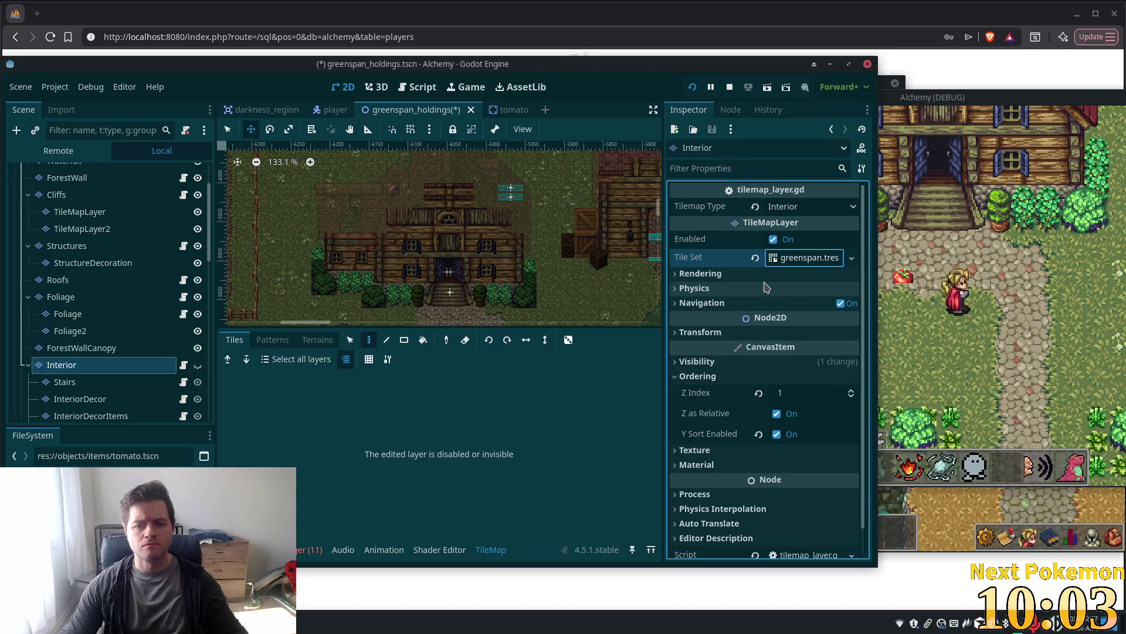
click(762, 274)
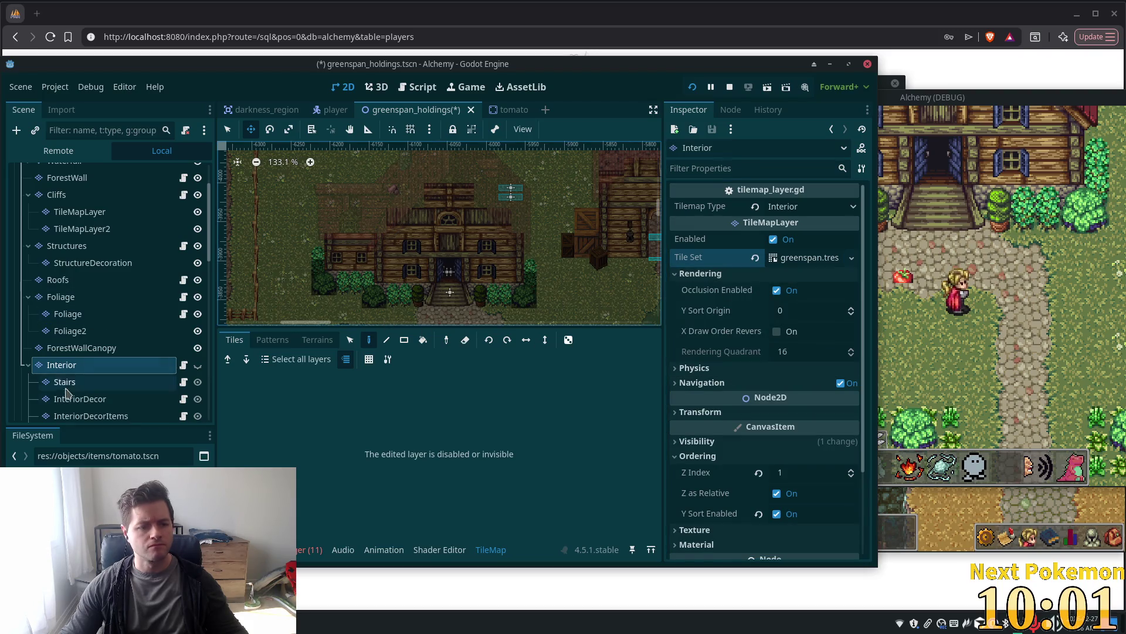
Check the InteriorDecor, InteriorDecorItems and InteriorLevel2 layers, then bring the running game forward
click(69, 401)
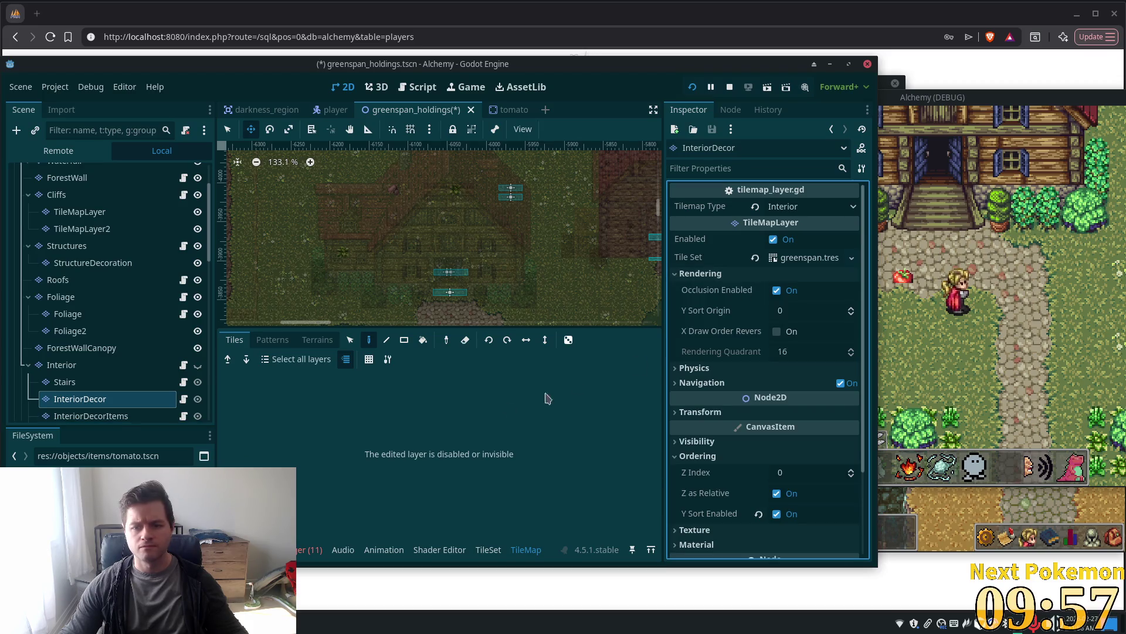
scroll(107, 382, down, 3)
click(98, 353)
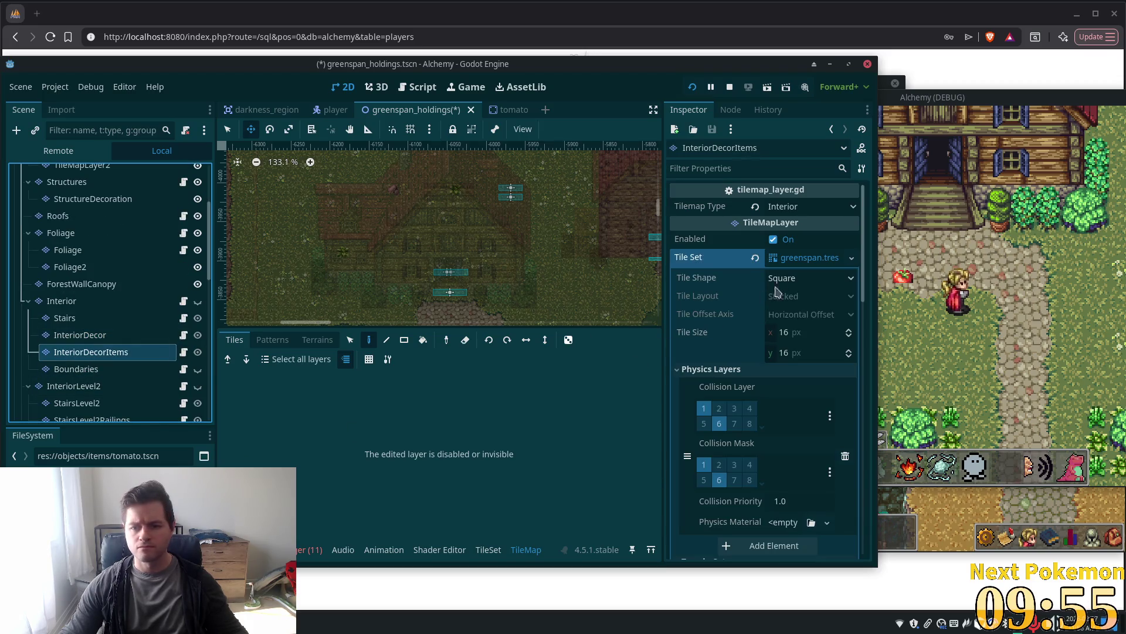
click(795, 262)
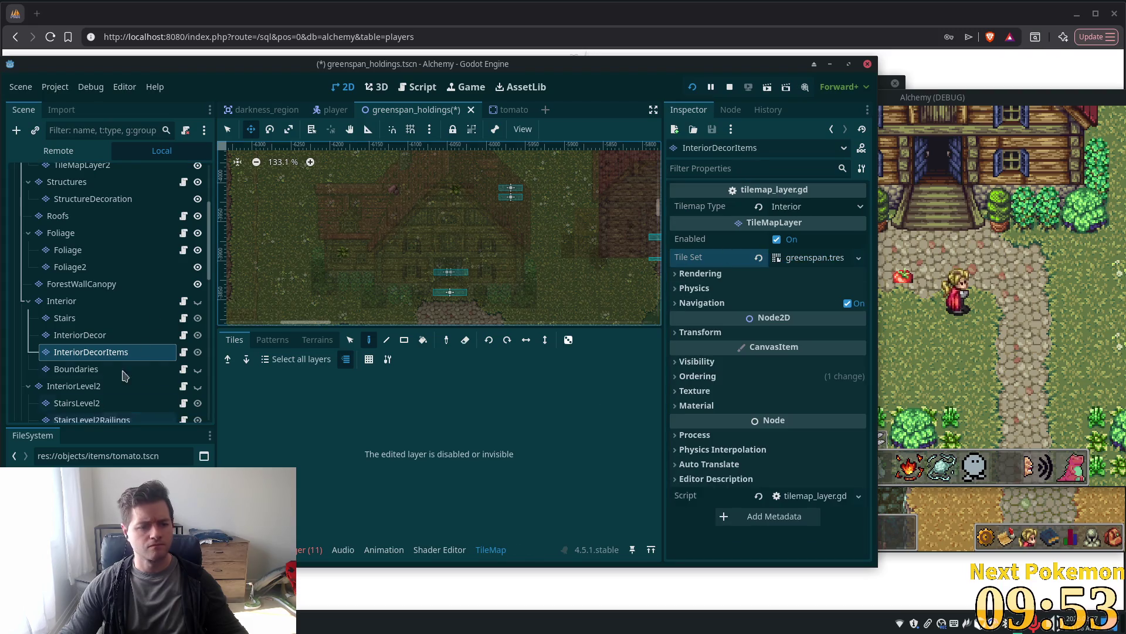
scroll(117, 305, down, 4)
click(117, 290)
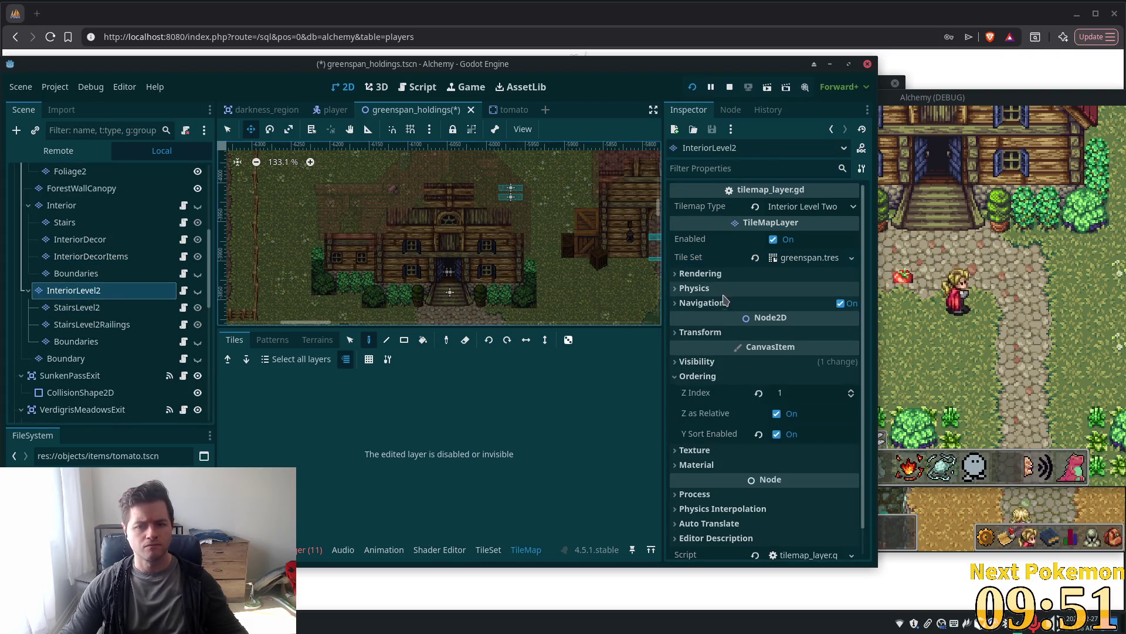
click(1010, 329)
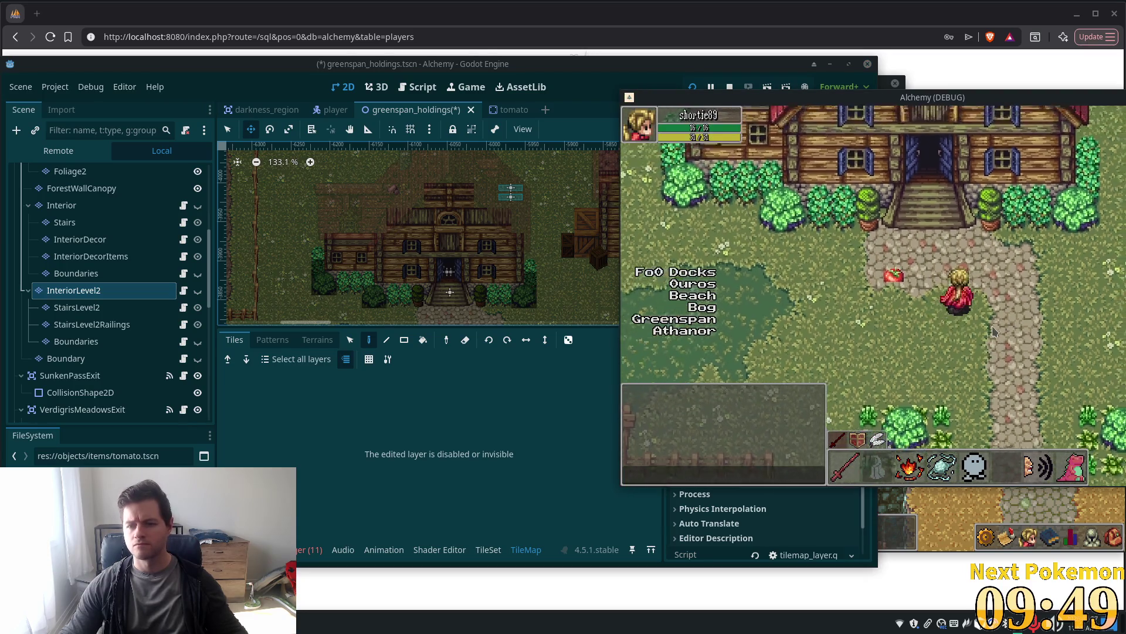
Save the greenspan_holdings scene and bring the running game back to front
click(599, 82)
key(ctrl+s)
click(967, 363)
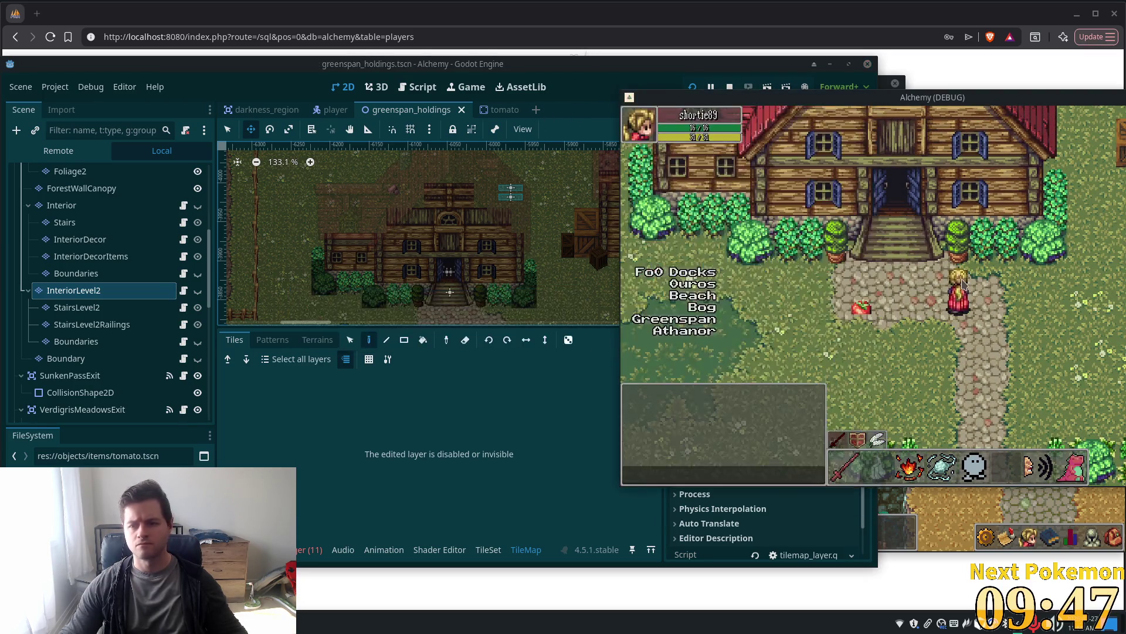
Walk the player into the house, onto the stairs and back down to the doorway
key(Up)
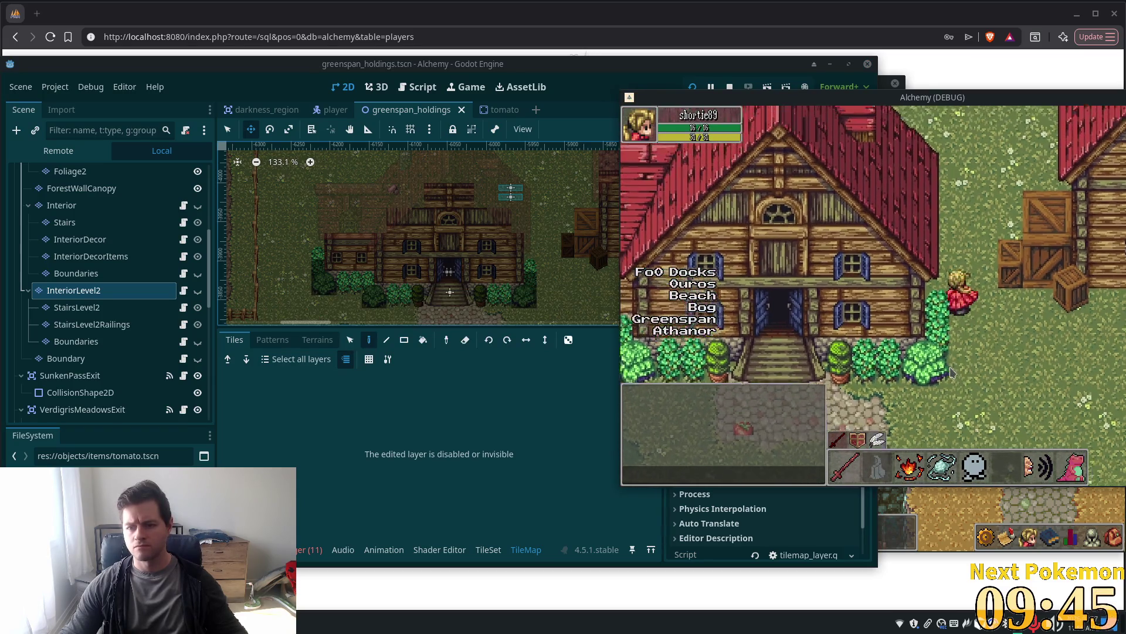
key(Left)
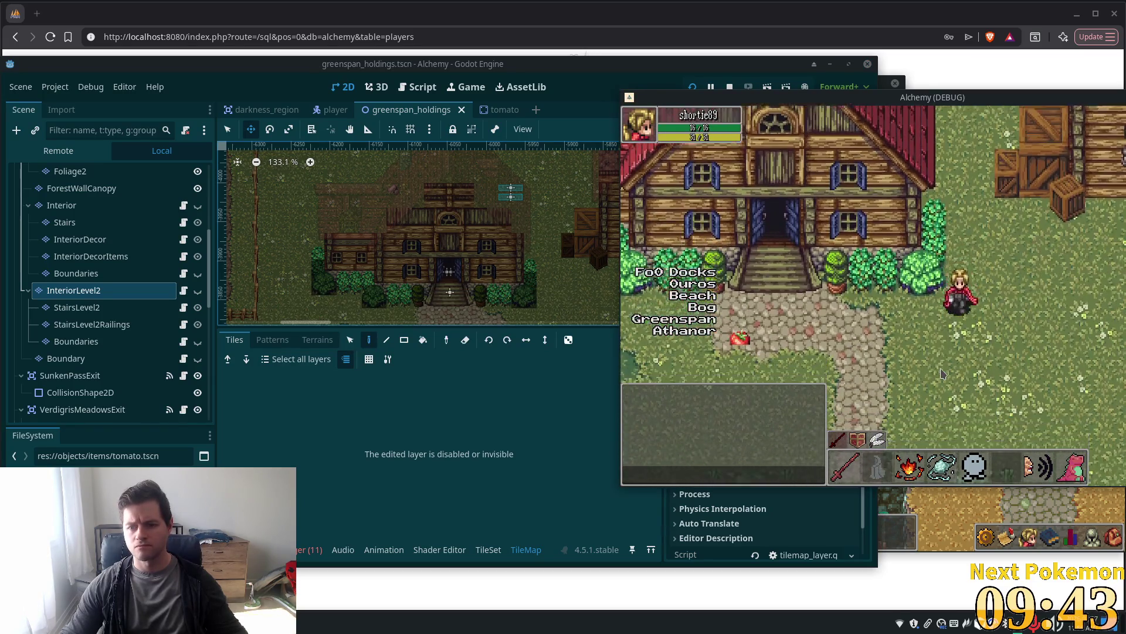
key(Up)
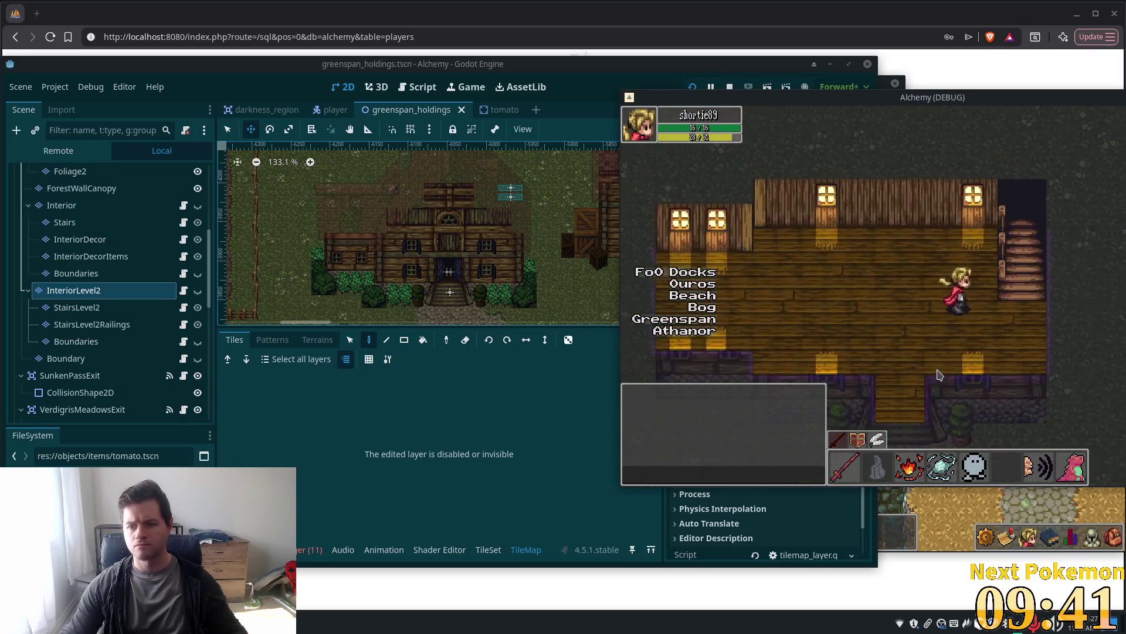
key(Right)
key(Up)
key(Left)
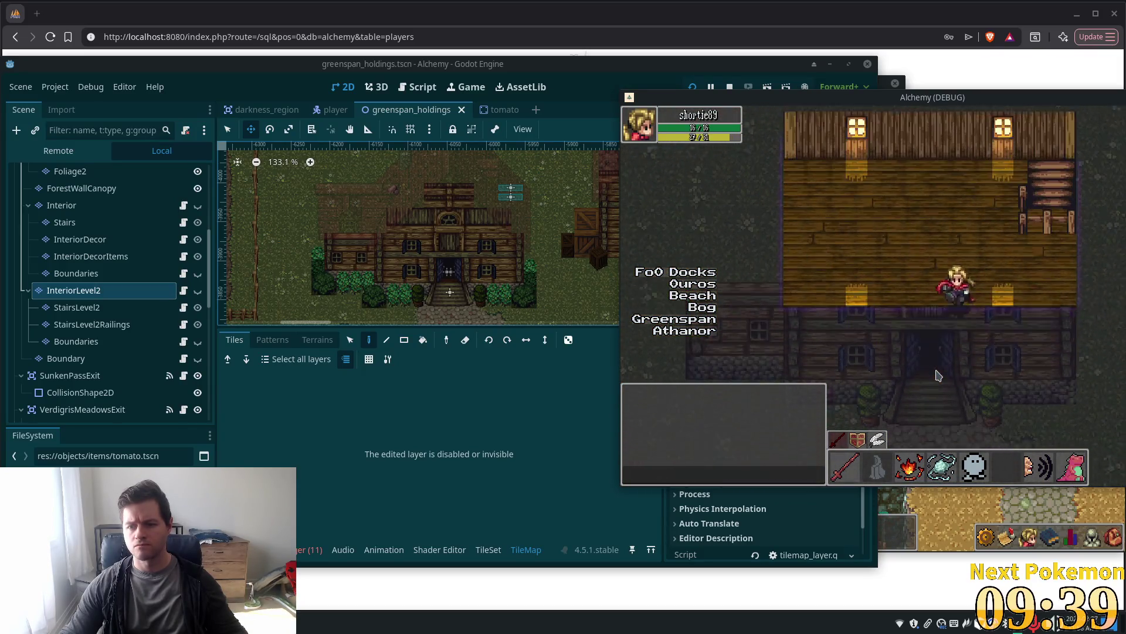
key(Right)
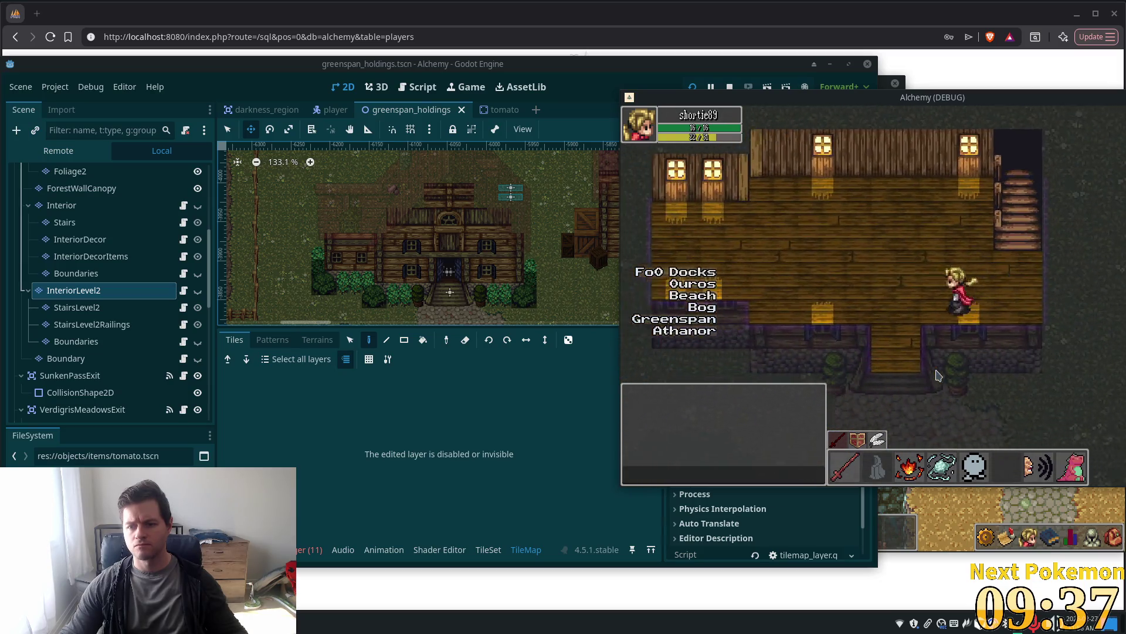
key(Left)
key(Down)
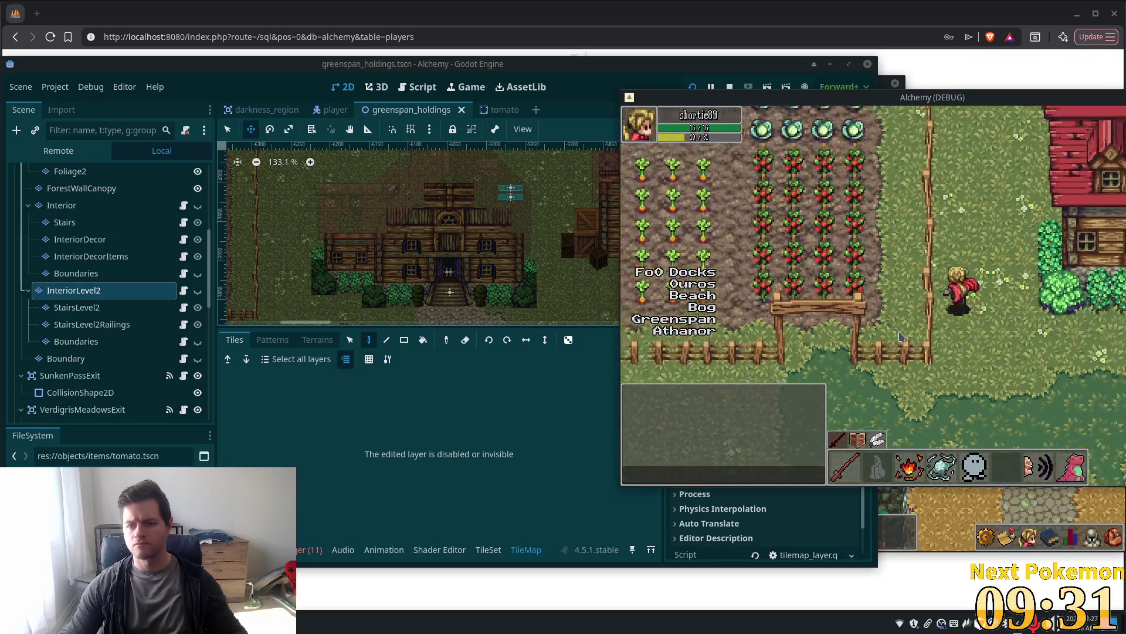
Walk the player past the garden and wheat field into the forest trees and back out
key(Up)
key(Up)
key(Left)
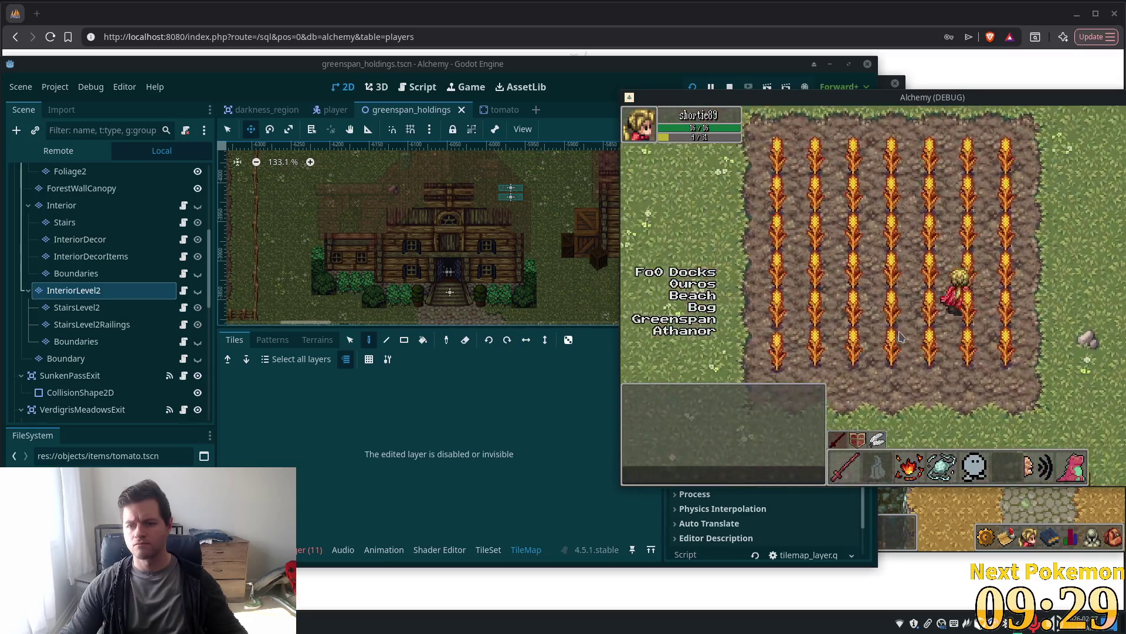
key(Left)
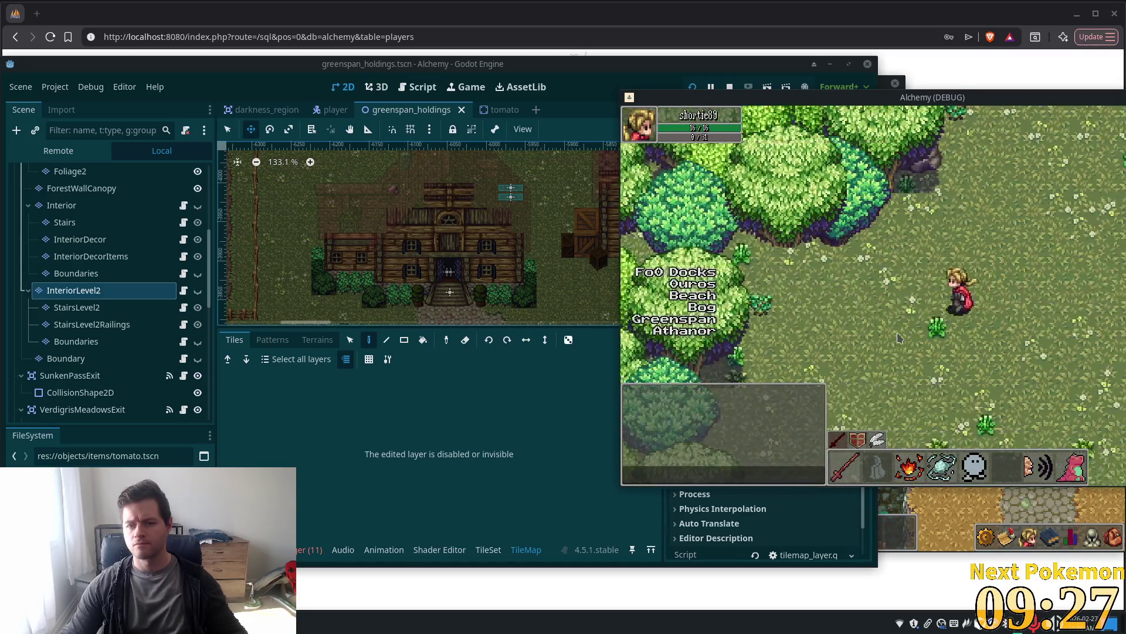
key(Left)
key(Up)
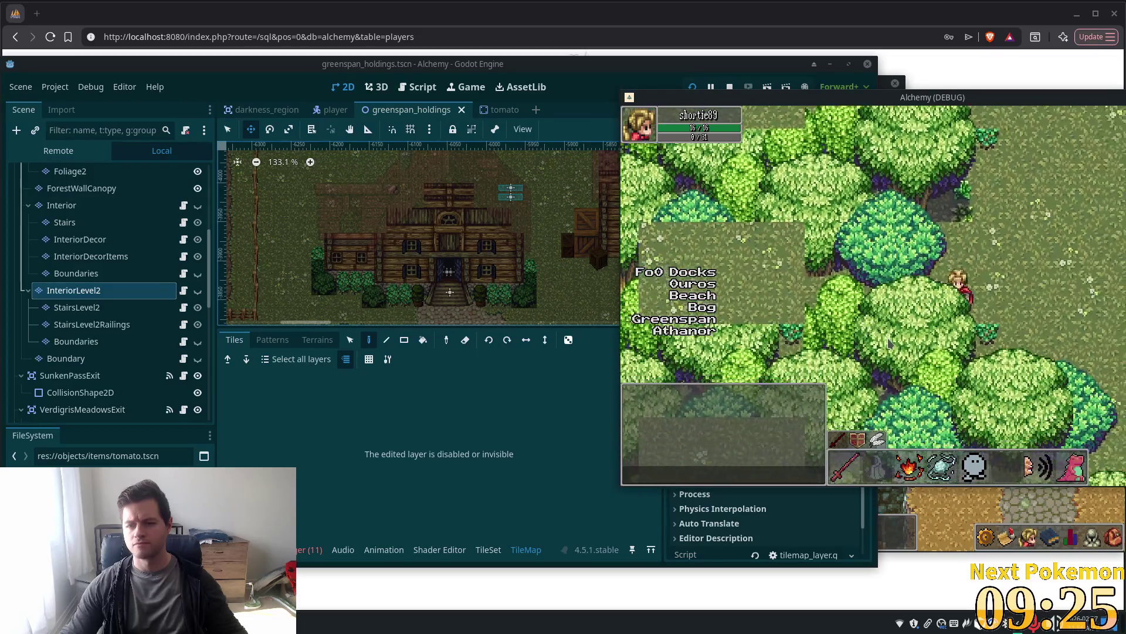
key(Up)
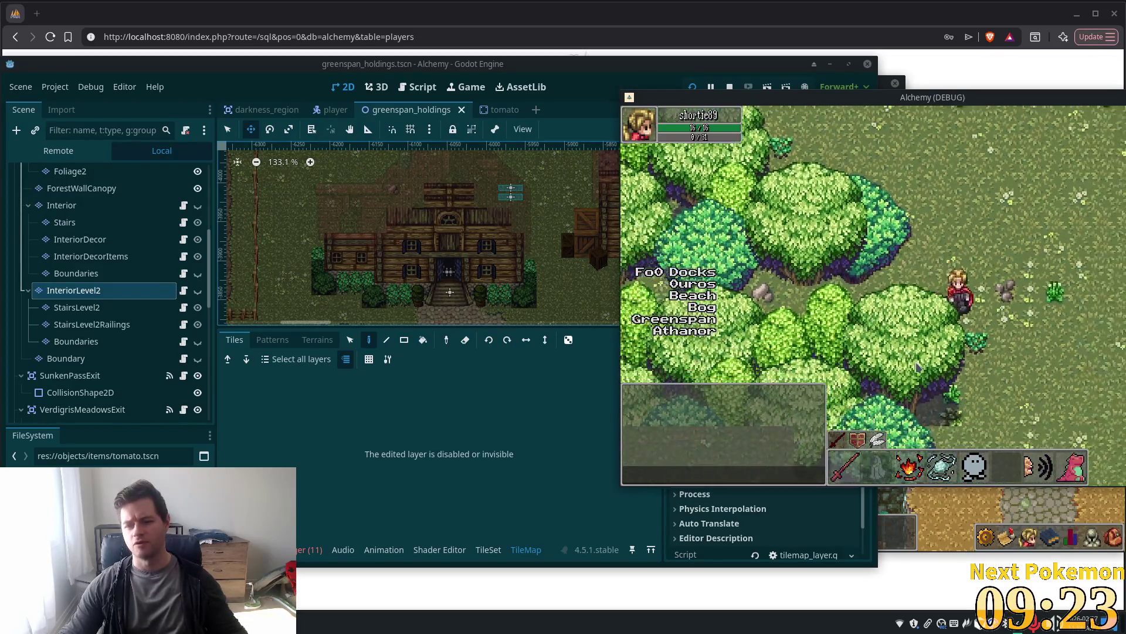
key(Down)
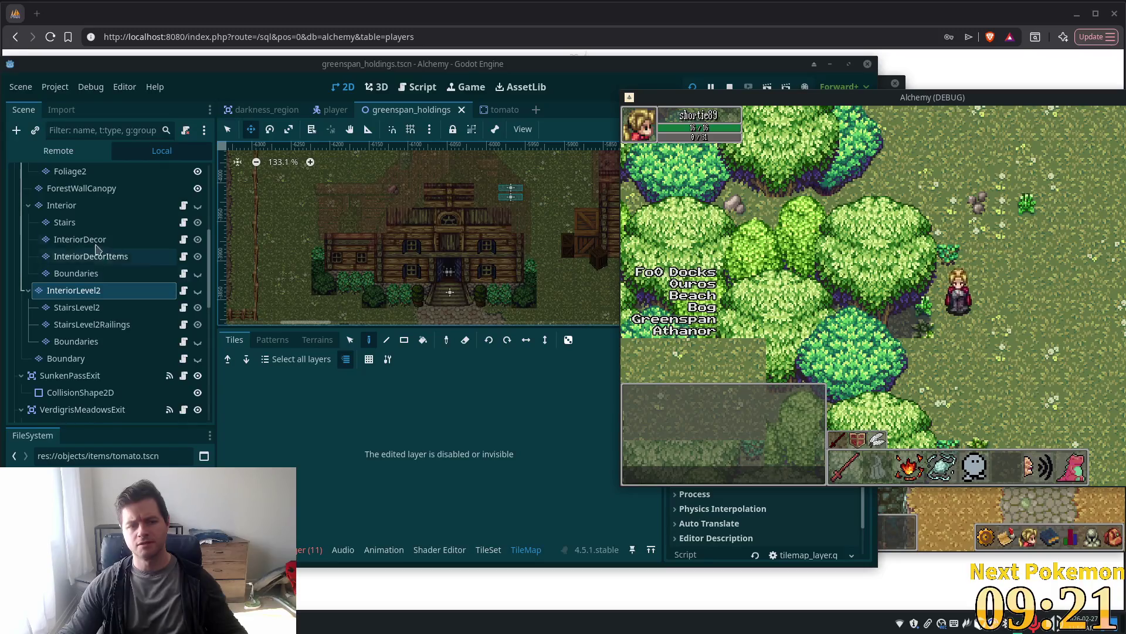
scroll(88, 241, up, 5)
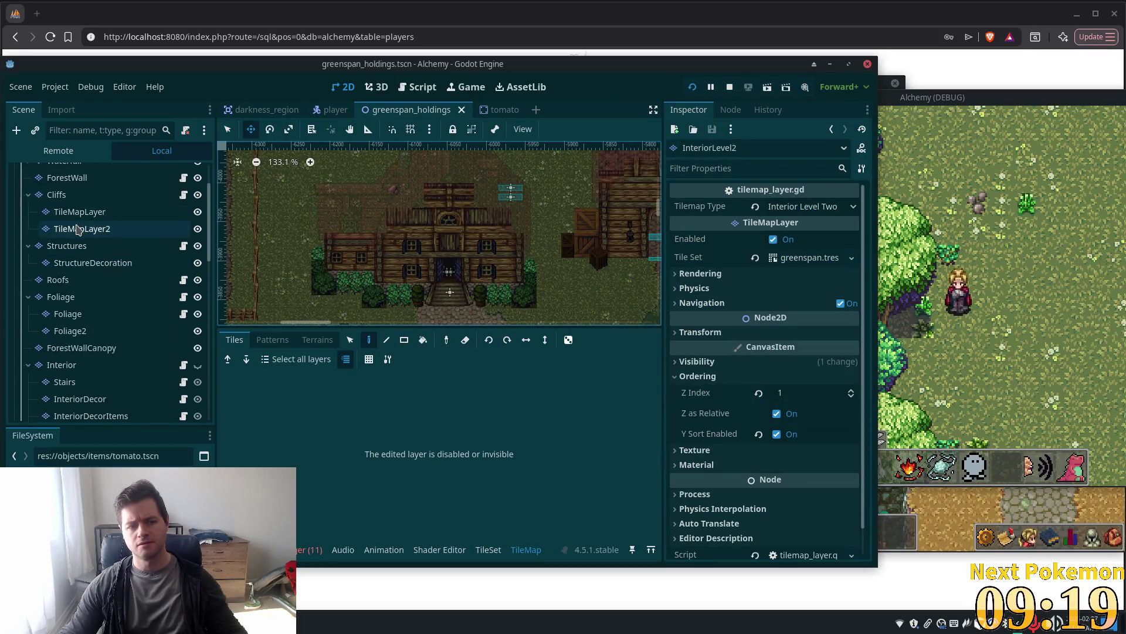
Select the ForestWall layer and set its Z Index to 1
scroll(78, 229, up, 3)
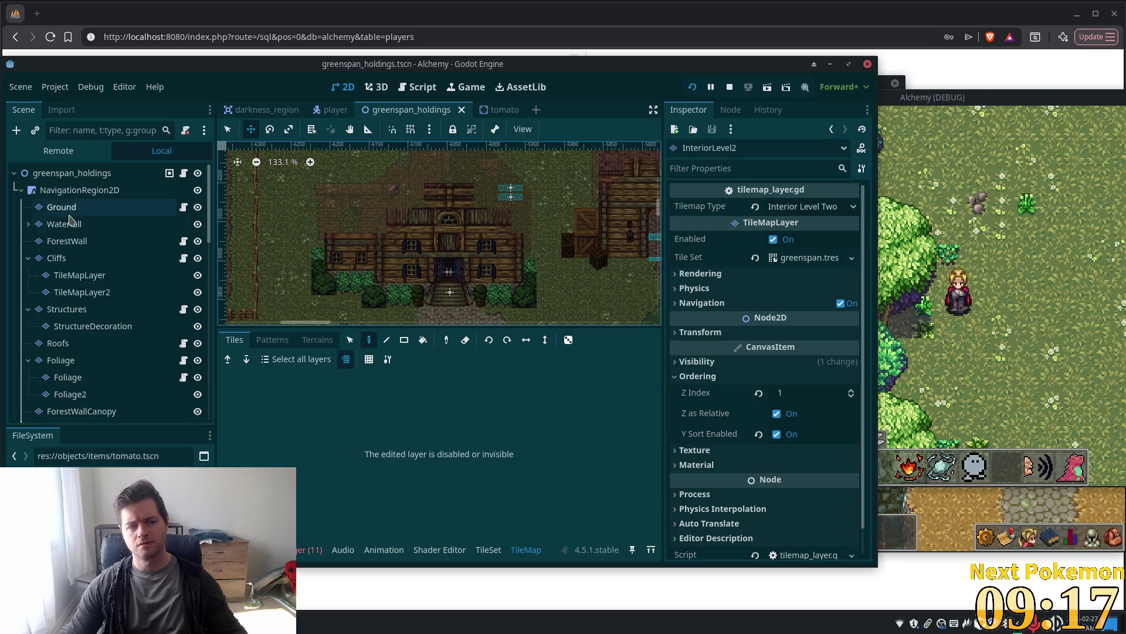
click(97, 314)
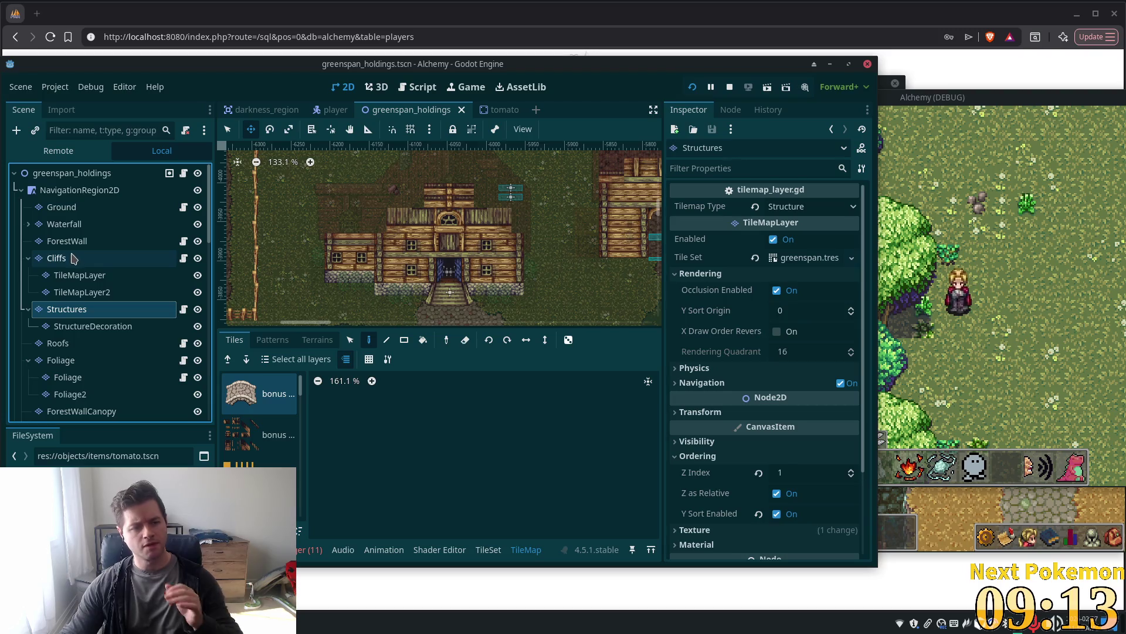
click(88, 242)
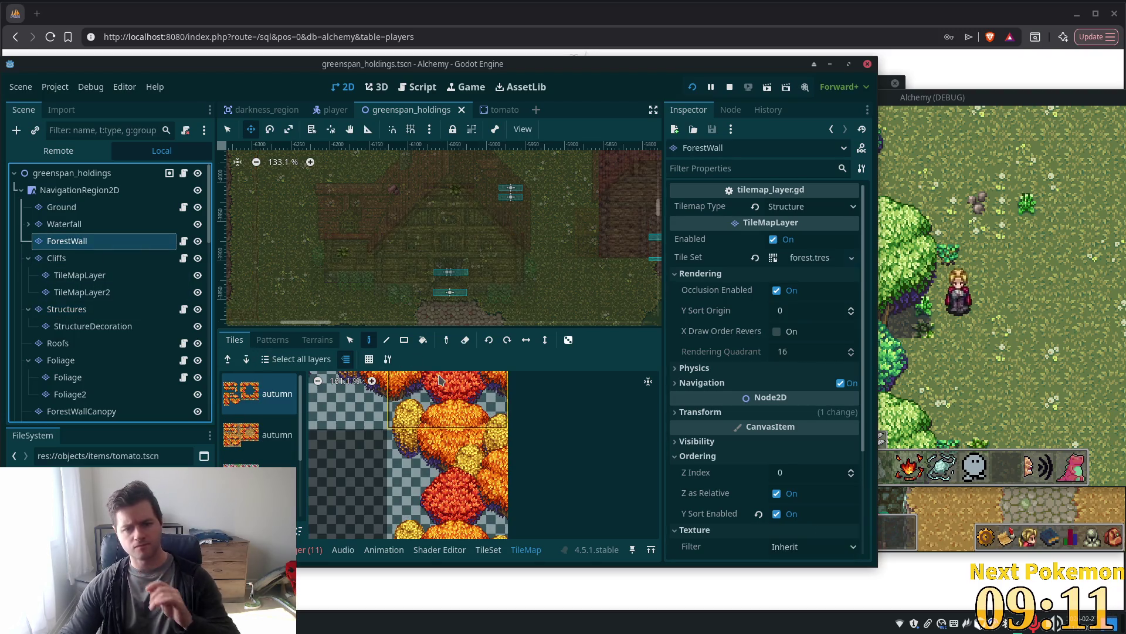
scroll(829, 445, down, 3)
scroll(829, 445, down, 2)
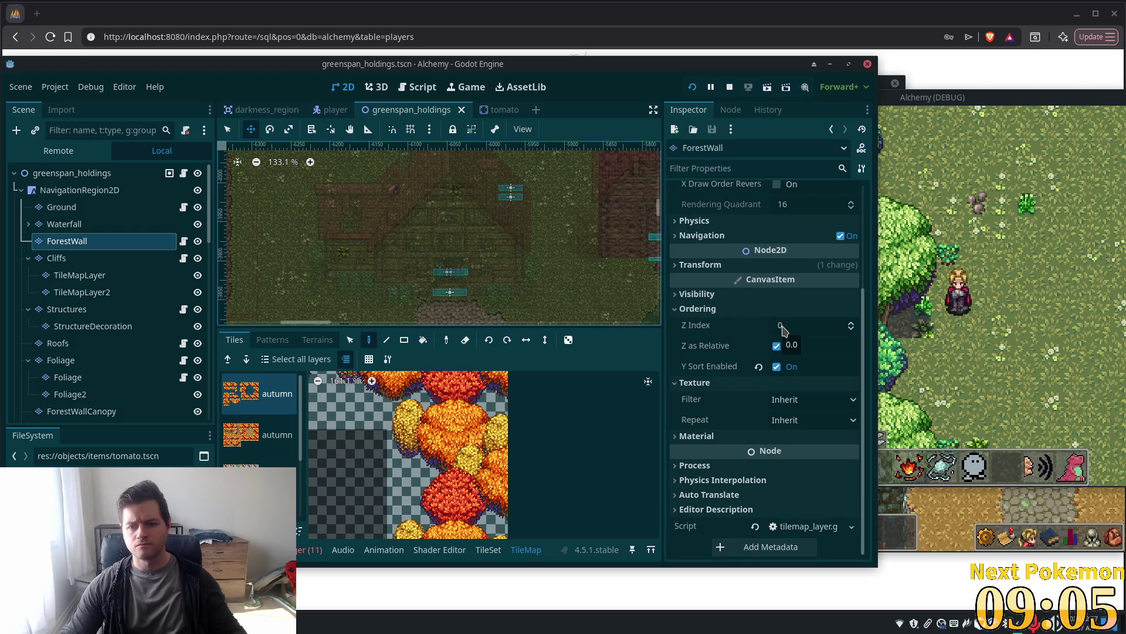
text(1)
key(Tab)
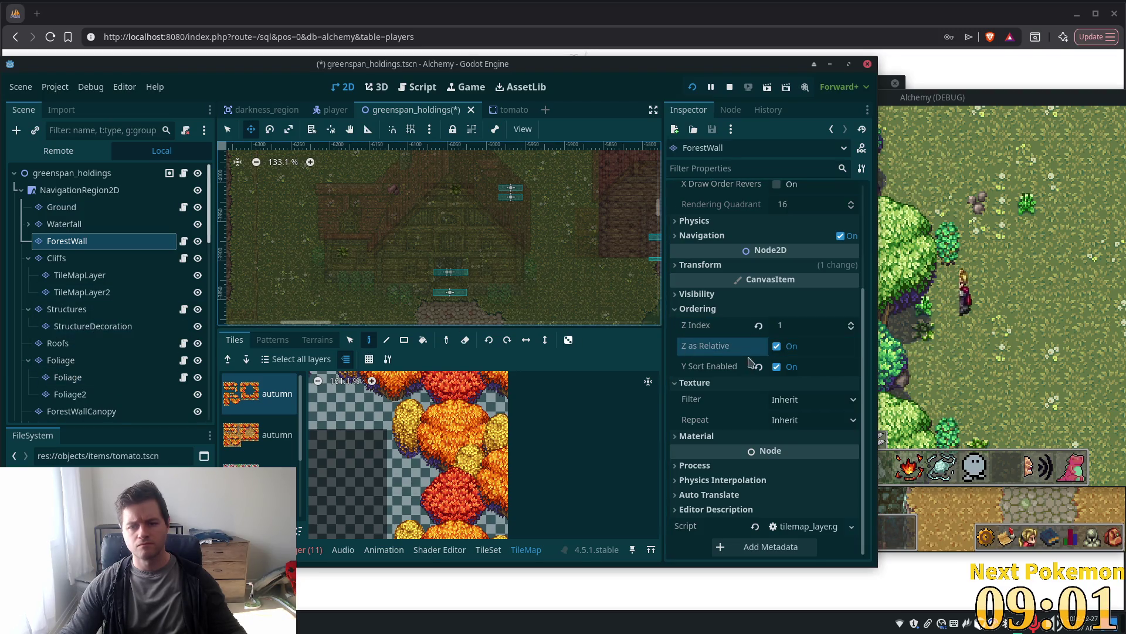
Return ForestWall's Z Index to 0, disable its Y sorting, and bring the game forward
click(782, 328)
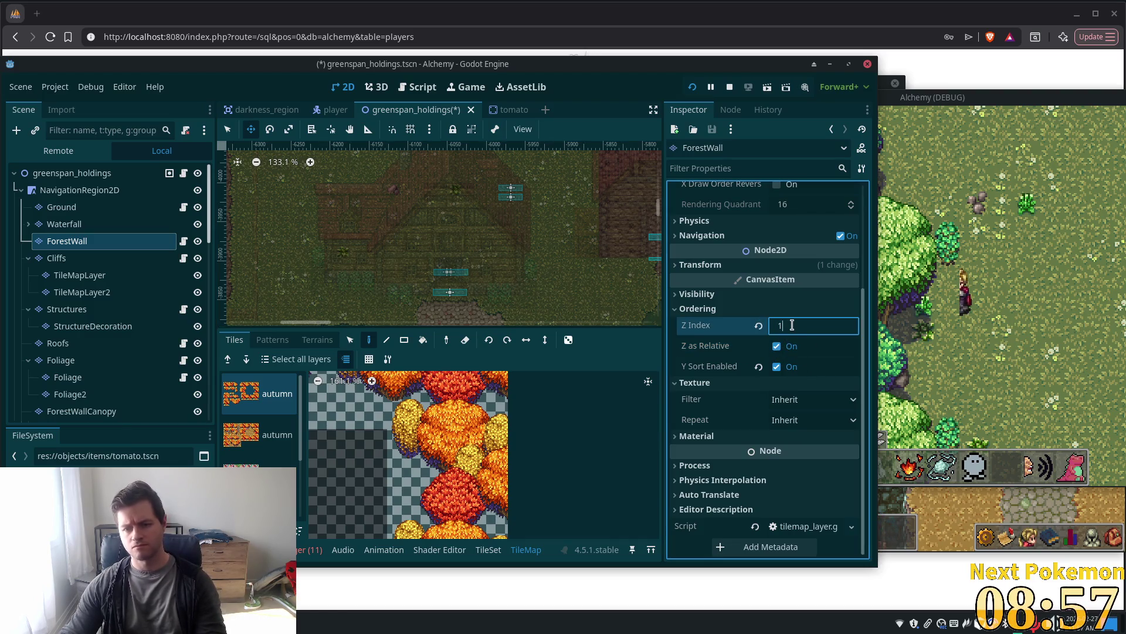
text(0)
click(778, 366)
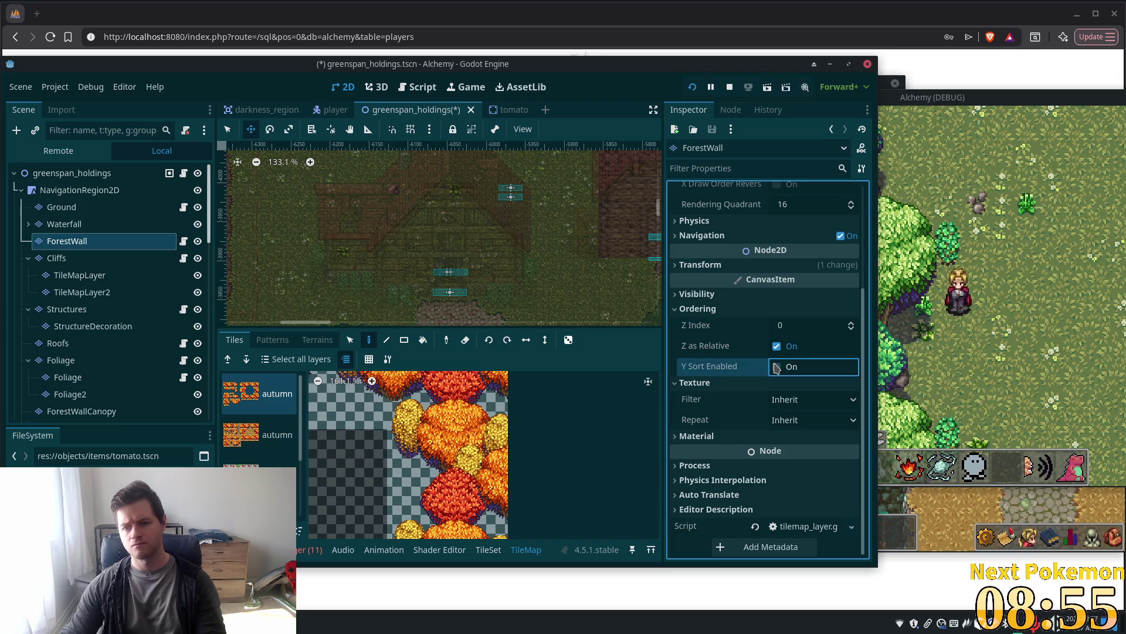
click(970, 299)
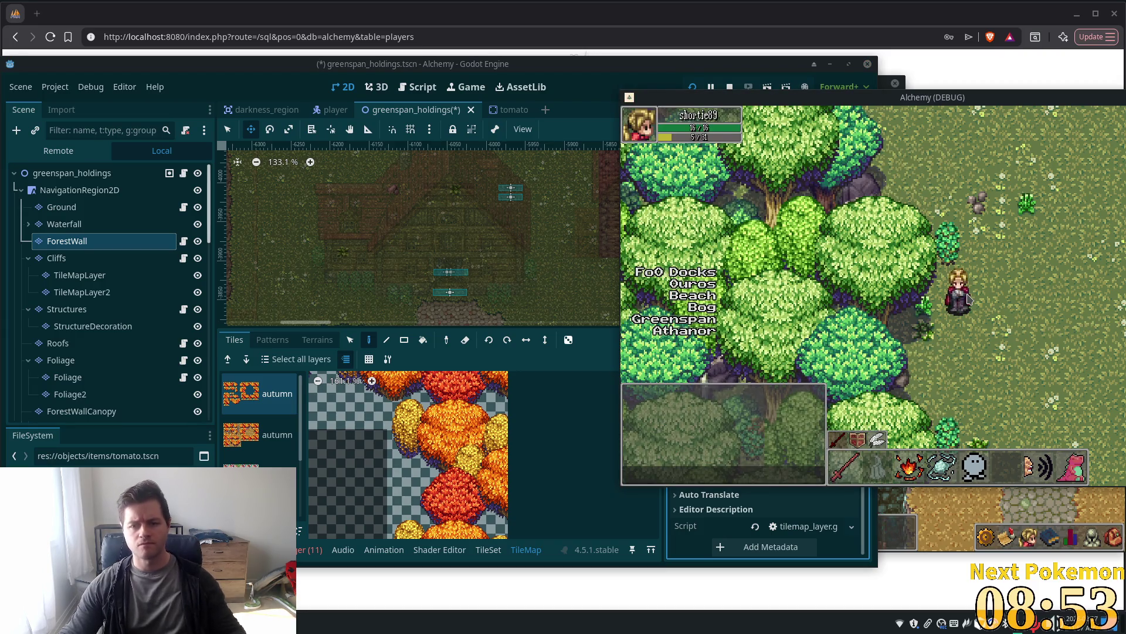
Walk the player through the trees onto open grass below the stone wall, then center the game window
key(Up)
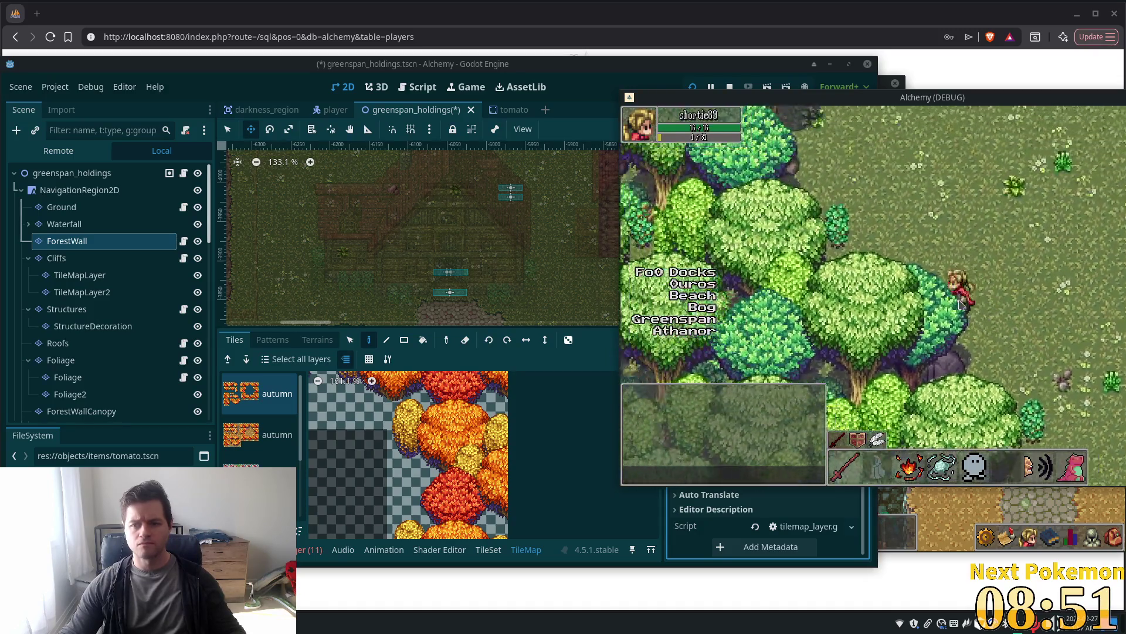
key(Right)
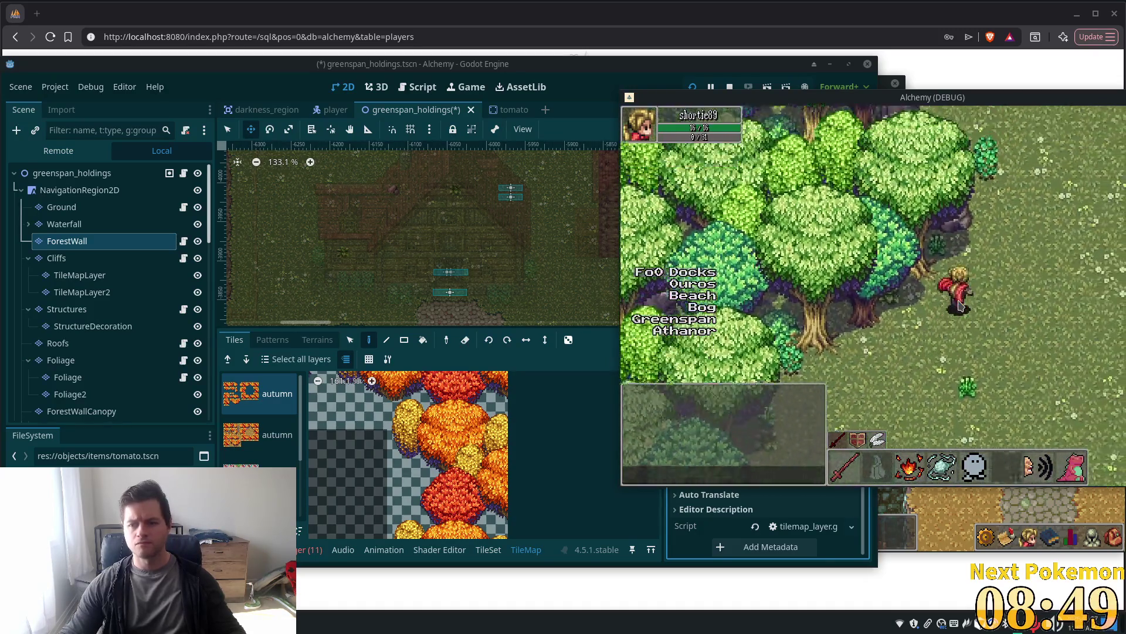
key(Up)
key(Up)
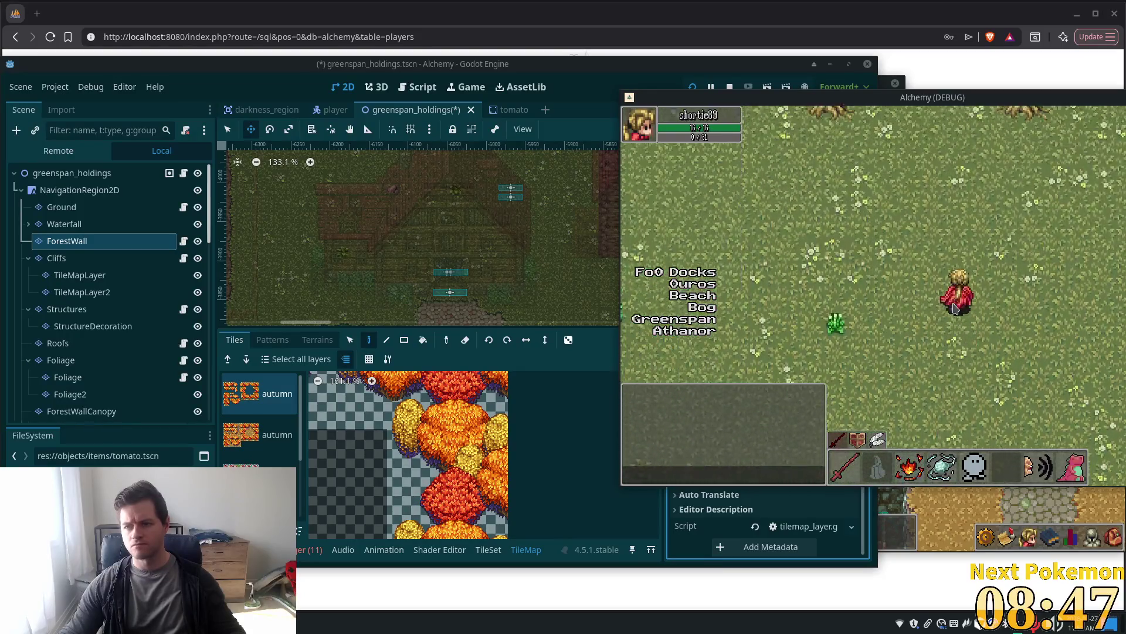
key(Up)
key(Up)
key(Right)
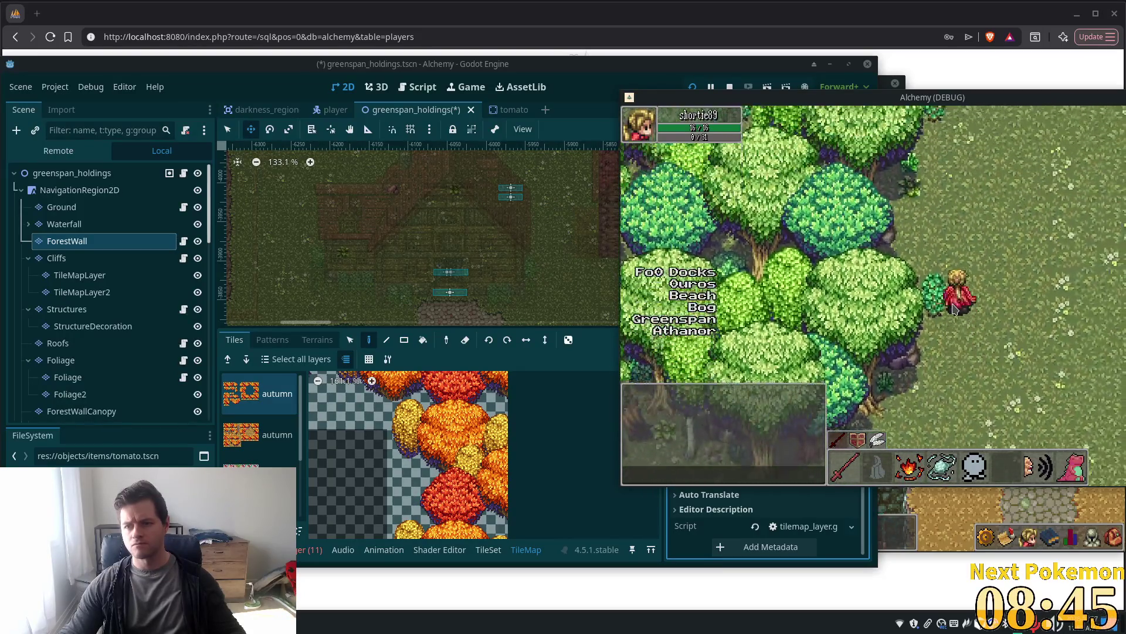
key(Down)
key(Down)
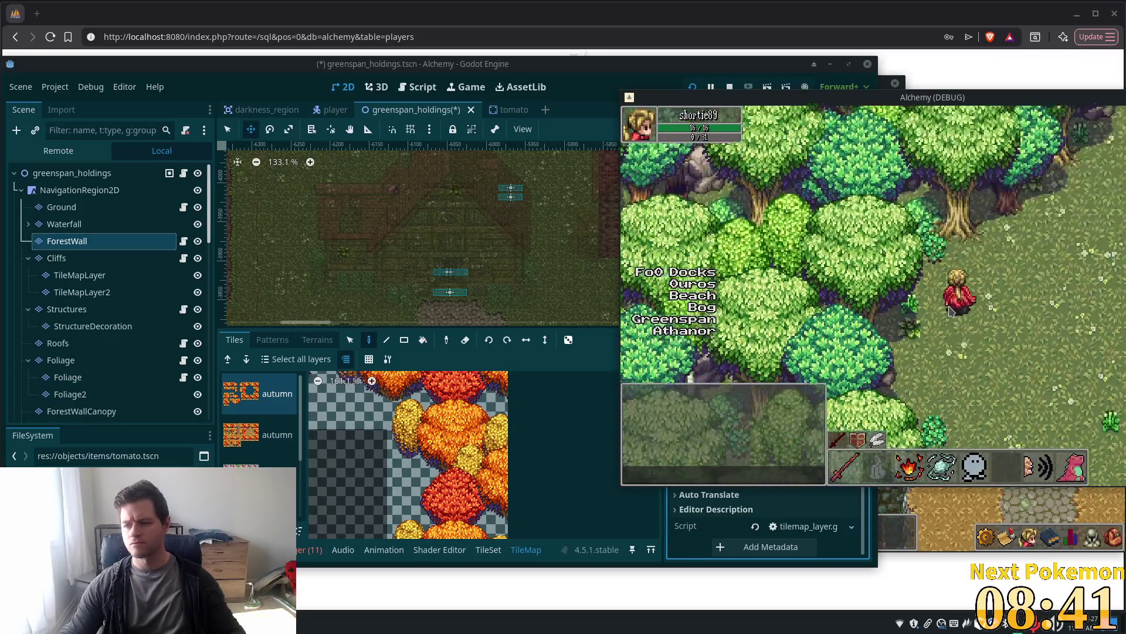
key(Up)
key(Right)
key(Up)
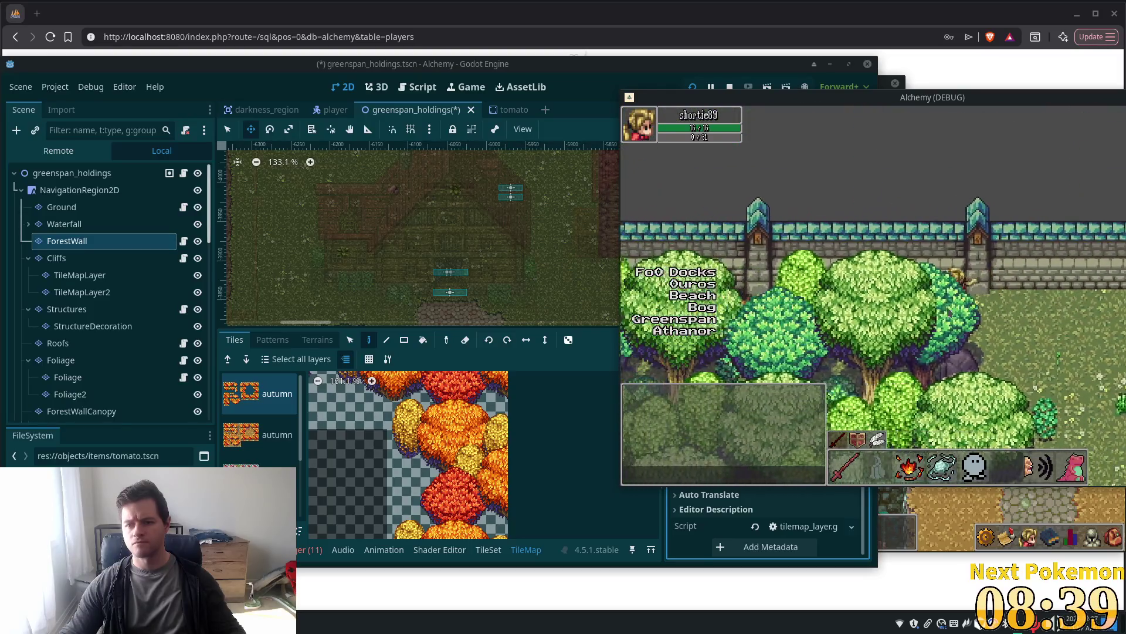
key(Right)
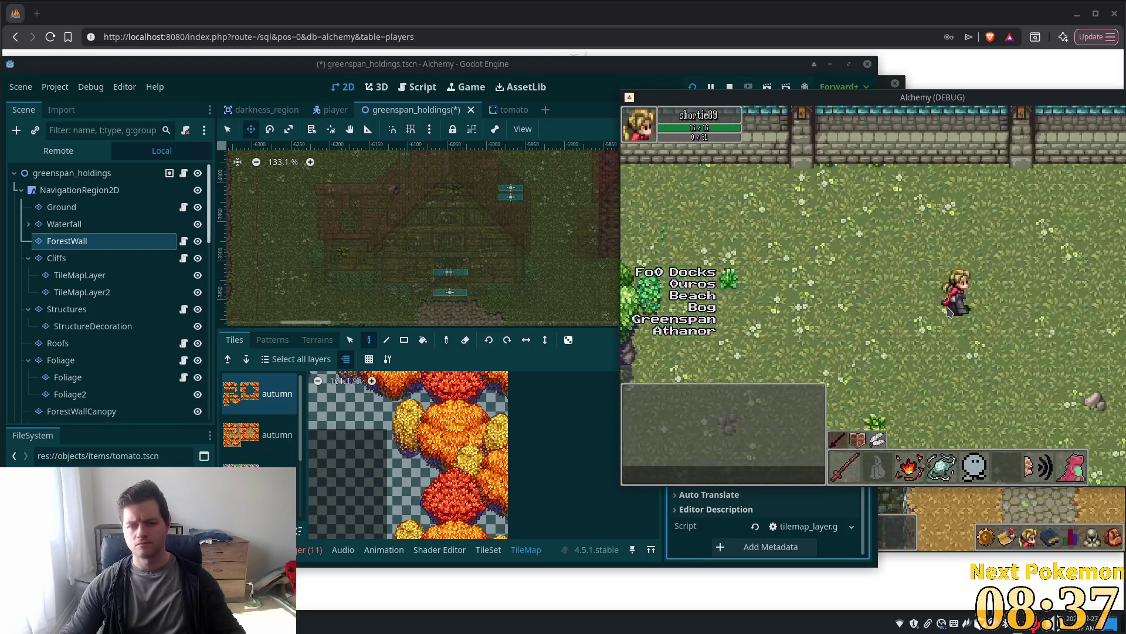
drag(914, 97, 572, 133)
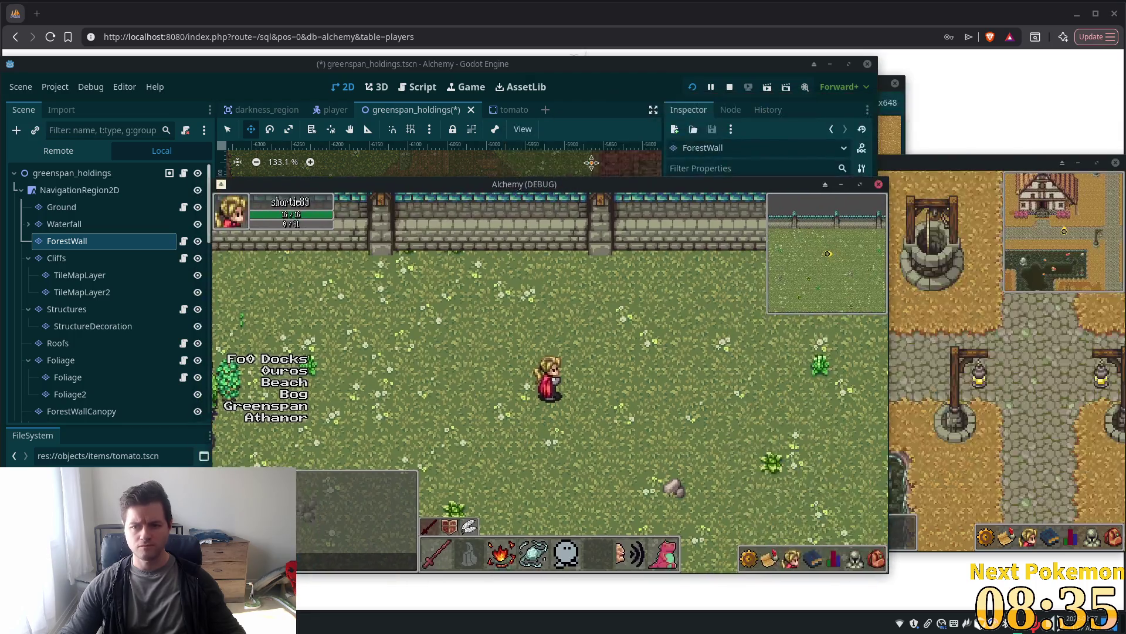
Walk the player from the stone wall south onto the dirt path and along the fenced crop field
key(Up)
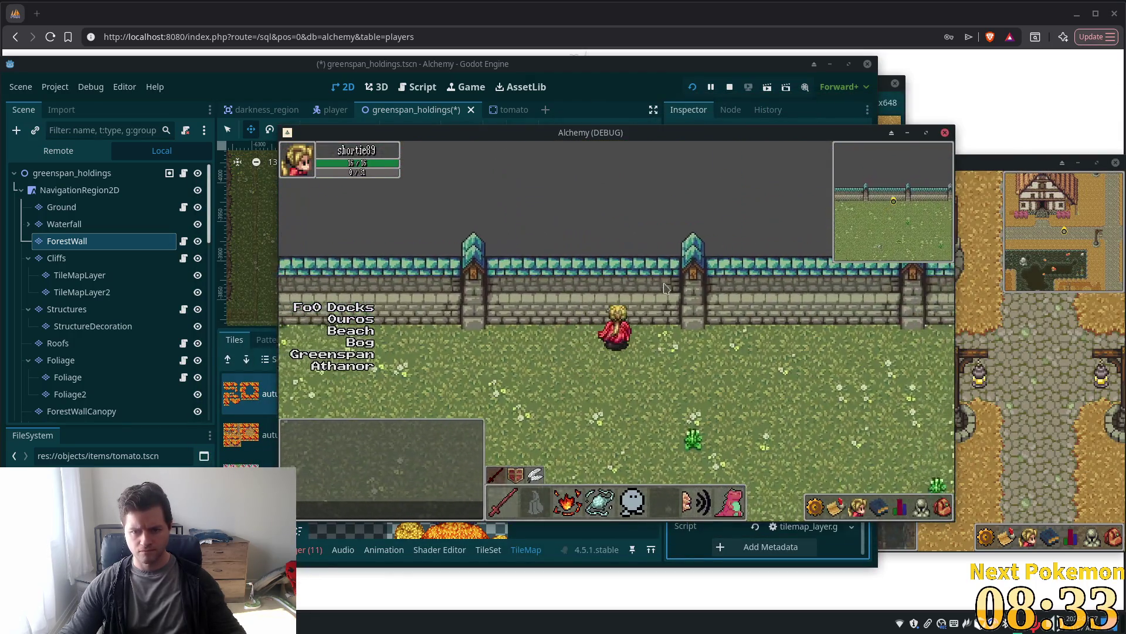
key(Down)
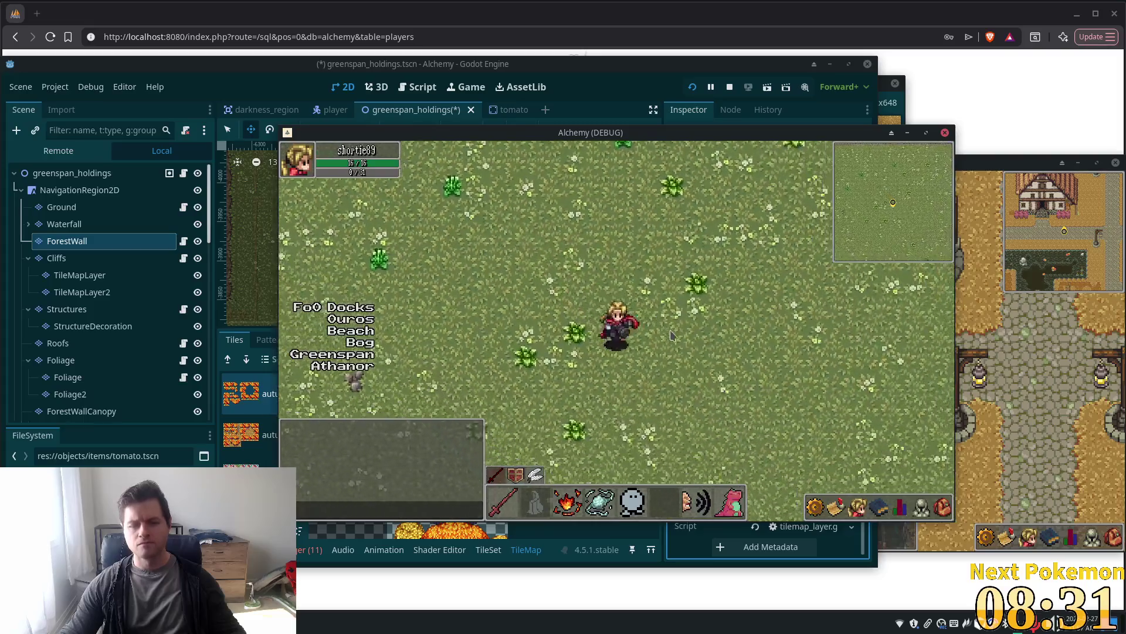
key(Down)
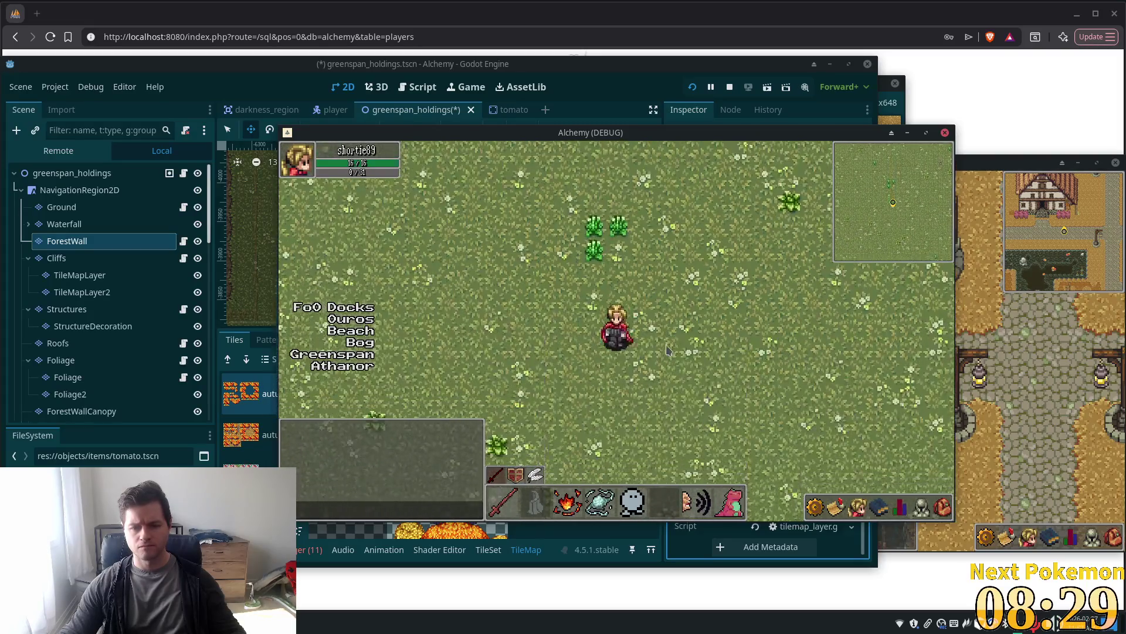
key(Right)
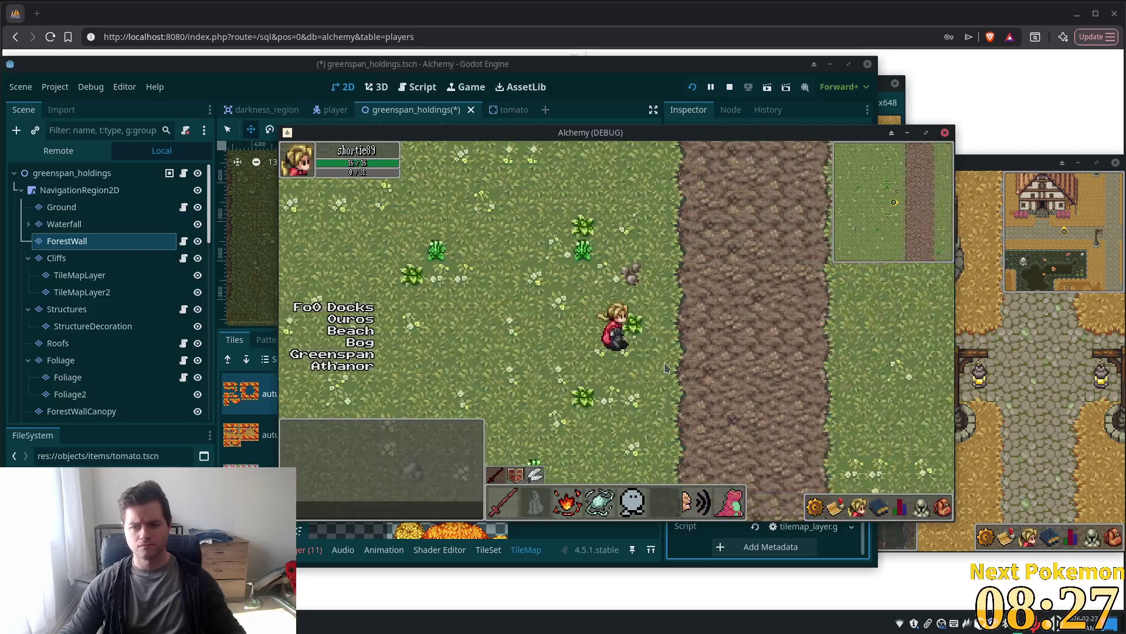
key(Right)
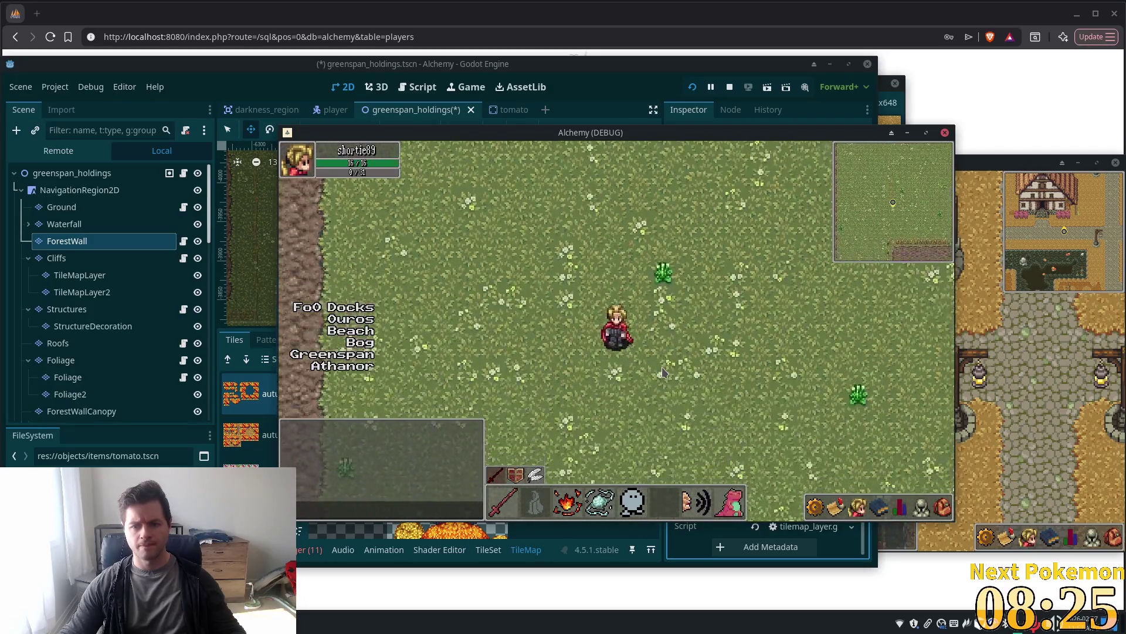
key(Down)
key(Left)
key(Down)
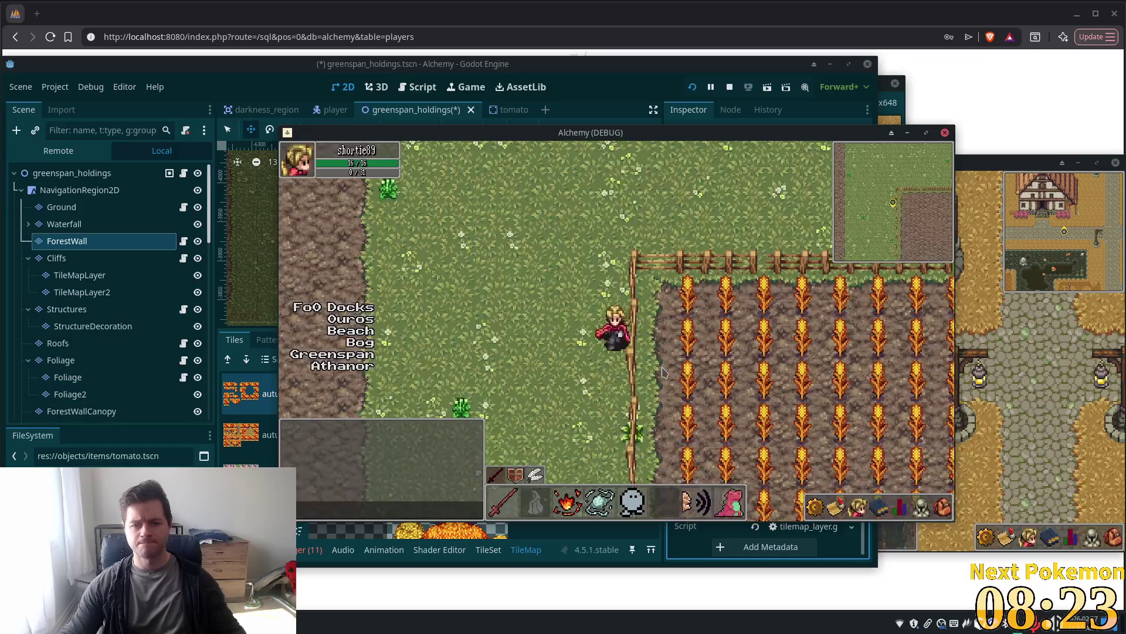
key(Down)
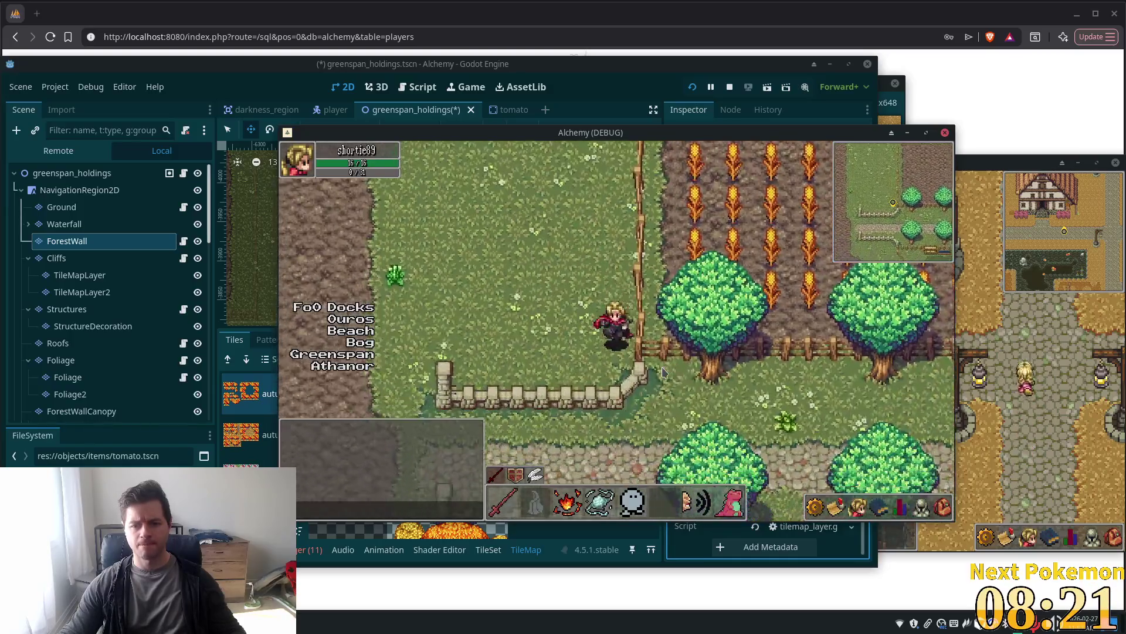
key(Left)
key(Left)
key(Down)
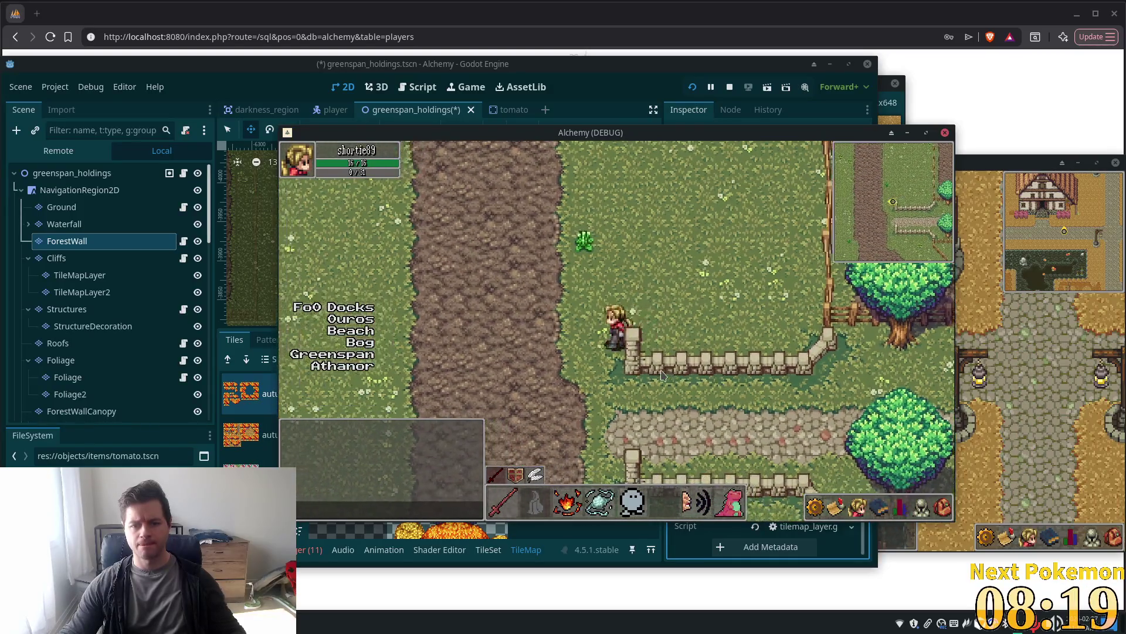
Walk past the cobblestone path and tree row, then east along the fence to the farmhouse
key(Right)
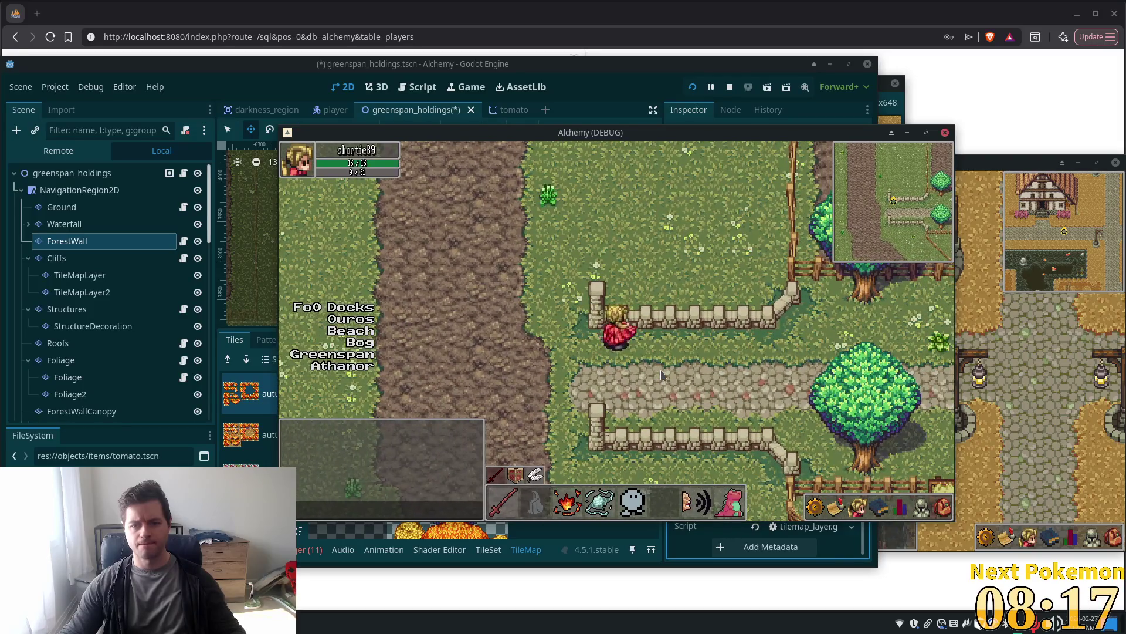
key(Left)
key(Down)
key(Right)
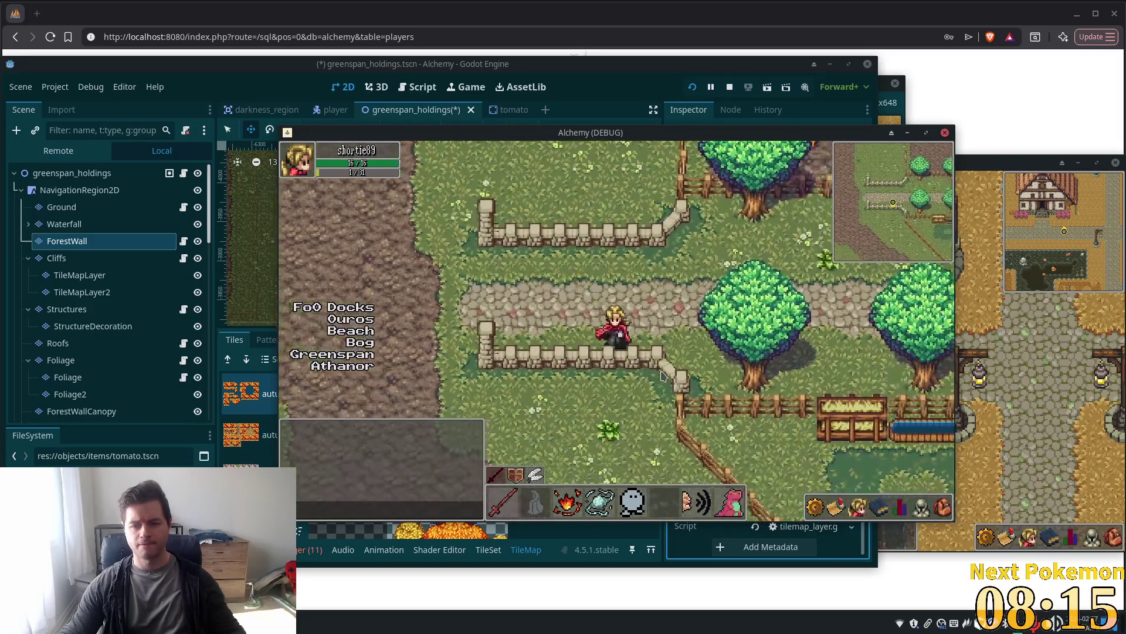
key(Up)
key(Right)
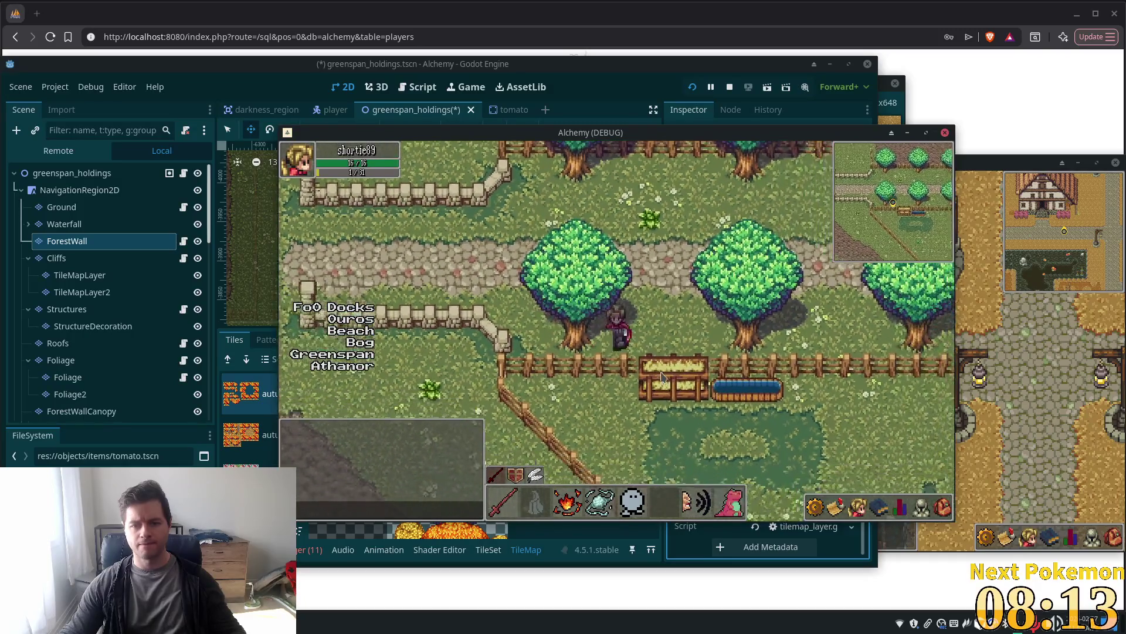
key(Up)
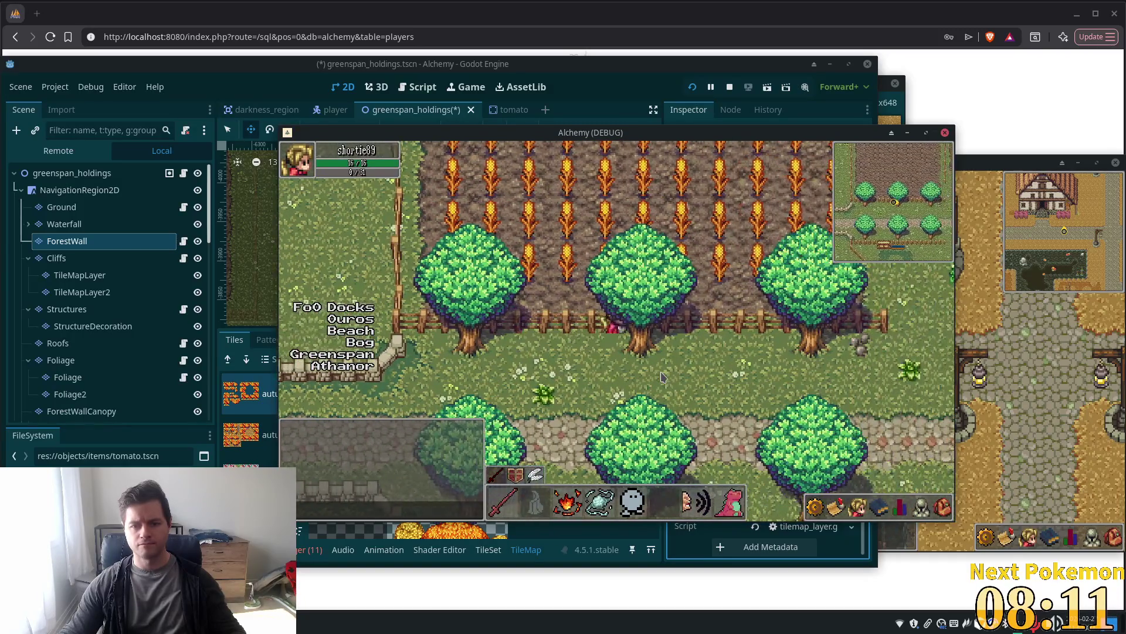
key(Right)
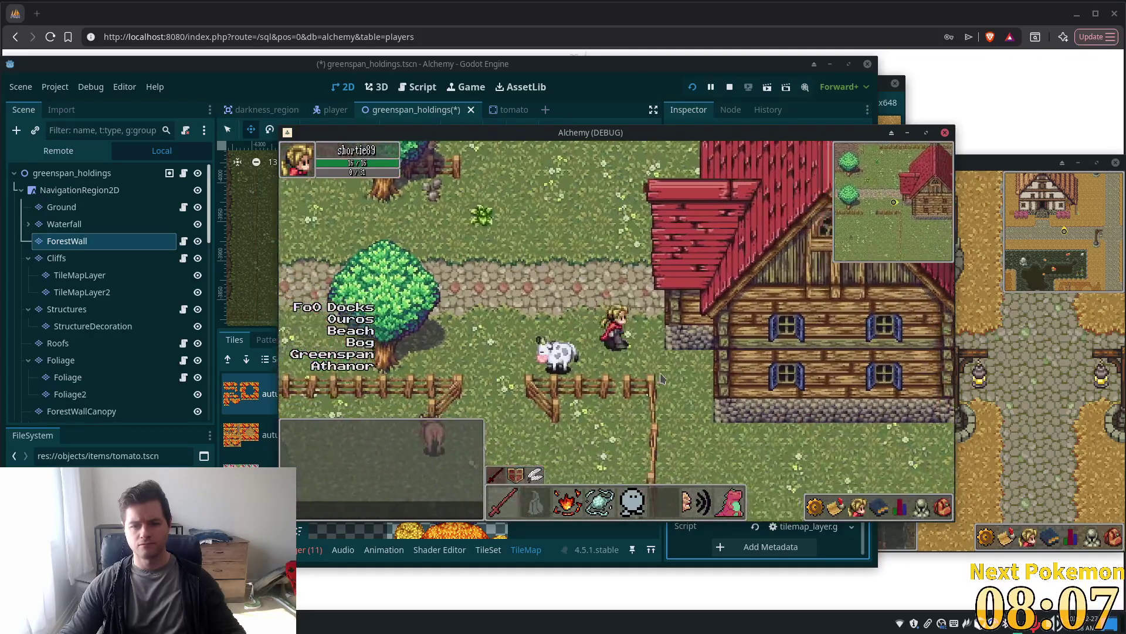
Walk the player into the red-roofed farmhouse, up its stairs and across the wooden room
key(Up)
key(Right)
key(Up)
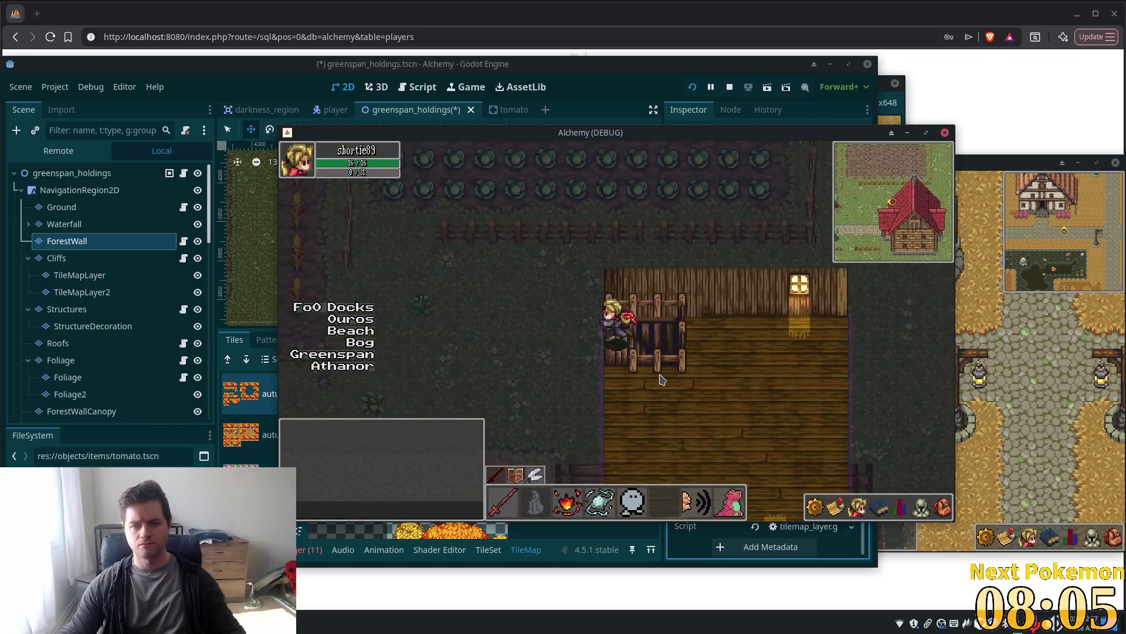
key(Left)
key(Up)
key(Up)
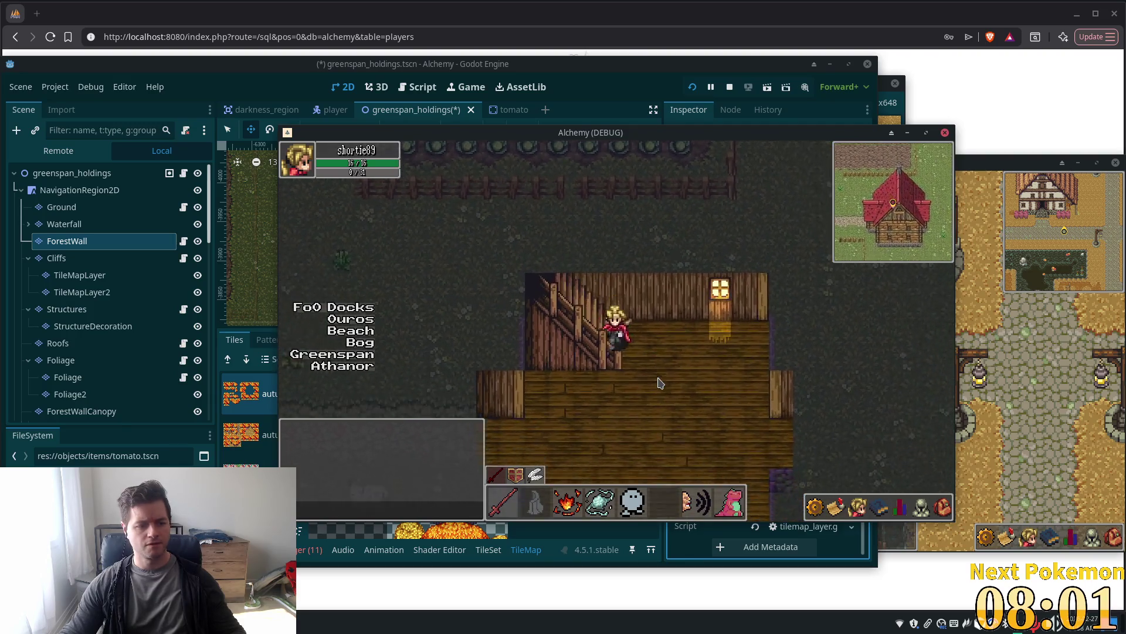
key(Left)
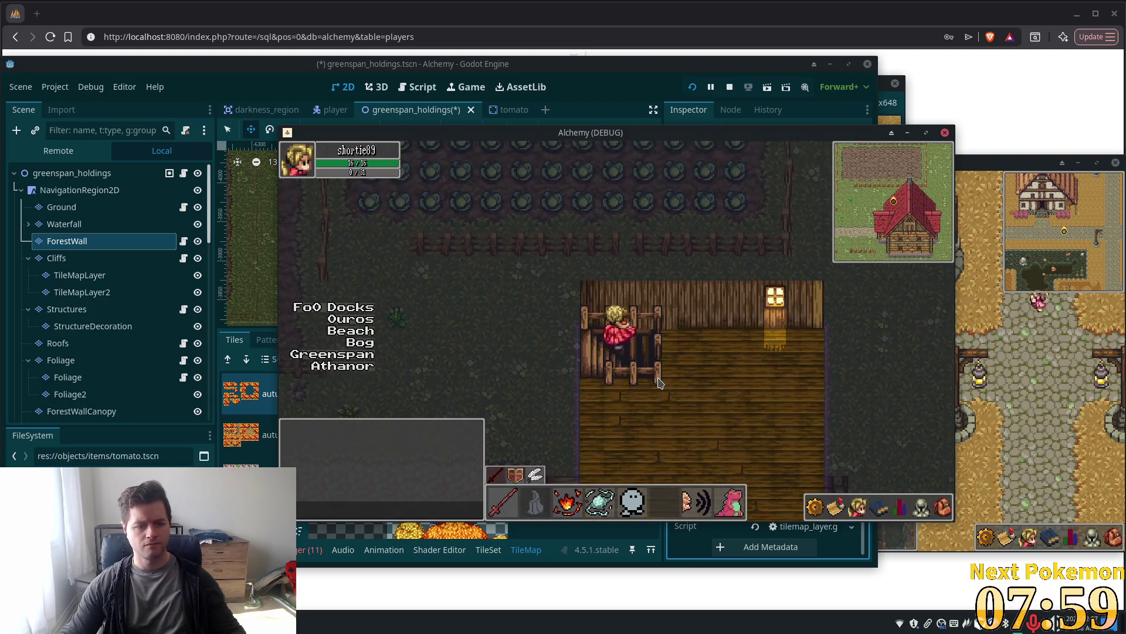
key(Right)
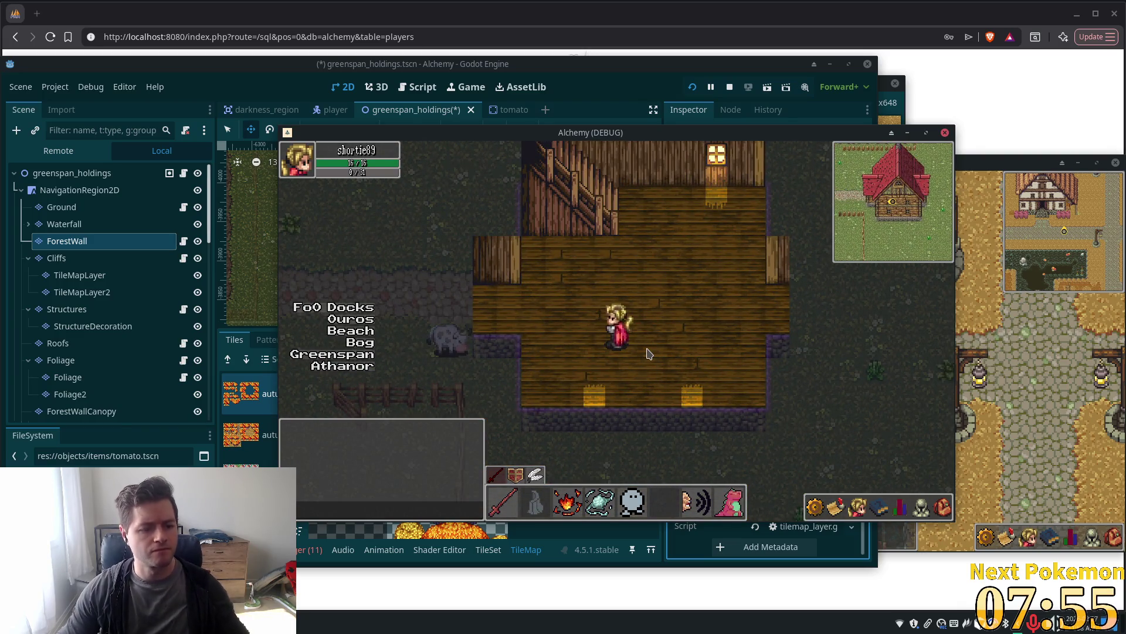
Leave the farmhouse and walk past the fence, pig and crop field south to the tree line
key(Left)
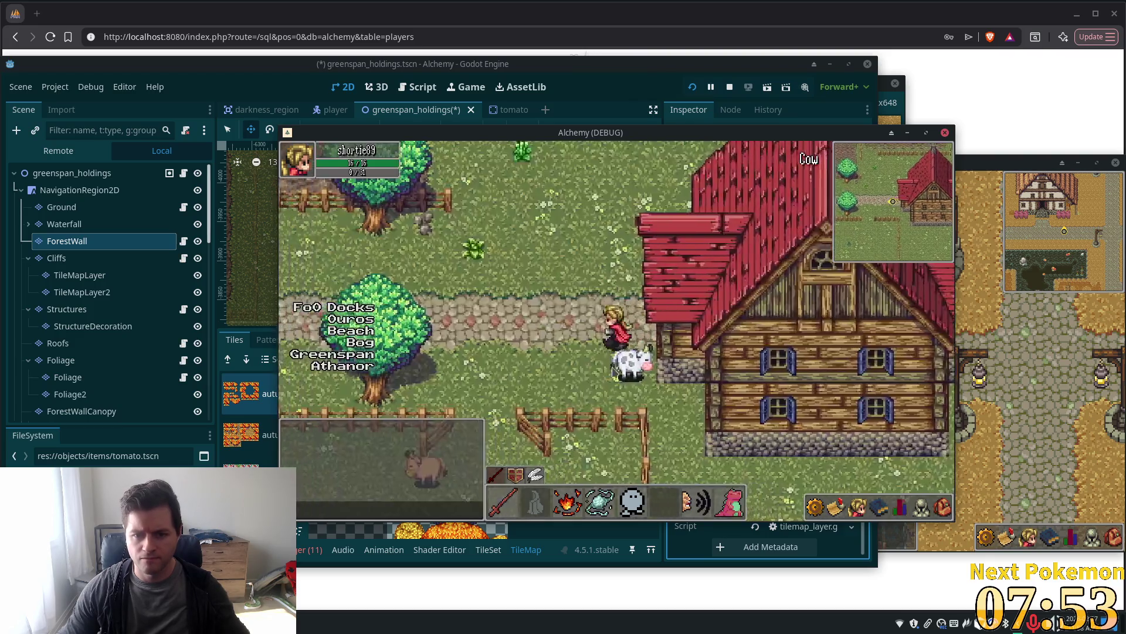
key(Down)
key(Left)
key(Down)
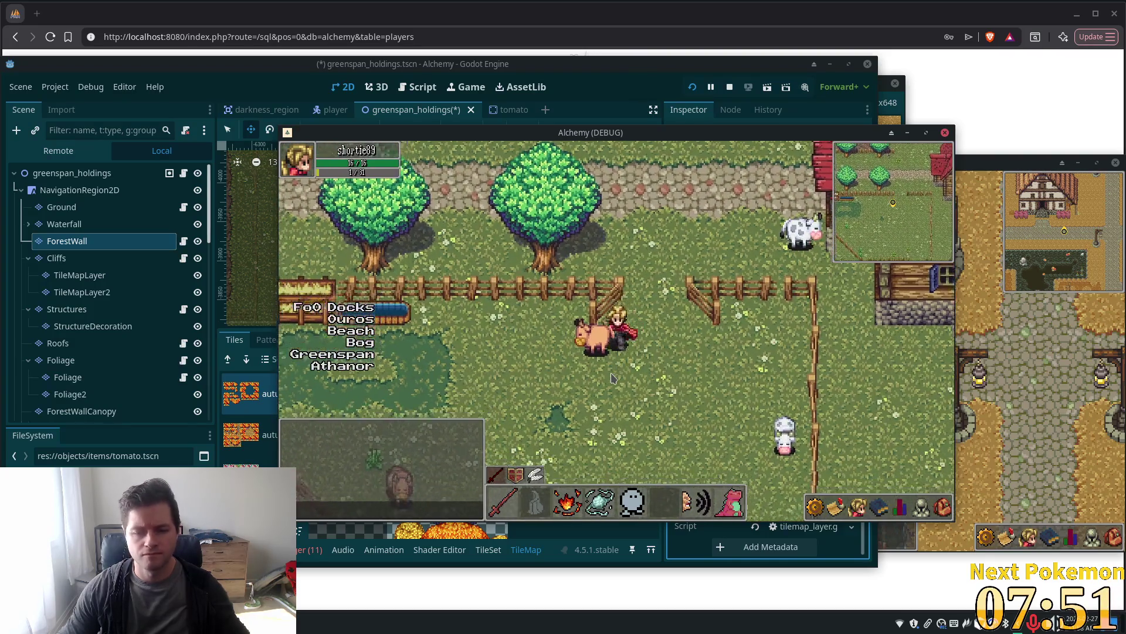
key(Left)
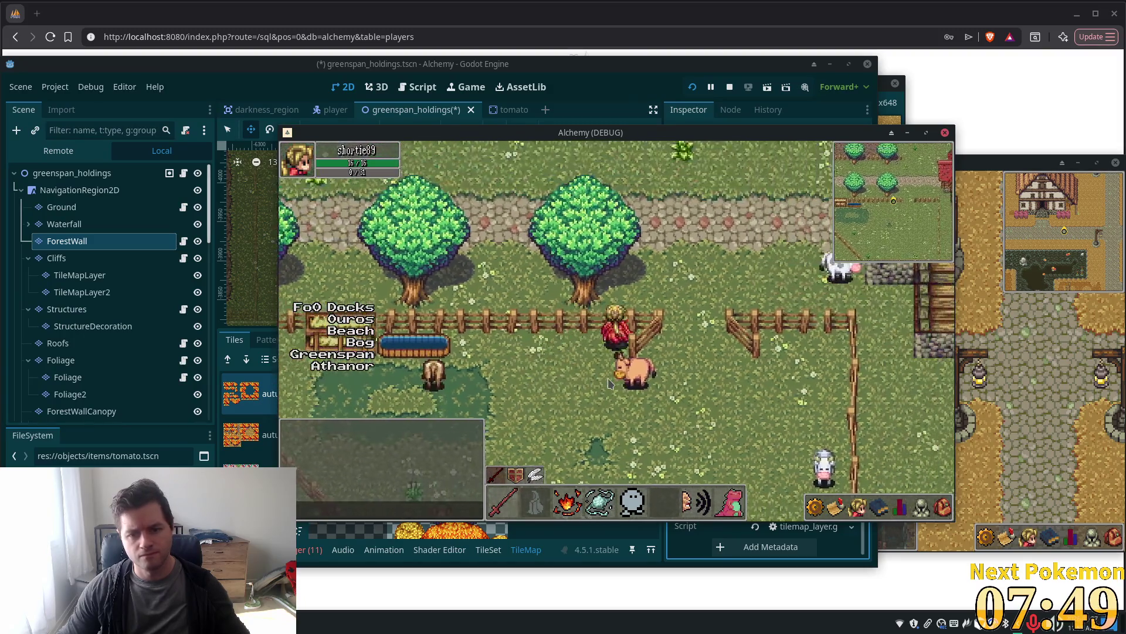
key(Down)
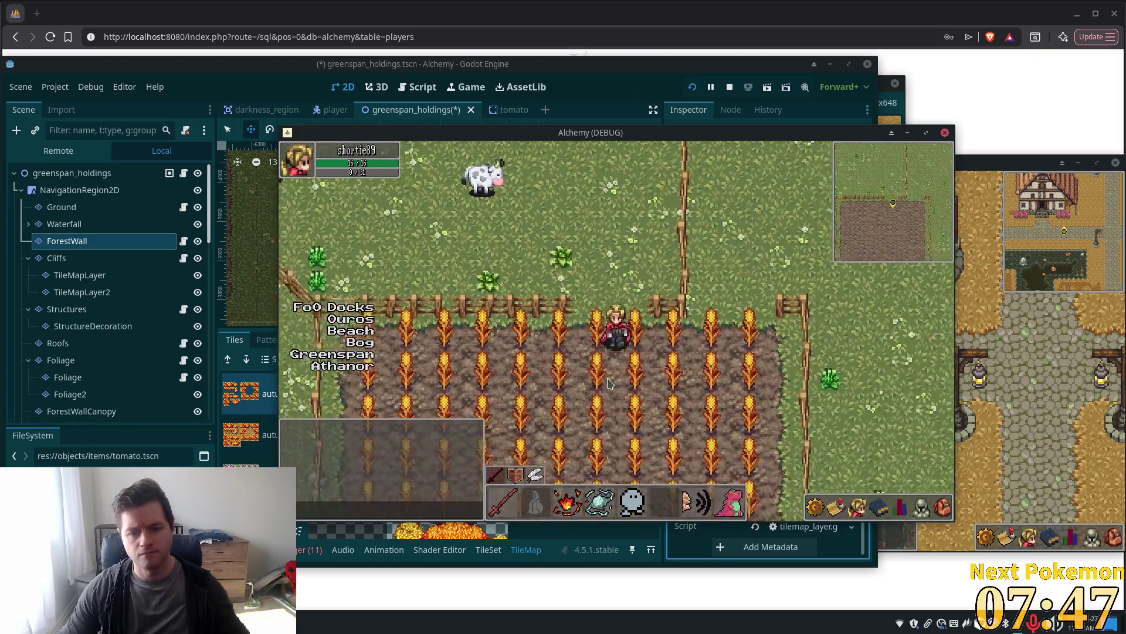
key(Down)
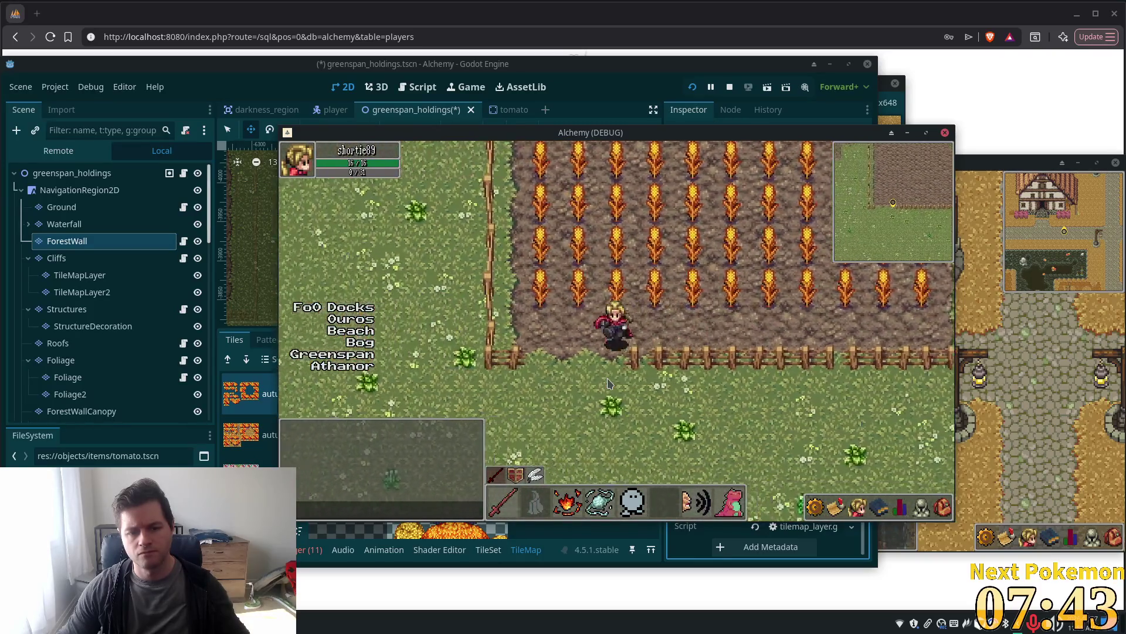
key(Down)
key(Right)
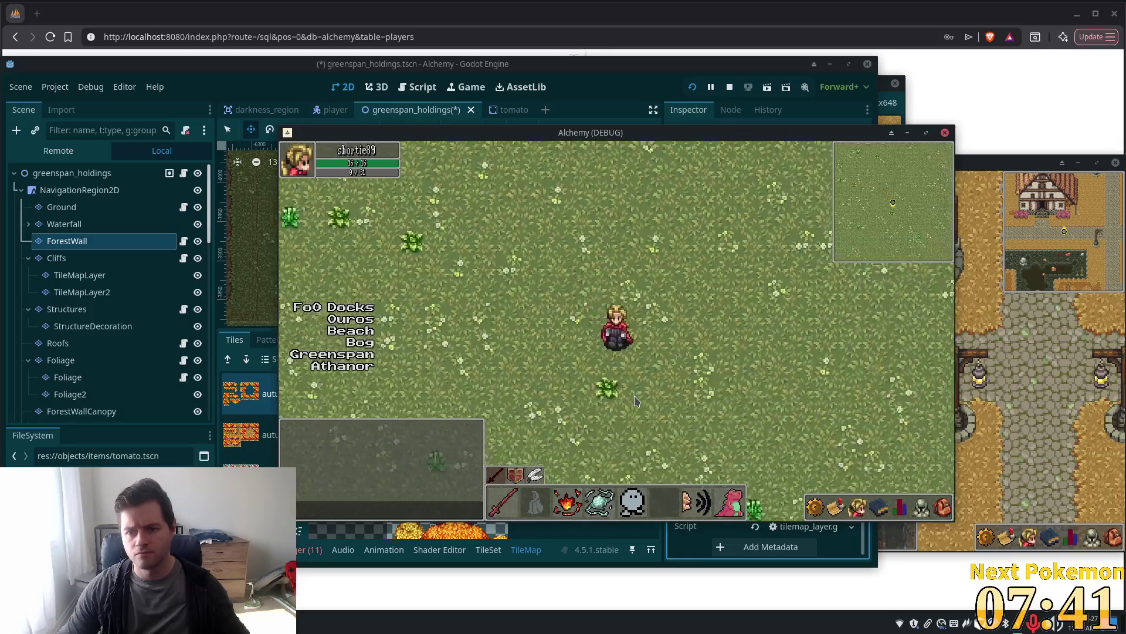
key(Down)
key(Right)
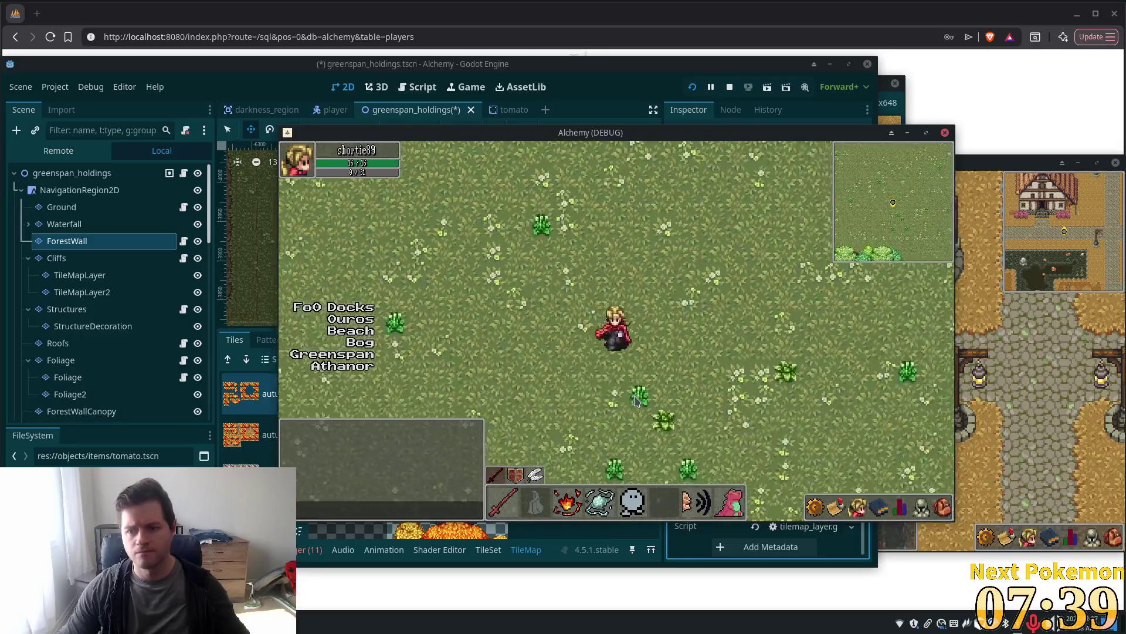
key(Down)
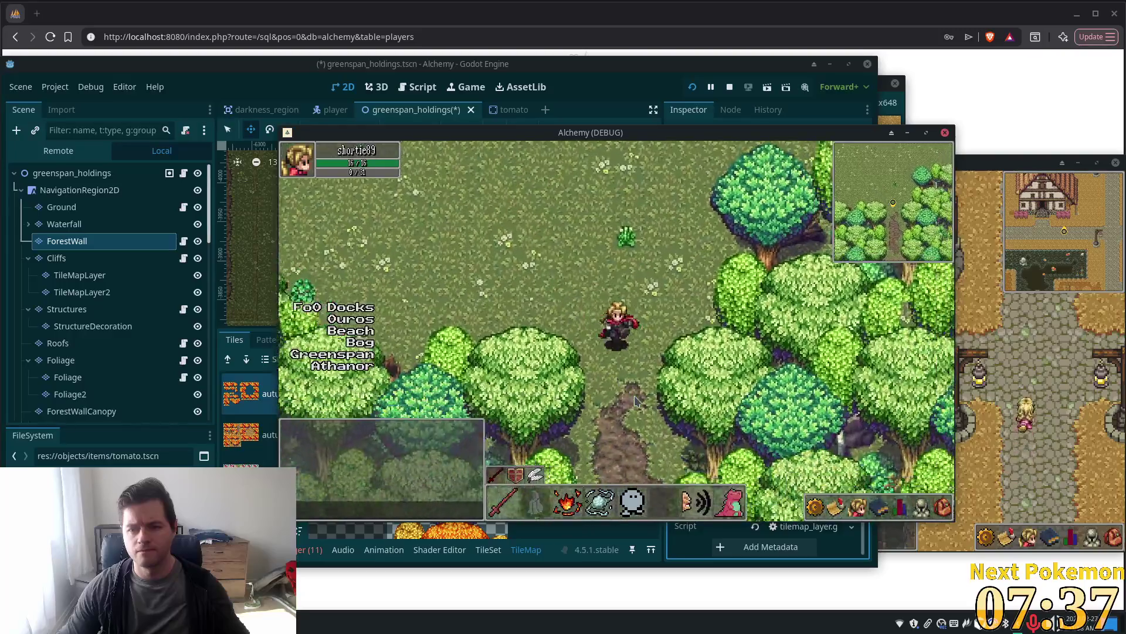
Walk down the cliff stairs into the pink trees, back up, and west along the cliff top
key(Down)
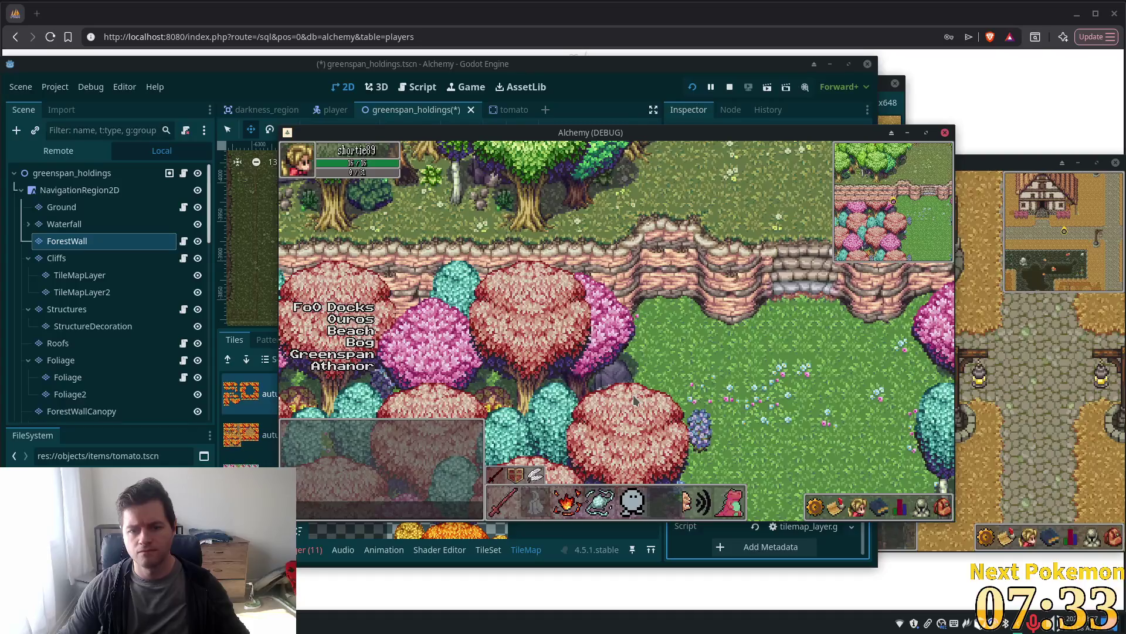
key(Up)
key(Right)
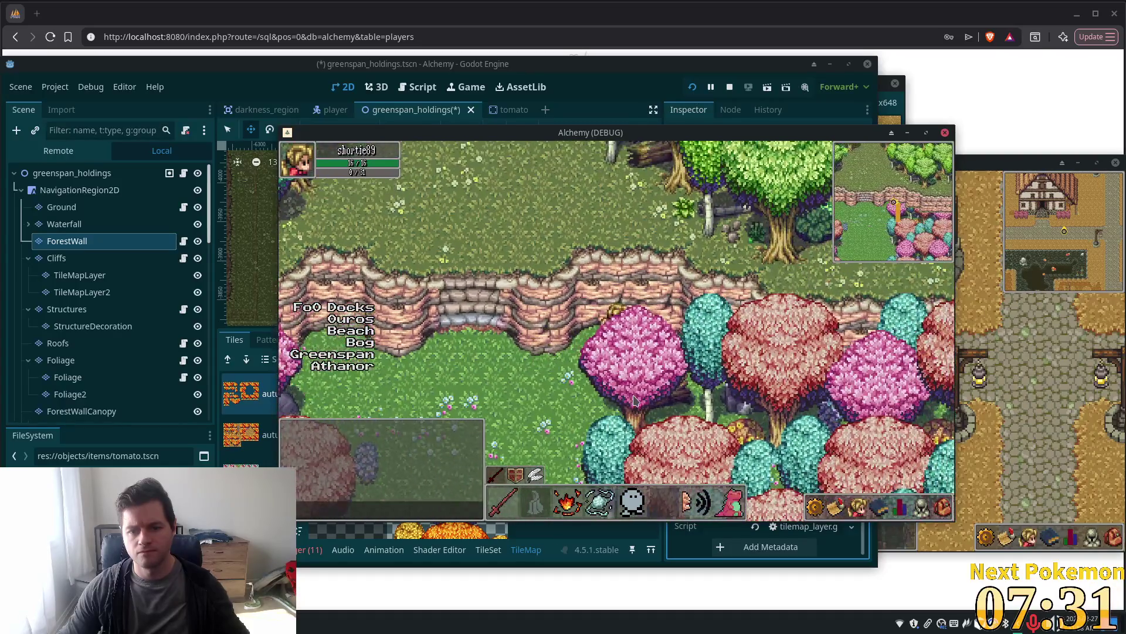
key(Down)
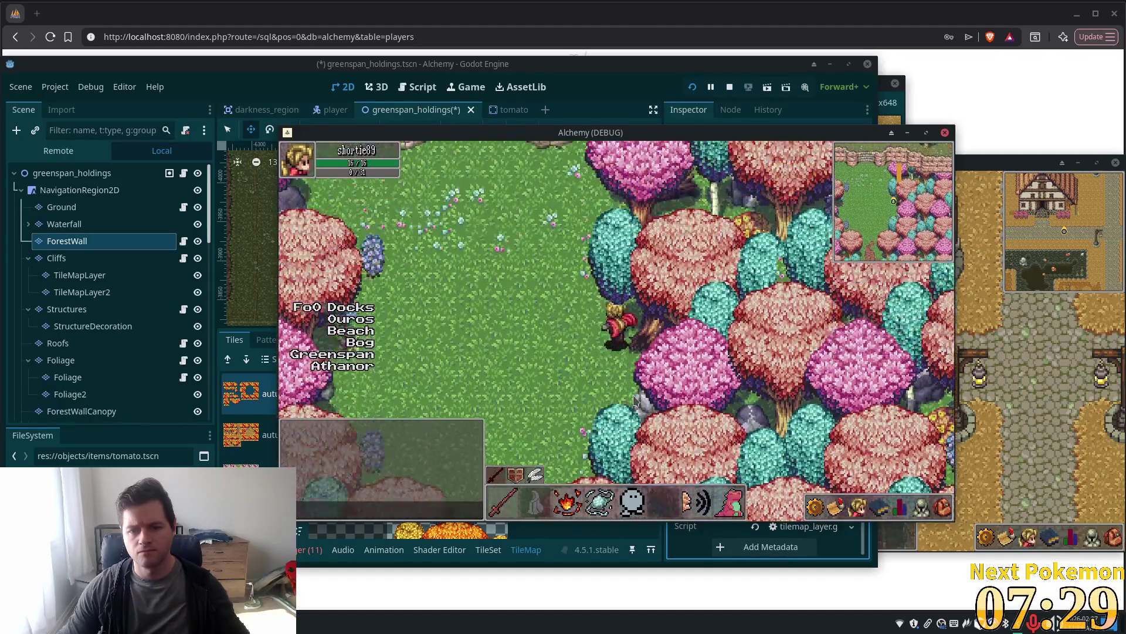
key(Up)
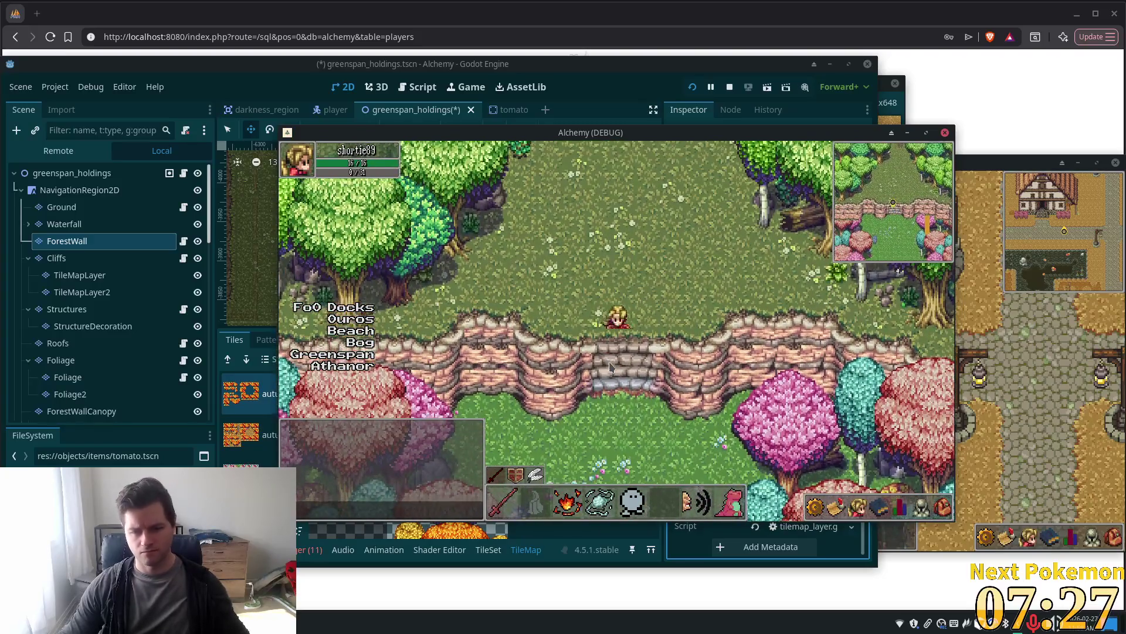
key(Left)
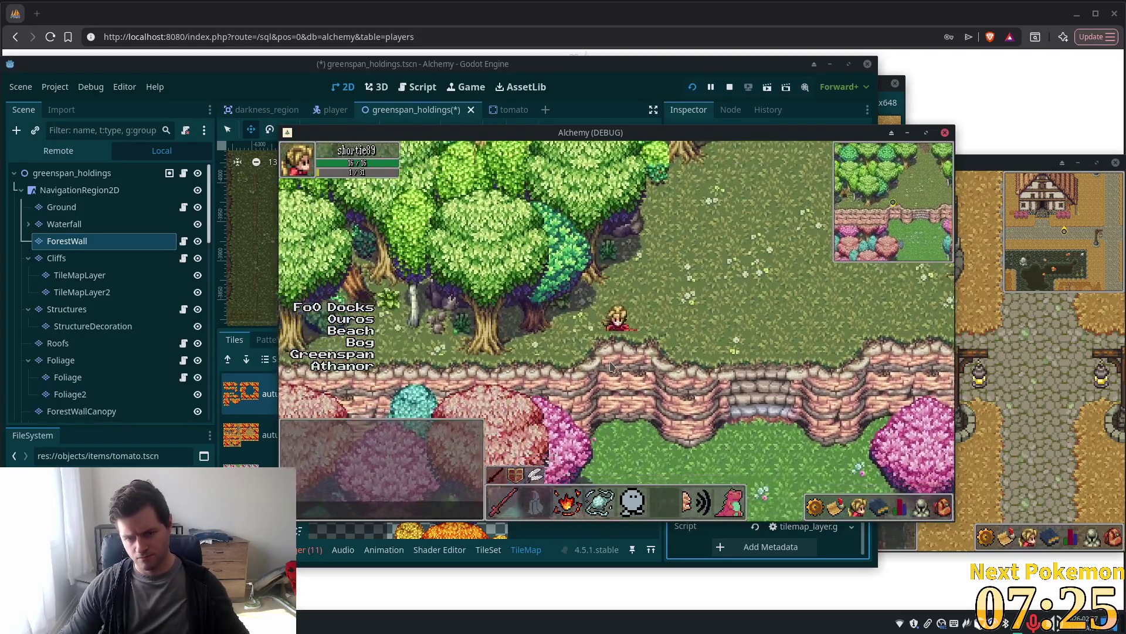
key(Left)
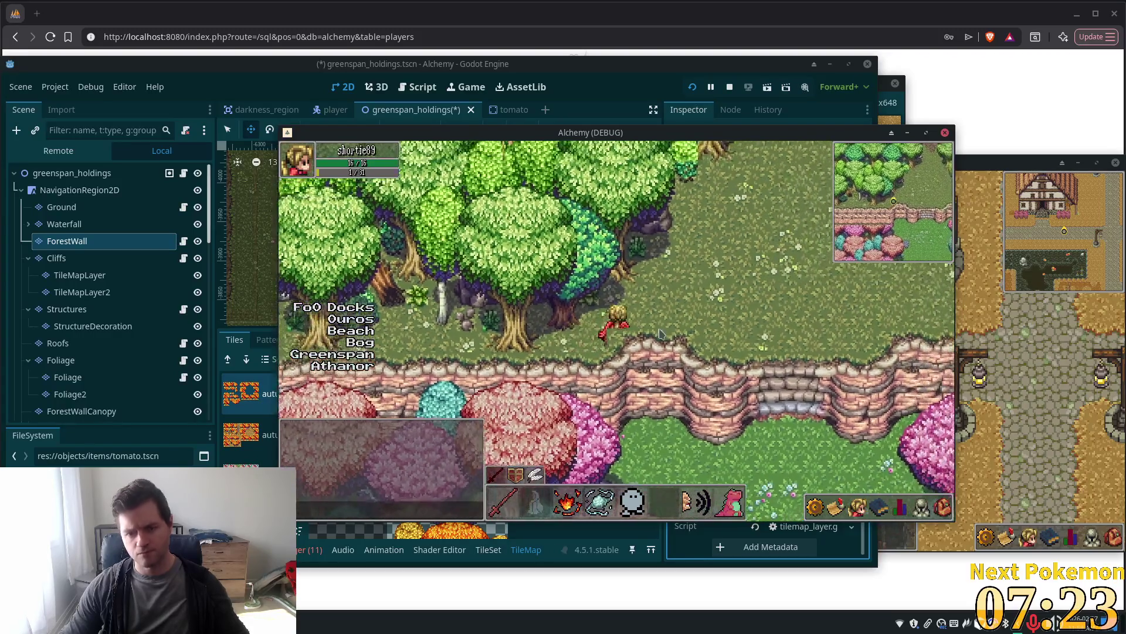
key(Right)
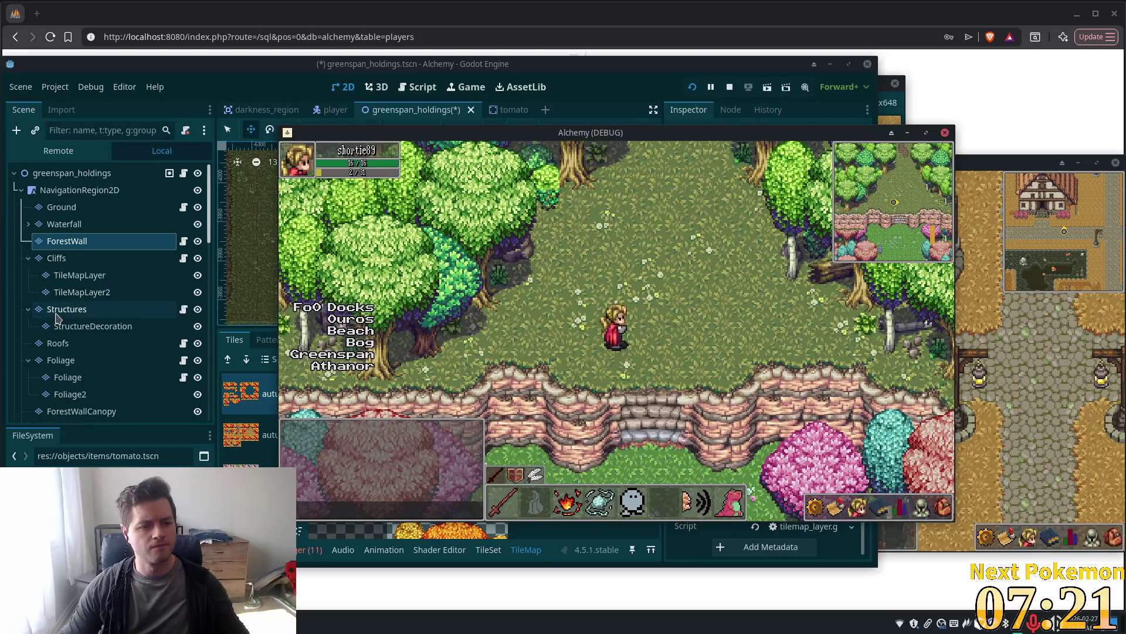
scroll(65, 329, down, 5)
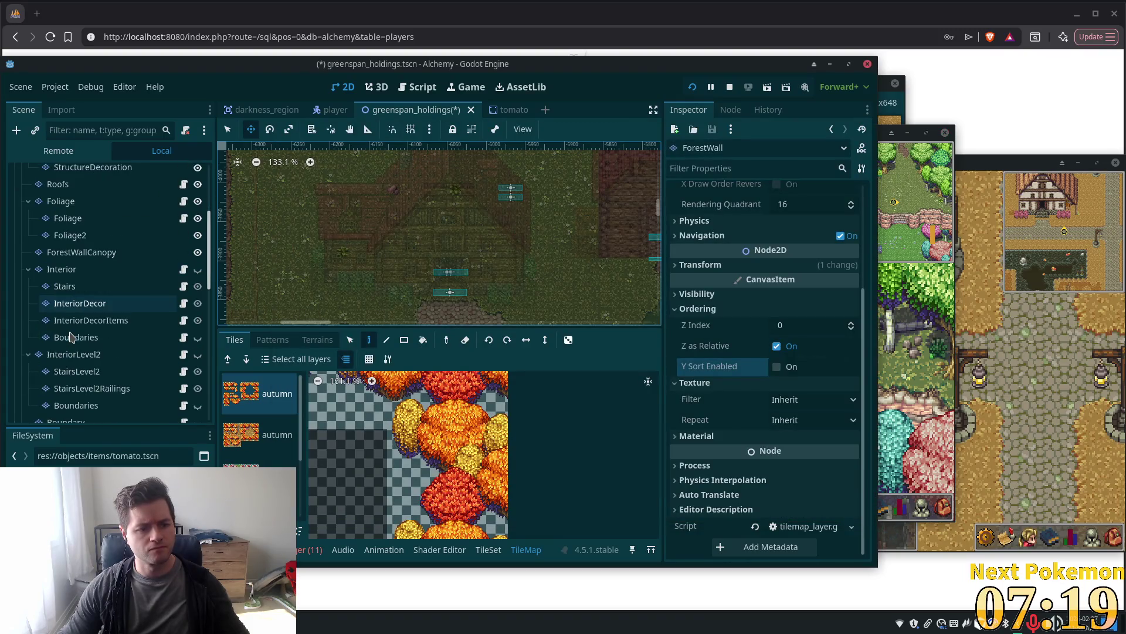
Select the Cliffs layer and change its Z Index to 0, then back to 1
scroll(66, 305, up, 5)
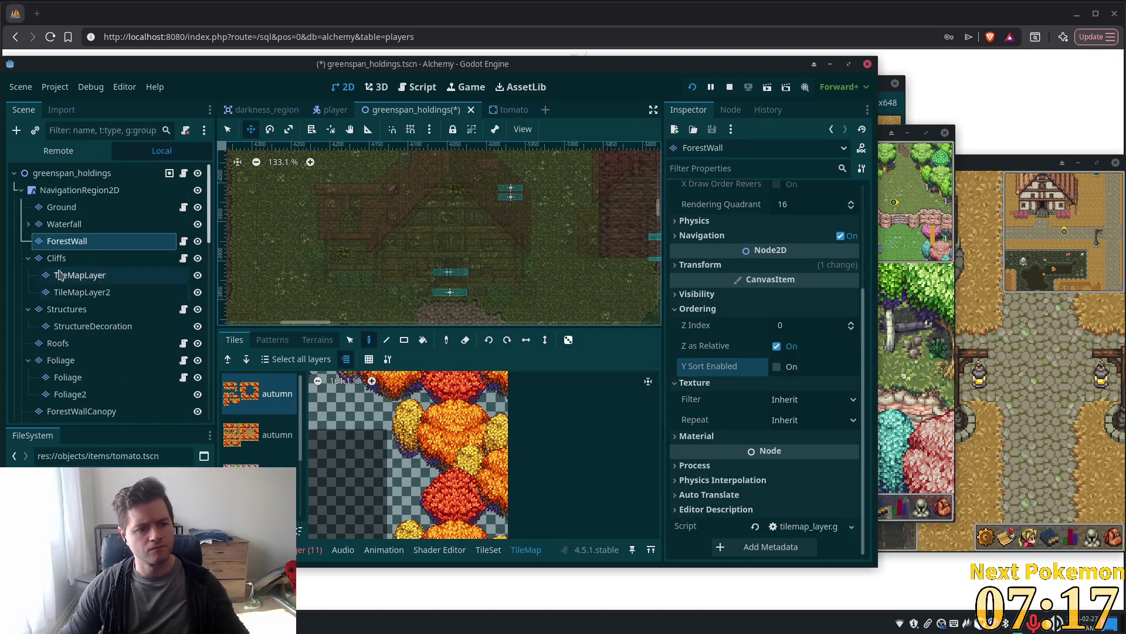
click(56, 258)
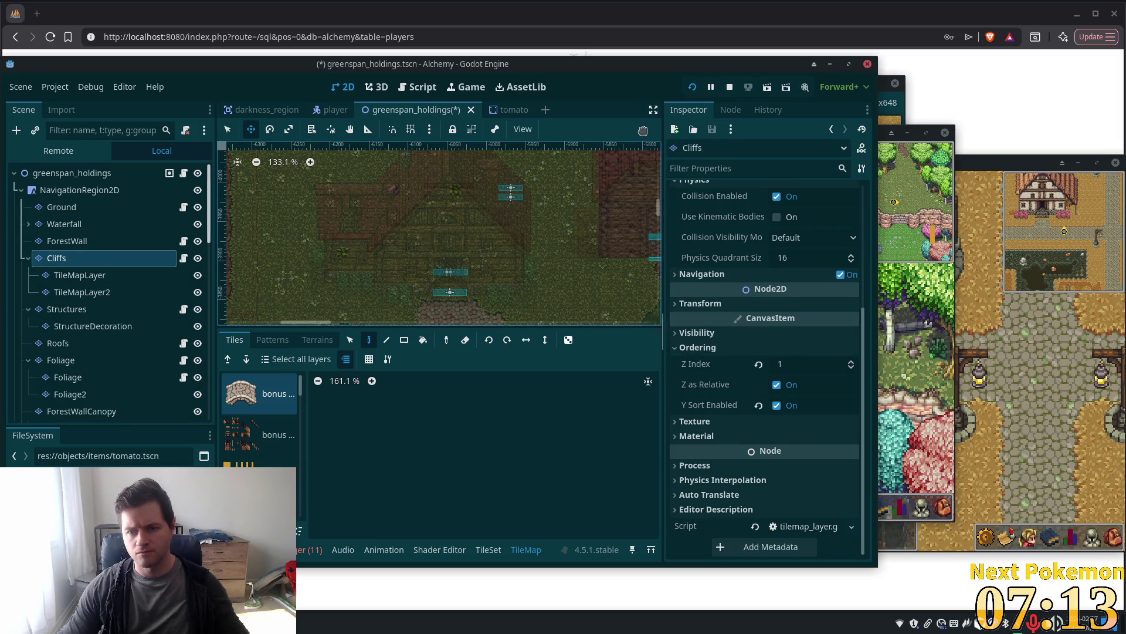
drag(585, 67, 213, 85)
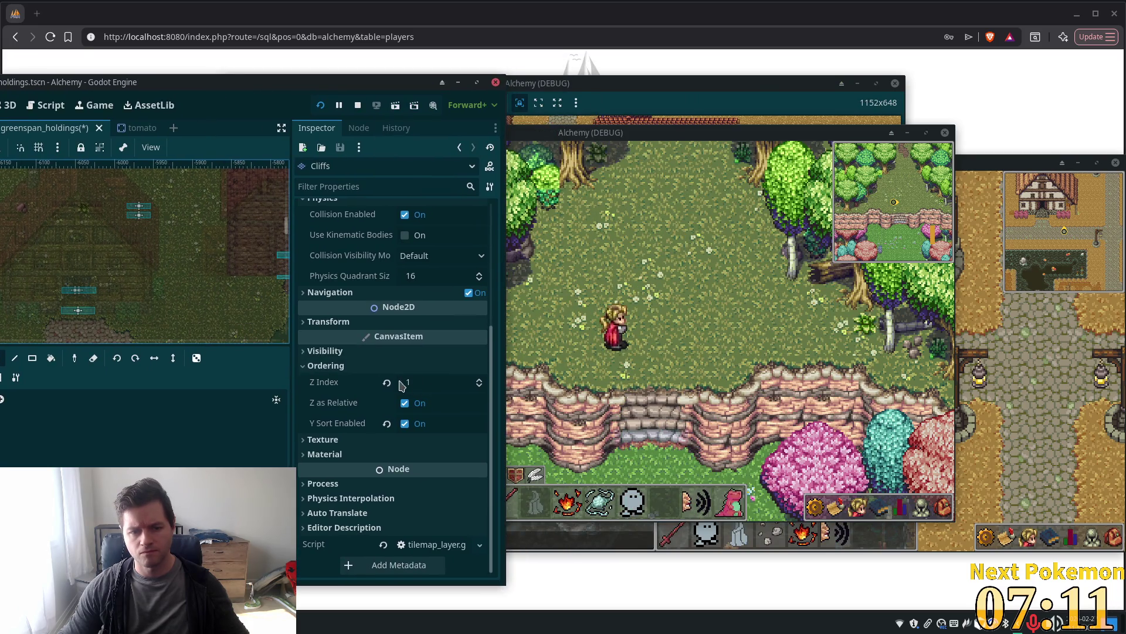
click(386, 384)
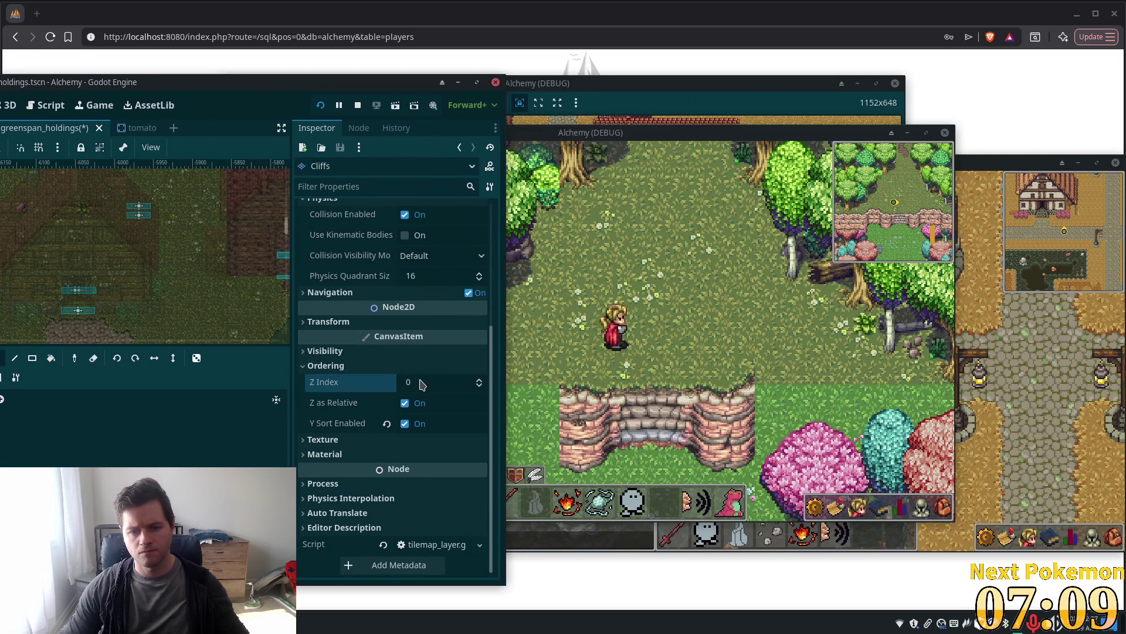
scroll(421, 384, up, 1)
key(Tab)
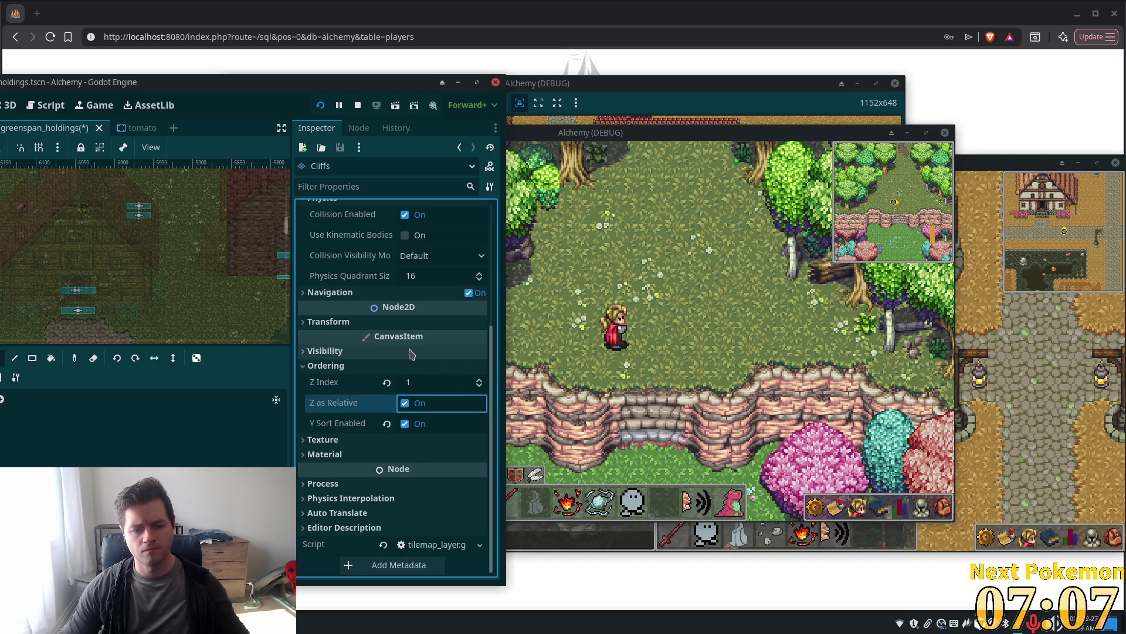
scroll(420, 335, up, 4)
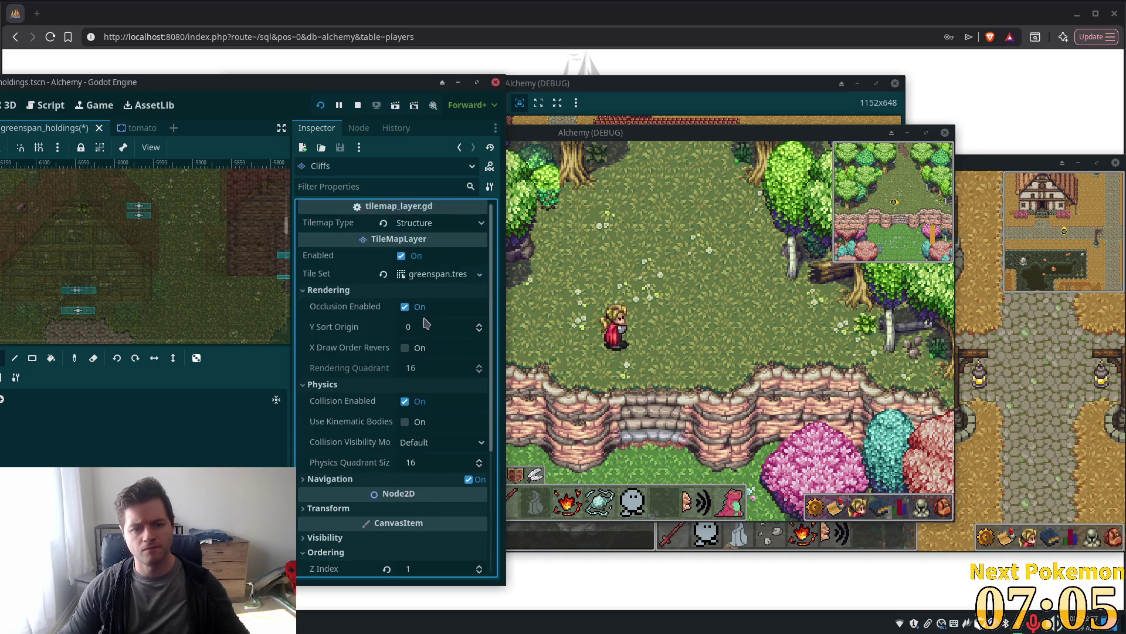
scroll(418, 345, up, 1)
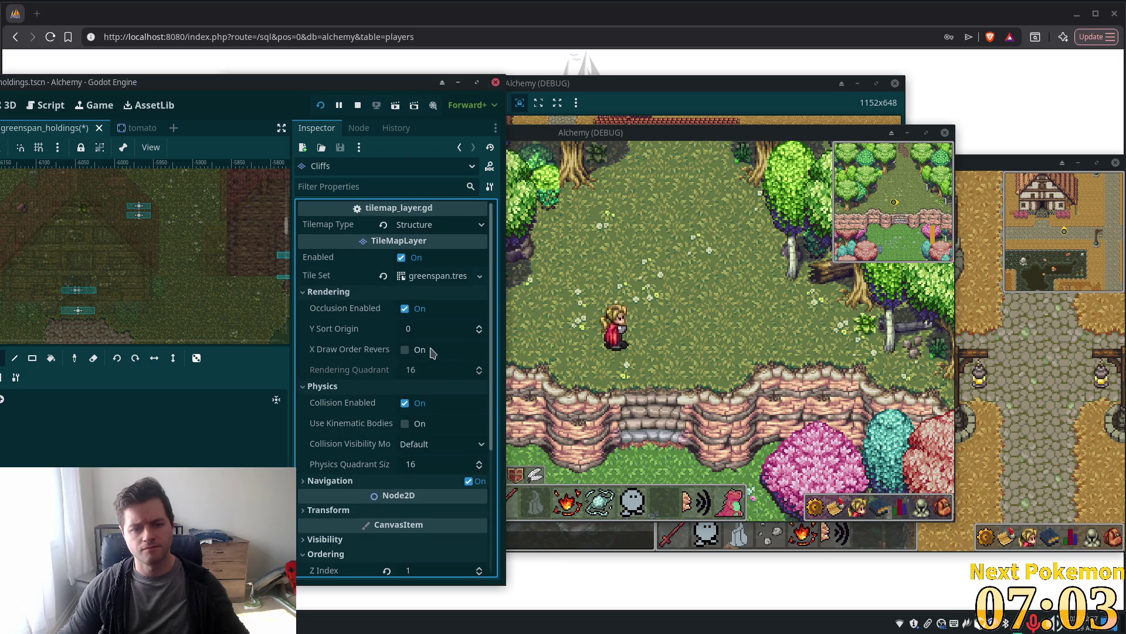
Set Cliffs' Y Sort Origin to -16, then walk the player down the cliff stairs in the game
click(454, 328)
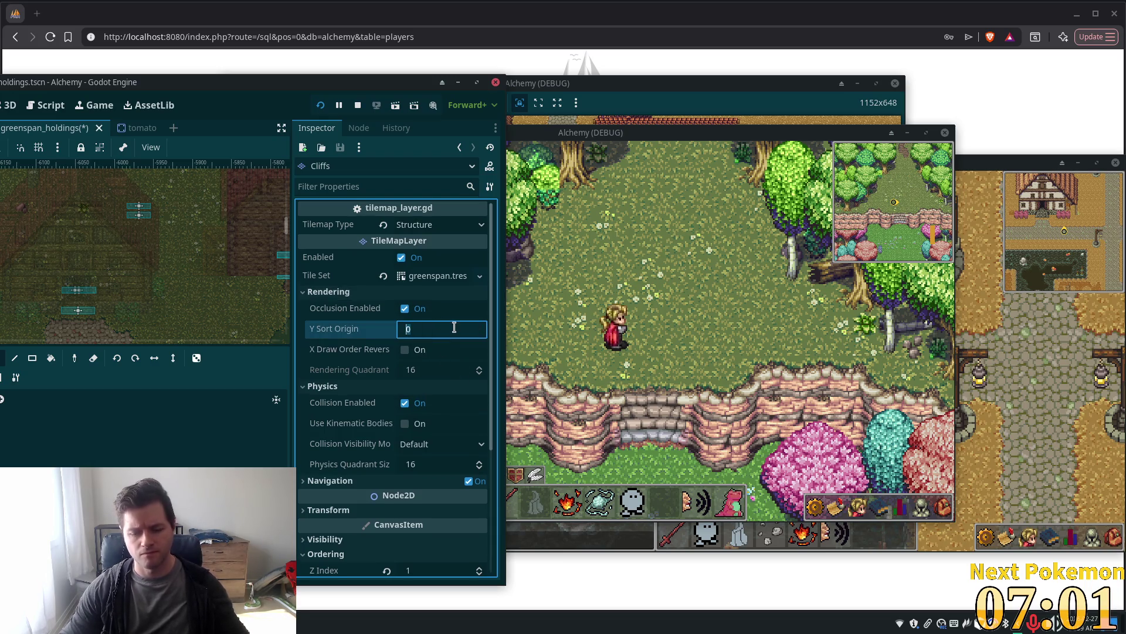
text(-16)
key(Tab)
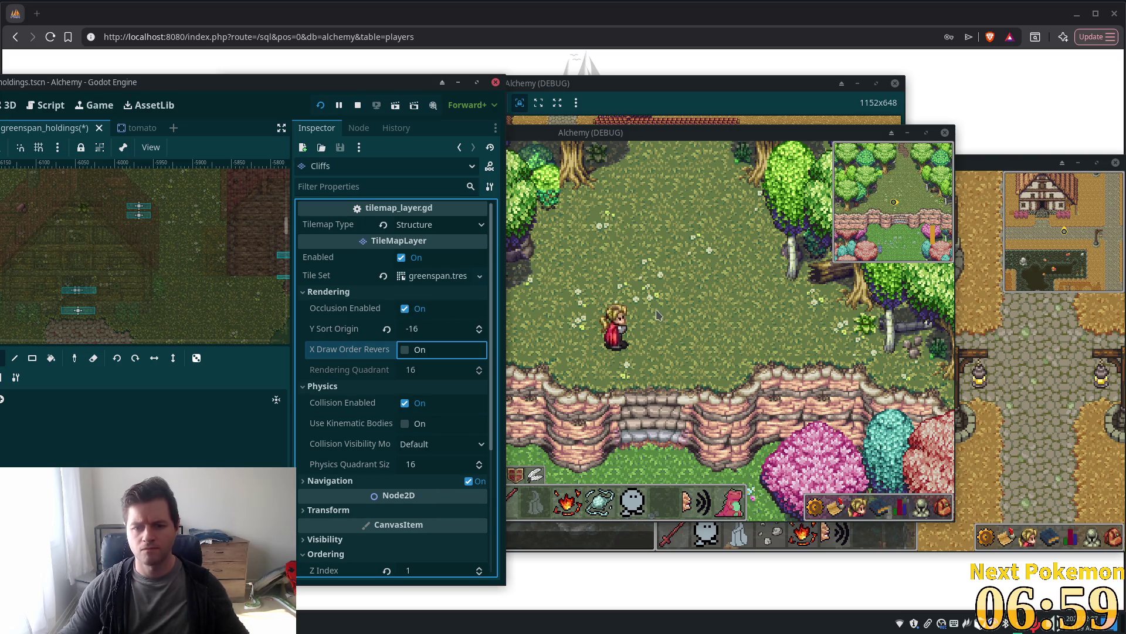
click(658, 315)
key(Down)
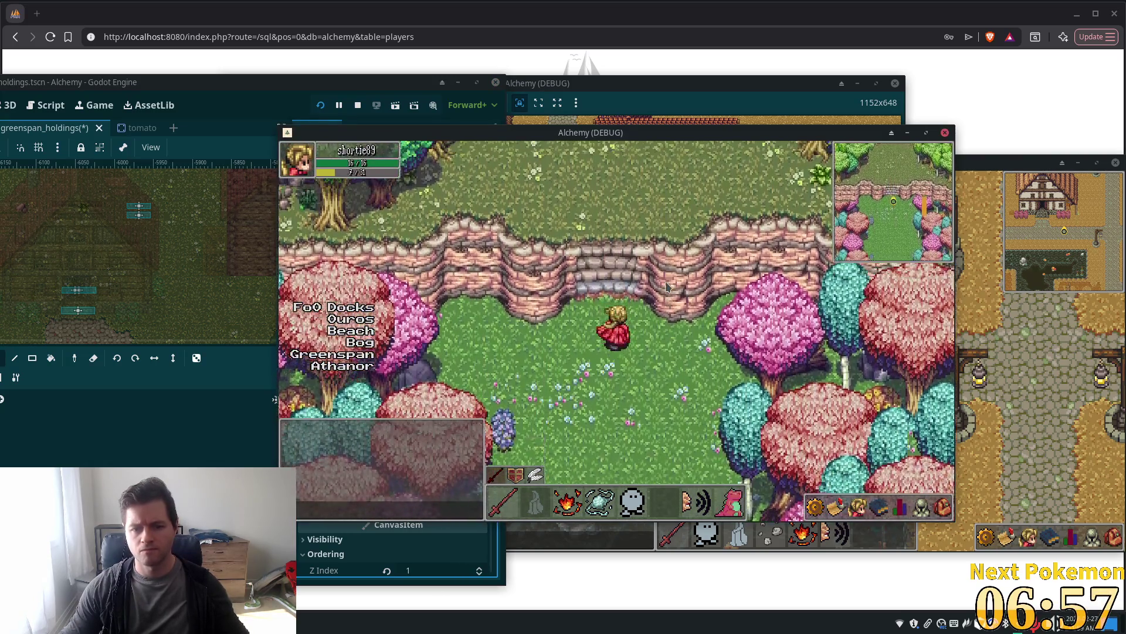
Walk the character back onto the stairs, then change the Cliffs Y Sort Origin to -20
key(Up)
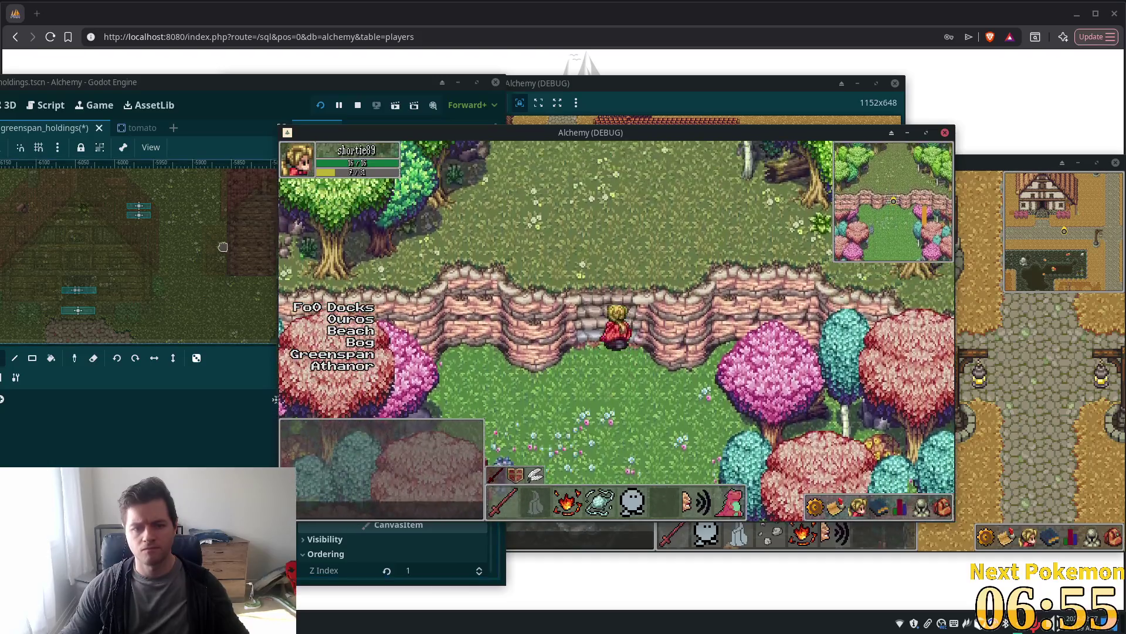
click(223, 247)
click(451, 327)
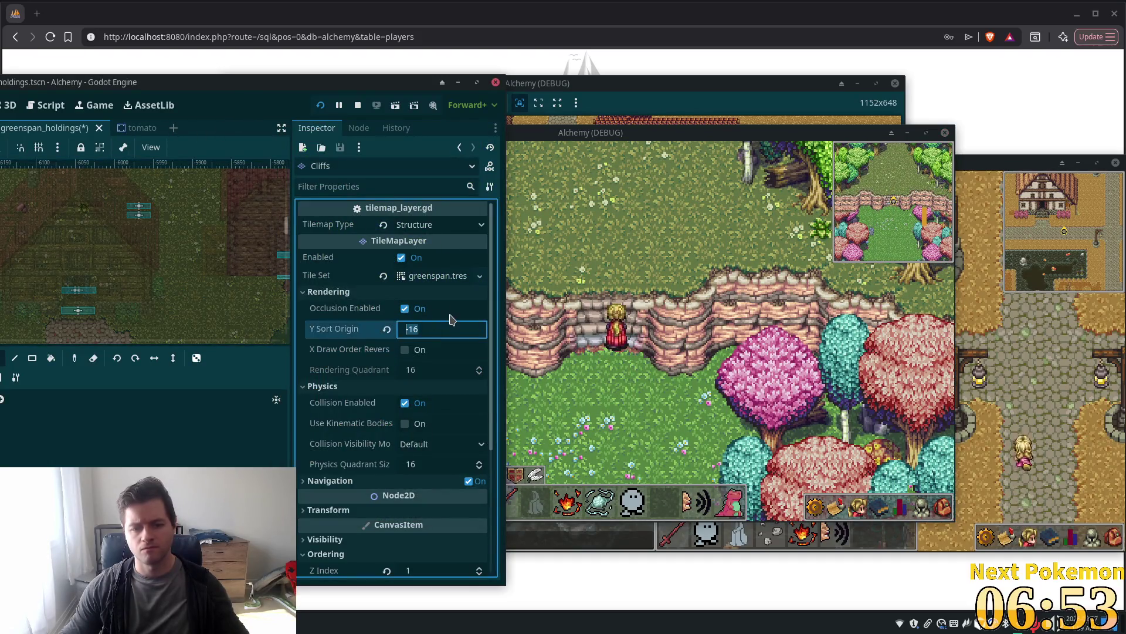
text(20)
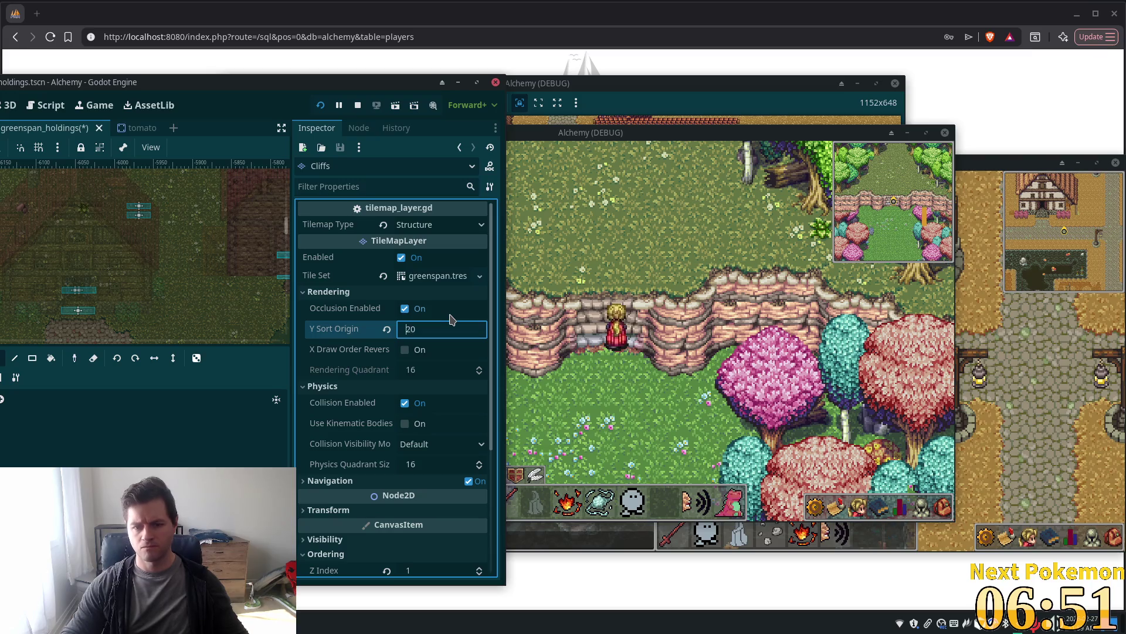
Walk the character up, down and across the cliff stairs to check the new draw order
click(607, 276)
key(Up)
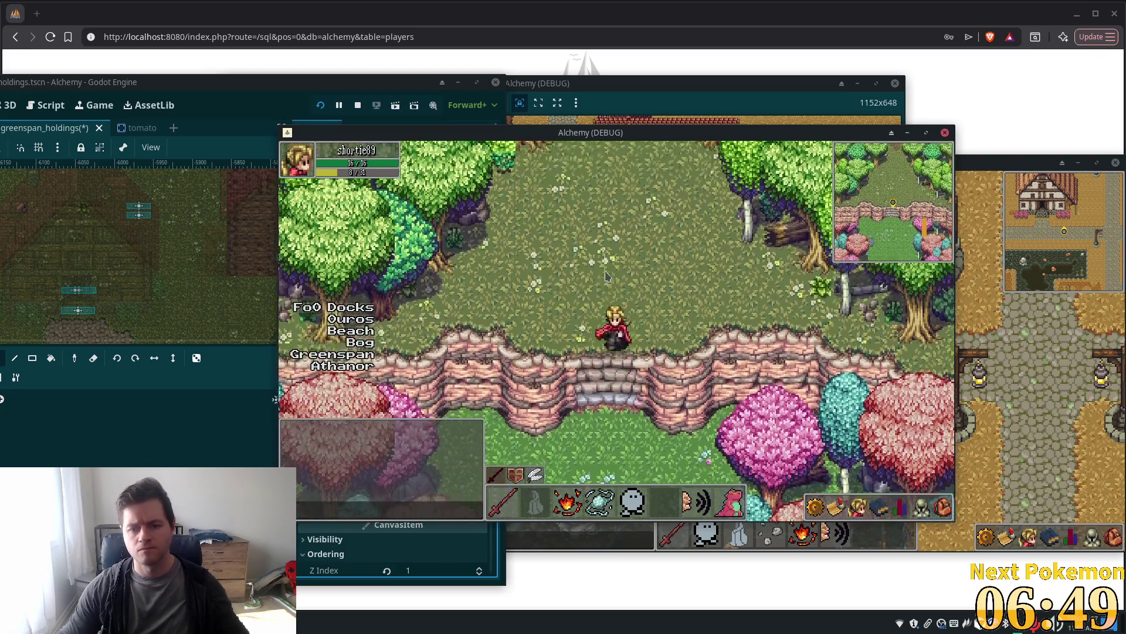
key(Down)
key(Left)
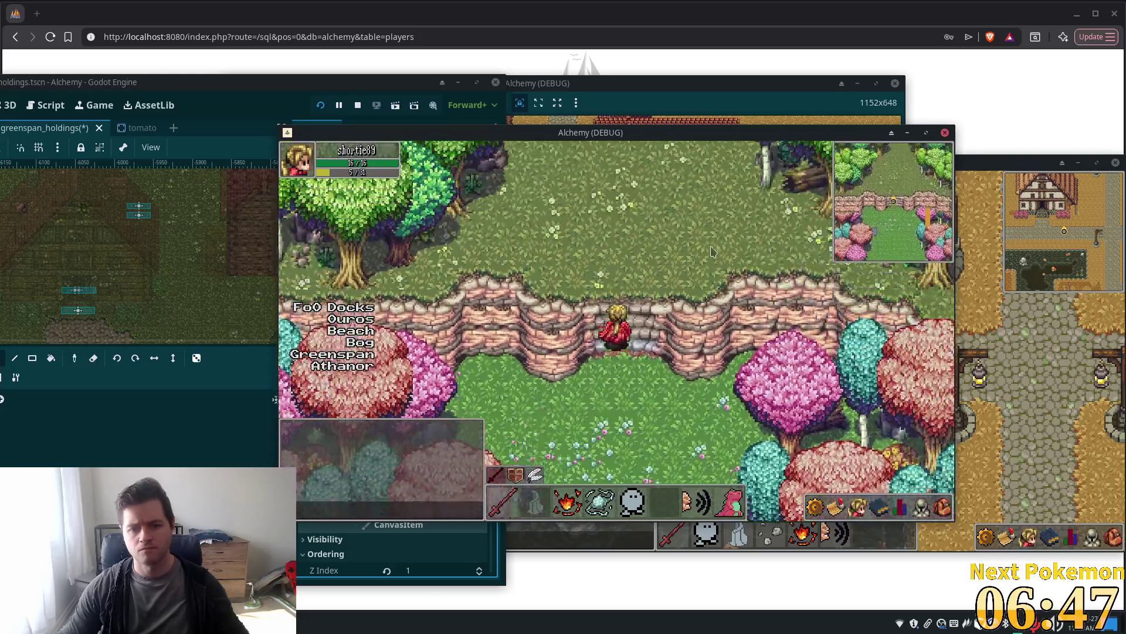
key(Up)
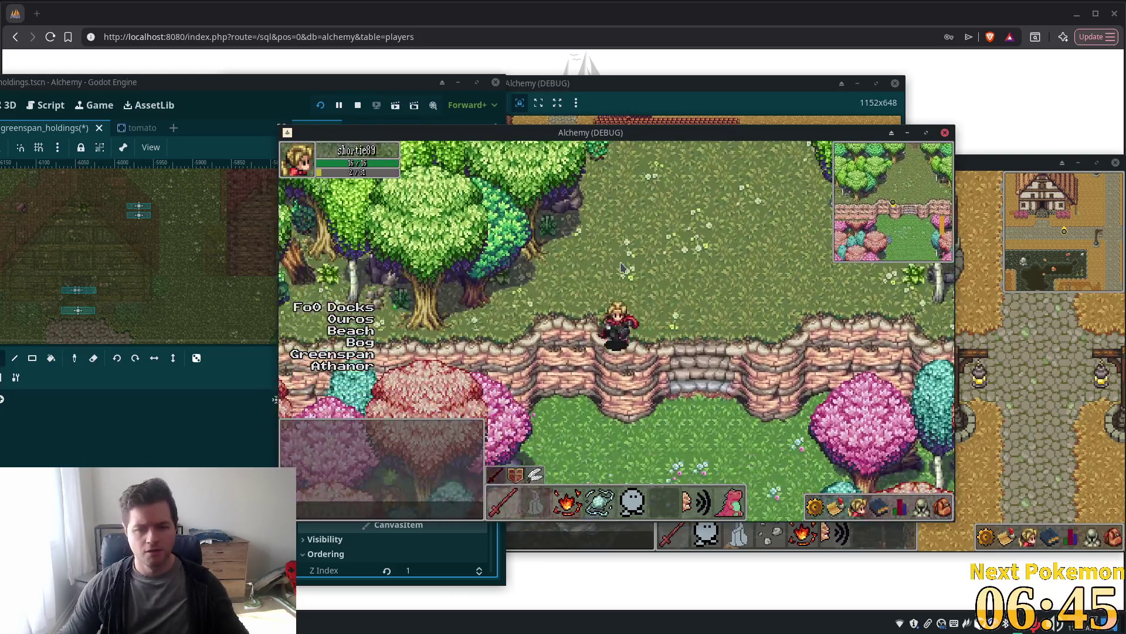
key(Up)
key(Left)
key(Up)
key(Right)
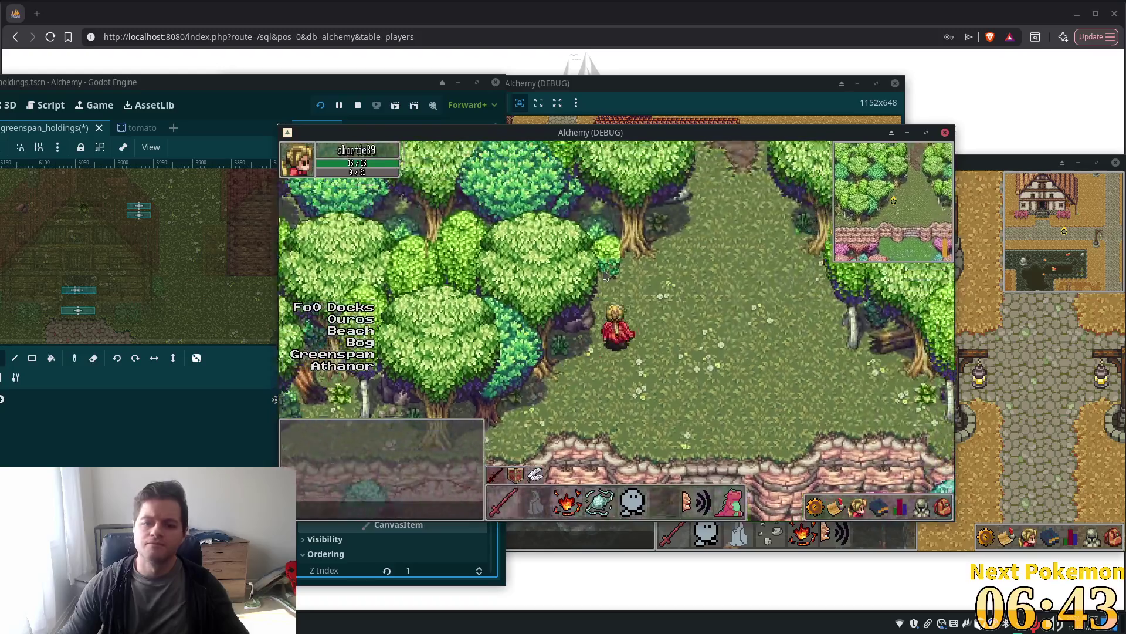
click(336, 84)
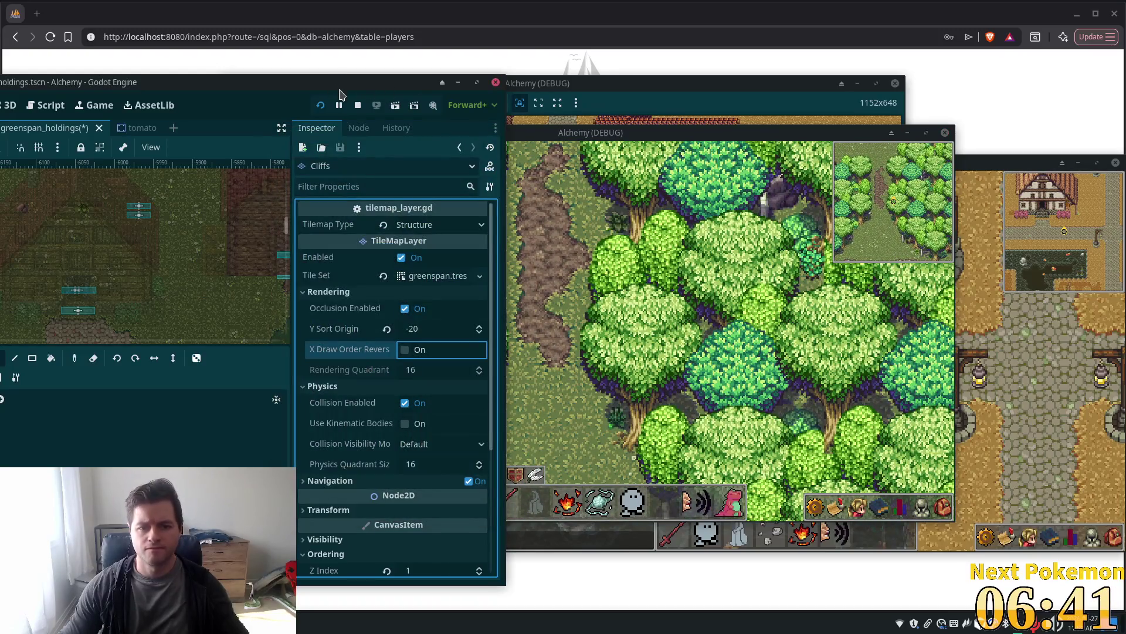
Walk the character in under the forest trees and back north out of the forest
click(629, 268)
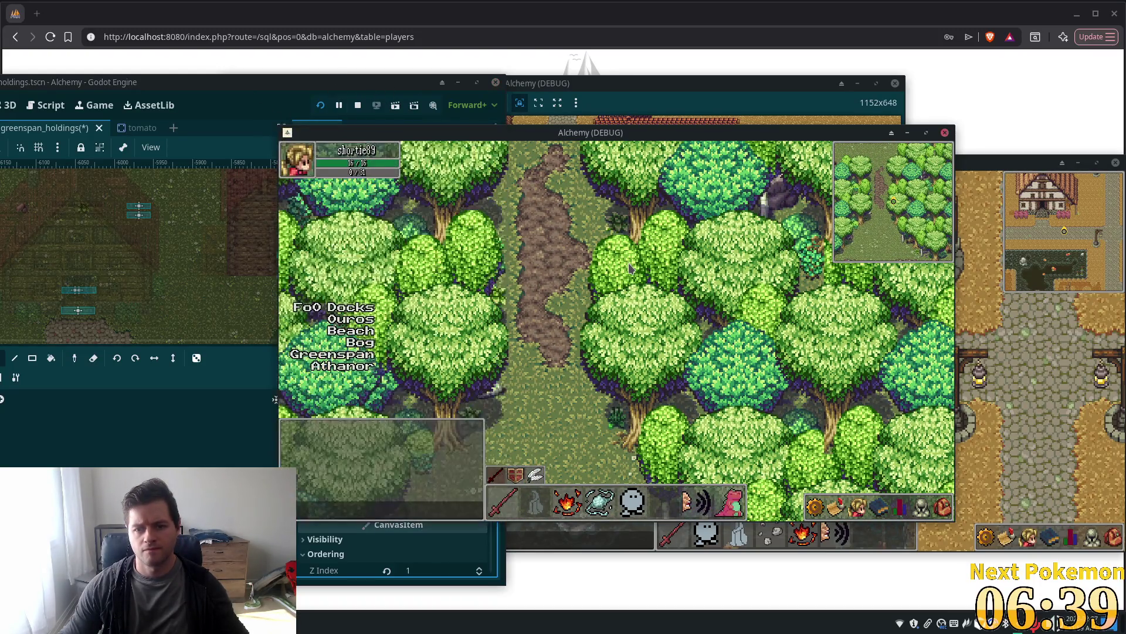
key(Down)
key(Right)
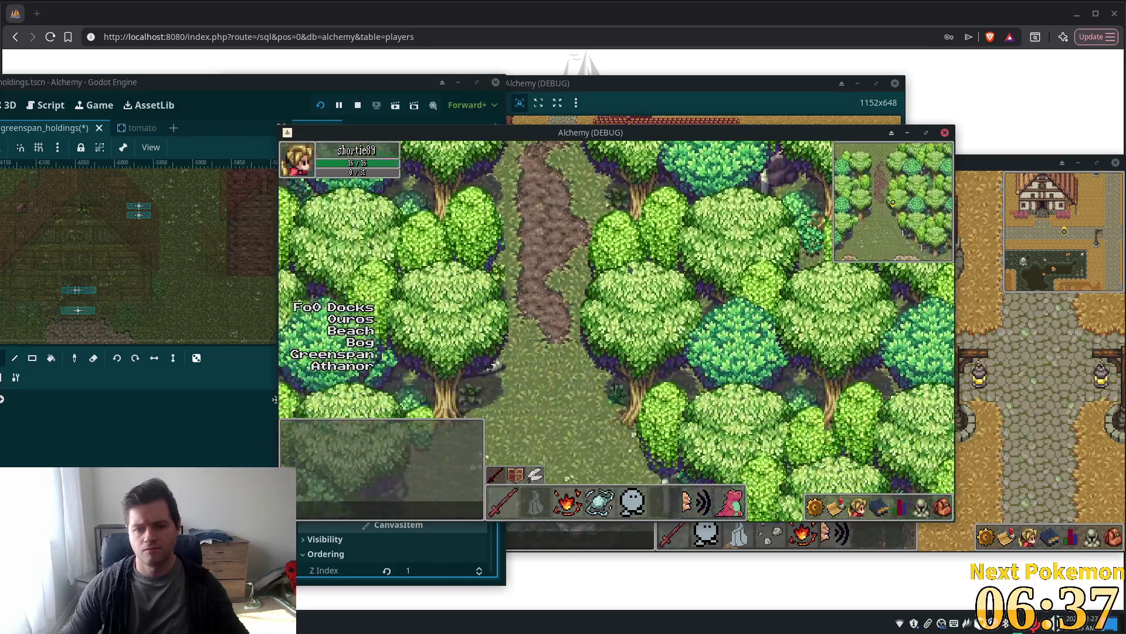
key(Down)
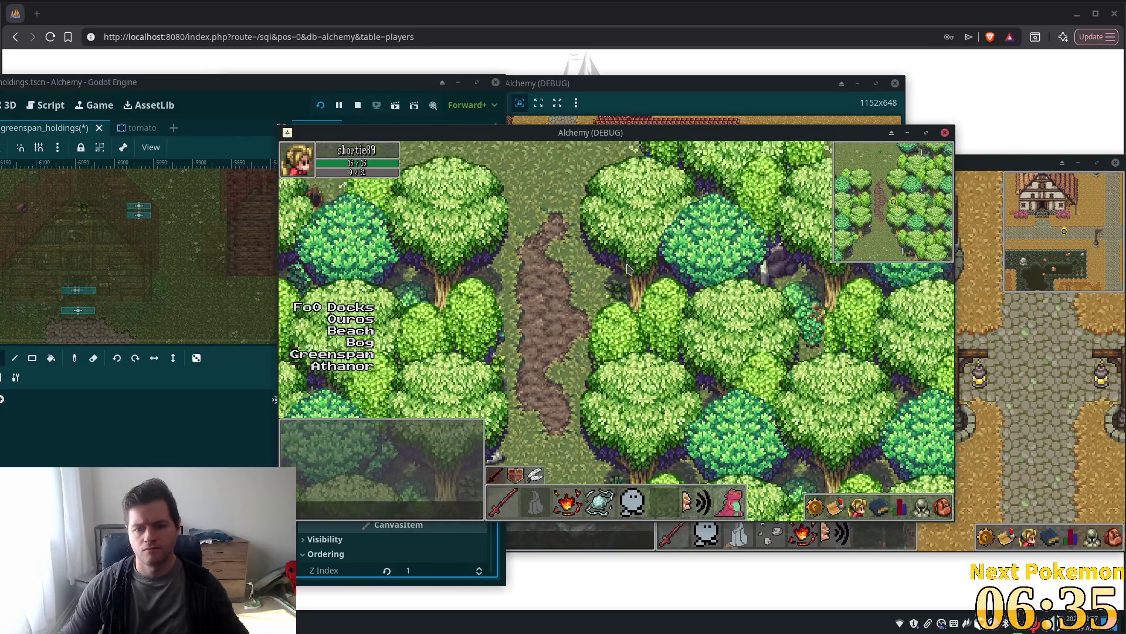
key(Down)
key(Up)
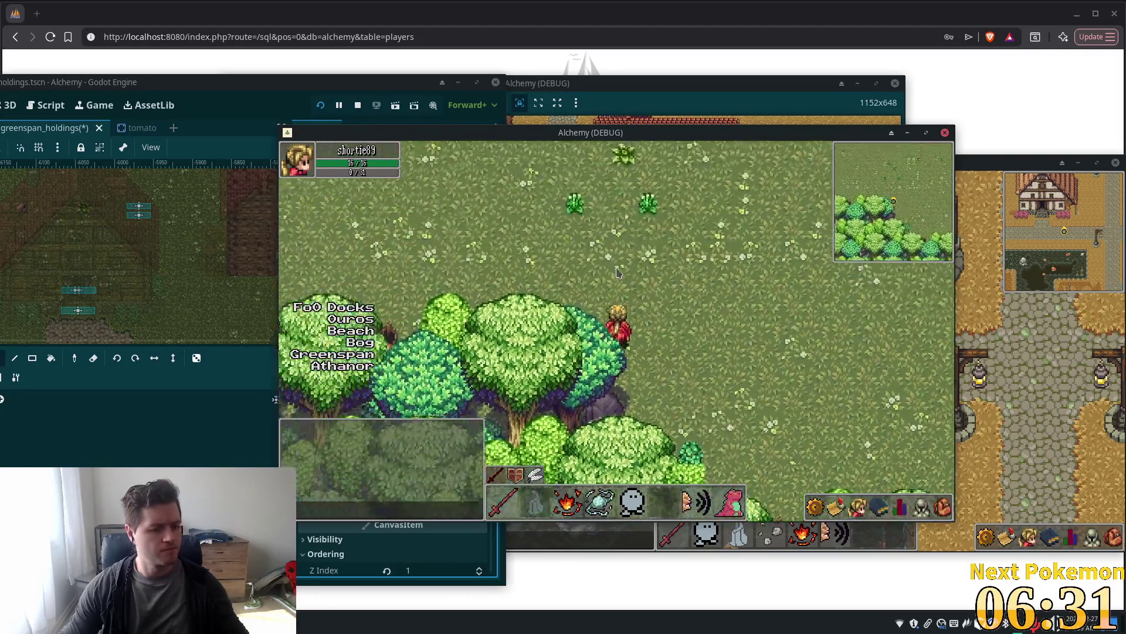
key(Up)
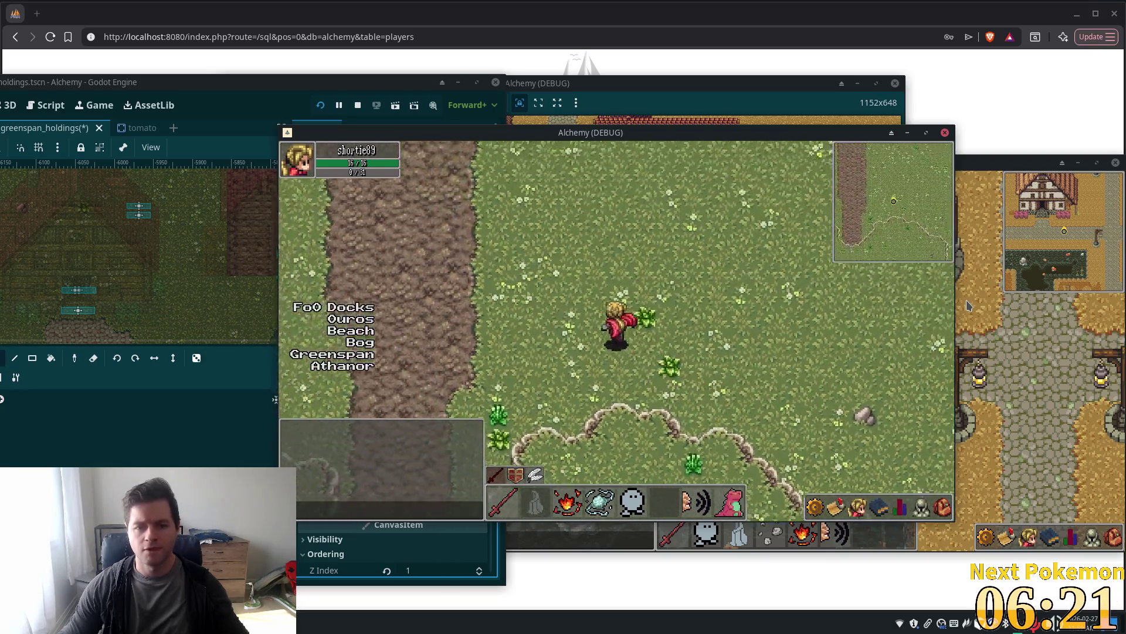
Walk along the dirt and cobblestone paths and past the fence toward the vegetable garden
key(Left)
key(Up)
key(Left)
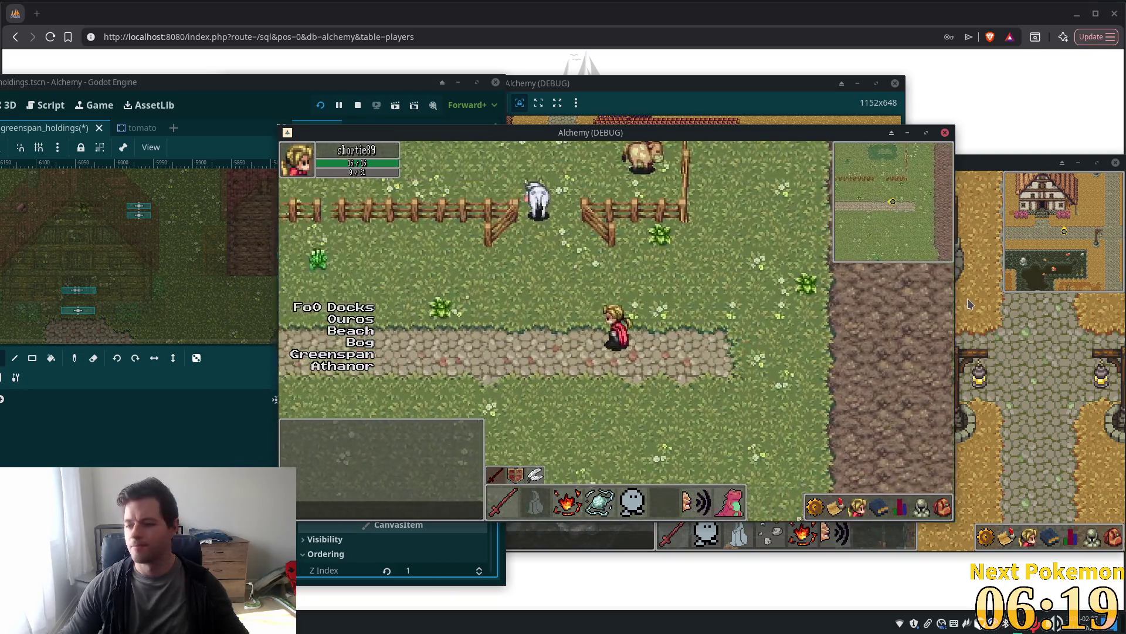
key(Left)
key(Up)
key(Left)
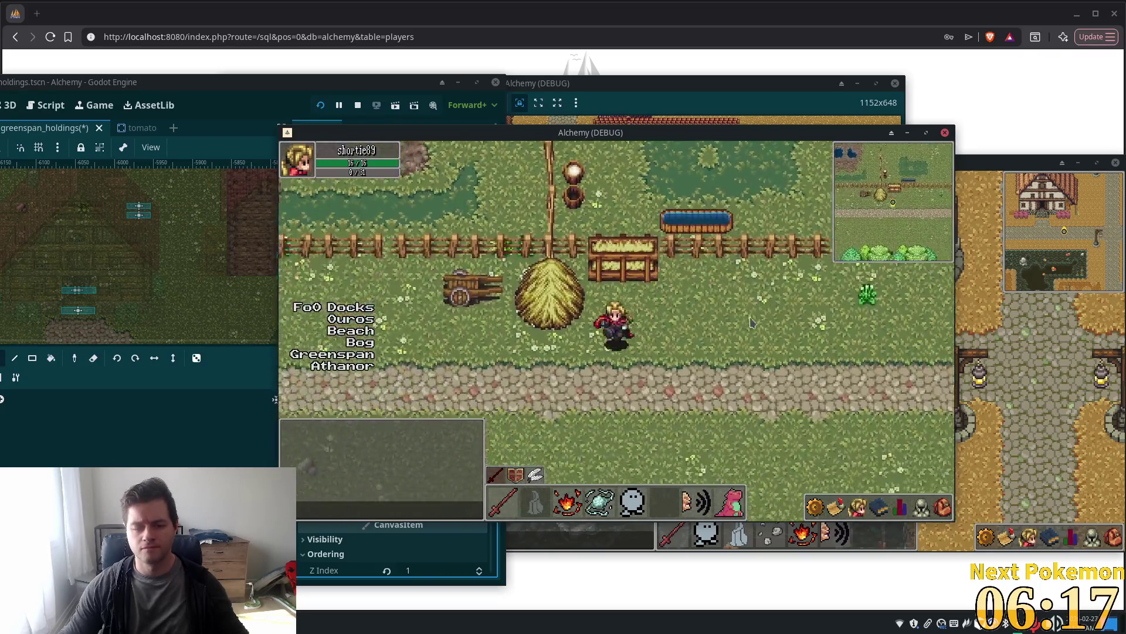
key(Left)
key(Down)
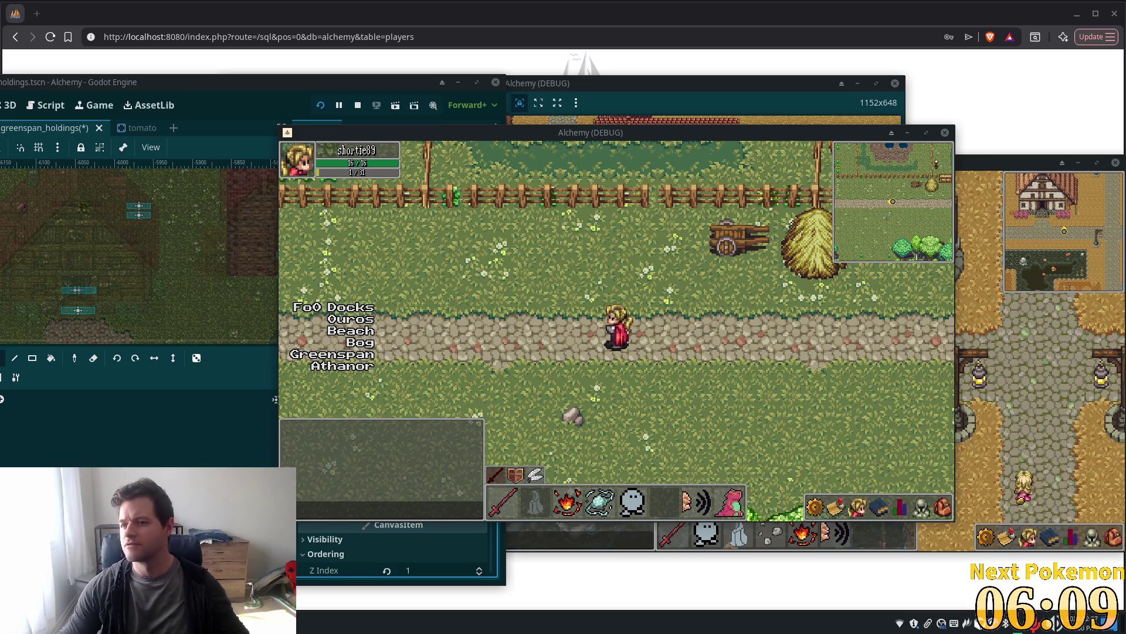
key(Up)
key(Left)
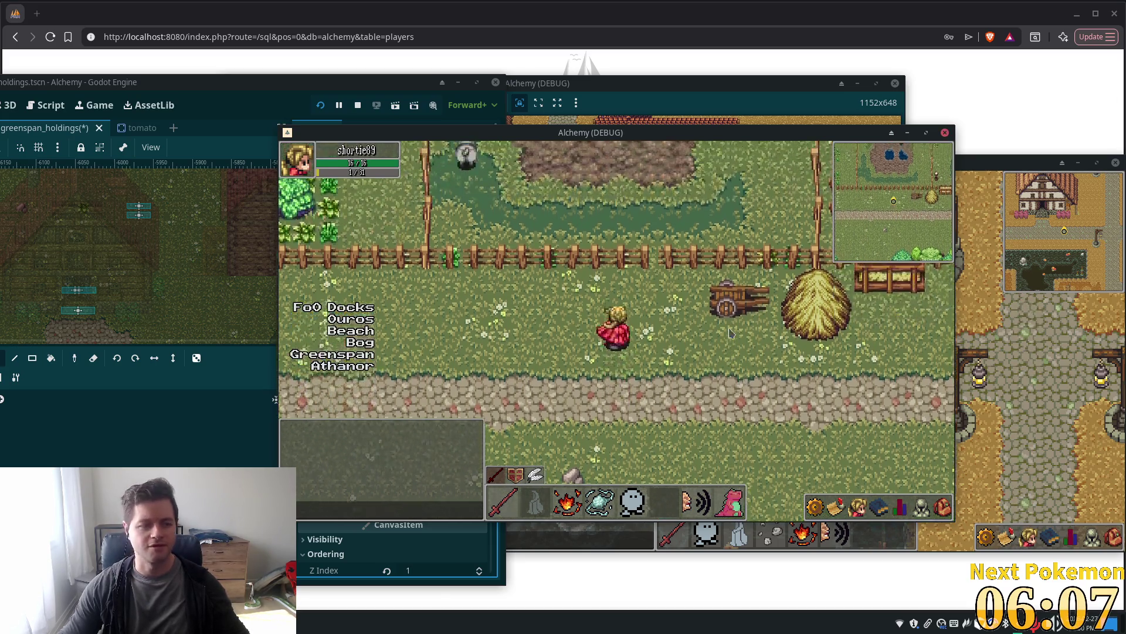
key(Up)
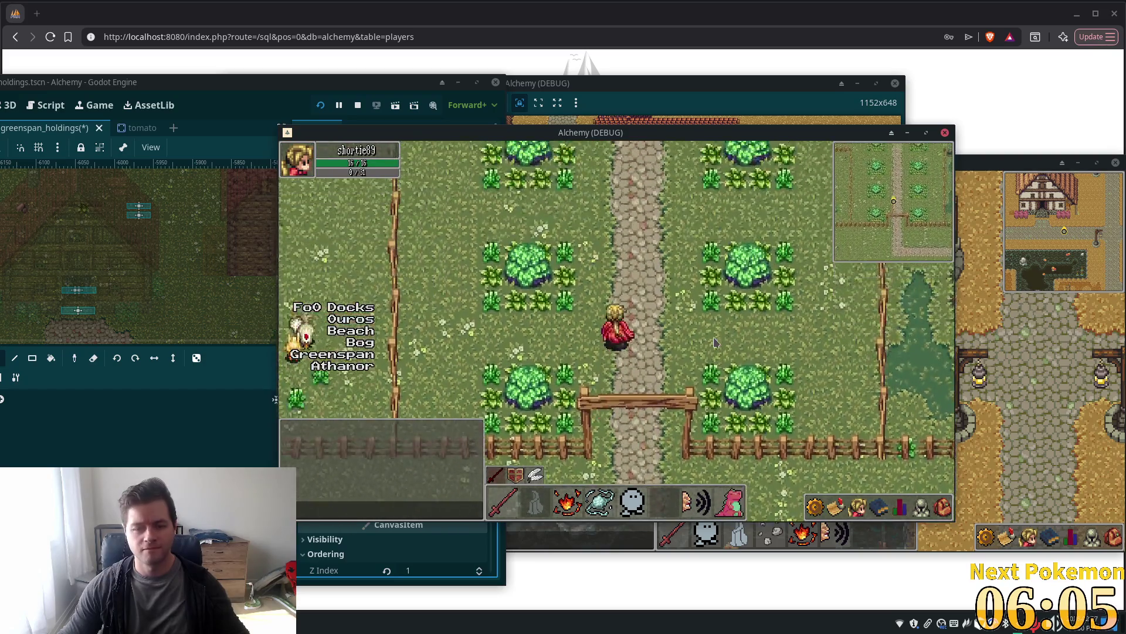
Walk up the path toward the house, picking up the tomato lying on the ground
key(Up)
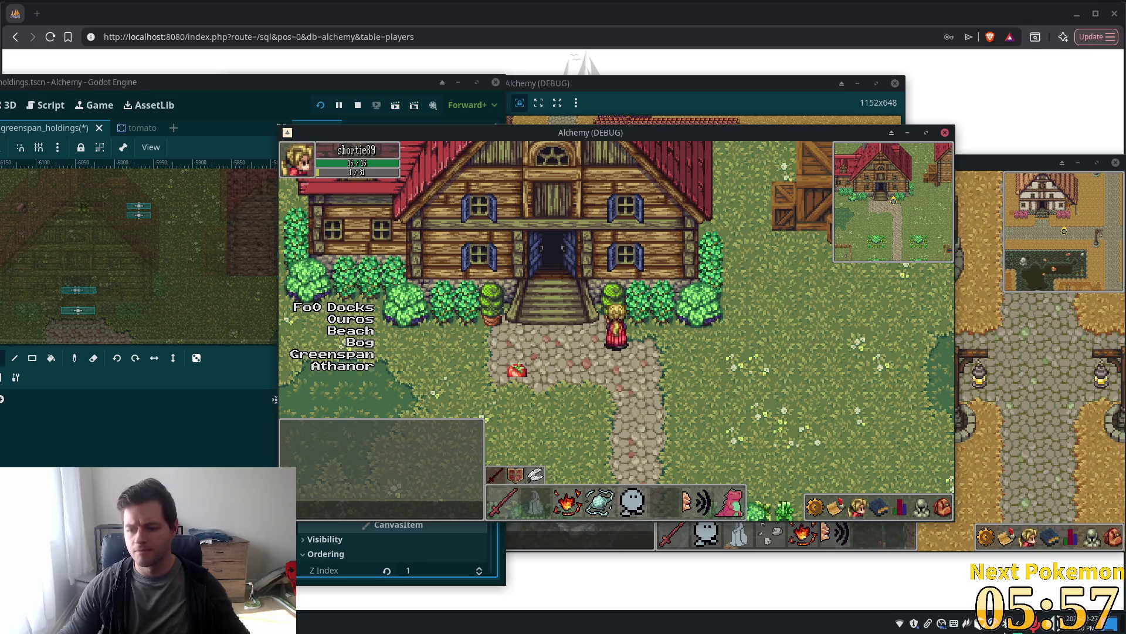
click(517, 370)
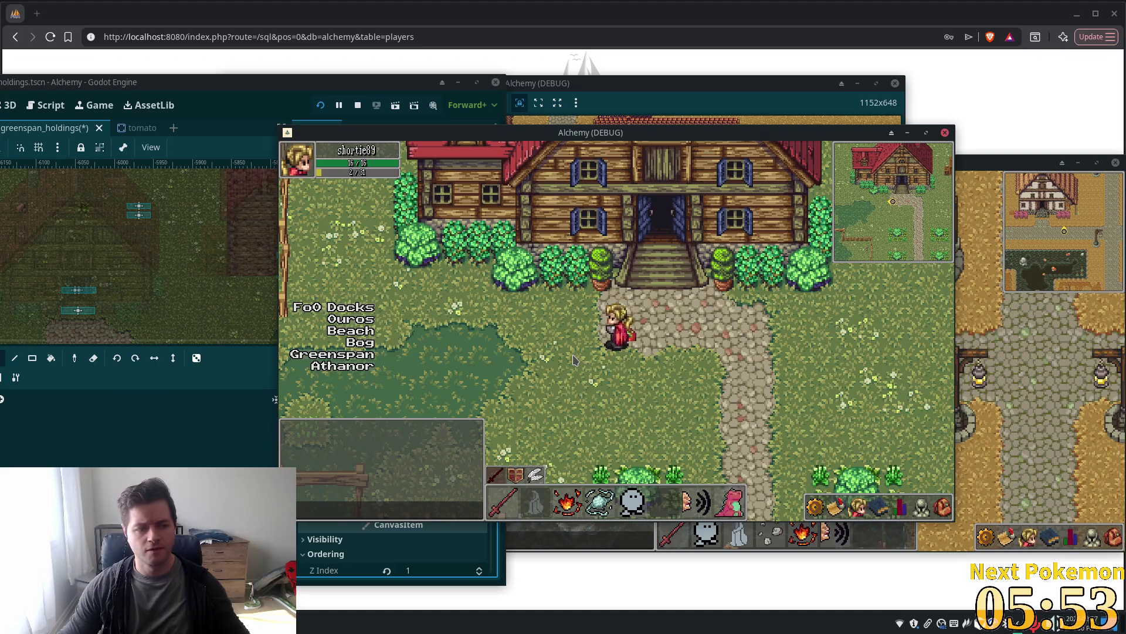
key(Up)
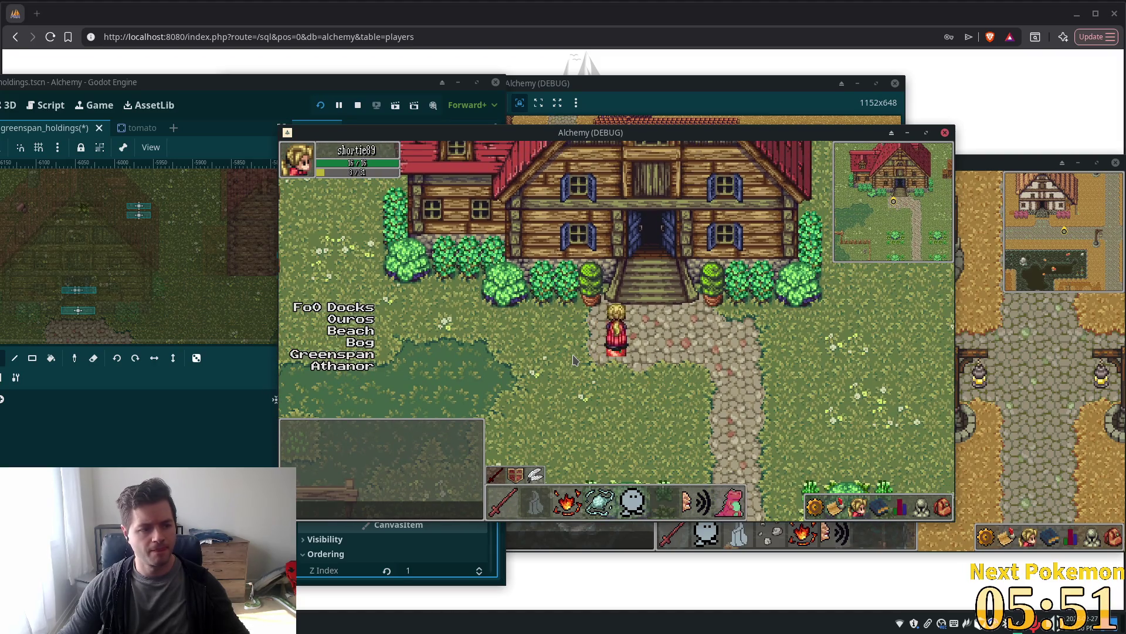
key(Down)
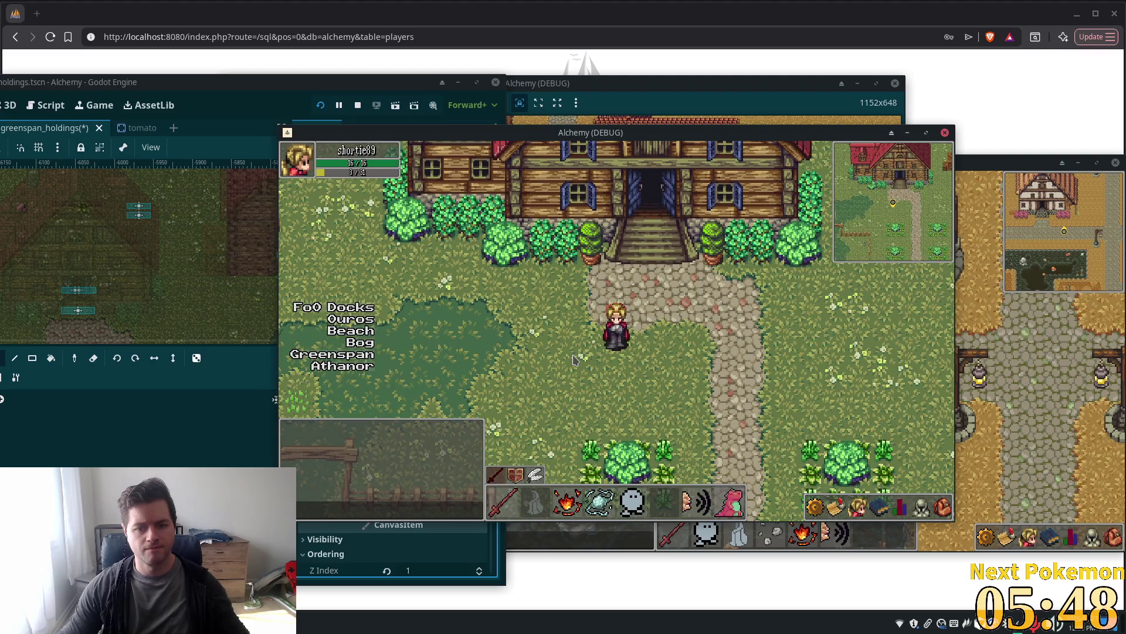
Enter the house, walk around inside, then climb the stairs back out the front door
key(Left)
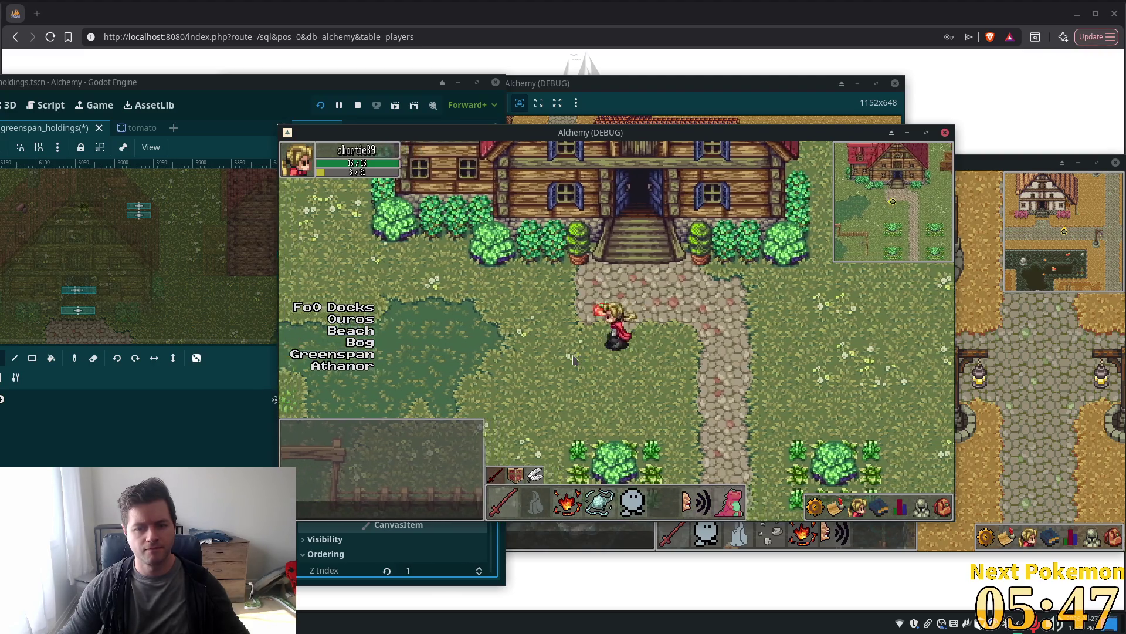
key(Up)
key(Right)
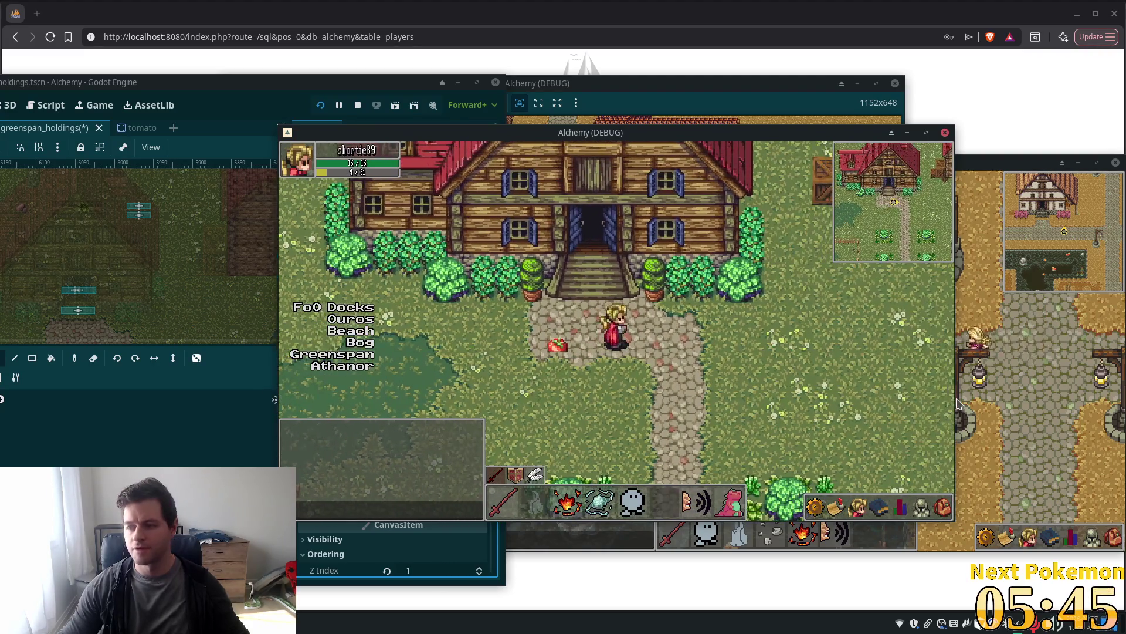
key(Up)
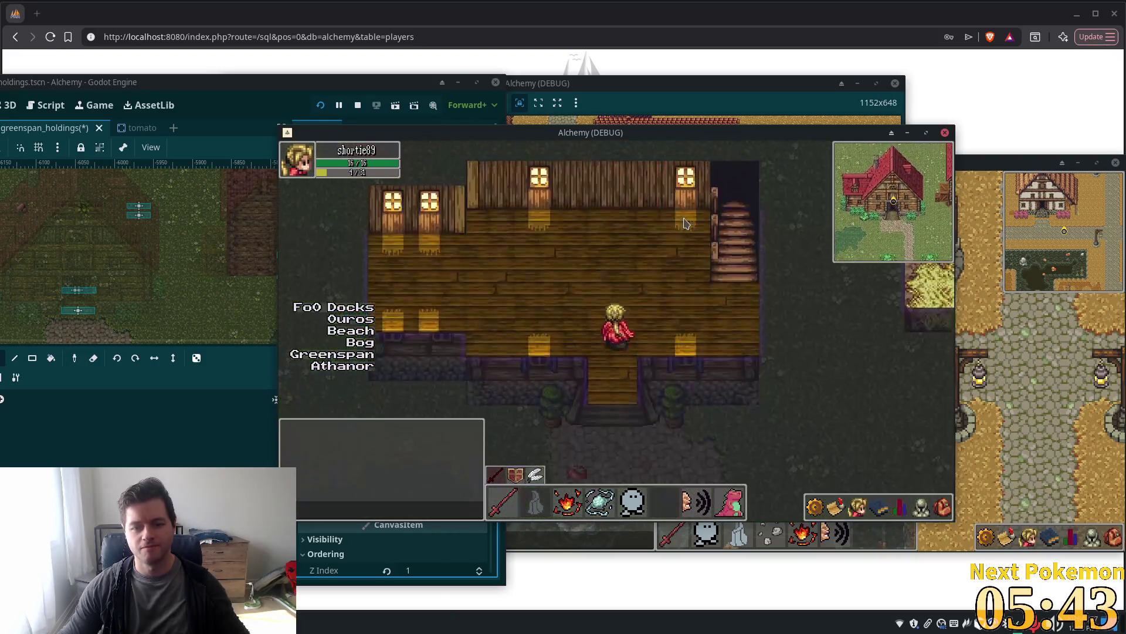
key(Left)
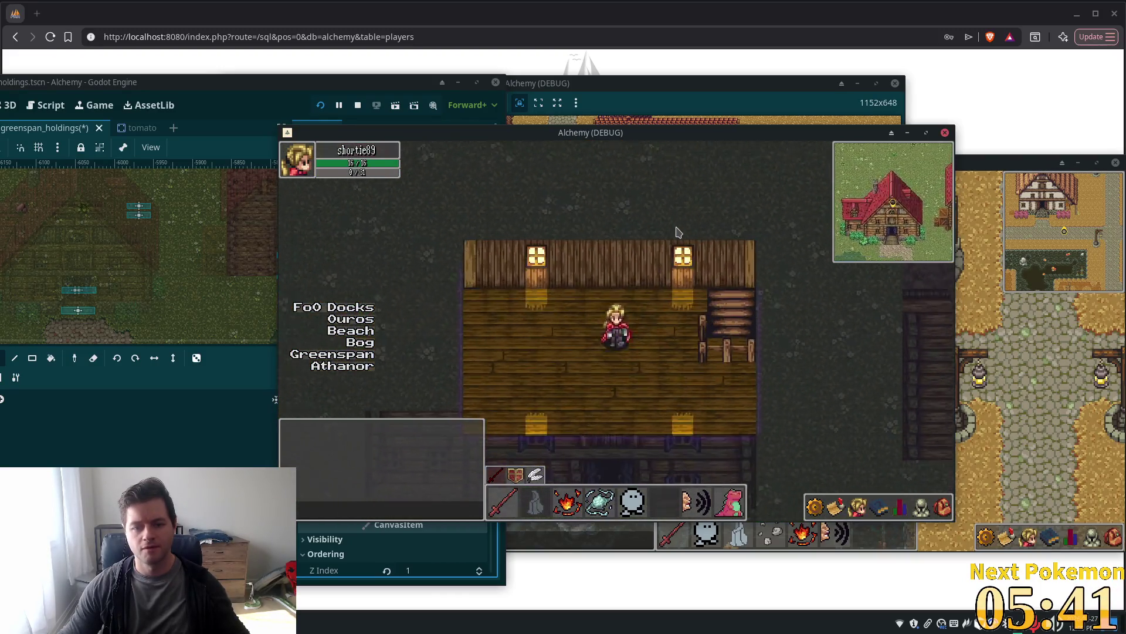
key(Right)
key(Up)
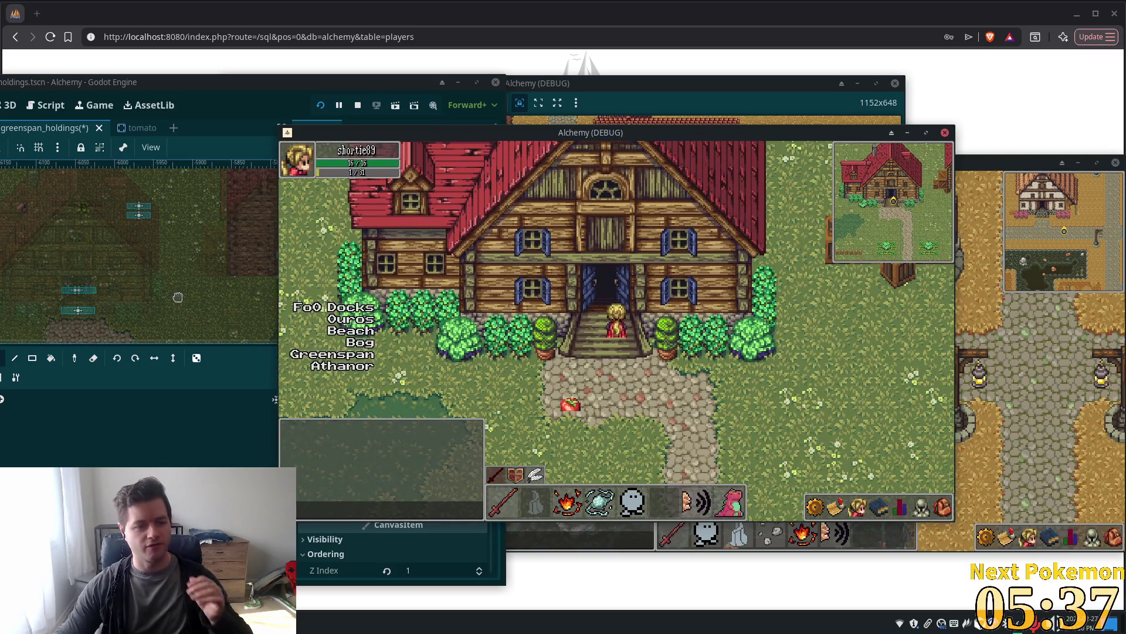
mouse_move(227, 82)
mouse_down()
mouse_move(382, 97)
mouse_move(751, 202)
mouse_move(270, 23)
mouse_move(257, 65)
mouse_up()
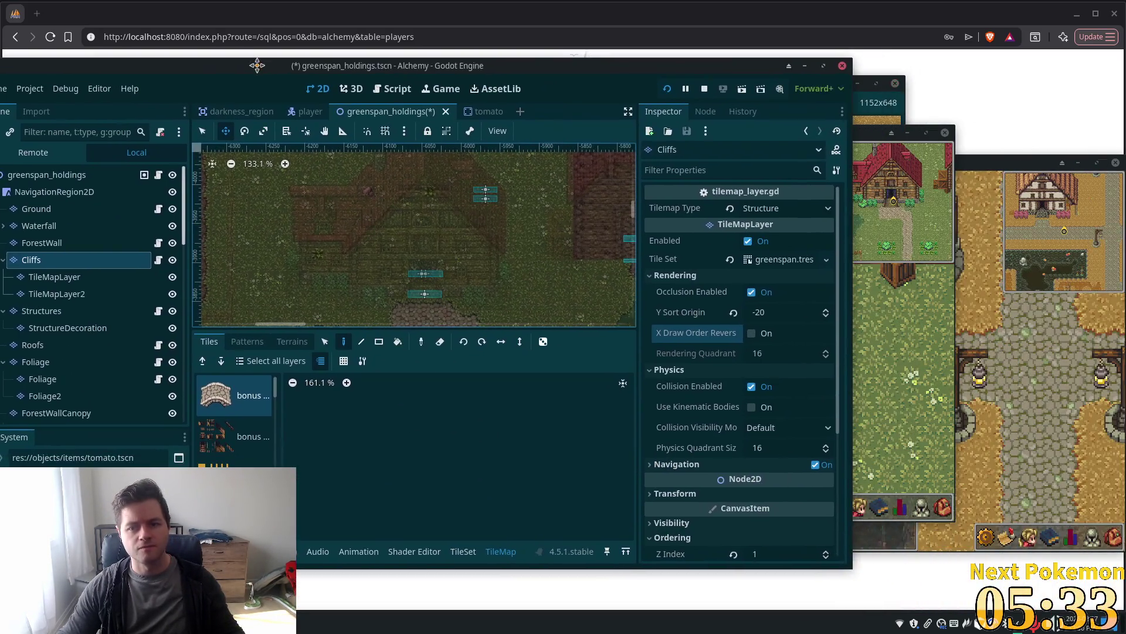
Move the game window out of the way and return to the editor
click(886, 368)
mouse_move(616, 130)
mouse_down()
mouse_move(717, 156)
mouse_move(1019, 181)
mouse_move(1020, 199)
mouse_up()
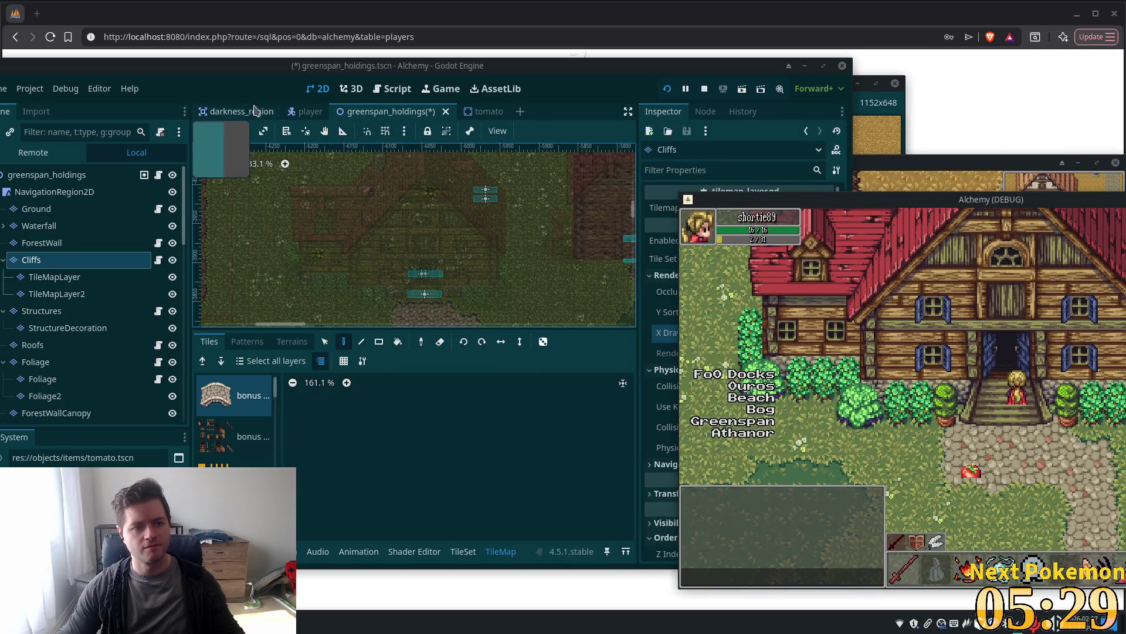
click(219, 80)
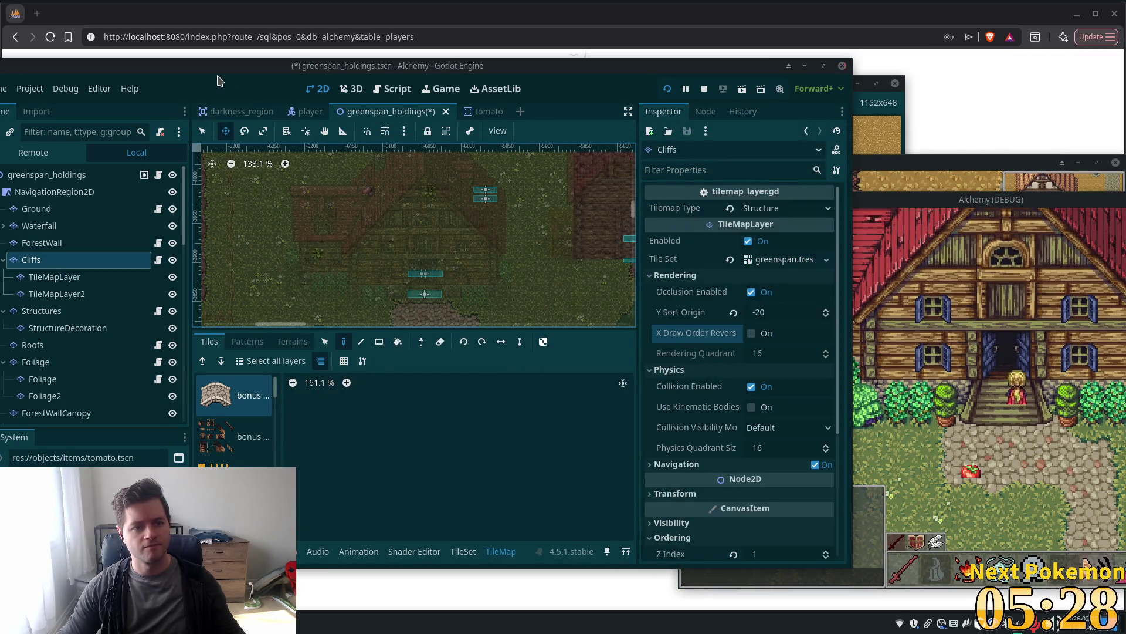
Enter -20 as the Structures layer's Y Sort Origin, then save and relaunch with F5
click(41, 311)
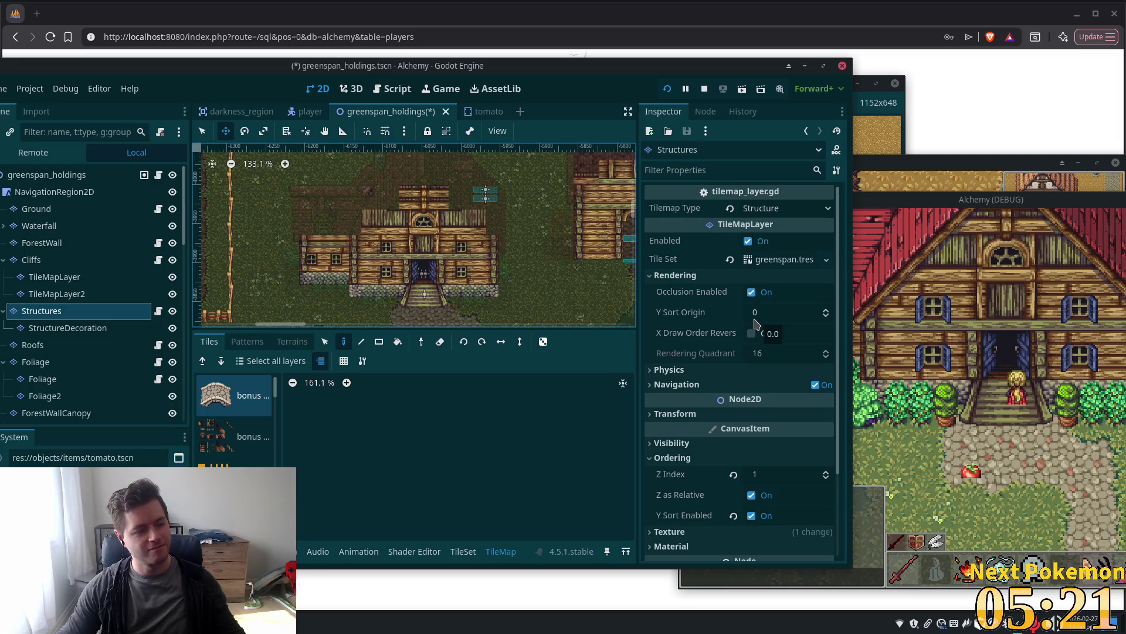
click(755, 317)
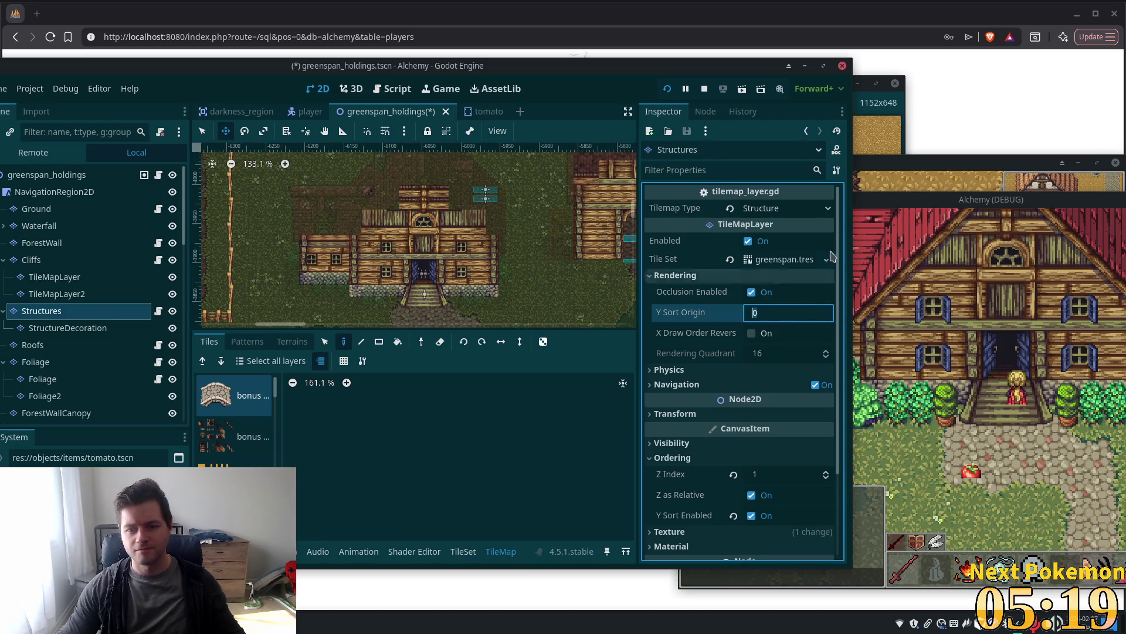
text(-1-3)
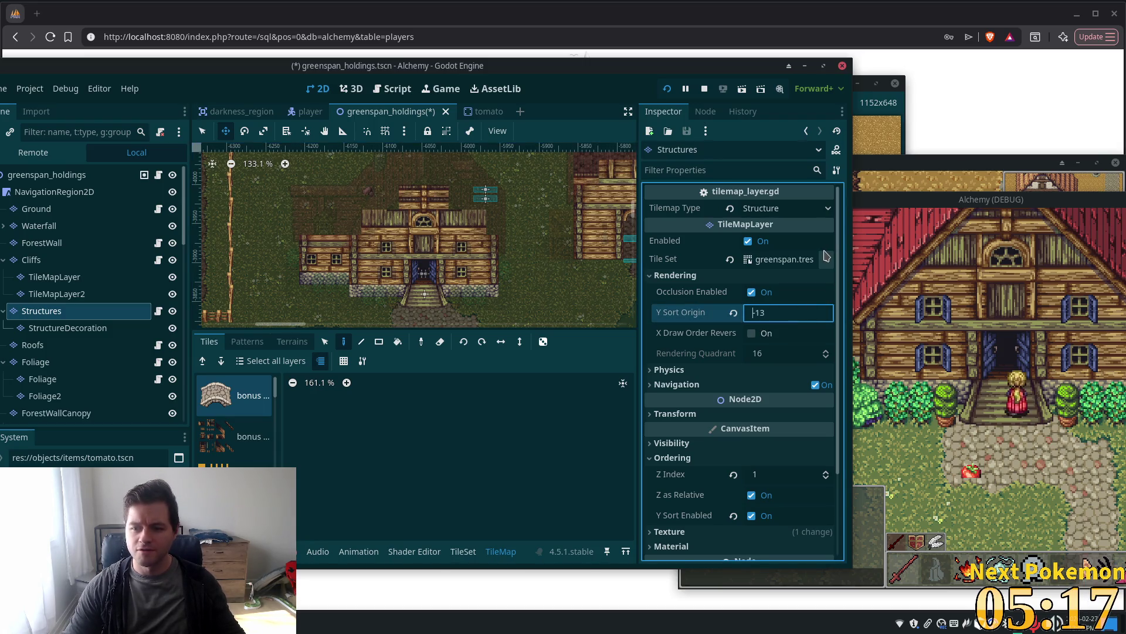
key(BackSpace)
key(BackSpace)
text(20)
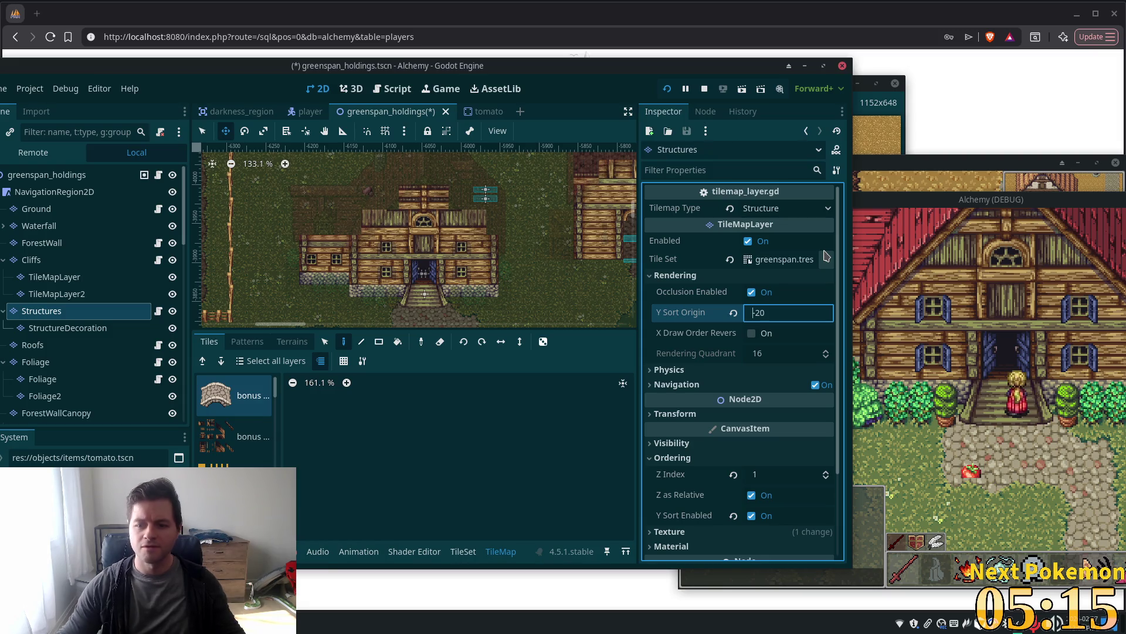
key(F5)
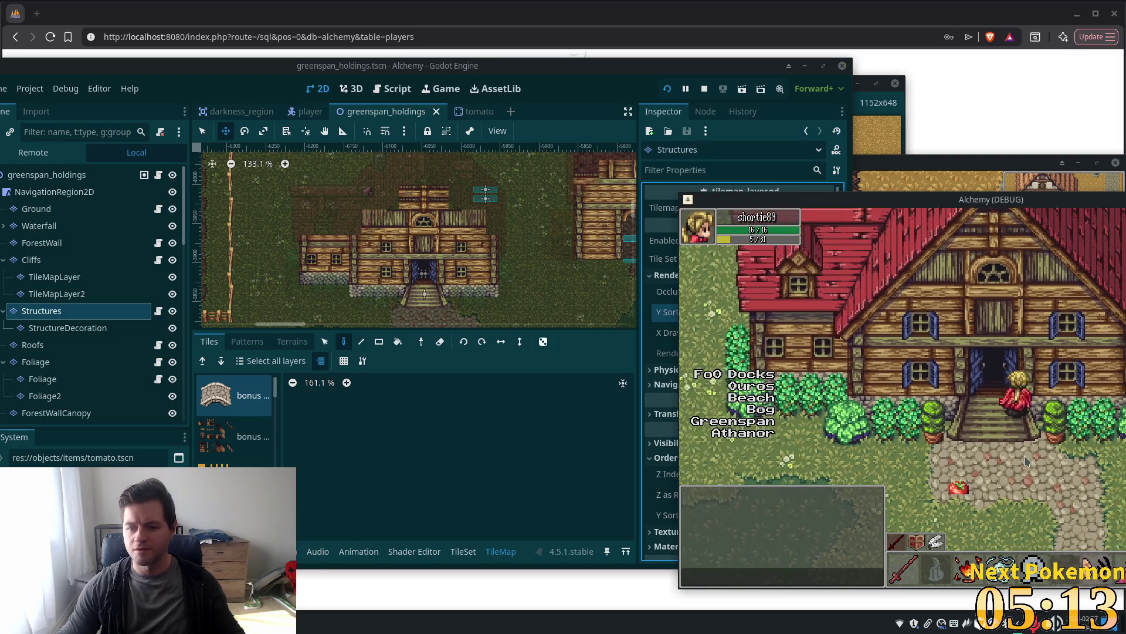
Walk the character through the house door and around the room
key(Up)
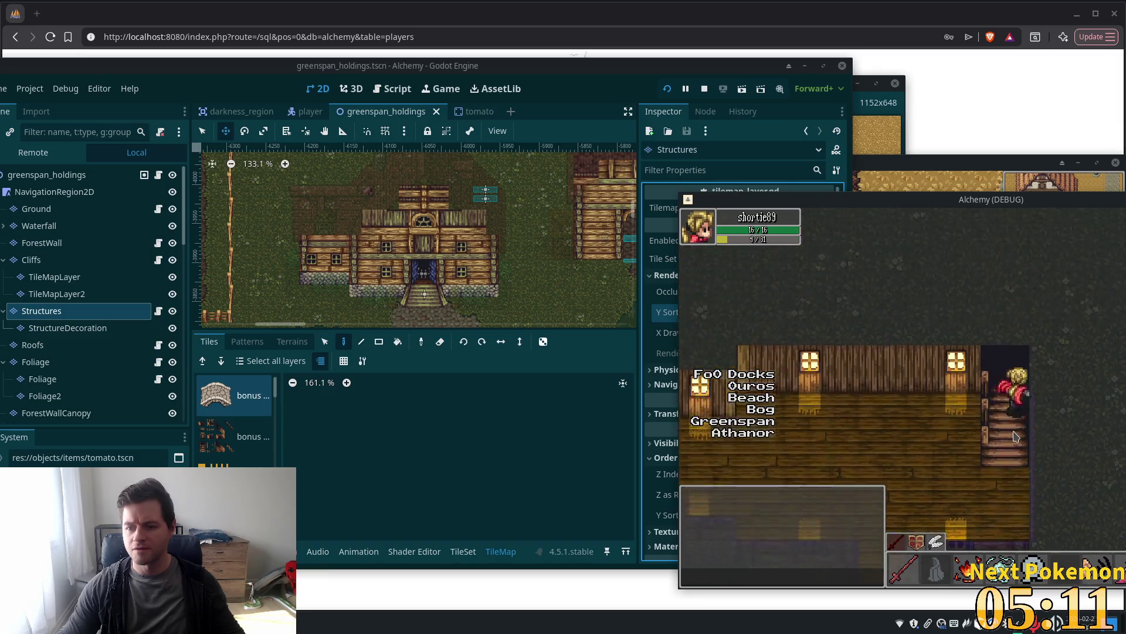
key(Left)
key(Up)
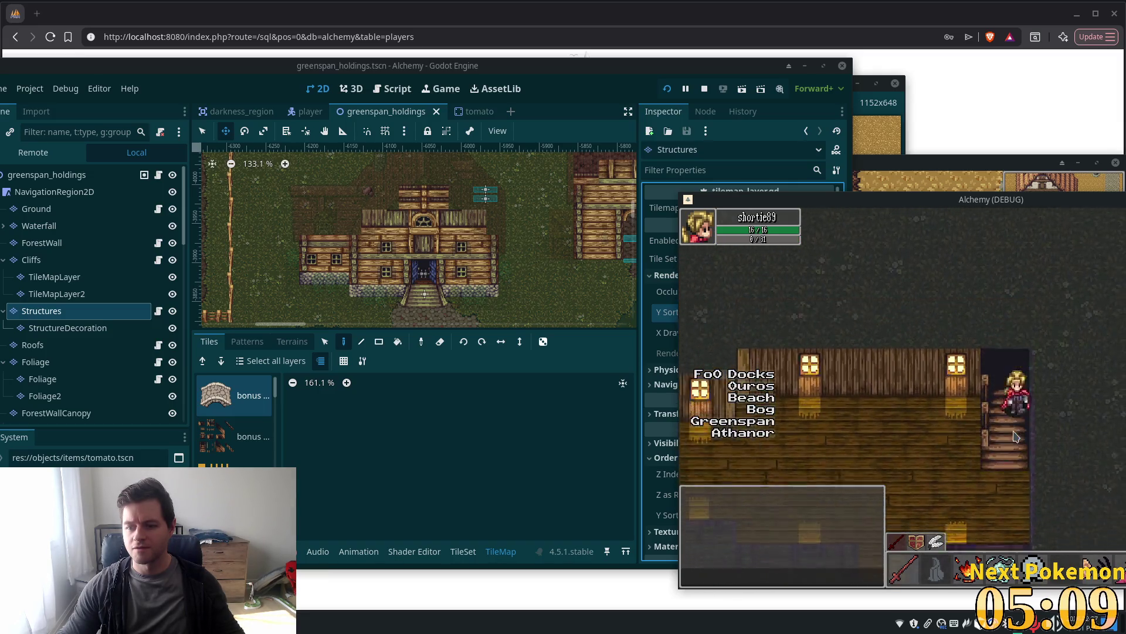
key(Right)
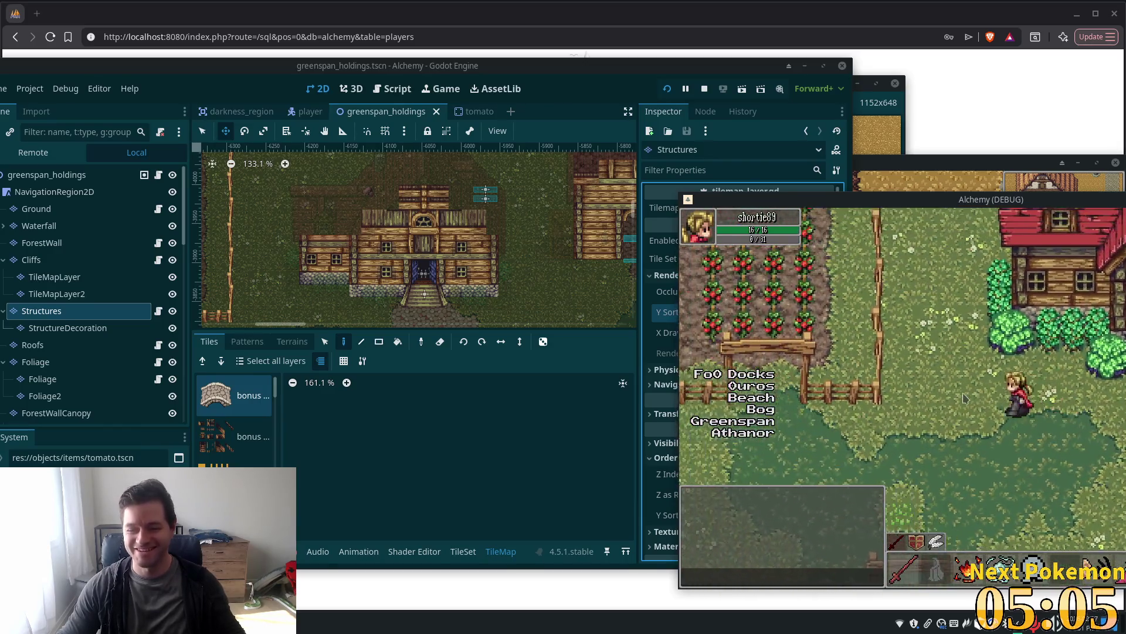
Walk down the field, along the fence, around the chicken coop and through the red-roofed house
key(Left)
key(Down)
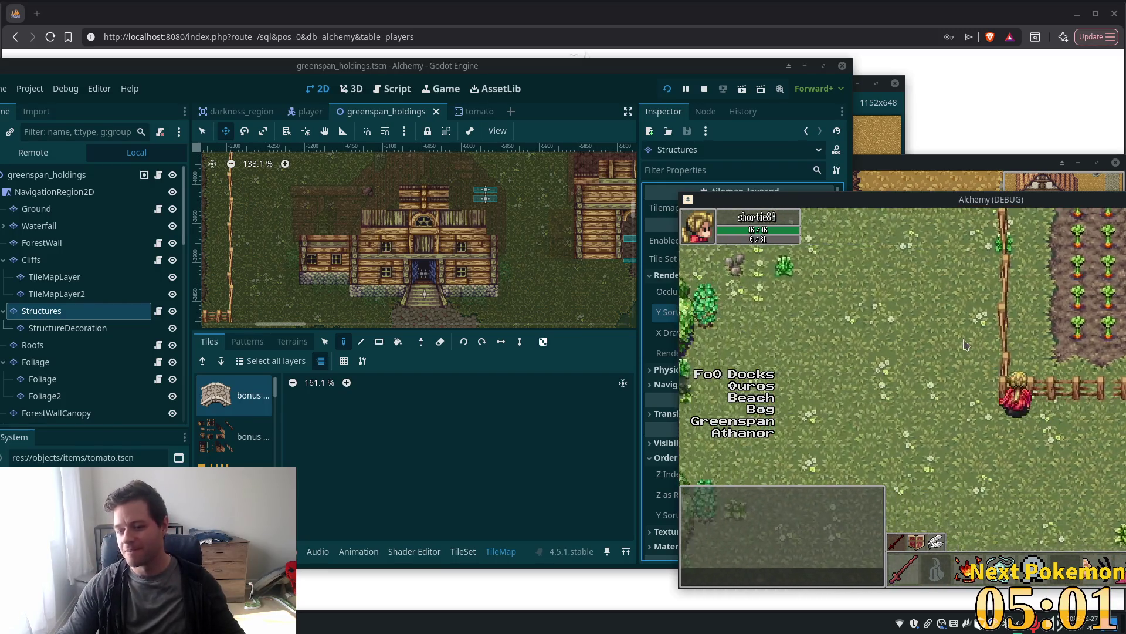
key(Up)
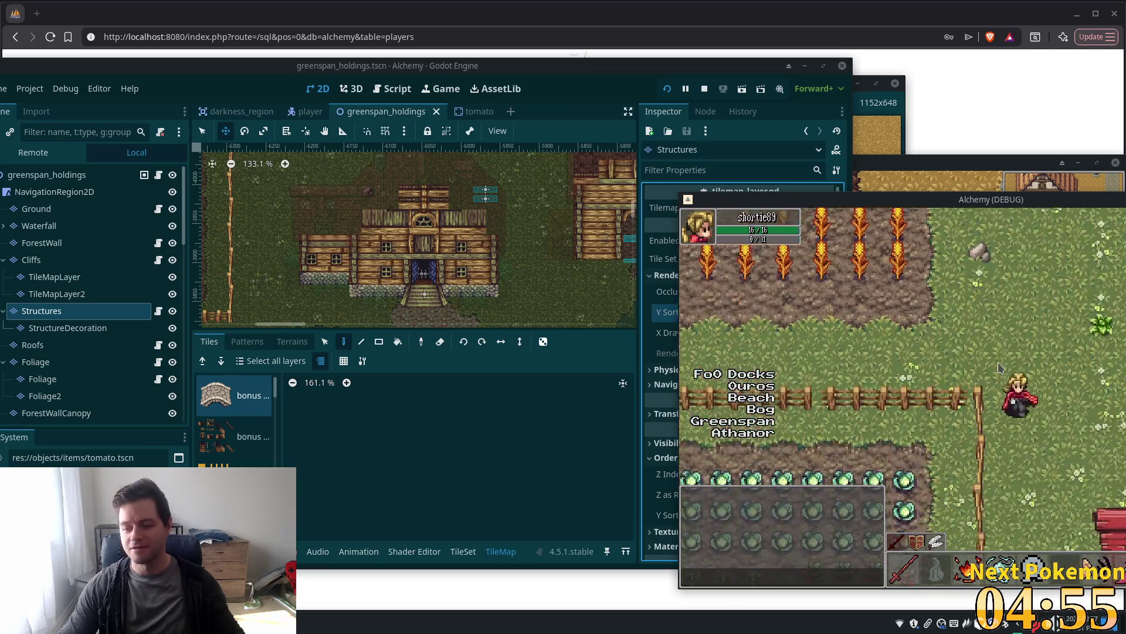
key(Down)
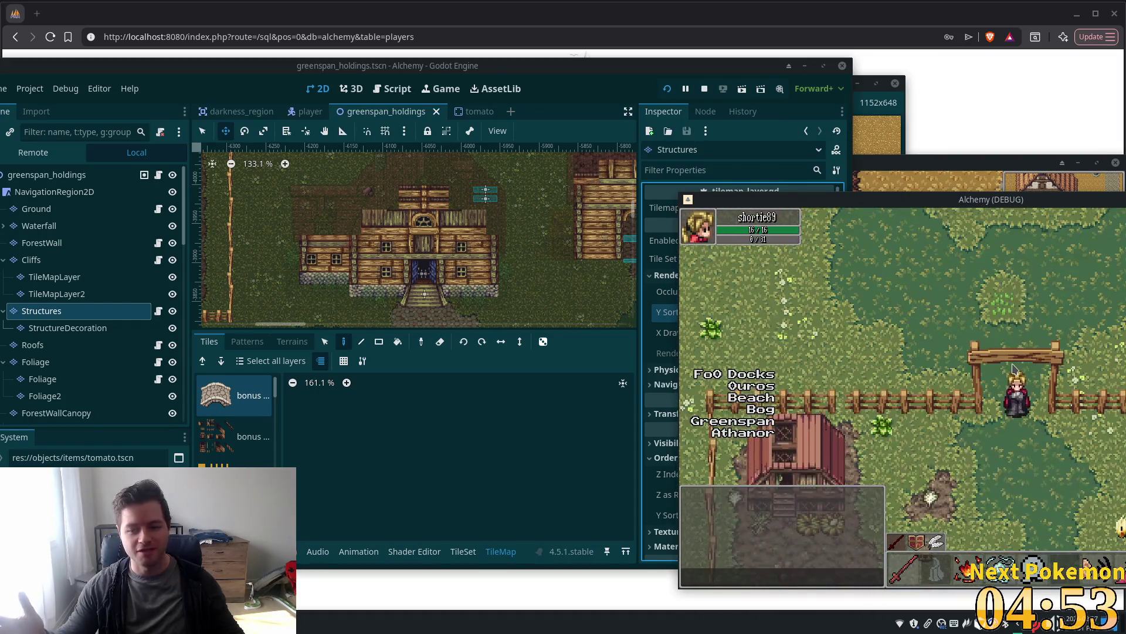
key(Left)
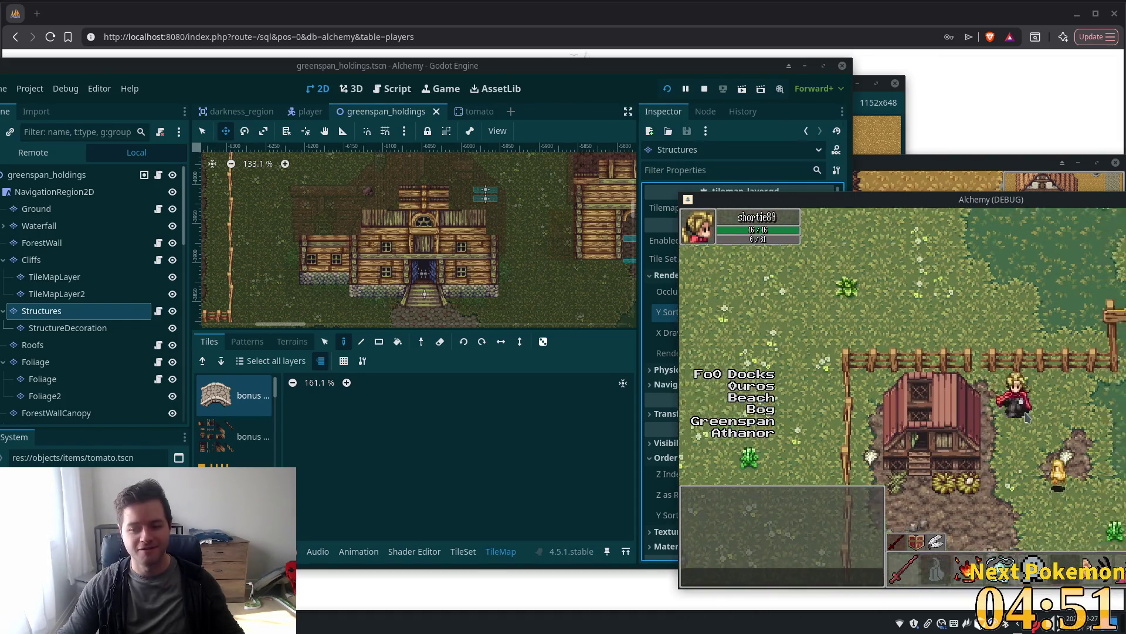
key(Down)
key(Up)
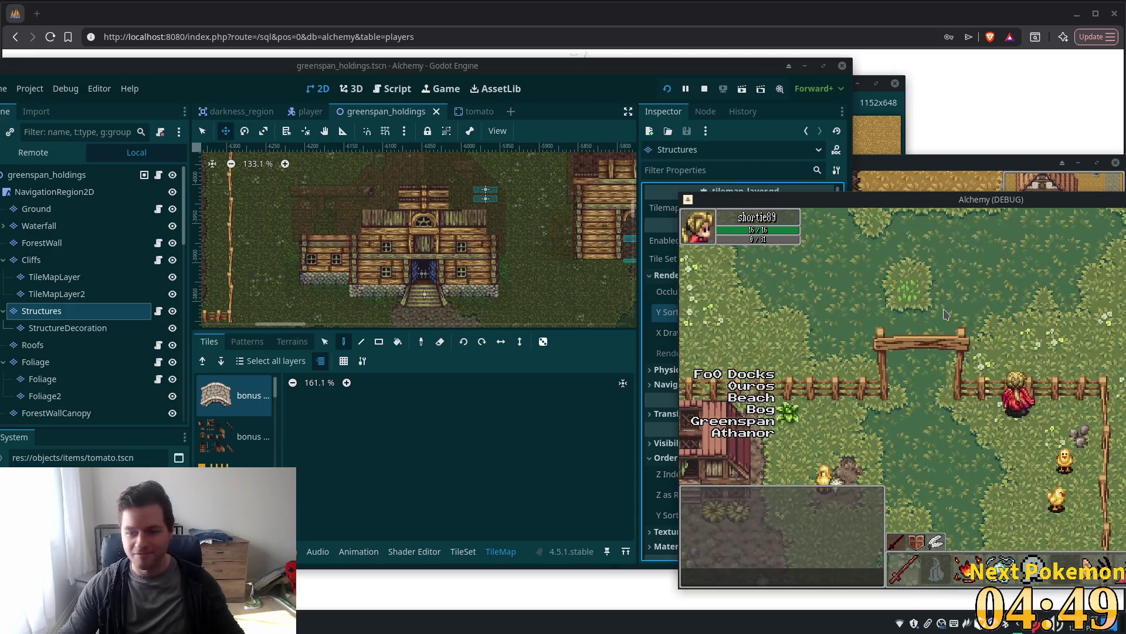
key(Up)
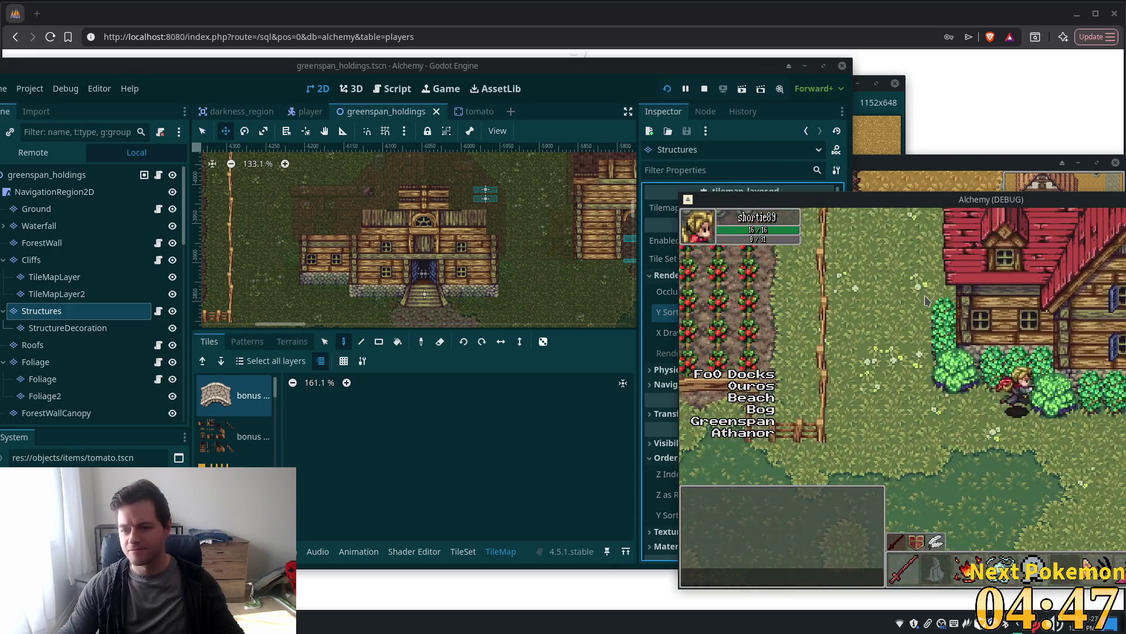
key(Up)
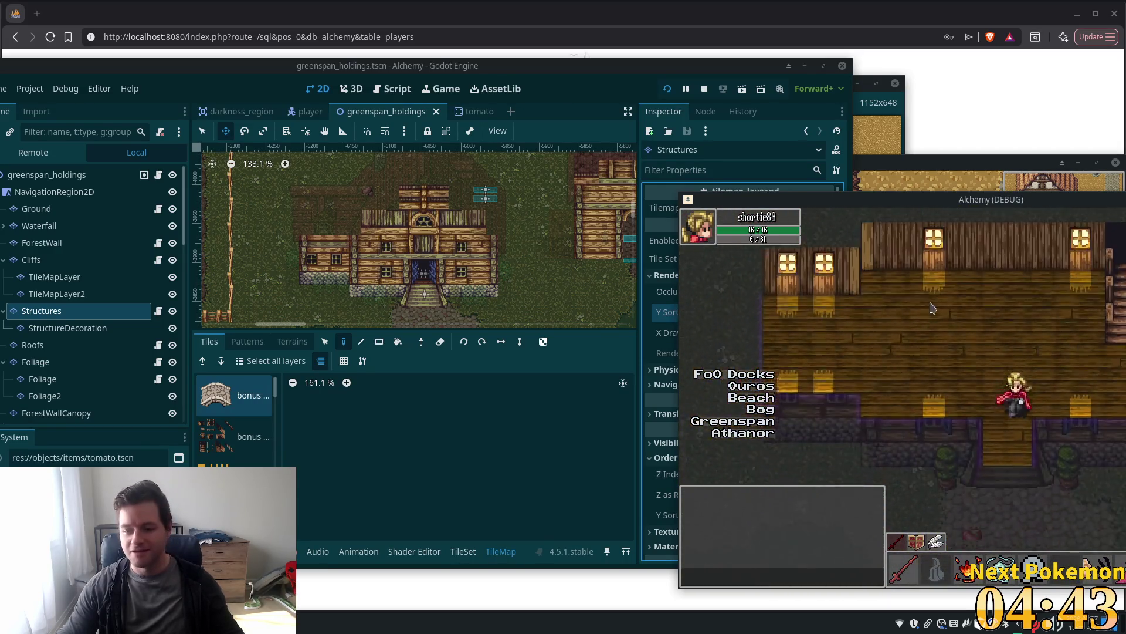
key(Down)
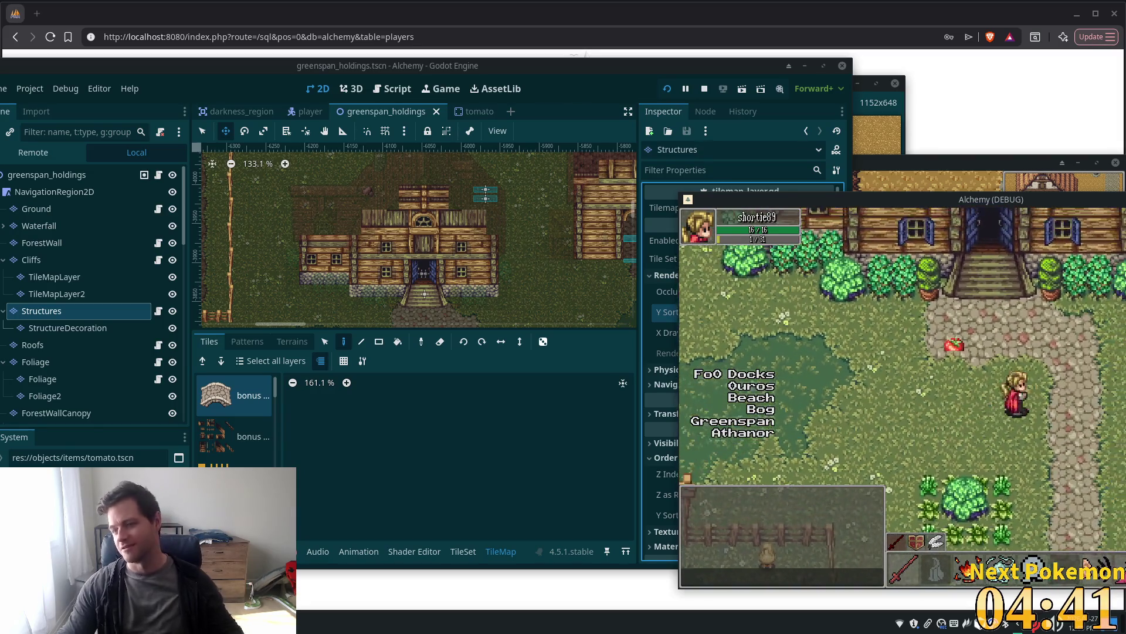
Move the game window left, pick up the tomato by the house steps, then close the game with F8
mouse_move(919, 204)
mouse_down()
mouse_move(459, 175)
mouse_move(494, 174)
mouse_up()
key(Up)
key(Left)
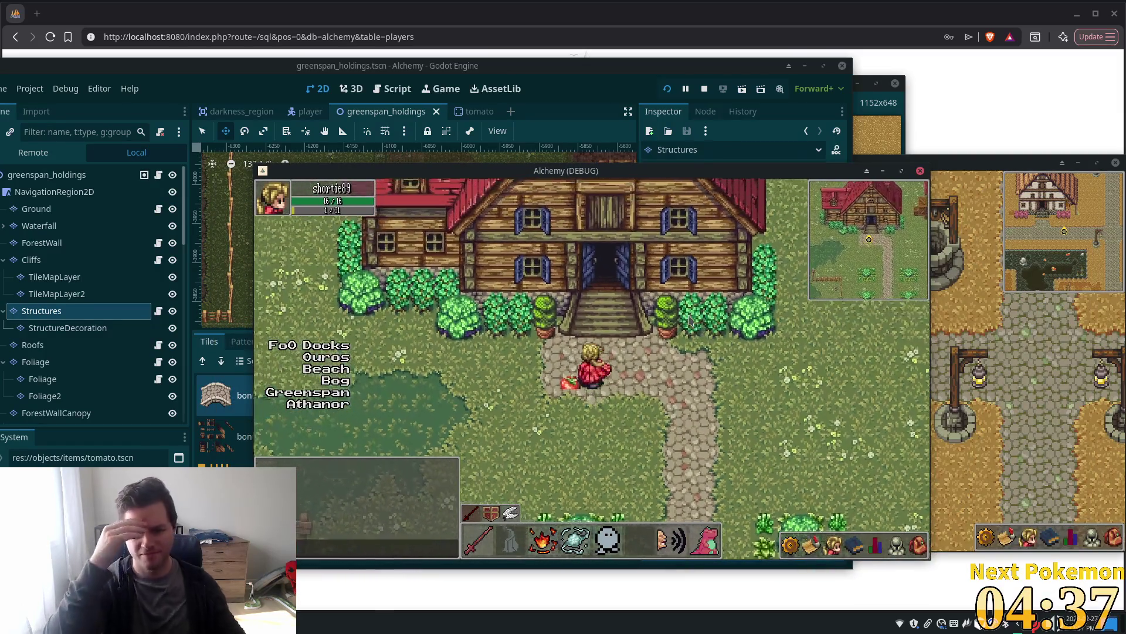
key(Left)
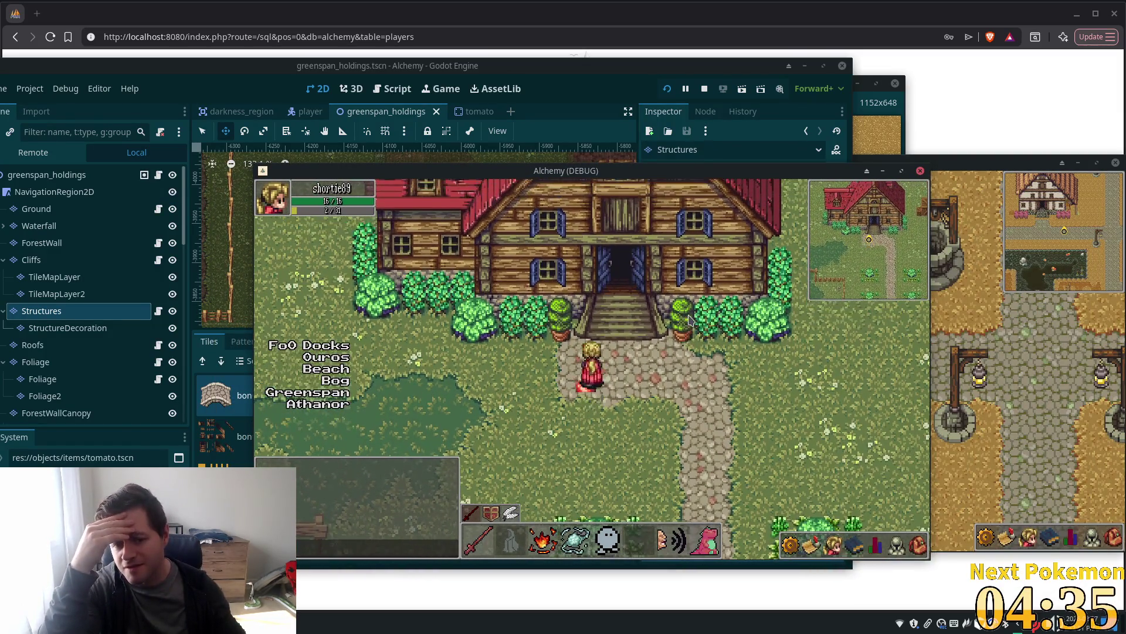
key(Down)
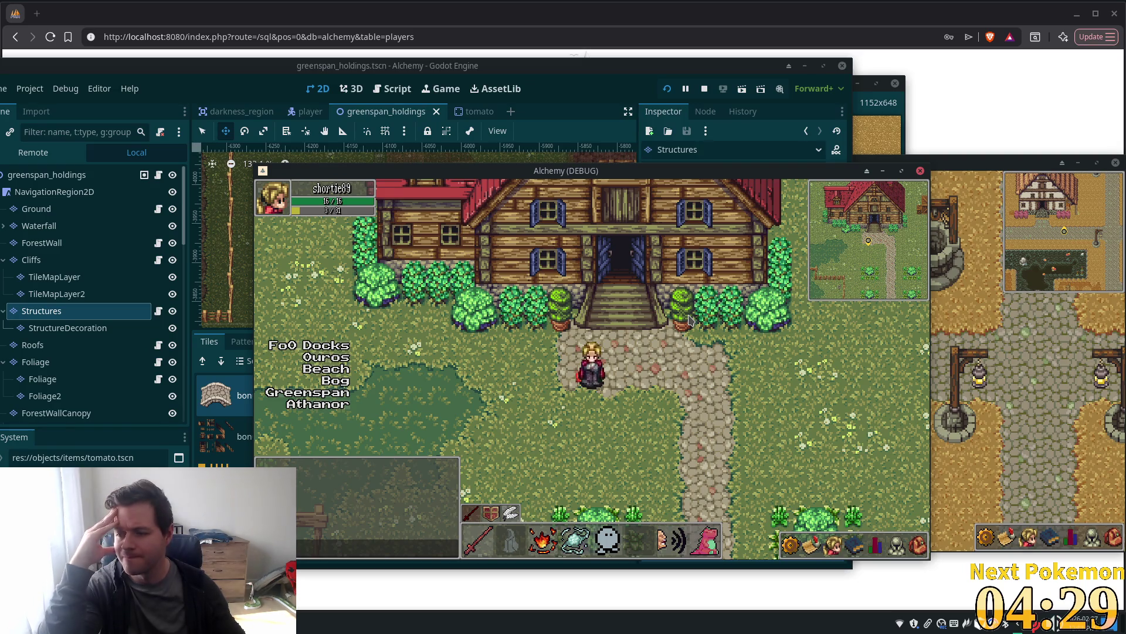
key(Right)
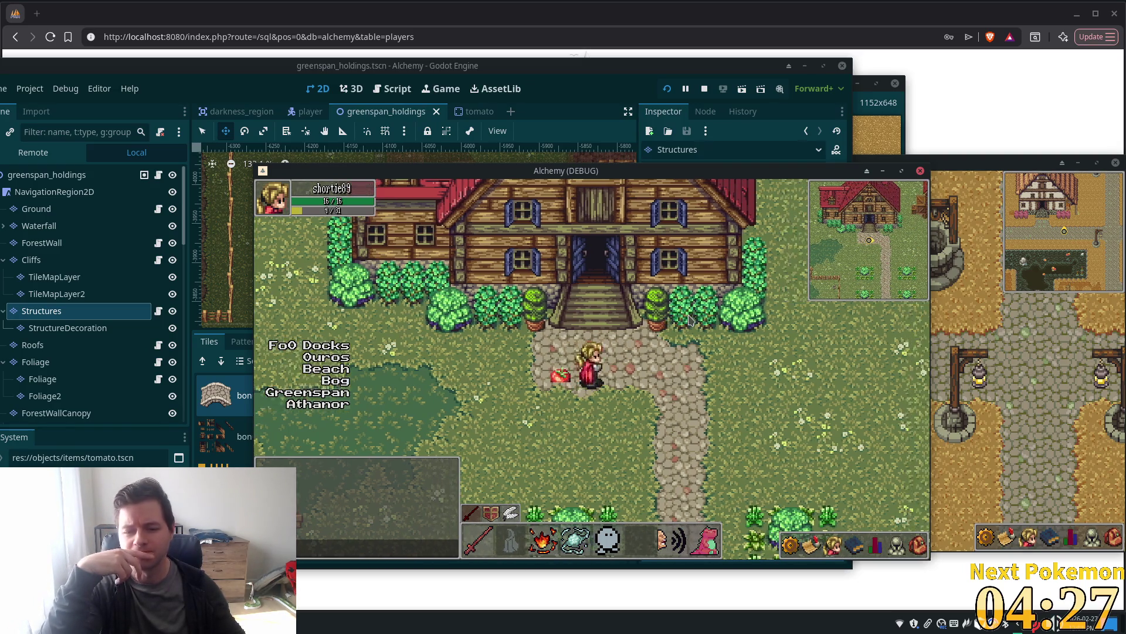
key(Left)
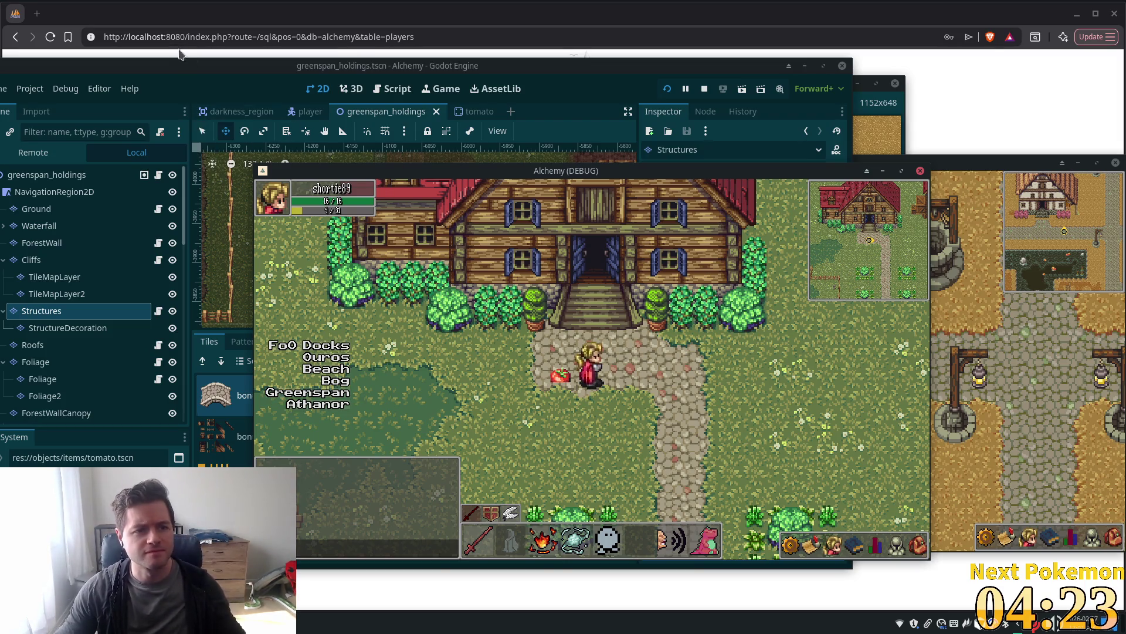
key(F8)
drag(167, 70, 260, 53)
Select the Tomato node, set its Z Index to 1, and save the scene with Ctrl+S
drag(215, 73, 225, 74)
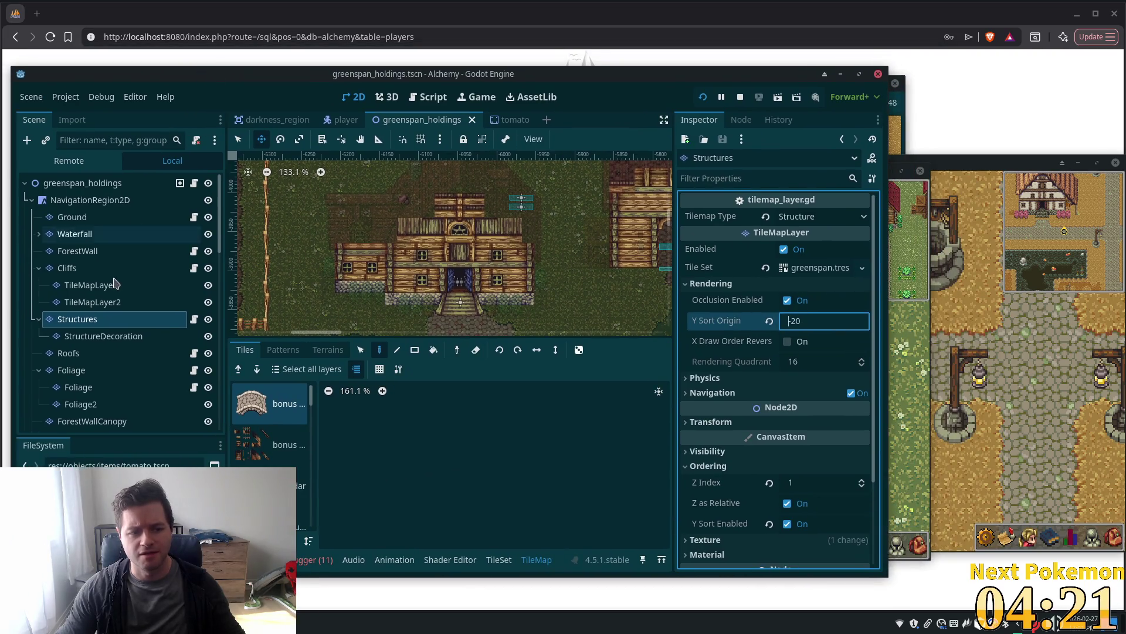
scroll(94, 363, down, 10)
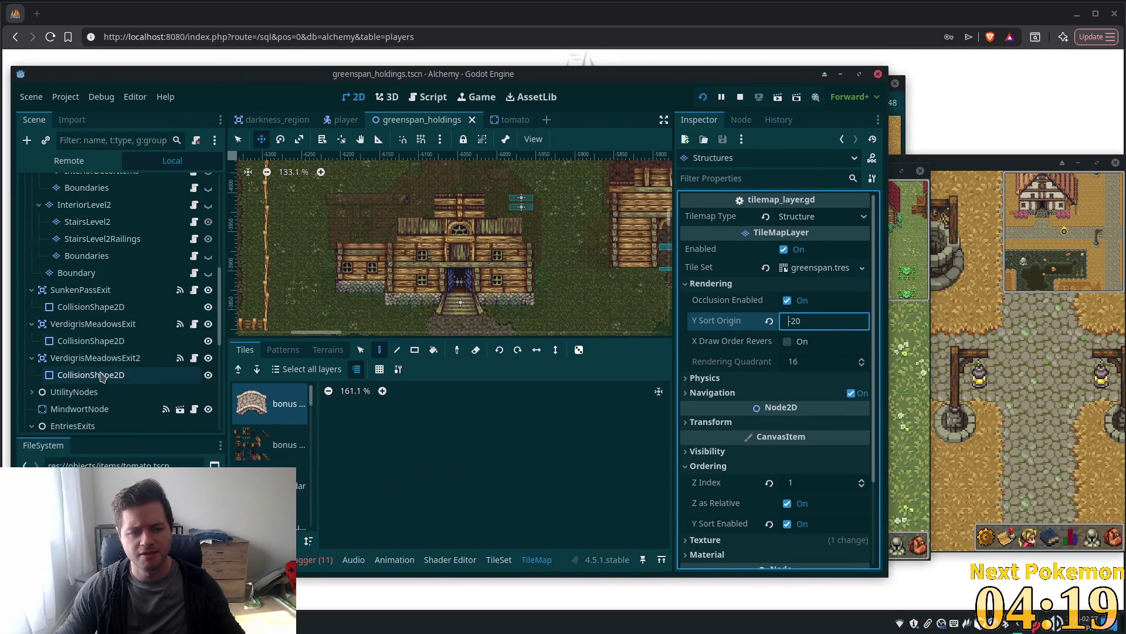
scroll(99, 378, down, 3)
scroll(97, 383, down, 4)
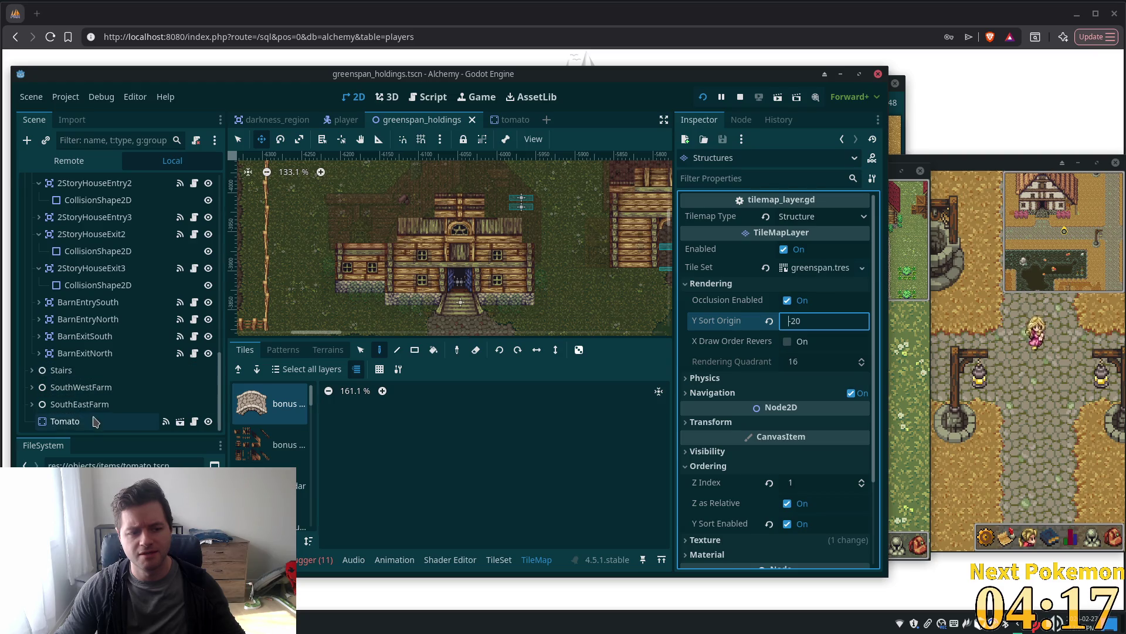
click(65, 421)
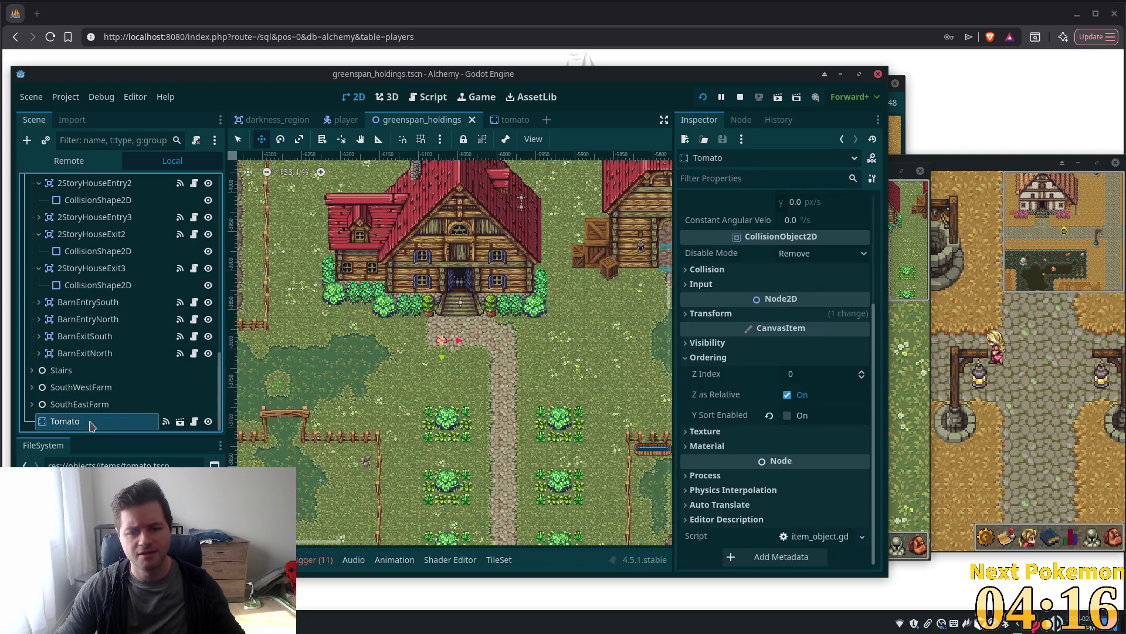
click(806, 374)
text(1)
key(Tab)
key(ctrl+s)
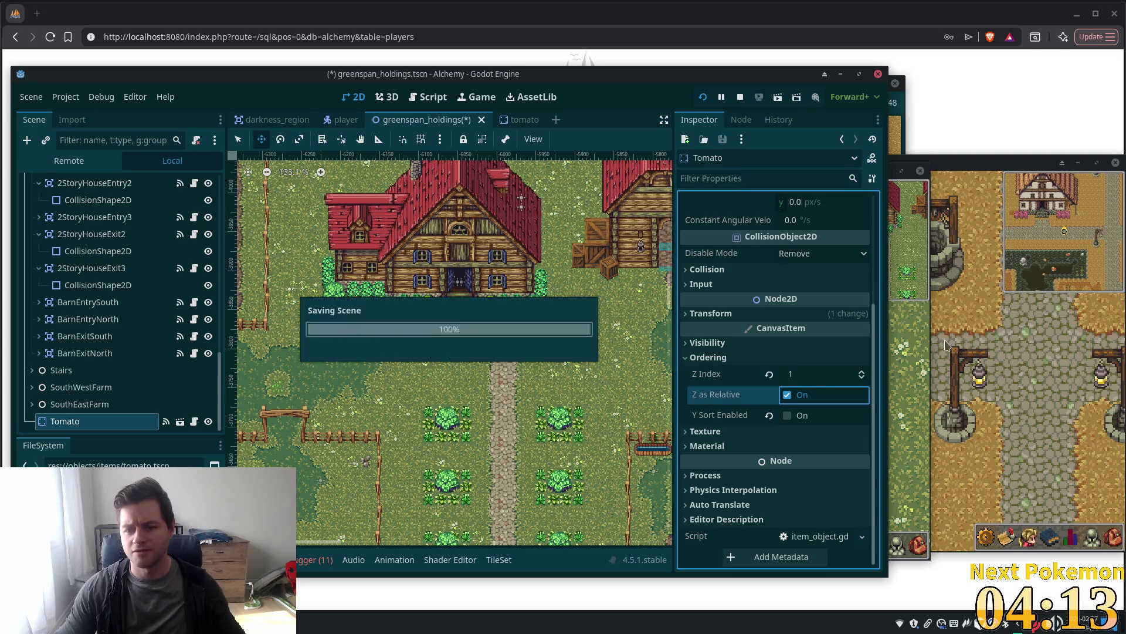
click(945, 345)
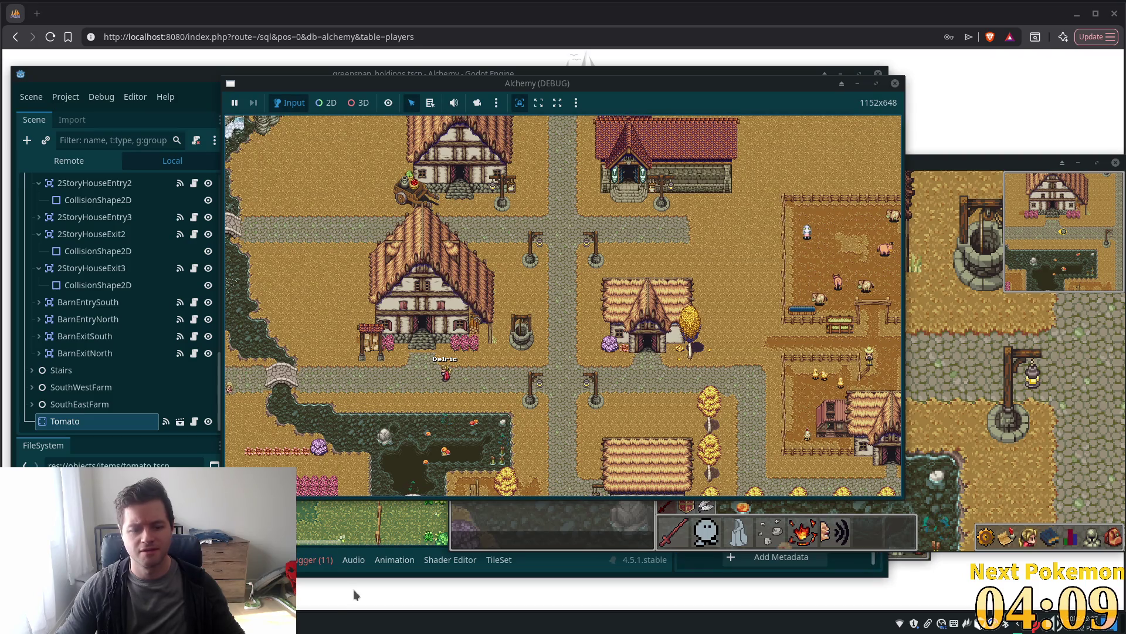
Switch between the running game windows from the taskbar to find the house scene
click(329, 621)
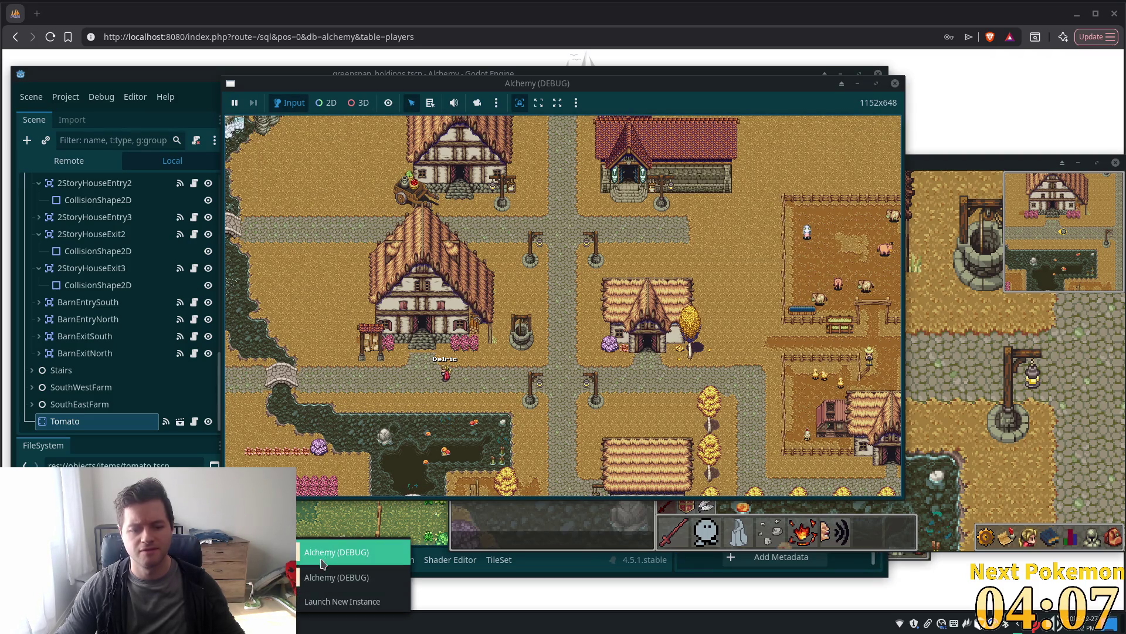
click(322, 552)
click(305, 621)
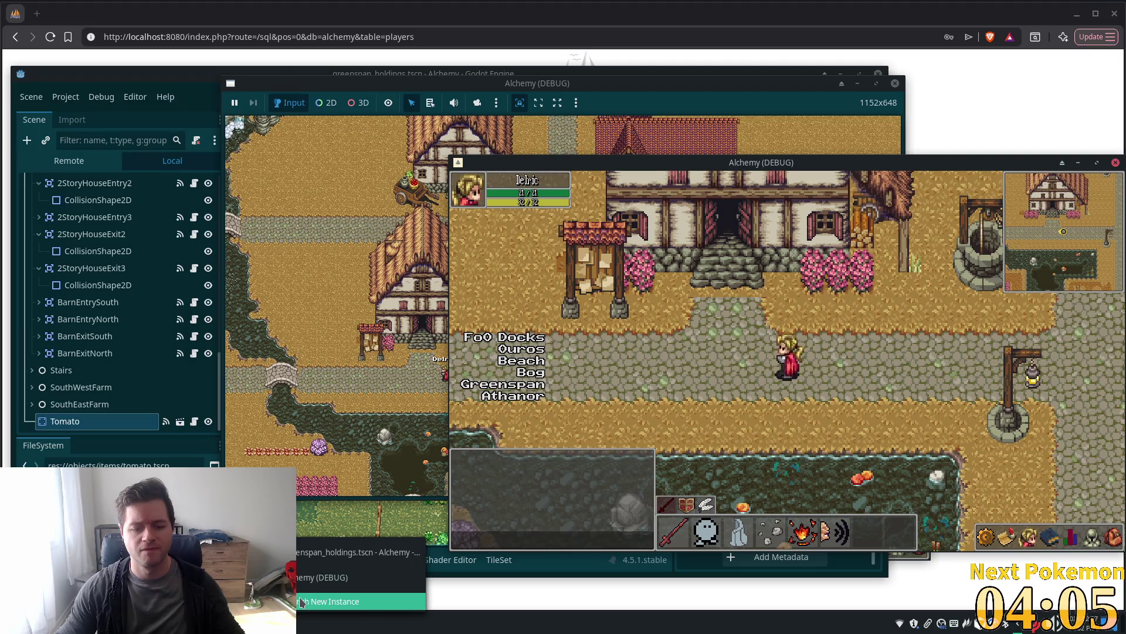
click(328, 577)
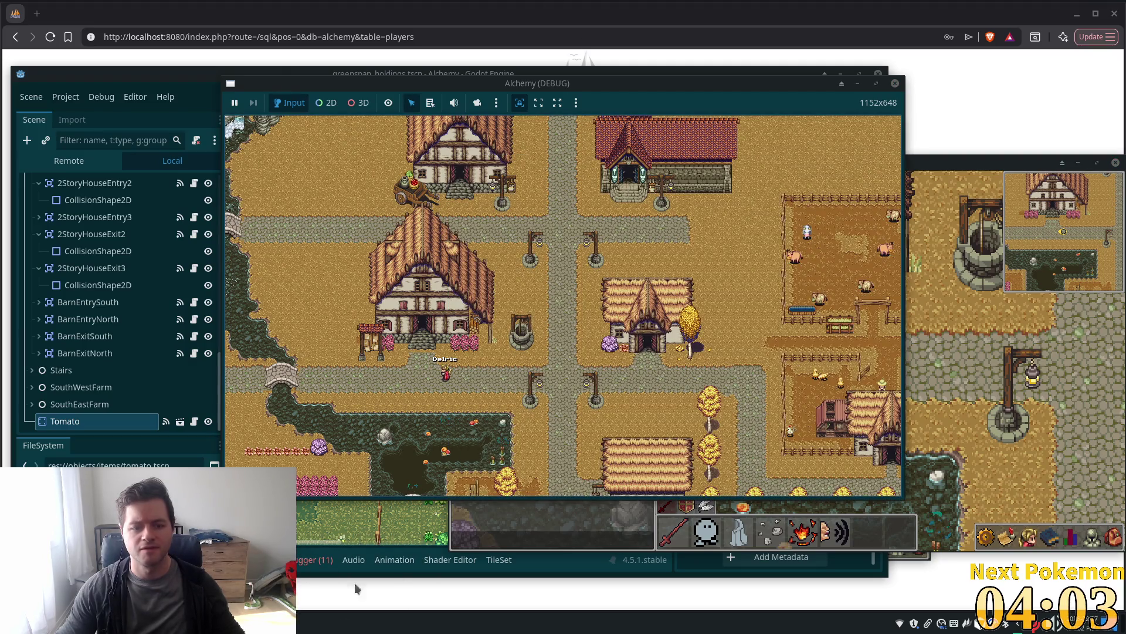
click(316, 622)
click(321, 576)
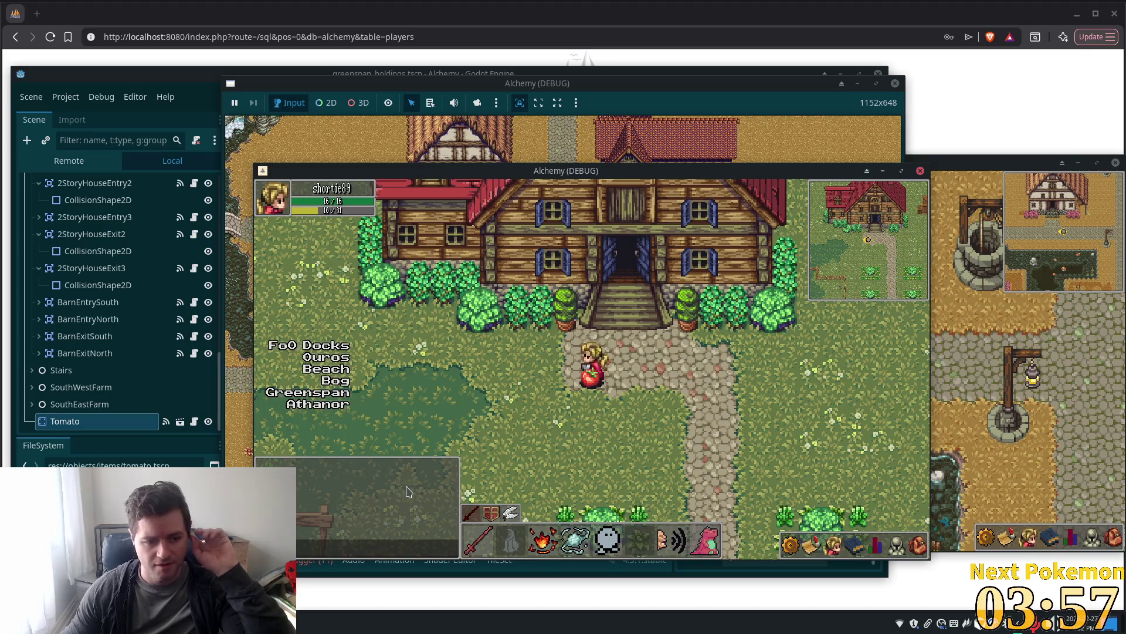
Enable Y Sort on the Tomato node, then save and relaunch the game with F5
click(89, 406)
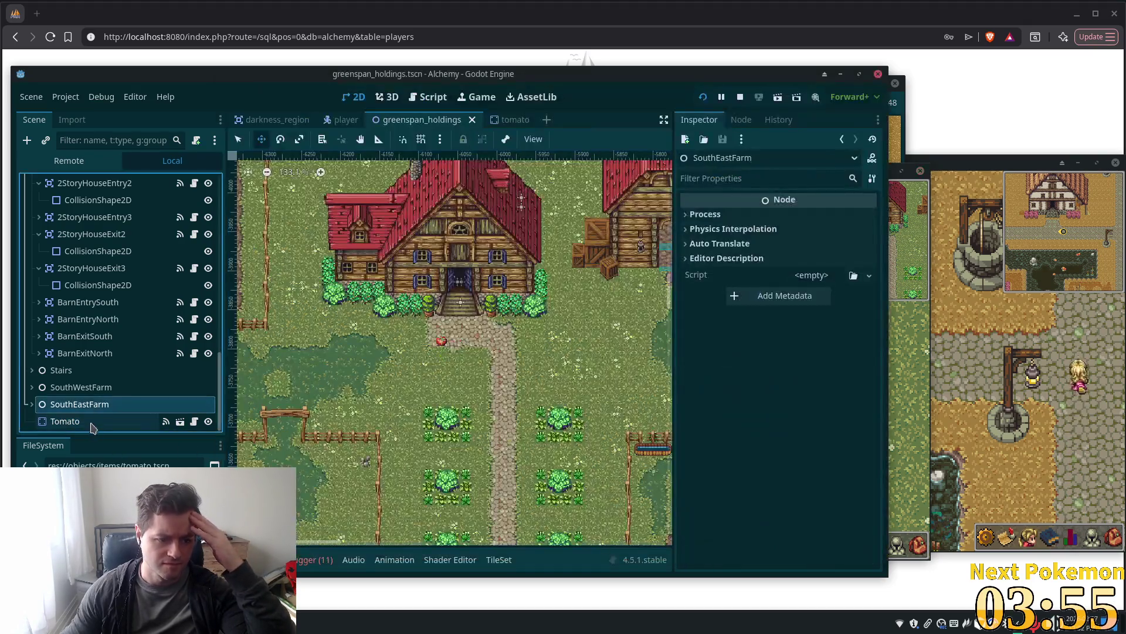
click(92, 423)
click(788, 415)
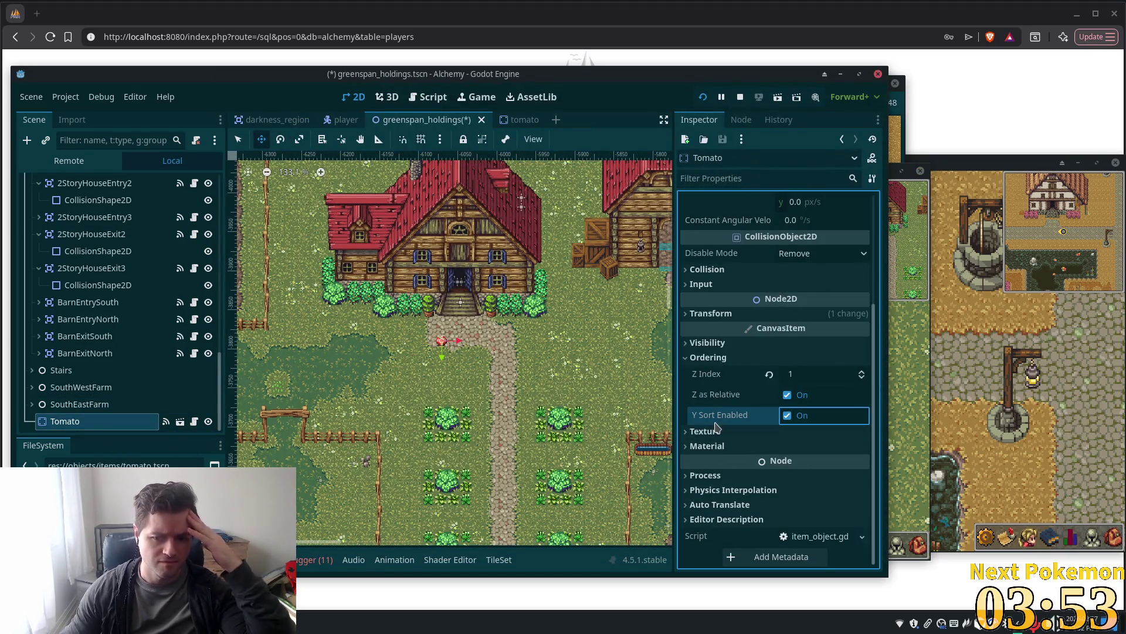
key(F5)
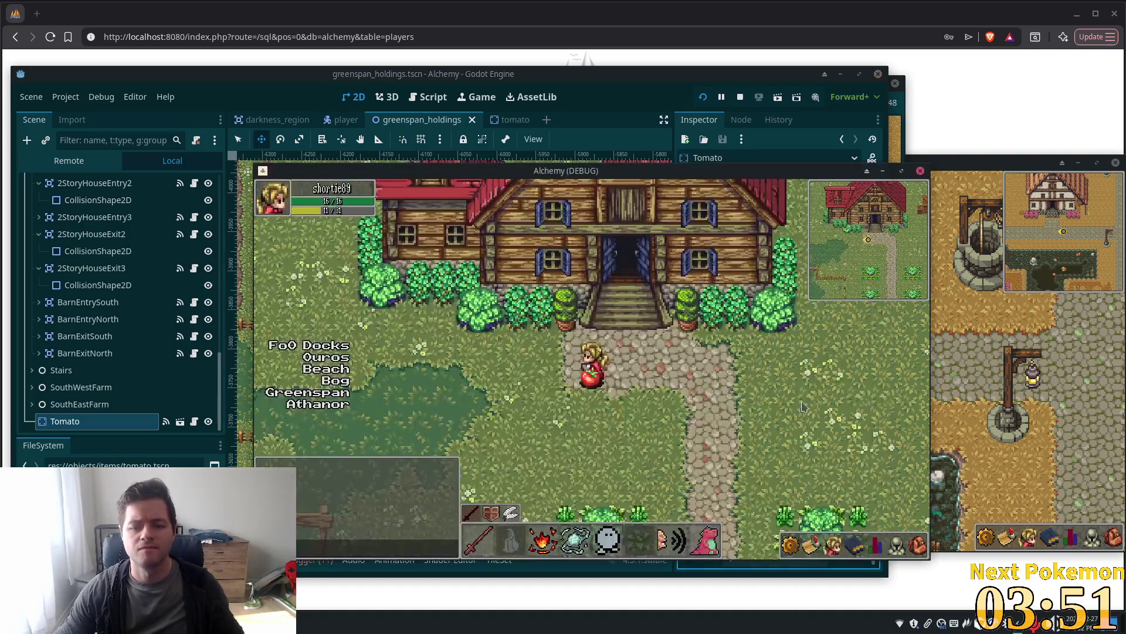
Walk the character north toward the door and back south onto the tomato's spot
key(Up)
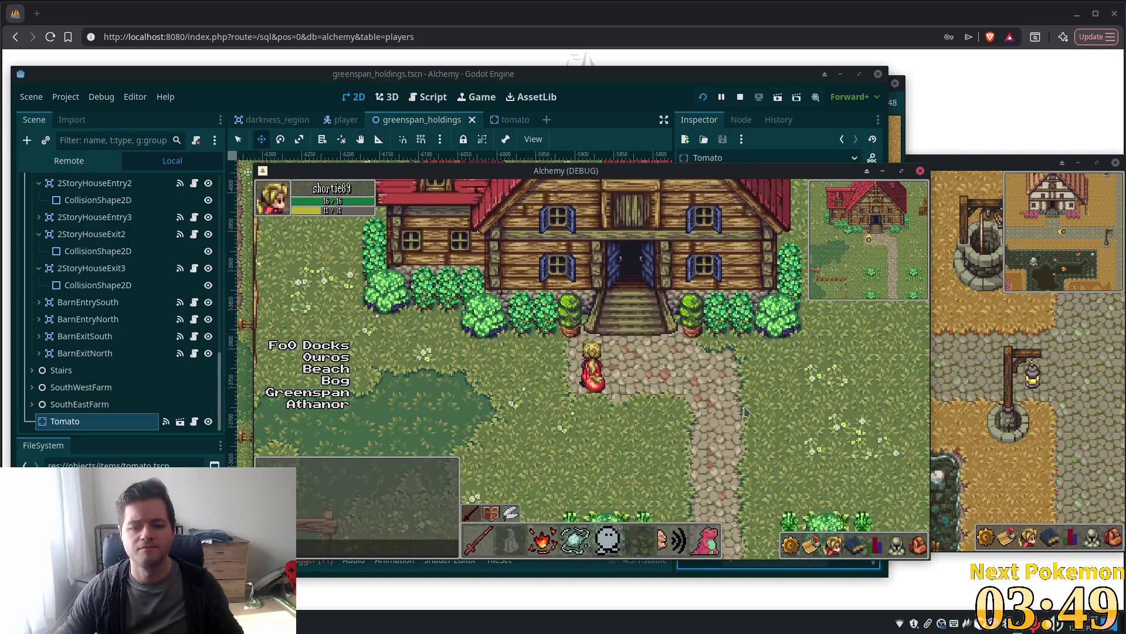
key(Down)
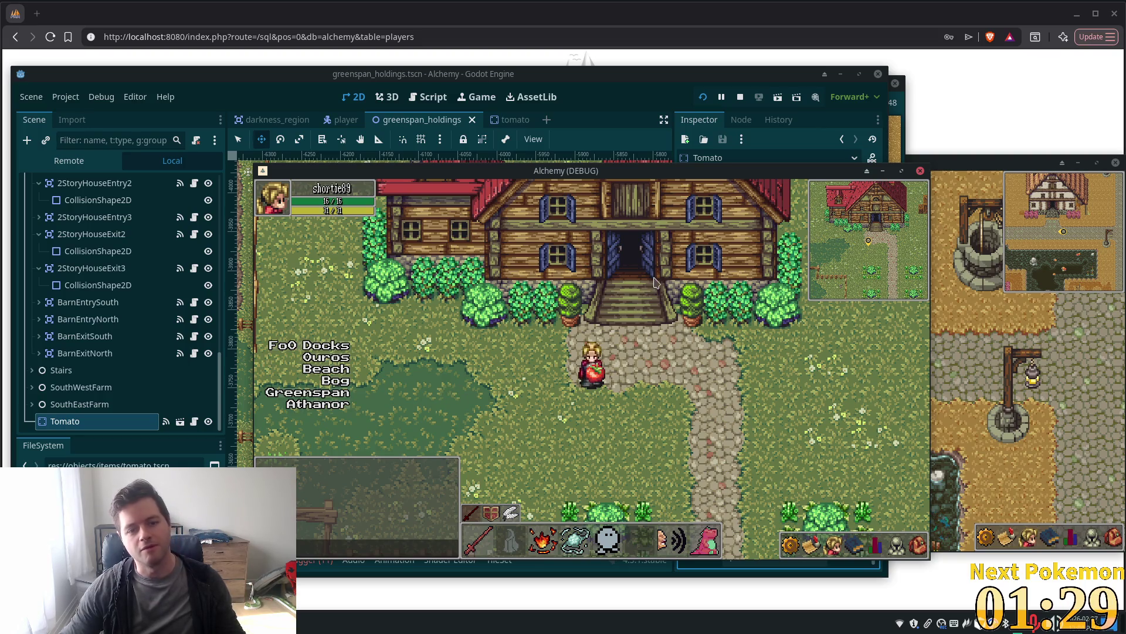
Drop the carried tomato on the path with E and start walking left
key(e)
key(Left)
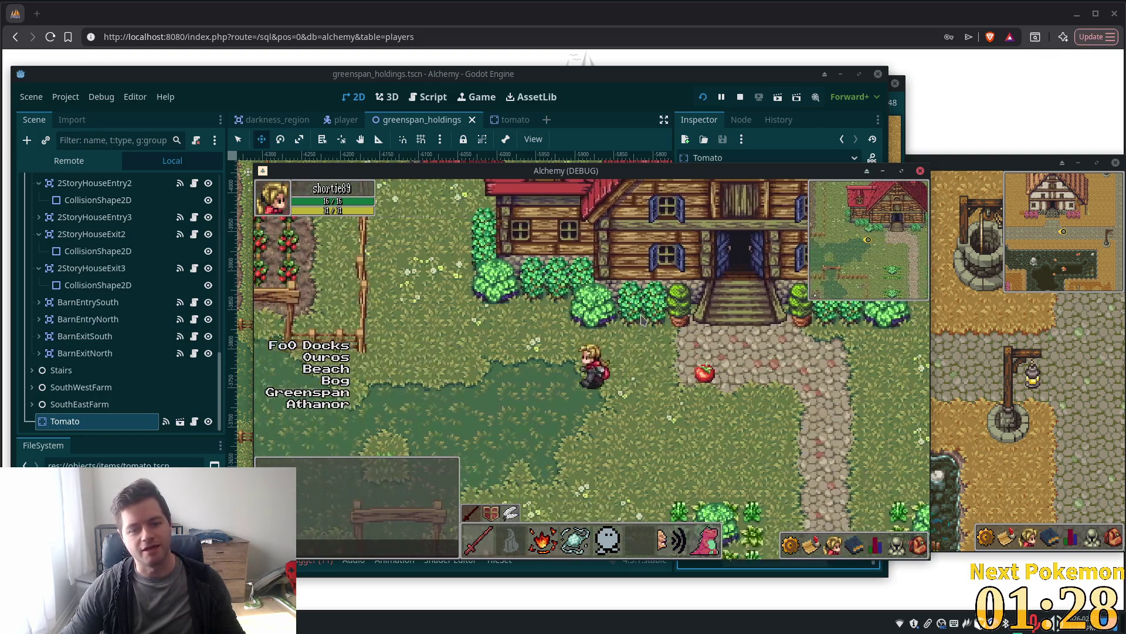
key(Left)
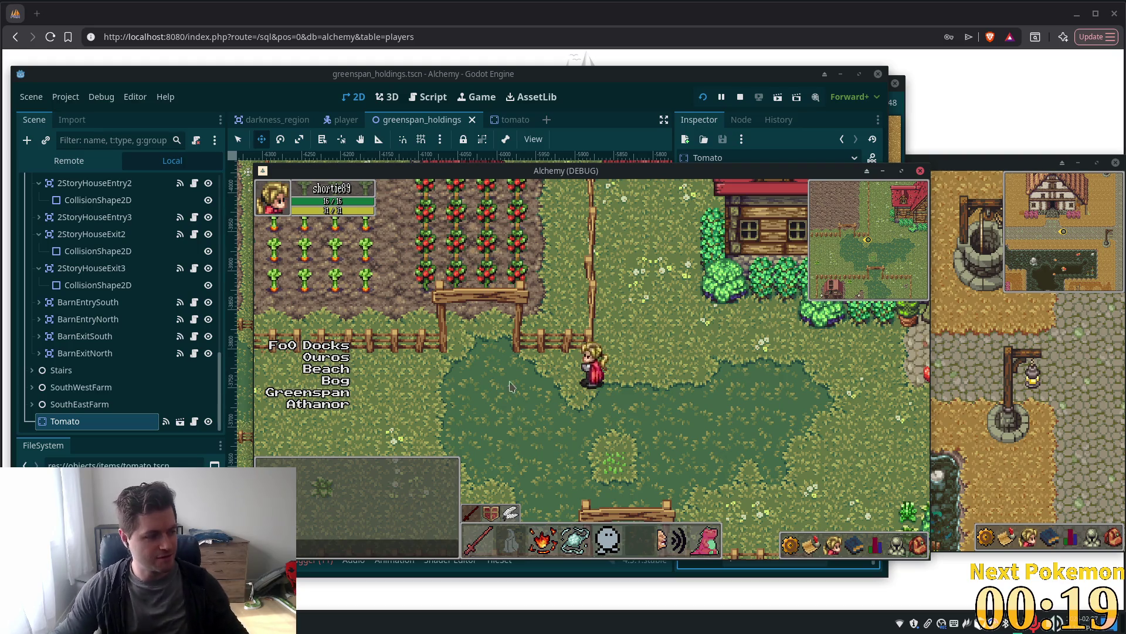
Walk up-left into the farm field, along its bottom edge and down through the gate
key(Left)
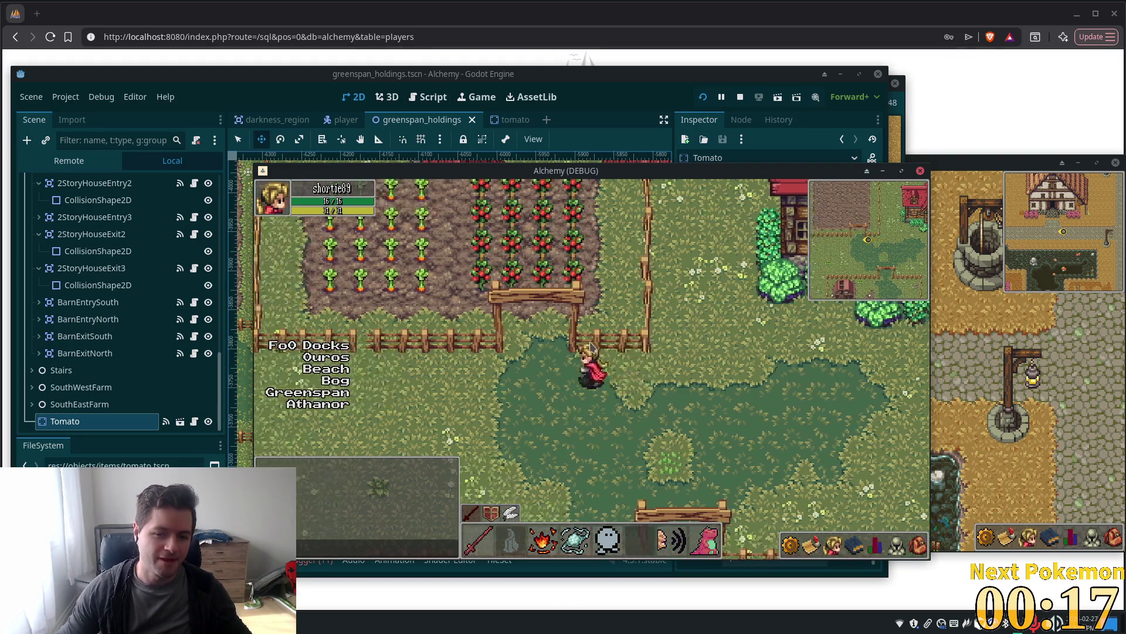
key(Up)
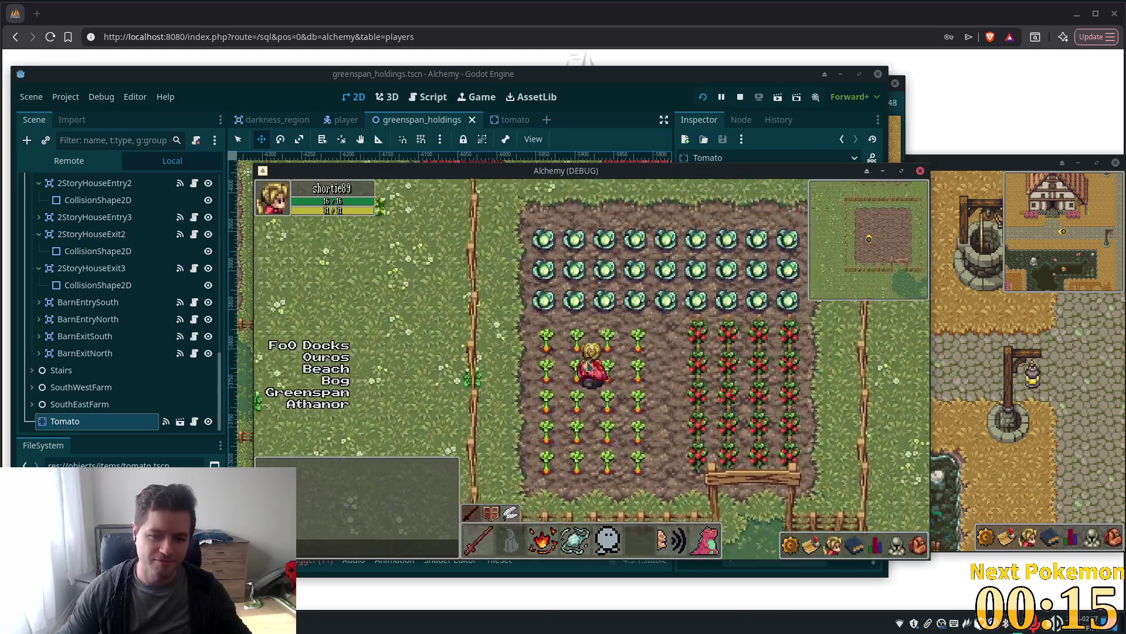
key(Left)
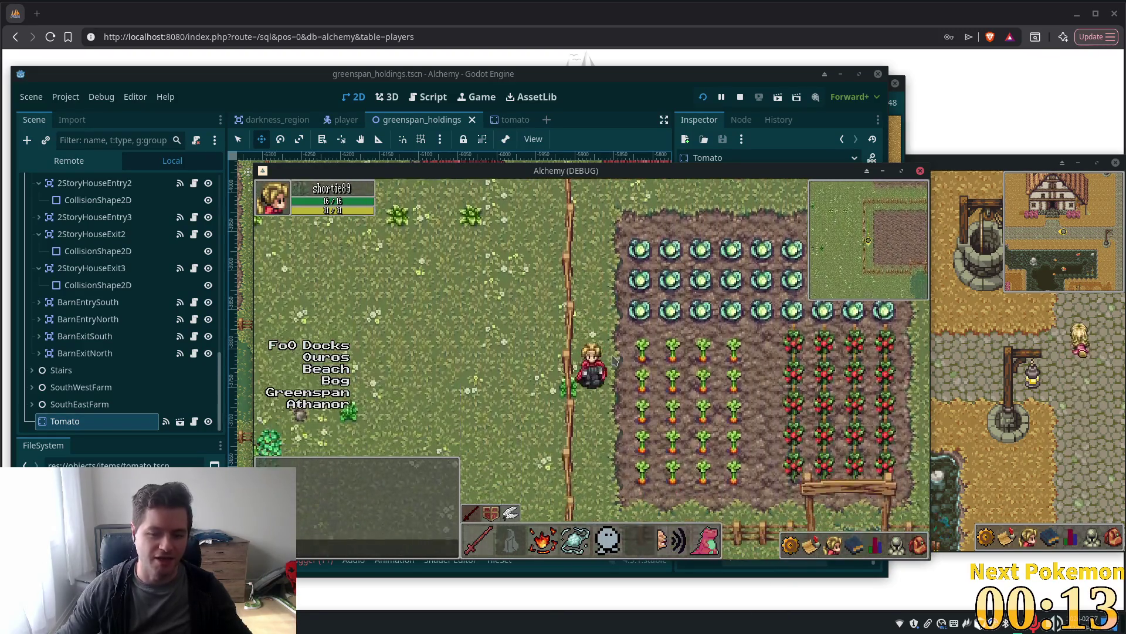
key(Down)
key(Right)
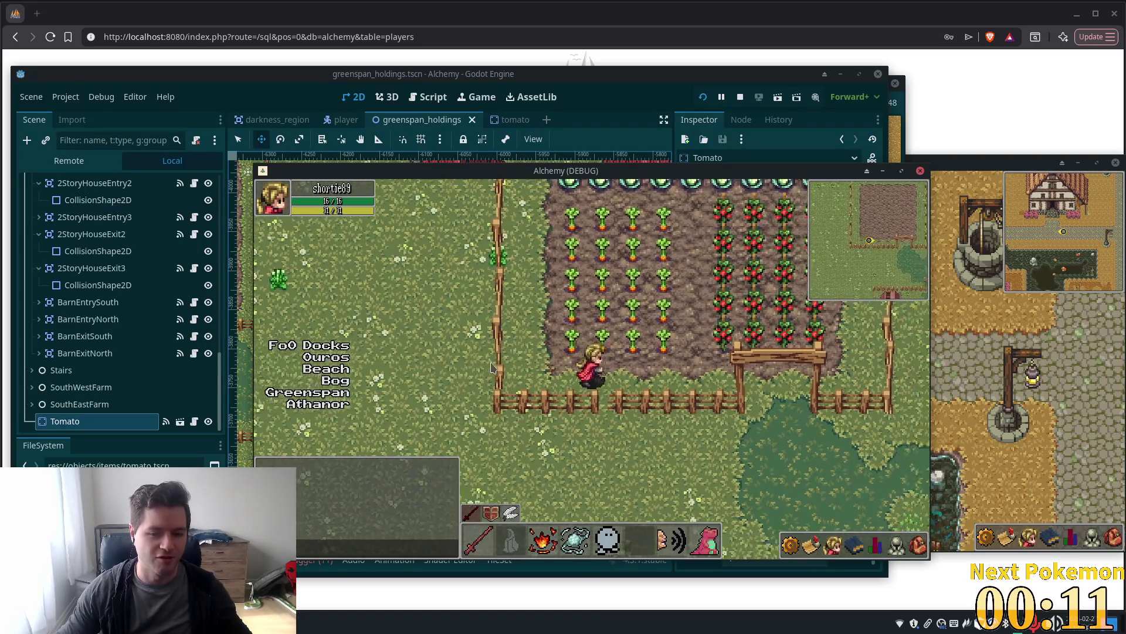
key(Right)
key(Down)
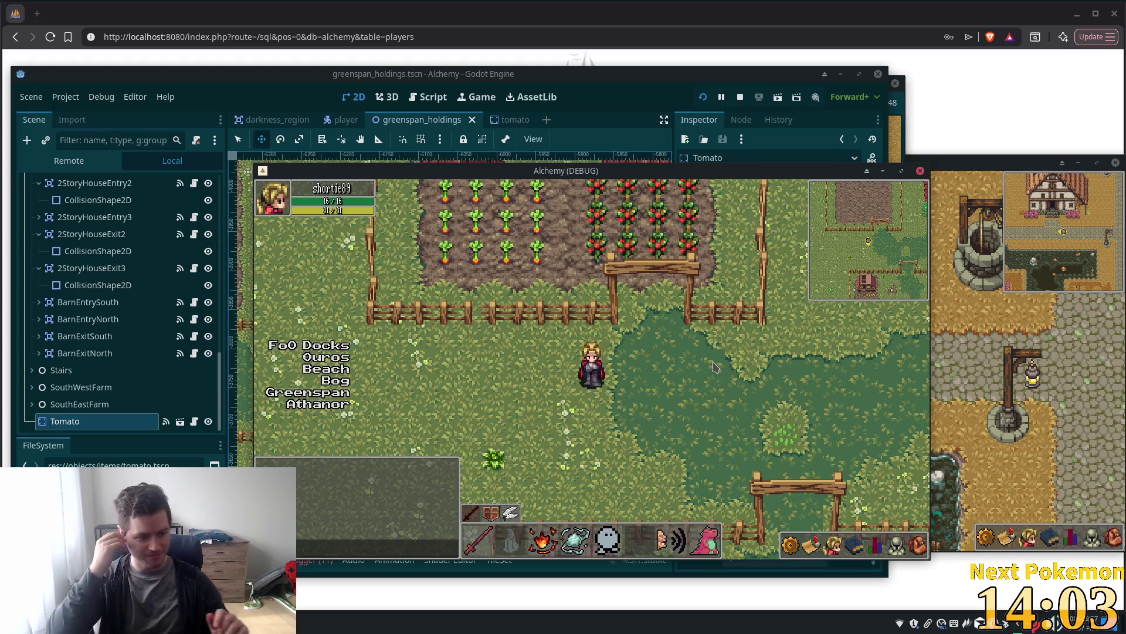
Walk right back to the house, pick up the tomato, and face left holding it
key(Right)
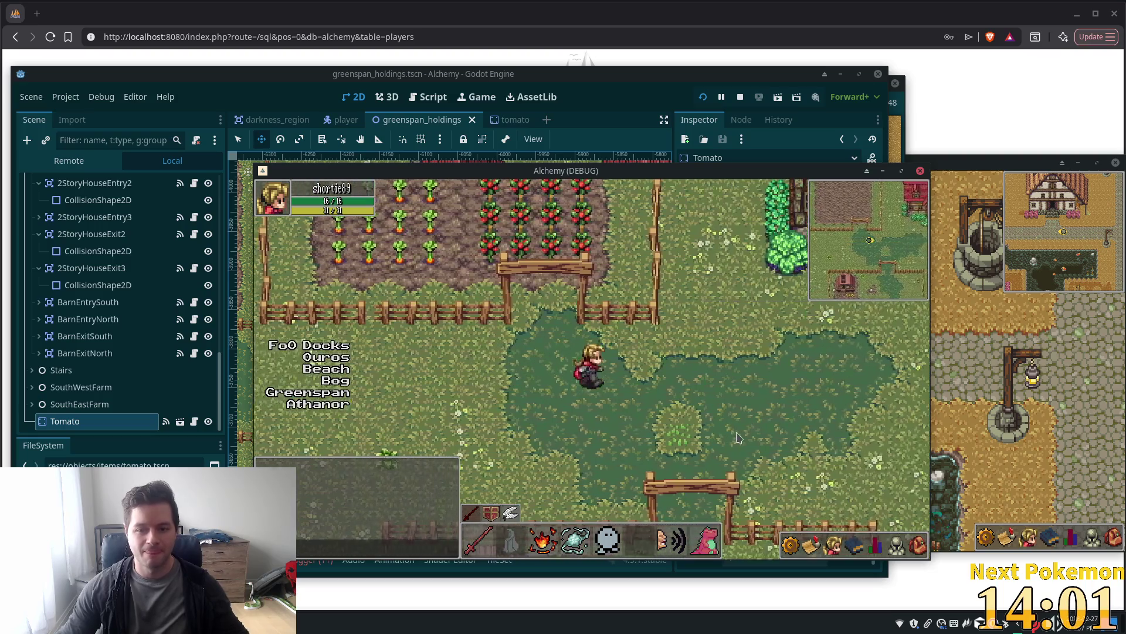
key(Right)
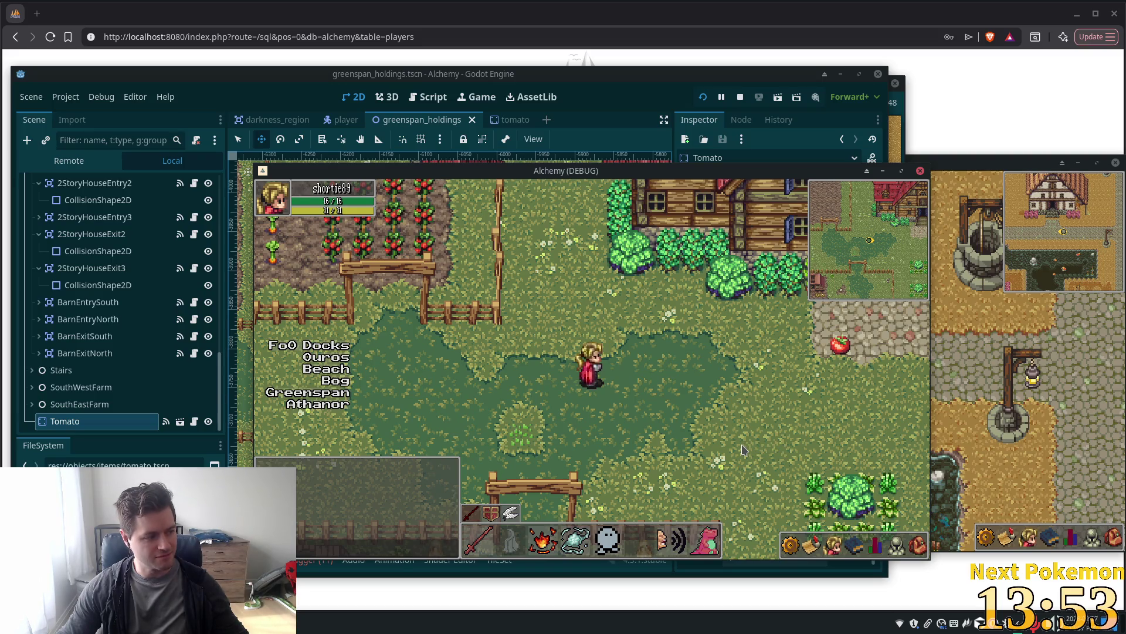
key(Right)
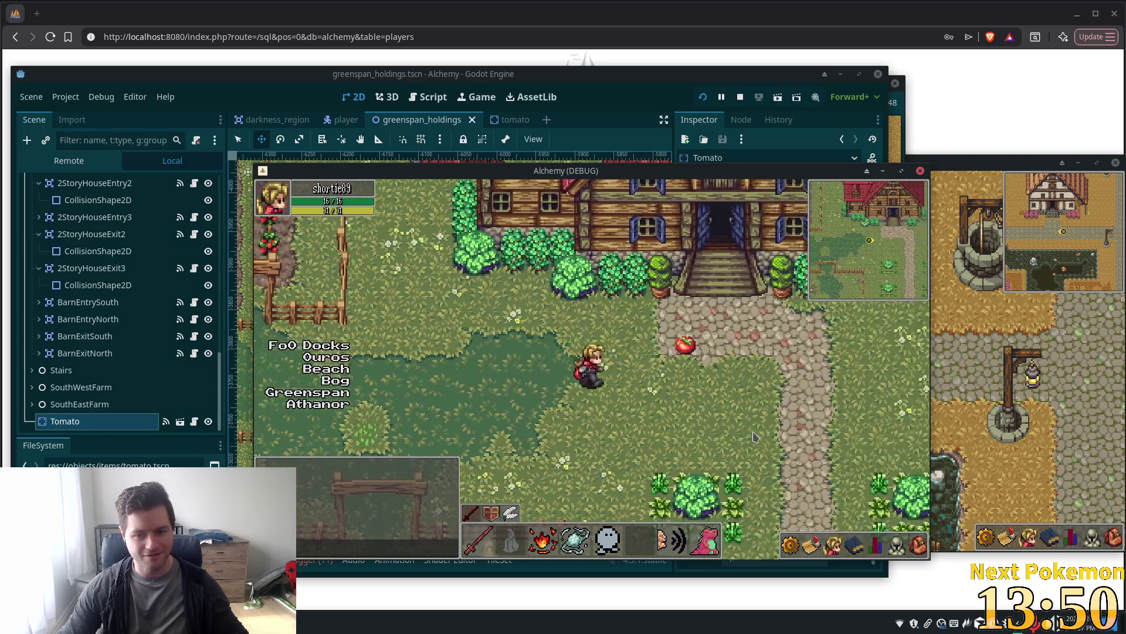
key(Up)
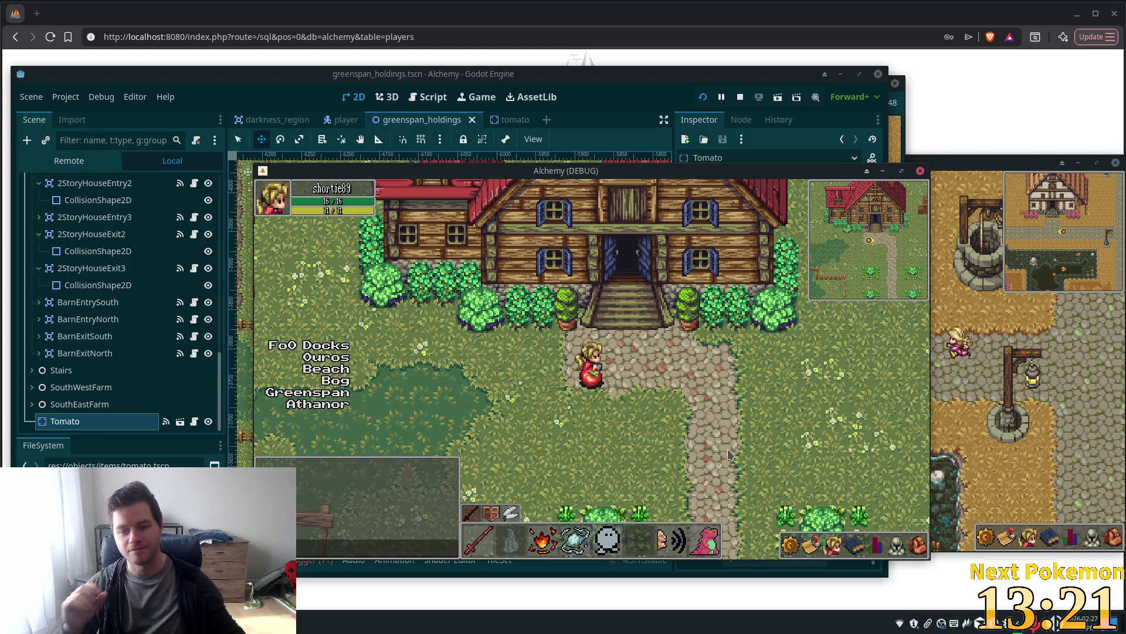
key(Left)
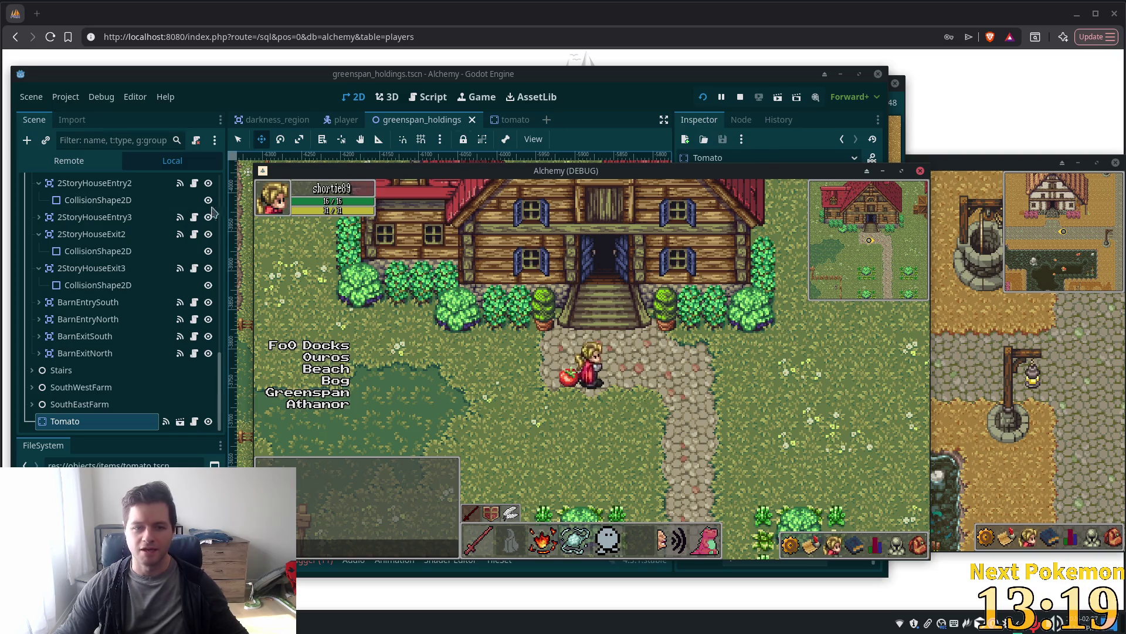
Turn off Y sorting for the Tomato, relaunch the game, and walk the player onto the tomato
click(263, 77)
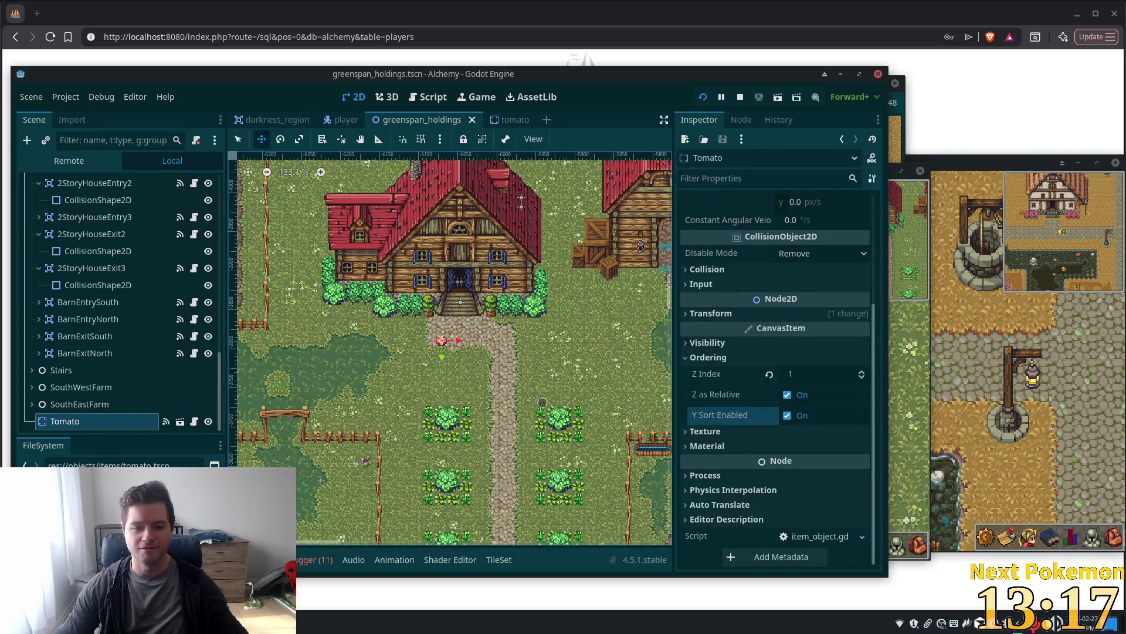
click(787, 417)
key(F5)
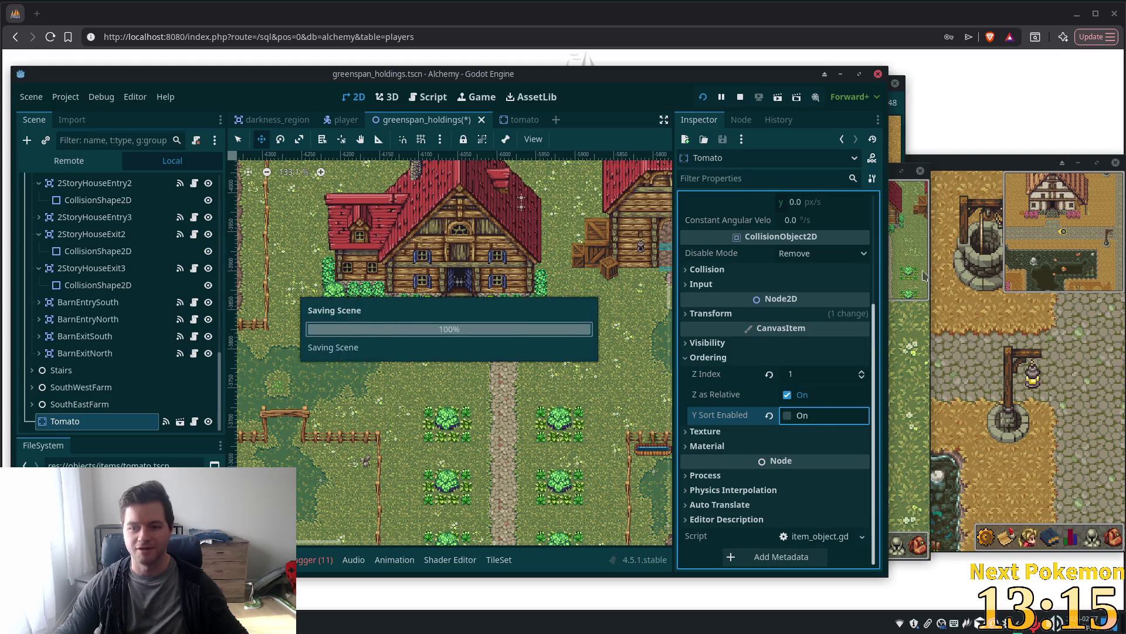
key(Right)
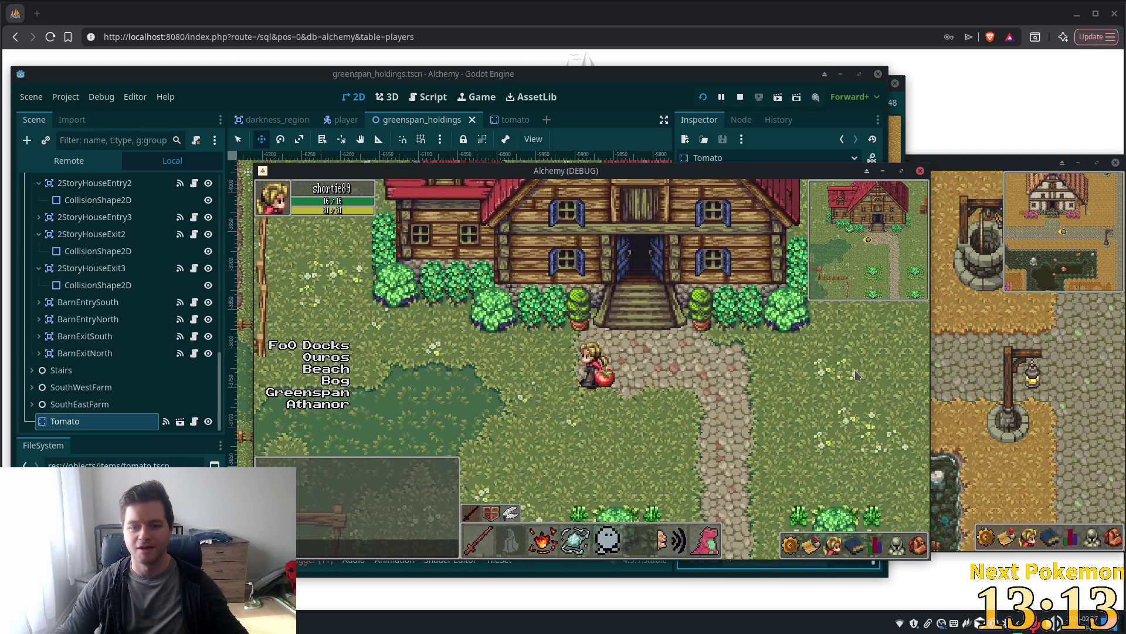
key(Up)
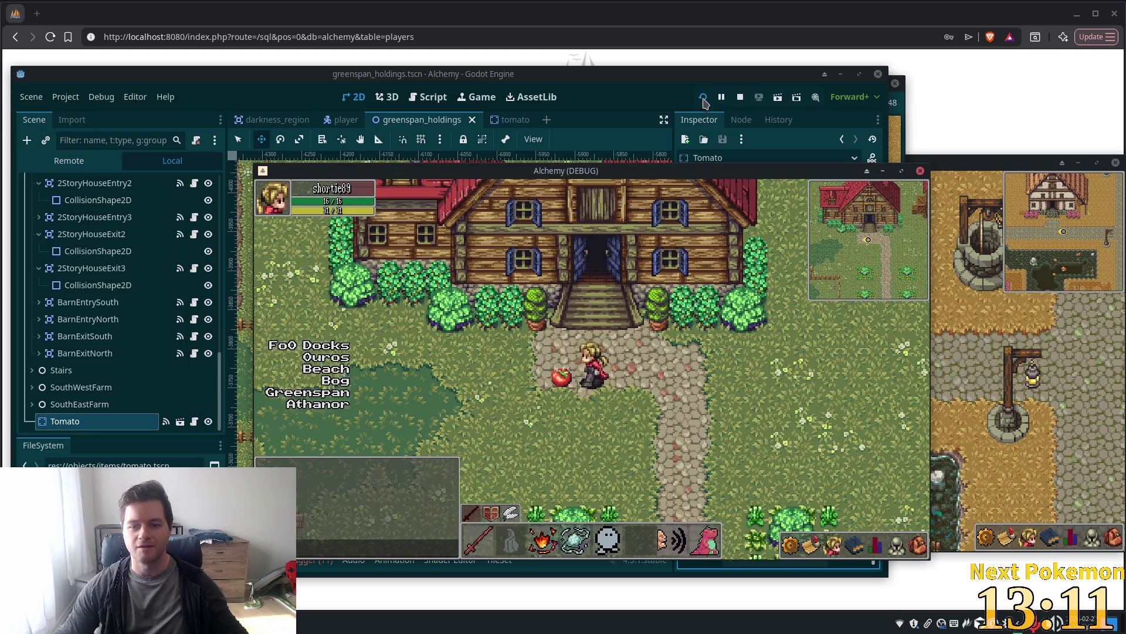
key(Down)
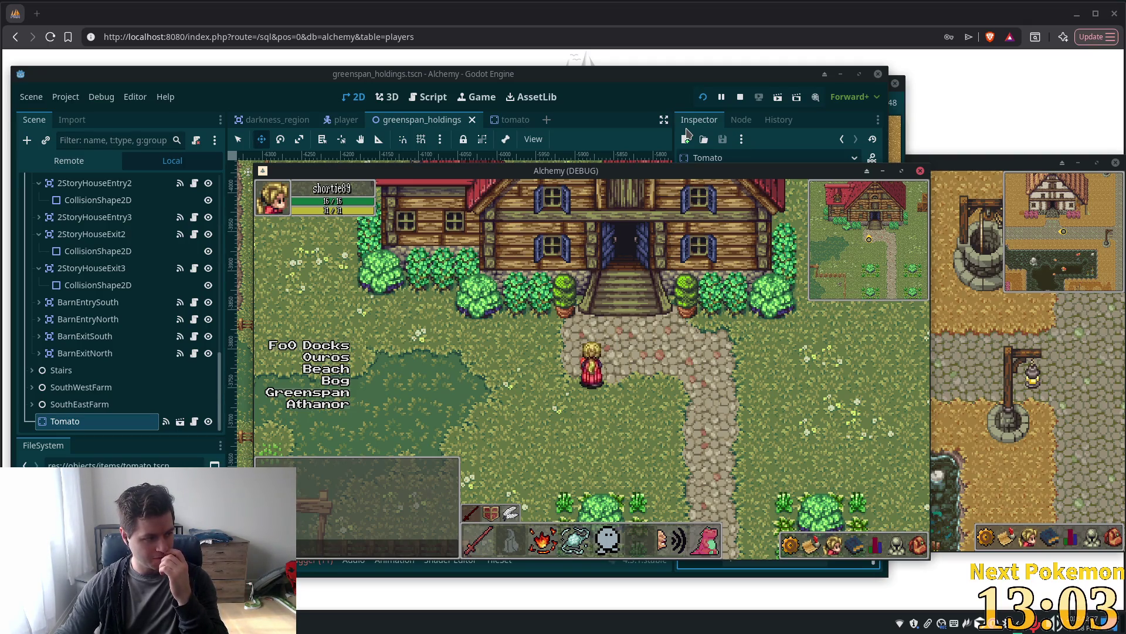
Switch off the Tomato's Z as Relative, save, and restart the game to test the carried tomato's layering
click(675, 94)
click(604, 89)
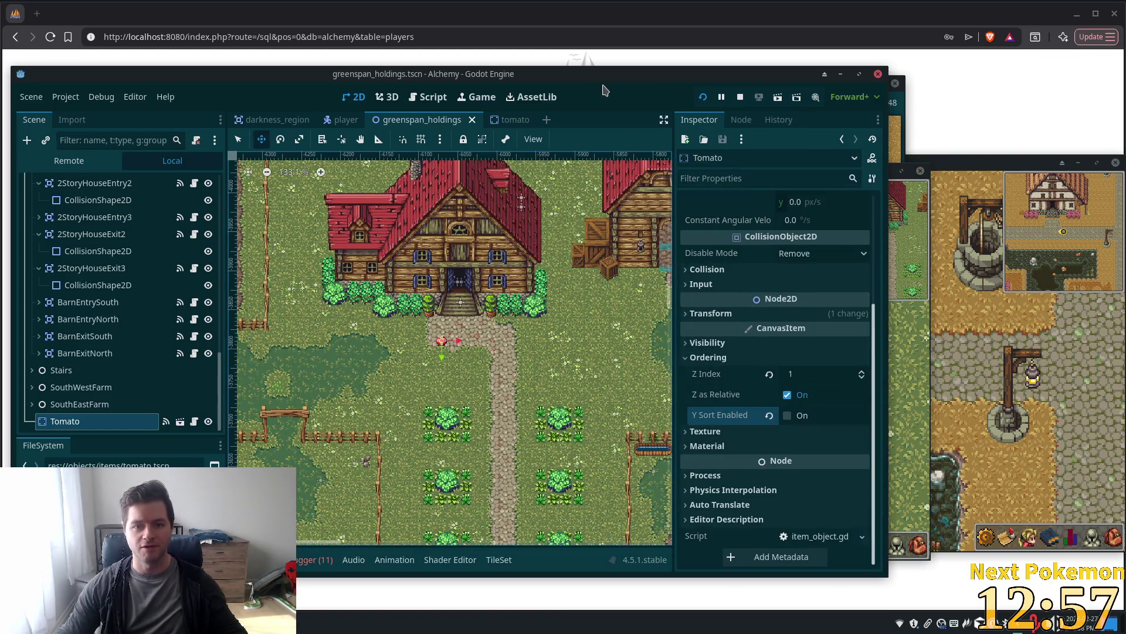
click(787, 394)
key(ctrl+s)
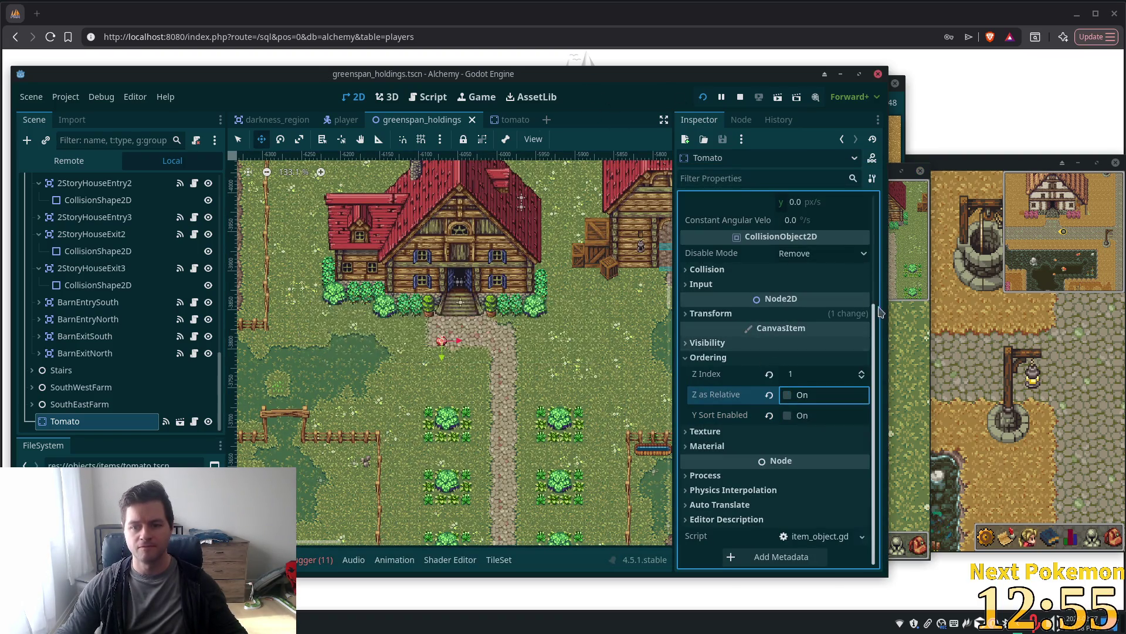
click(905, 349)
key(Up)
key(Right)
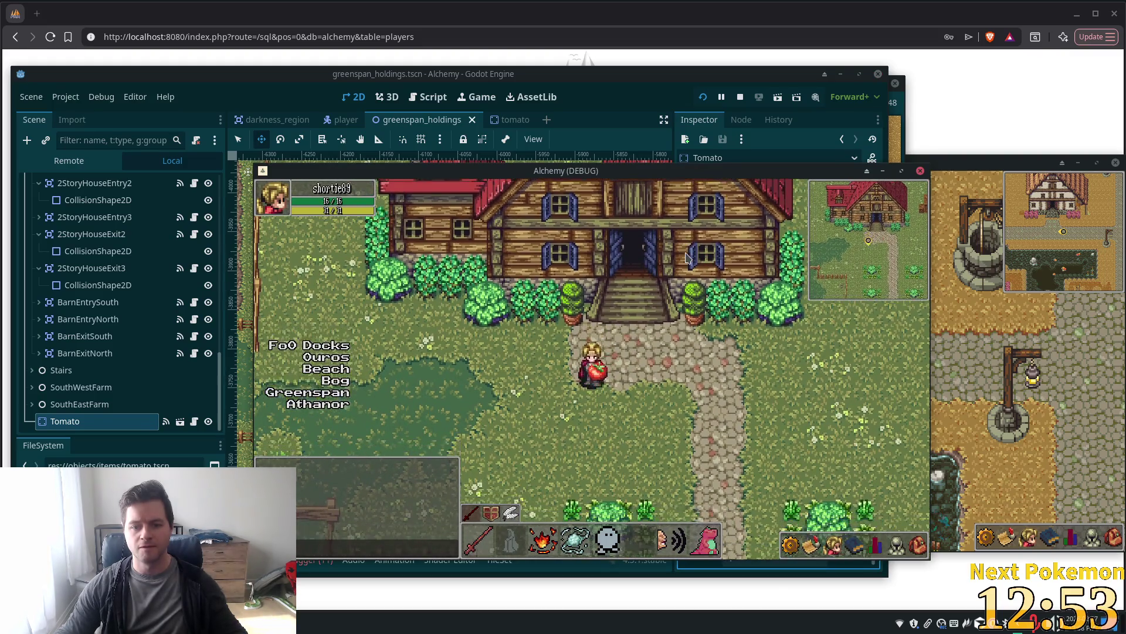
key(Down)
key(F5)
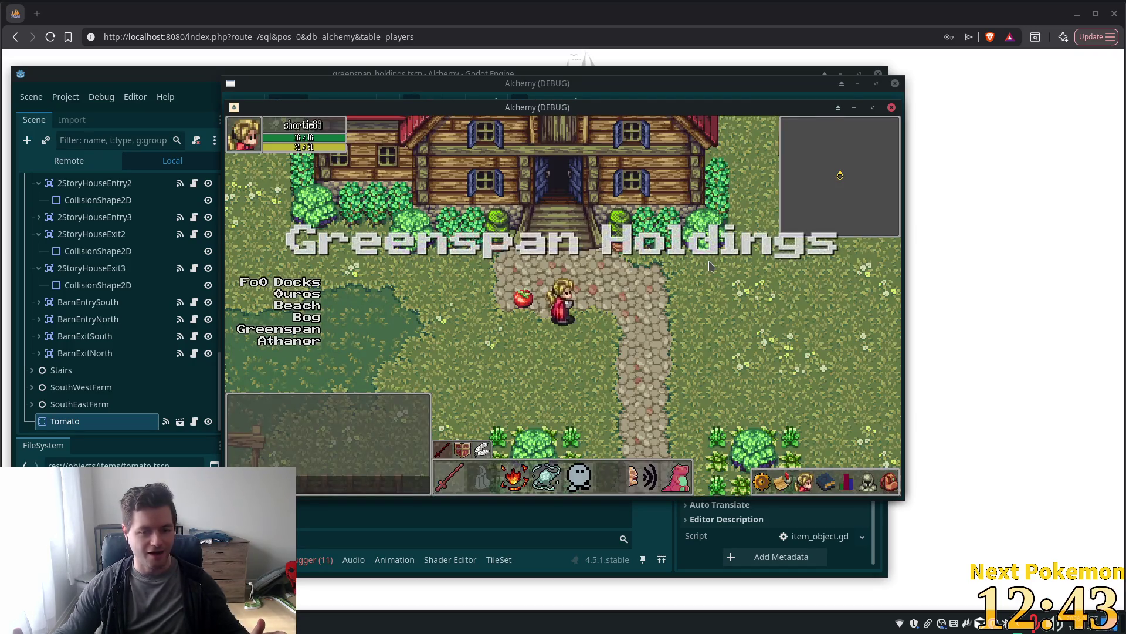
Repeatedly walk the character left onto the tomato and right off it, watching which draws on top
key(Left)
key(Down)
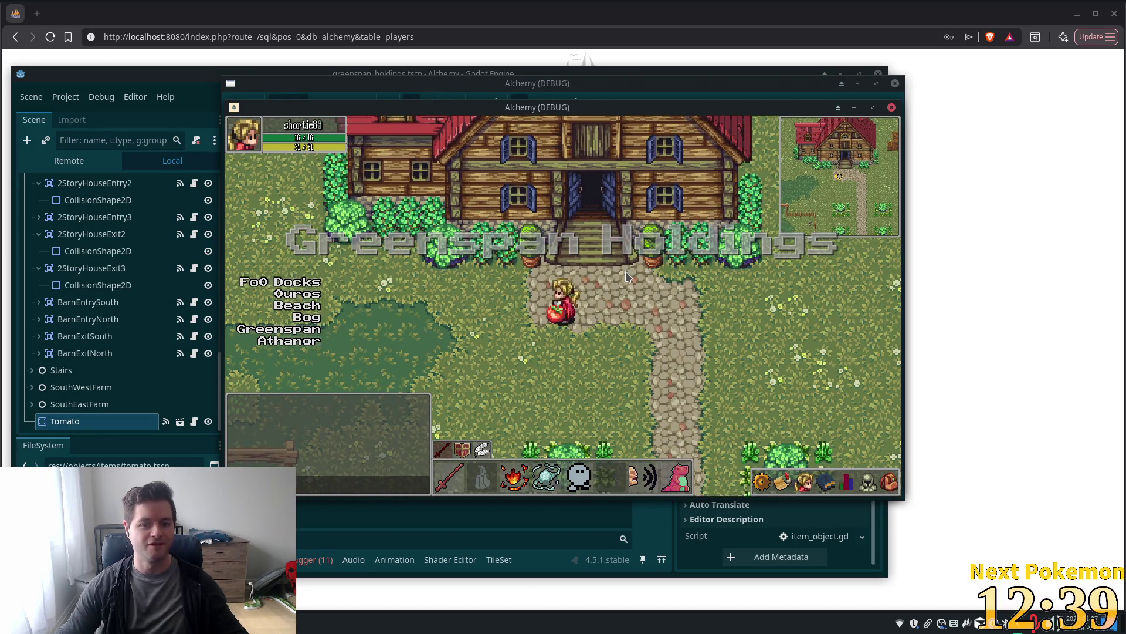
key(Right)
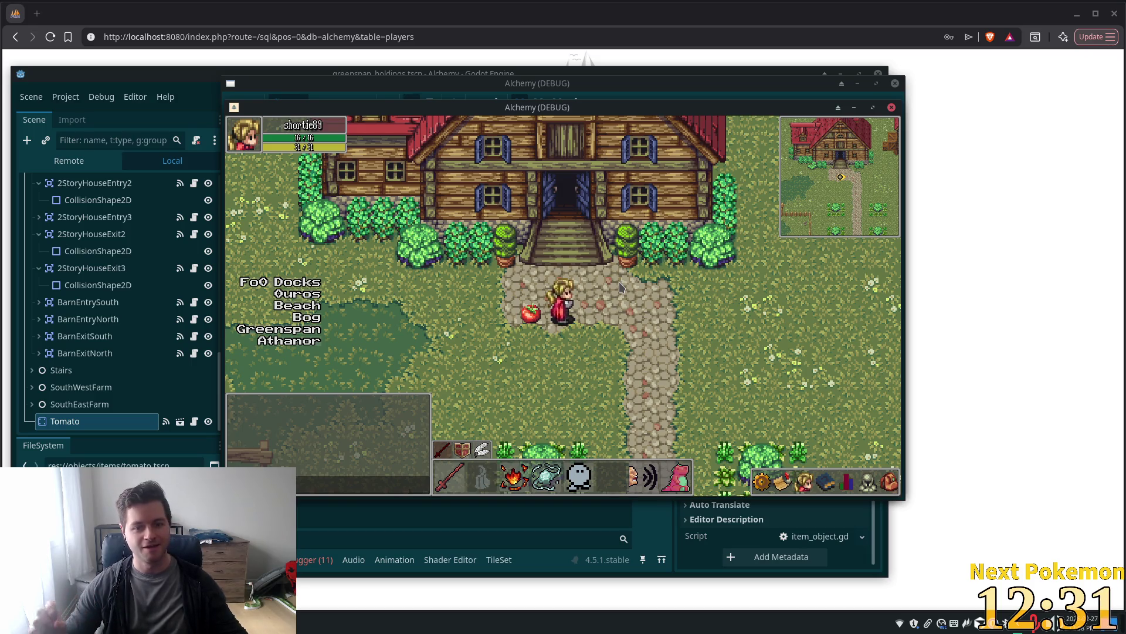
key(Left)
key(Right)
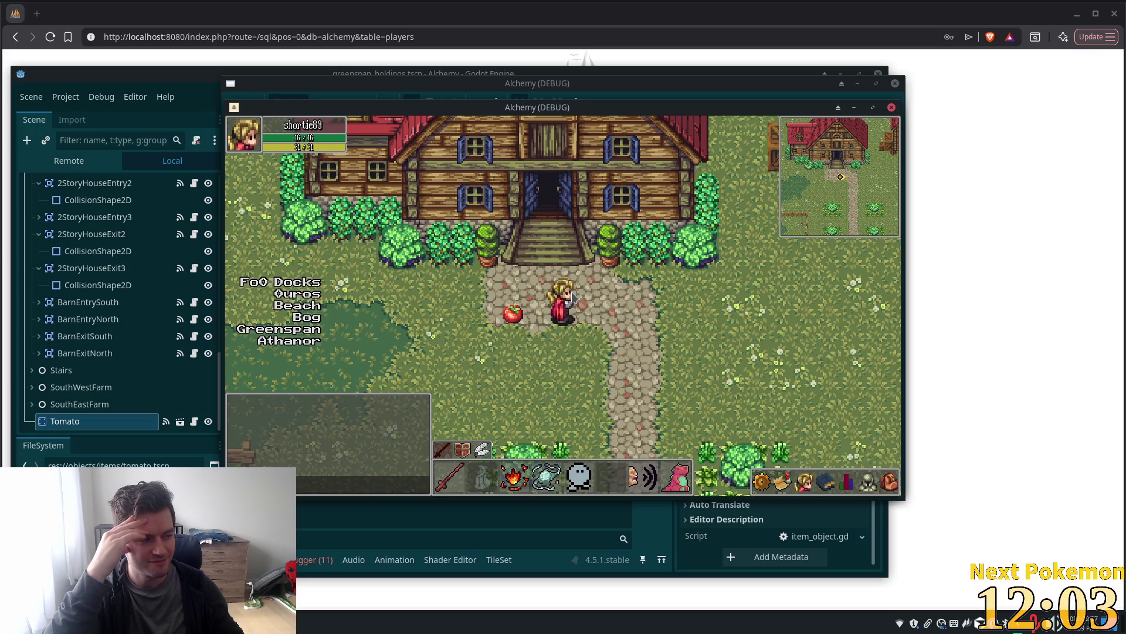
key(Left)
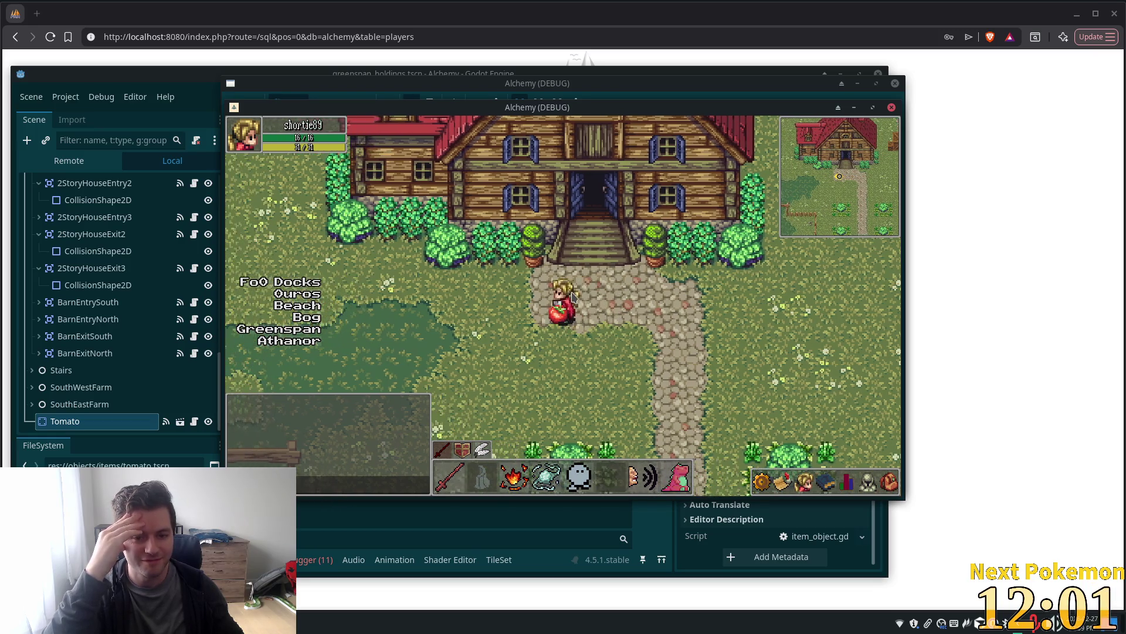
key(Right)
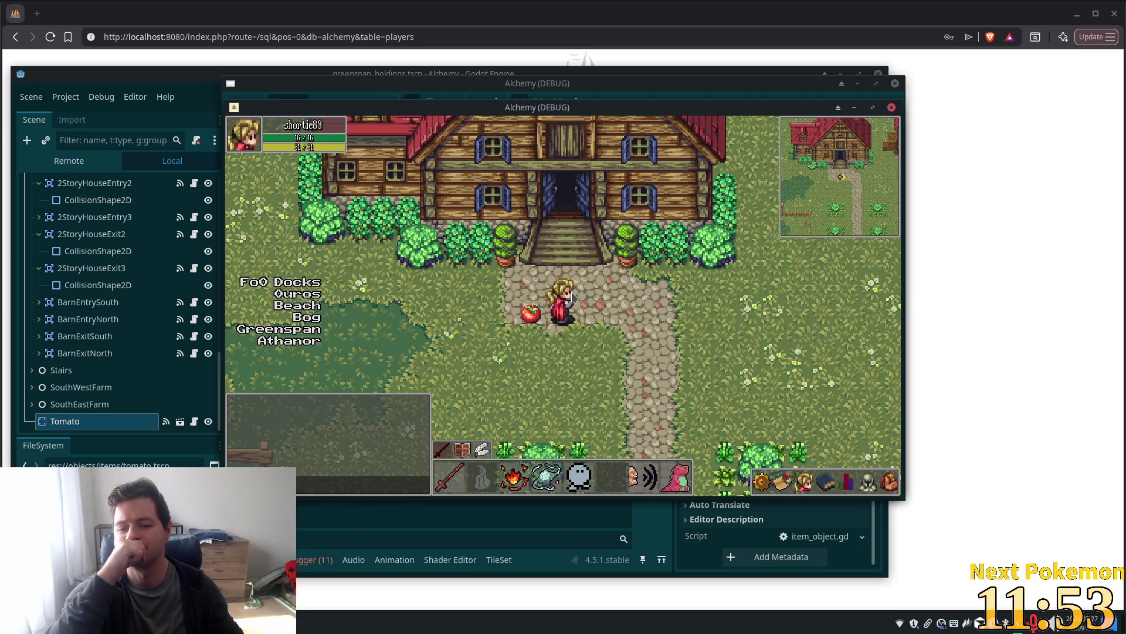
key(Left)
key(Left)
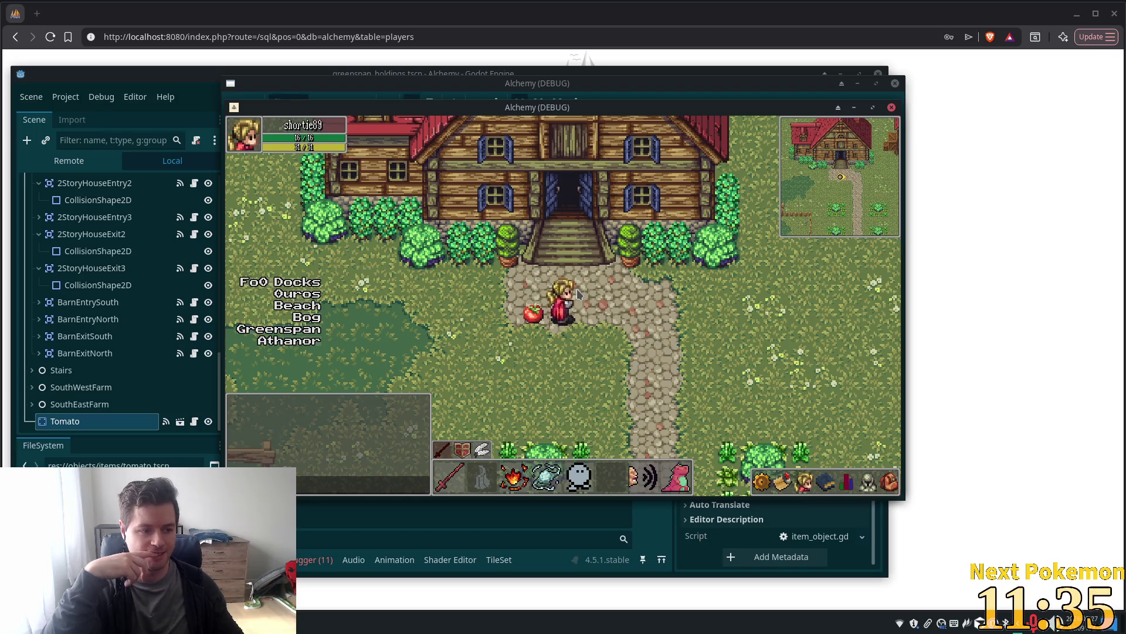
Walk the character south, north and around the tomato, finishing just to its right
key(Down)
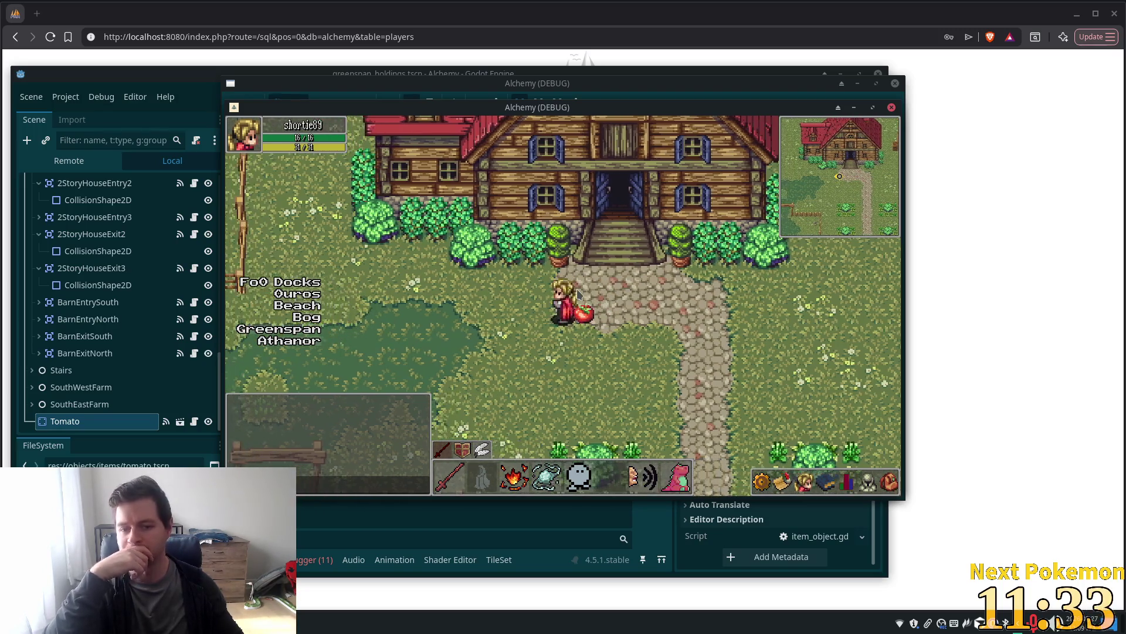
key(Up)
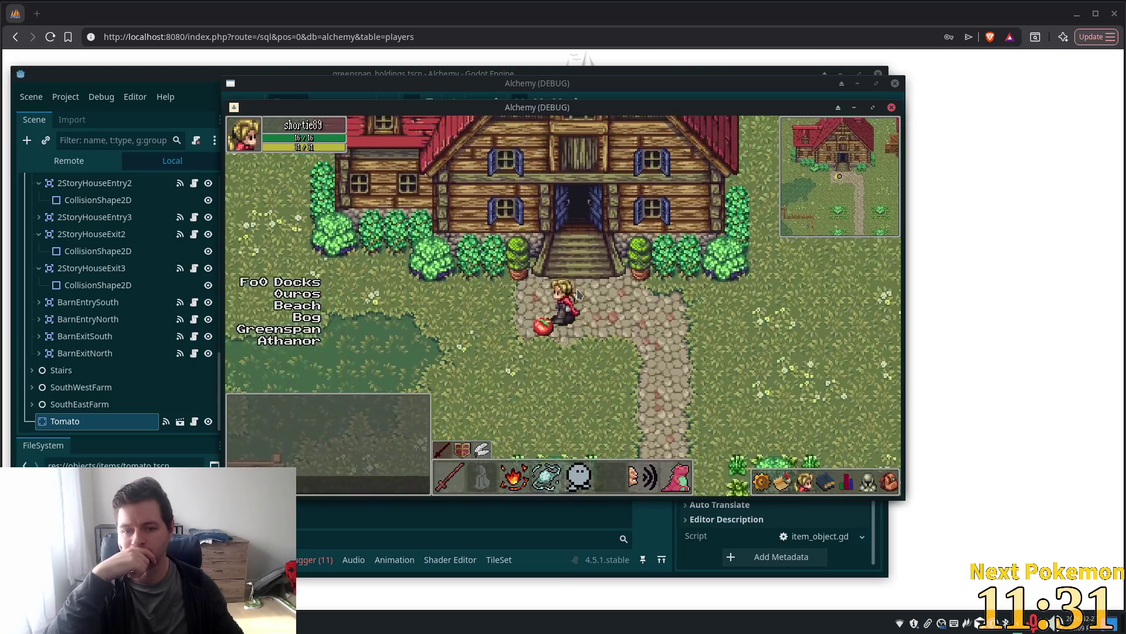
key(Right)
key(Down)
key(Up)
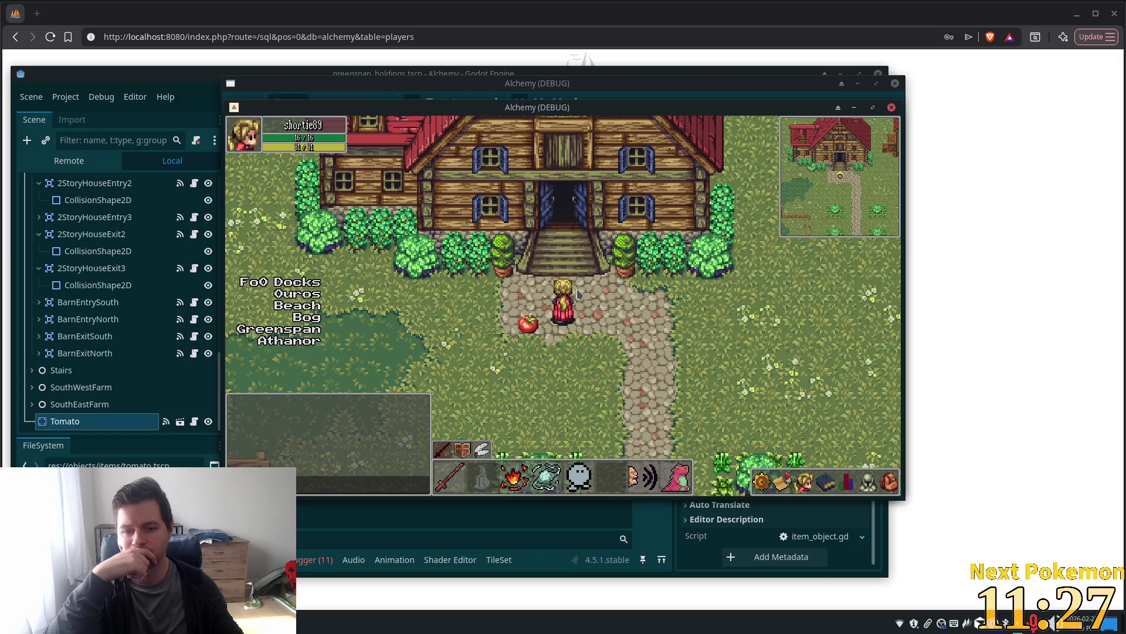
key(Right)
key(Left)
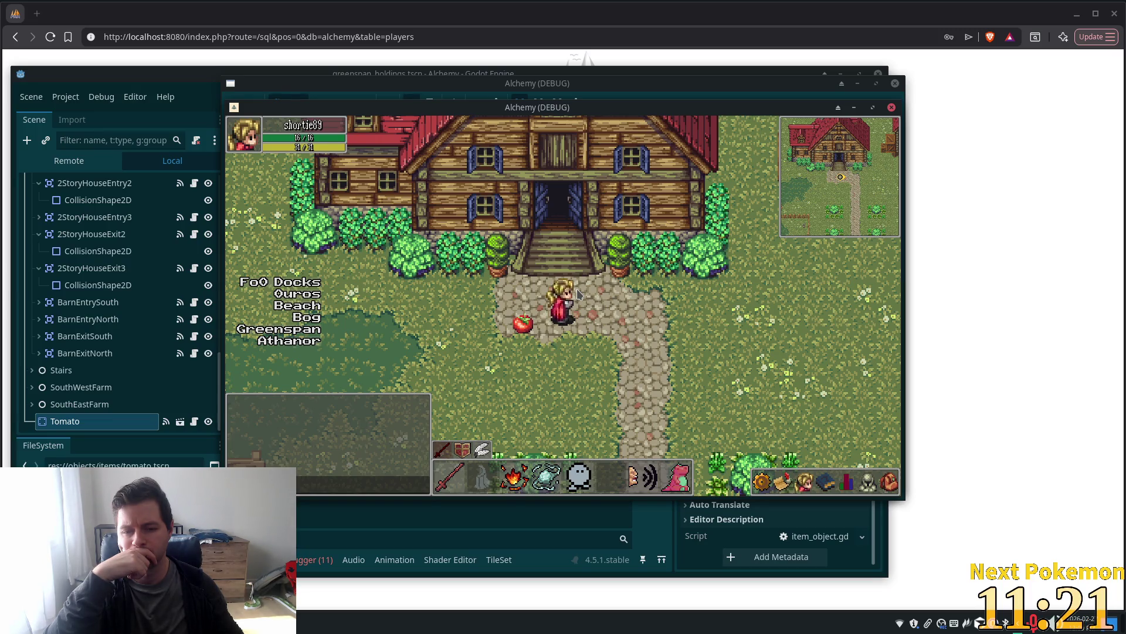
key(Down)
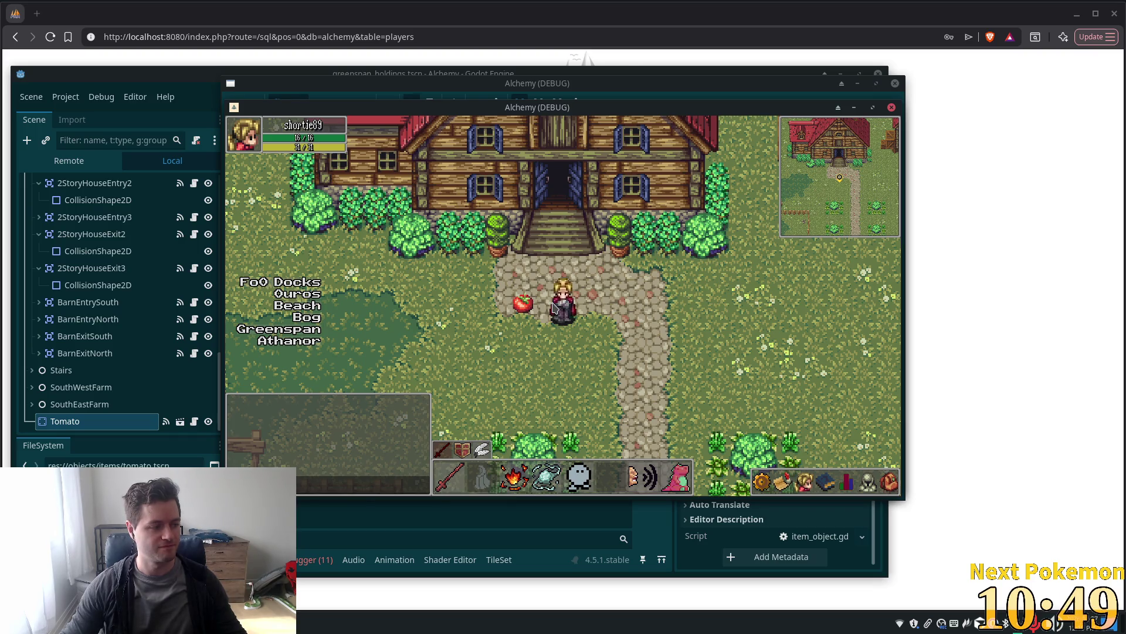
key(Right)
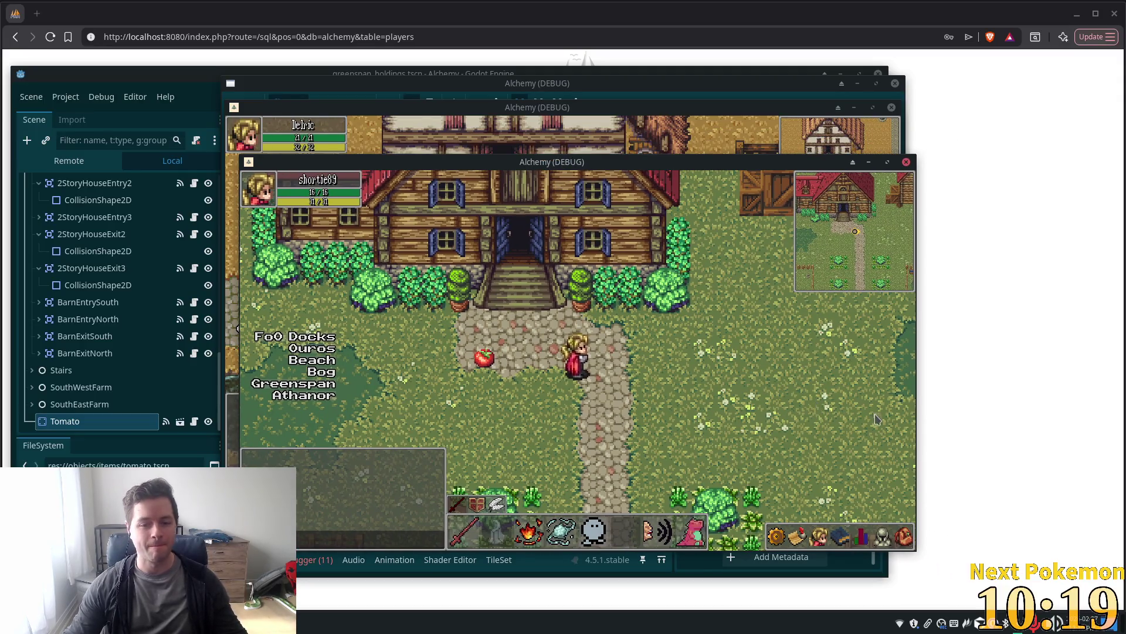
In the front game window, walk the character onto and off the tomato, then bring the editor forward
key(Left)
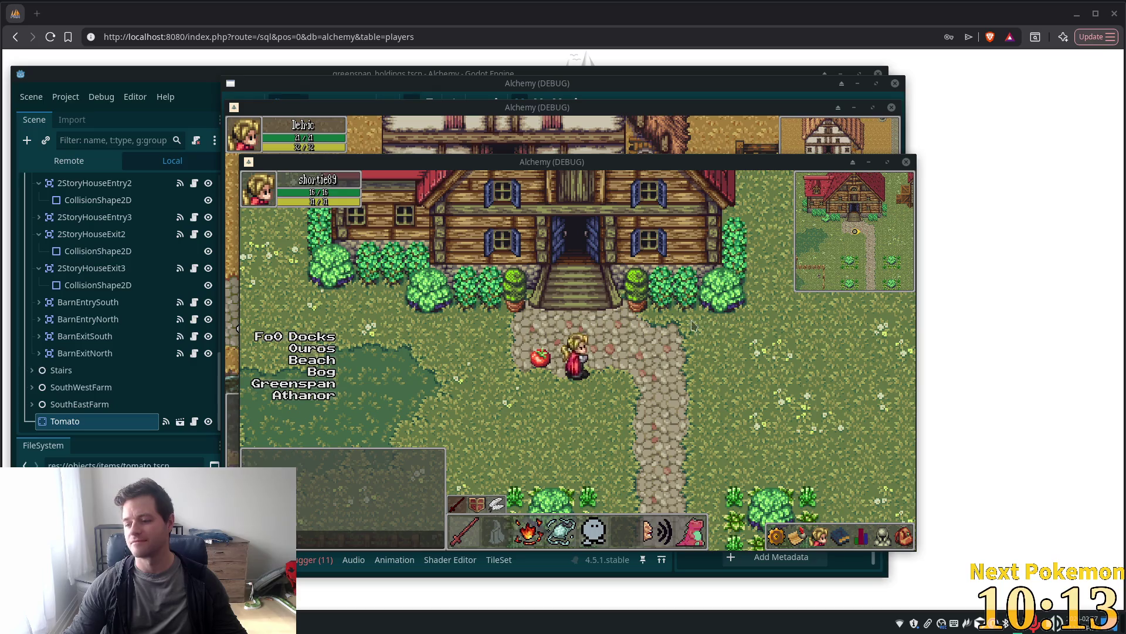
click(582, 299)
key(d)
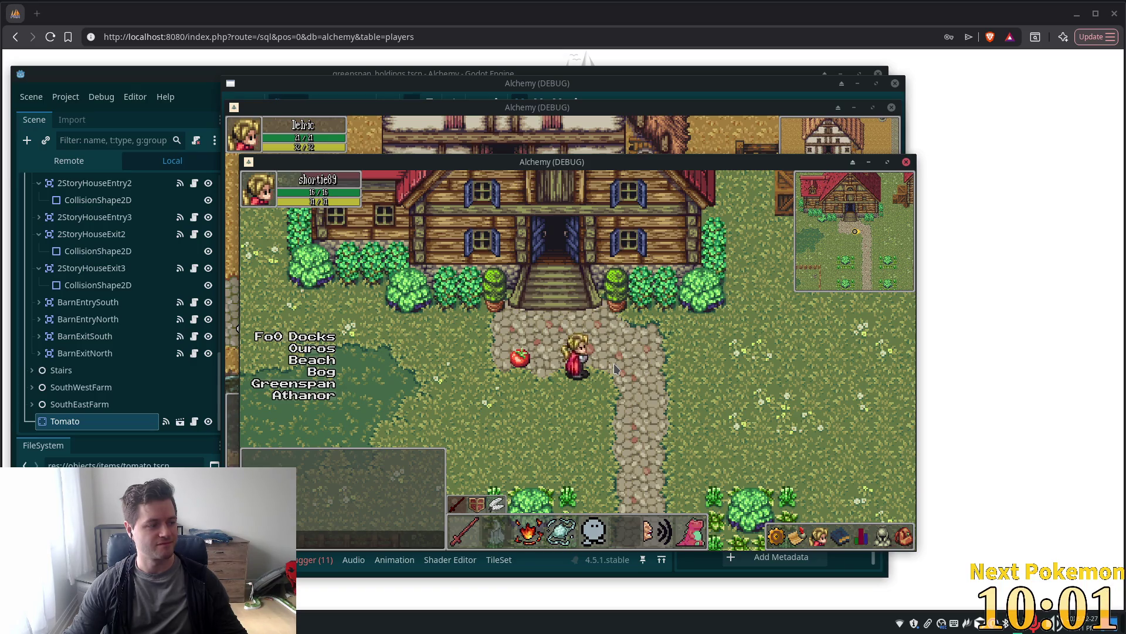
key(Left)
key(Up)
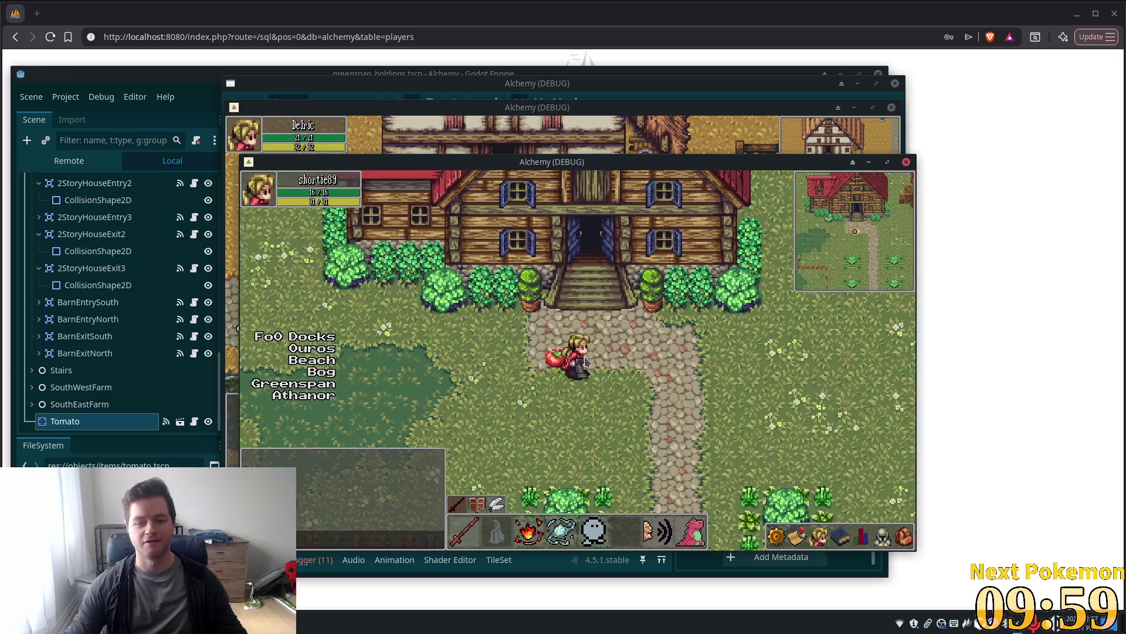
key(Right)
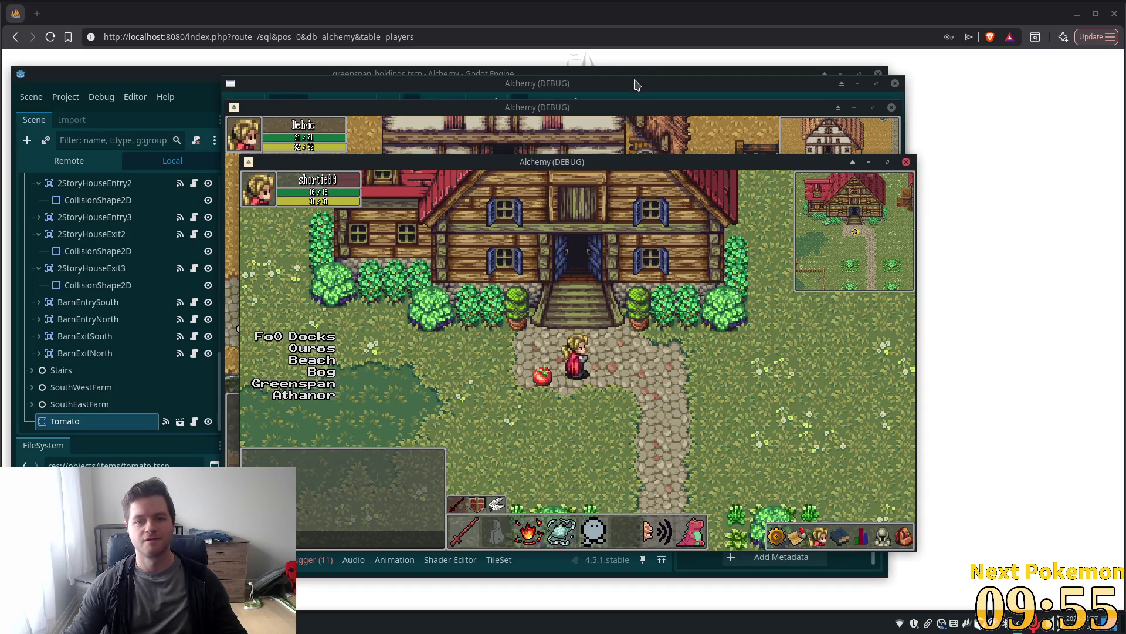
click(158, 78)
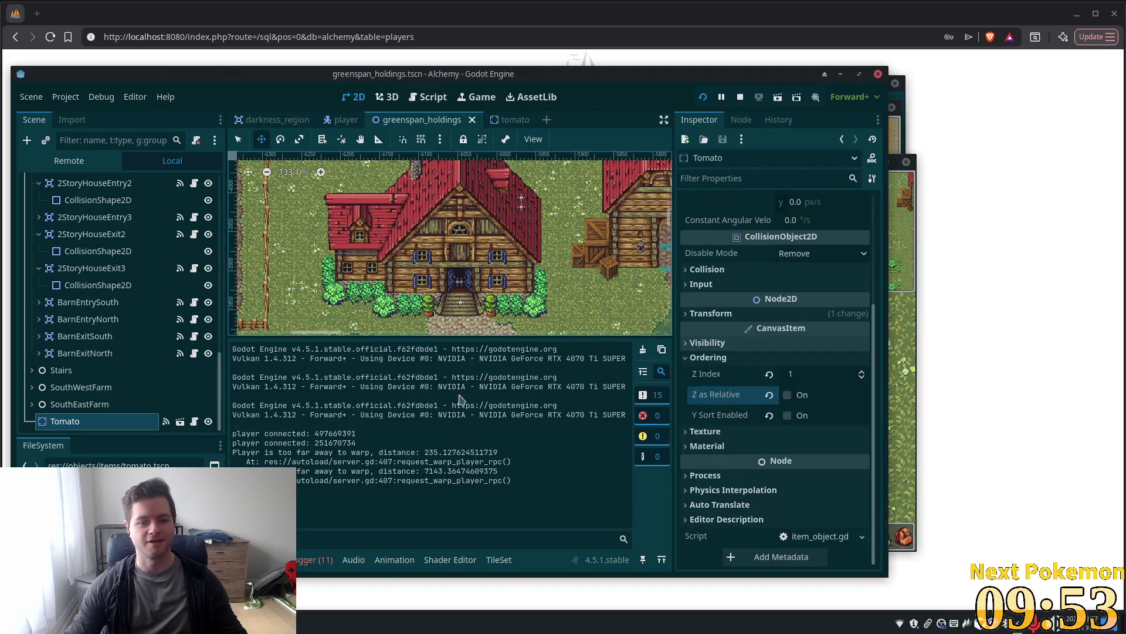
Open the player scene in a maximized editor and start editing the Player's Ordering Z Index
scroll(488, 232, down, 7)
scroll(135, 364, up, 3)
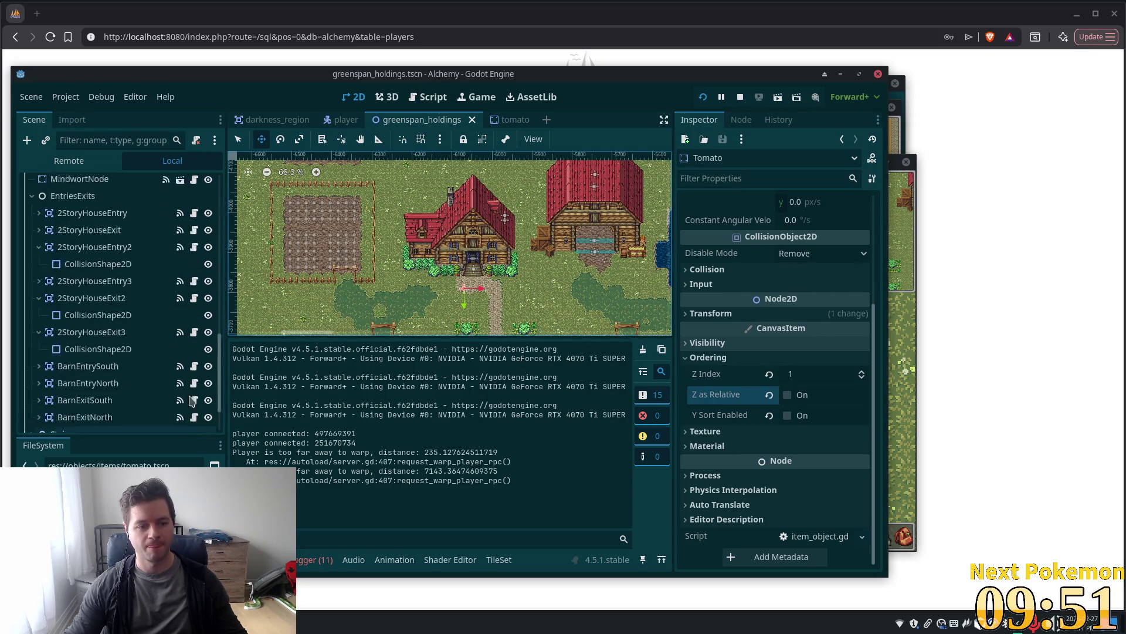
scroll(141, 370, down, 3)
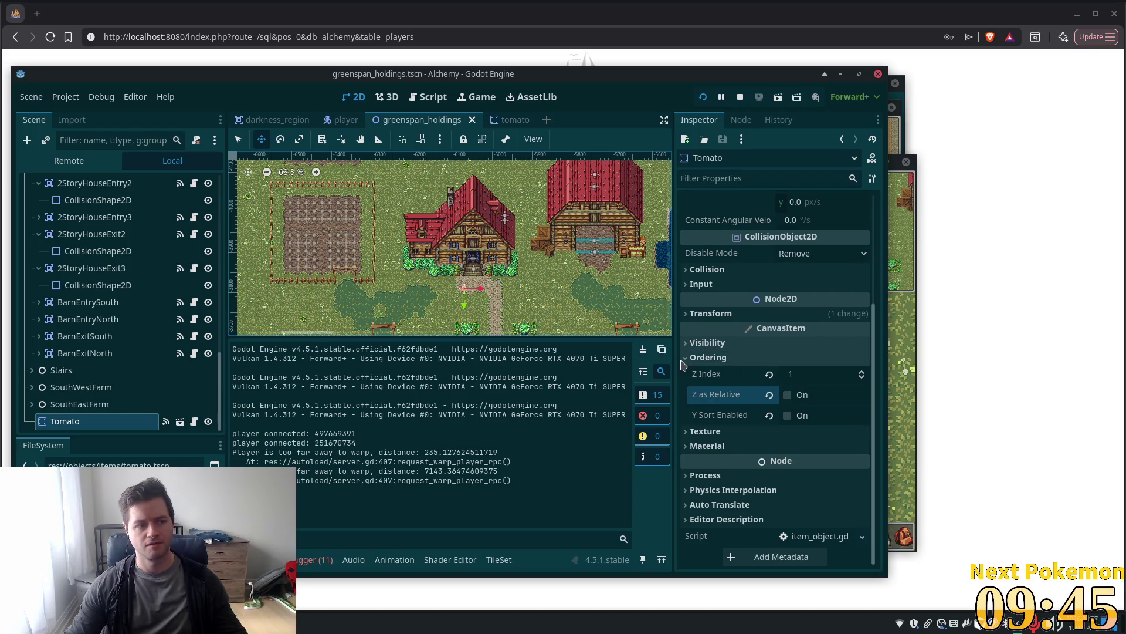
key(alt+Tab)
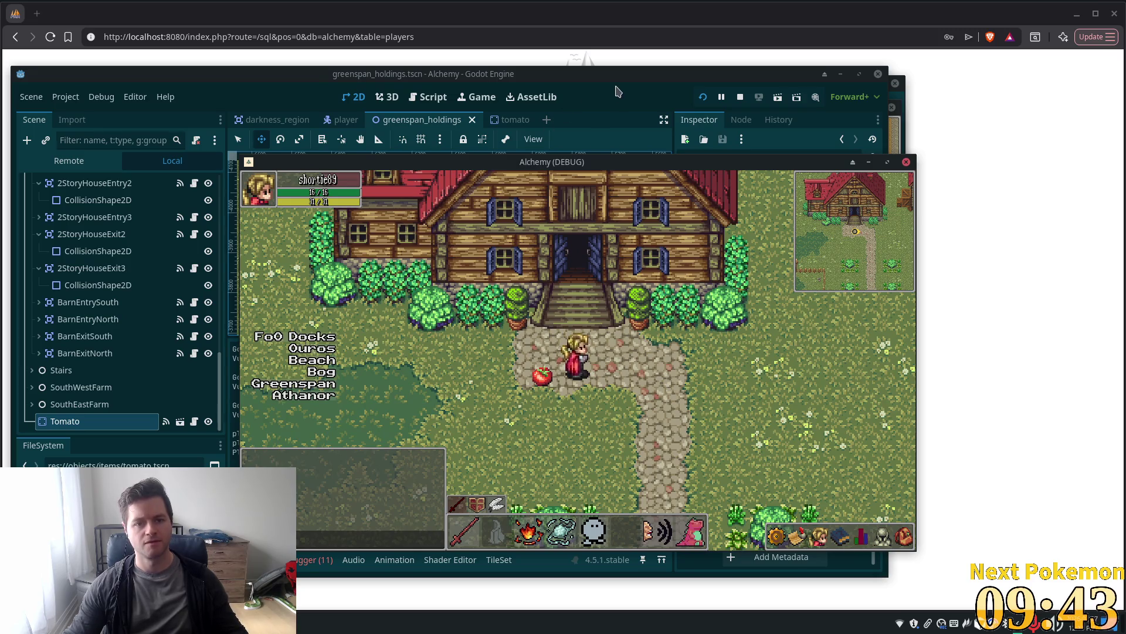
key(alt+Tab)
click(346, 119)
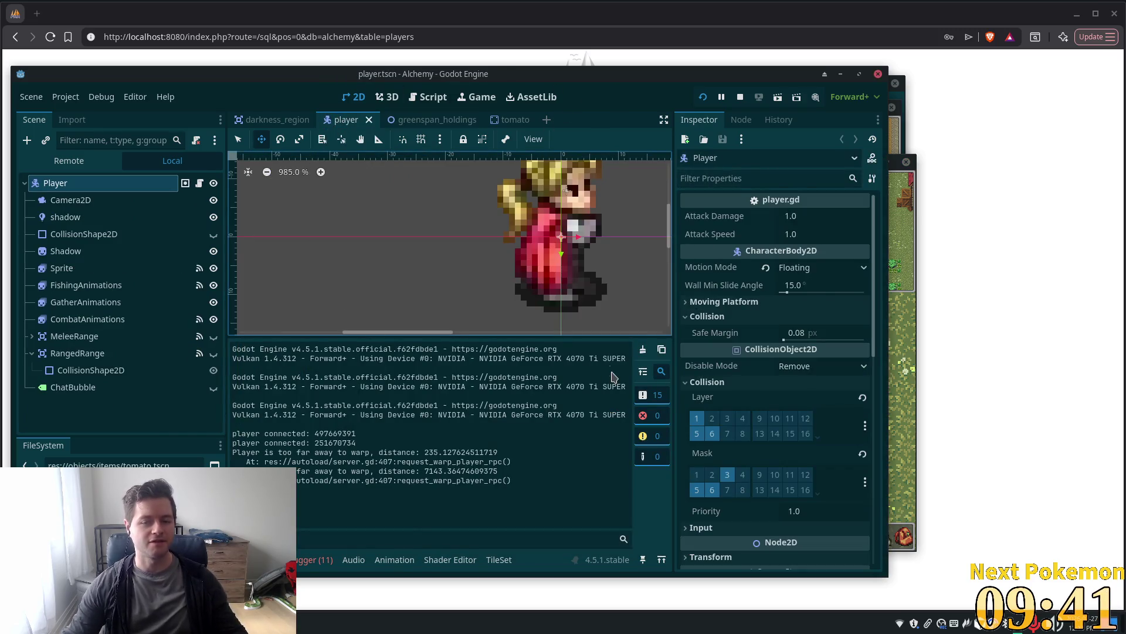
double_click(549, 74)
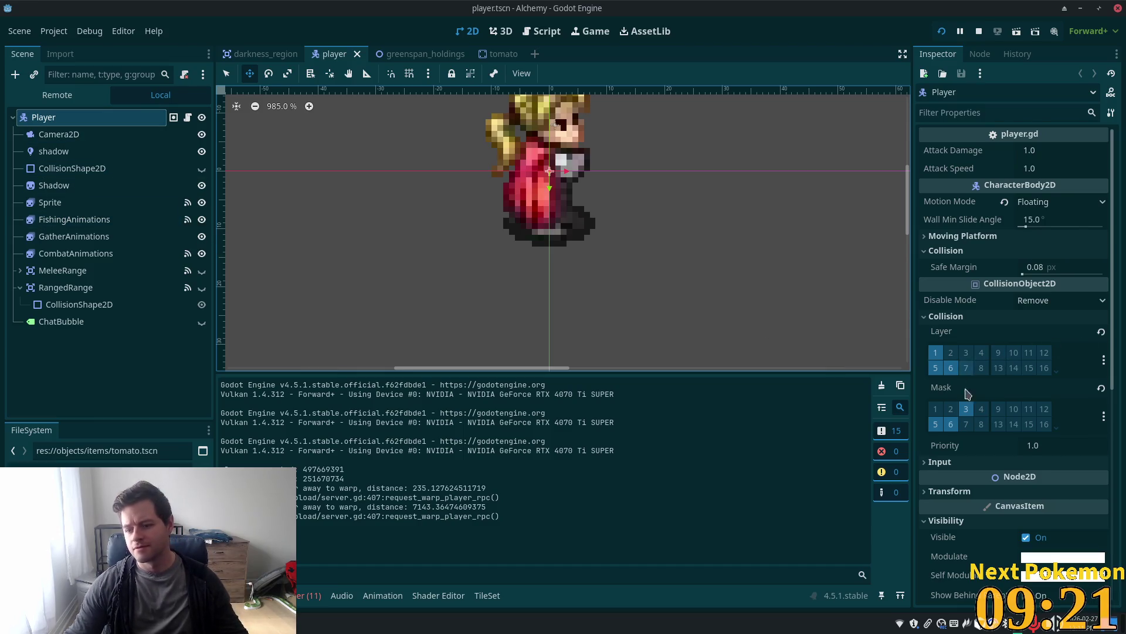
scroll(1010, 454, down, 5)
click(1043, 469)
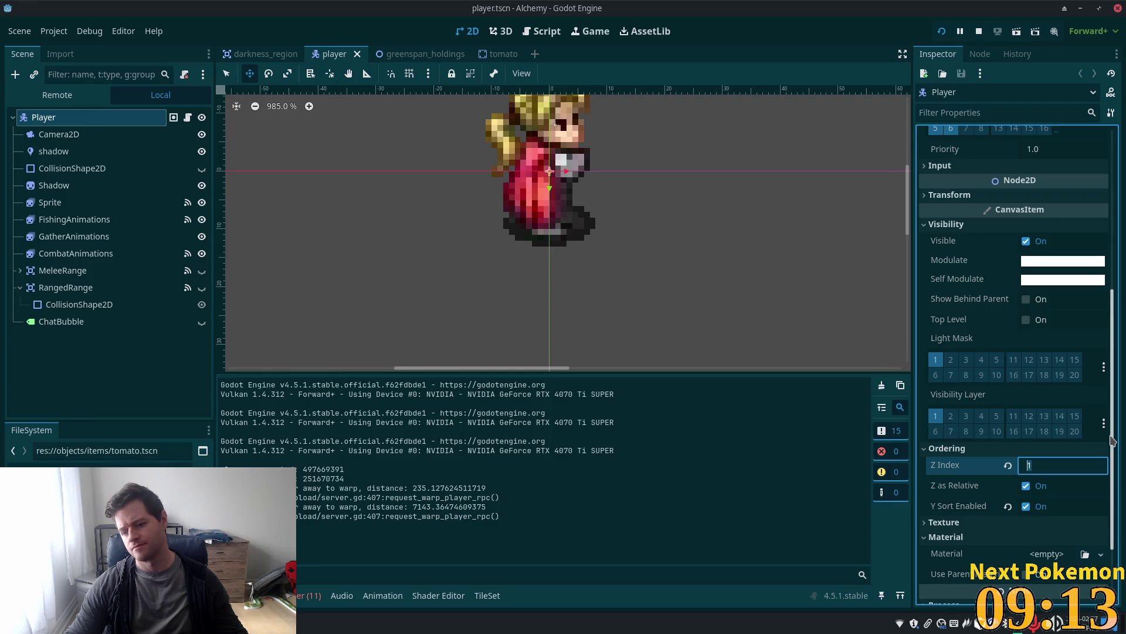
Commit Player Z Index 10, launch the game, and walk the character over the tomato and through the house
key(Tab)
key(F5)
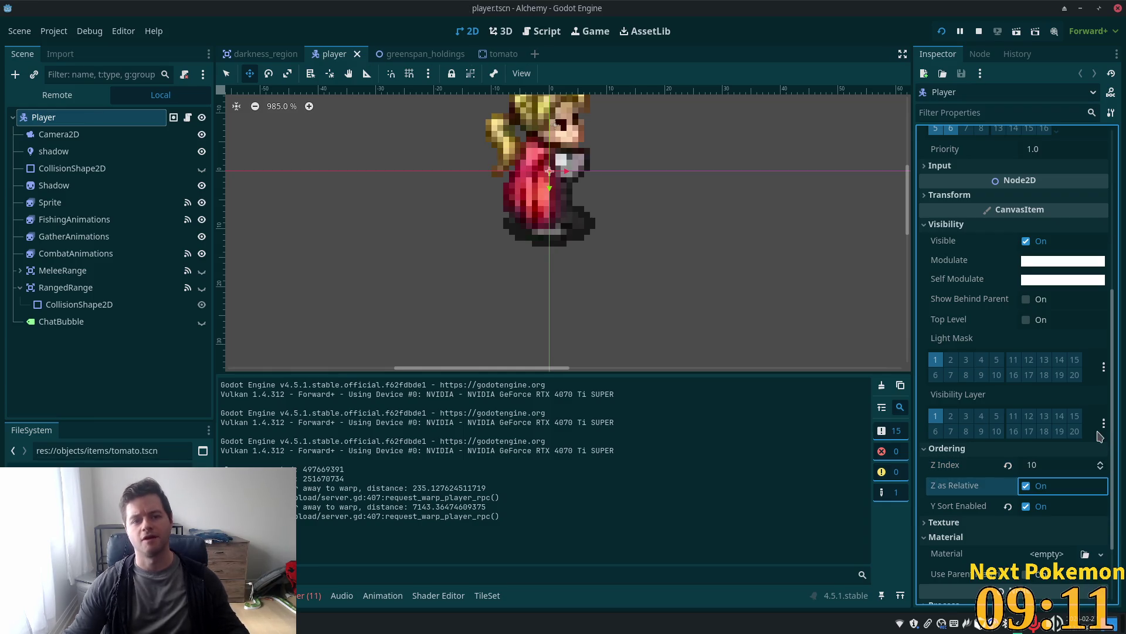
key(Left)
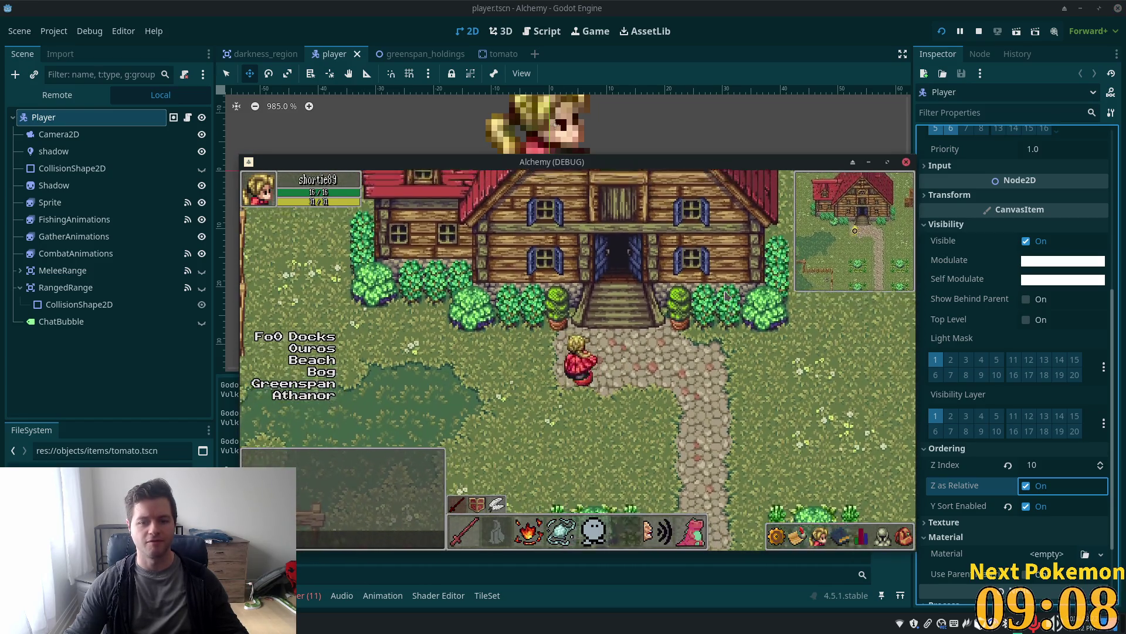
key(Up)
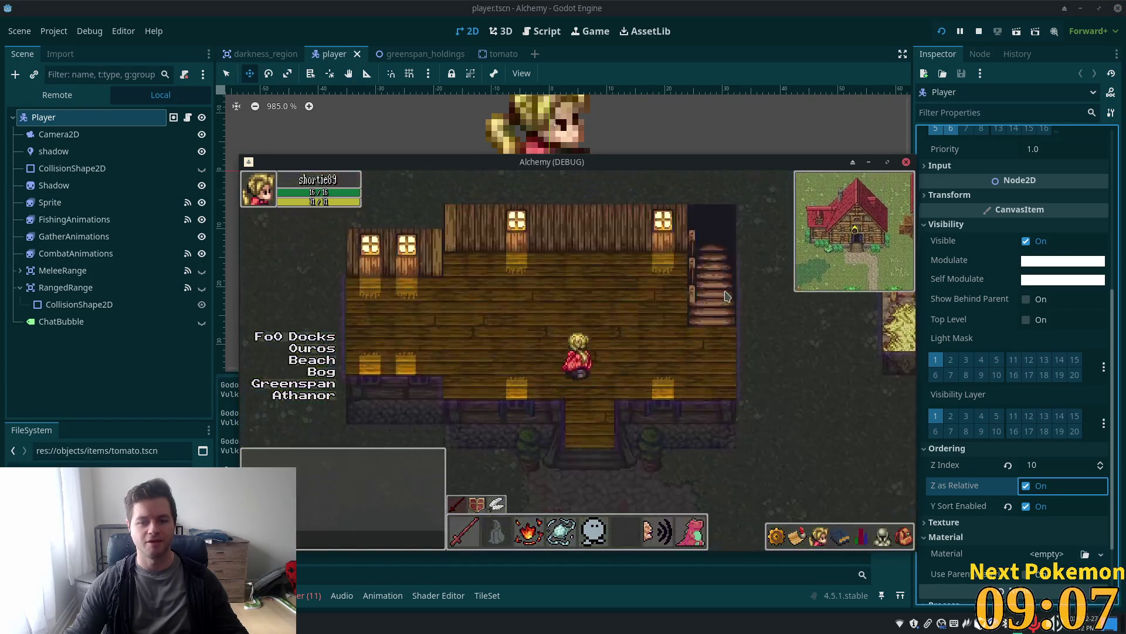
key(Left)
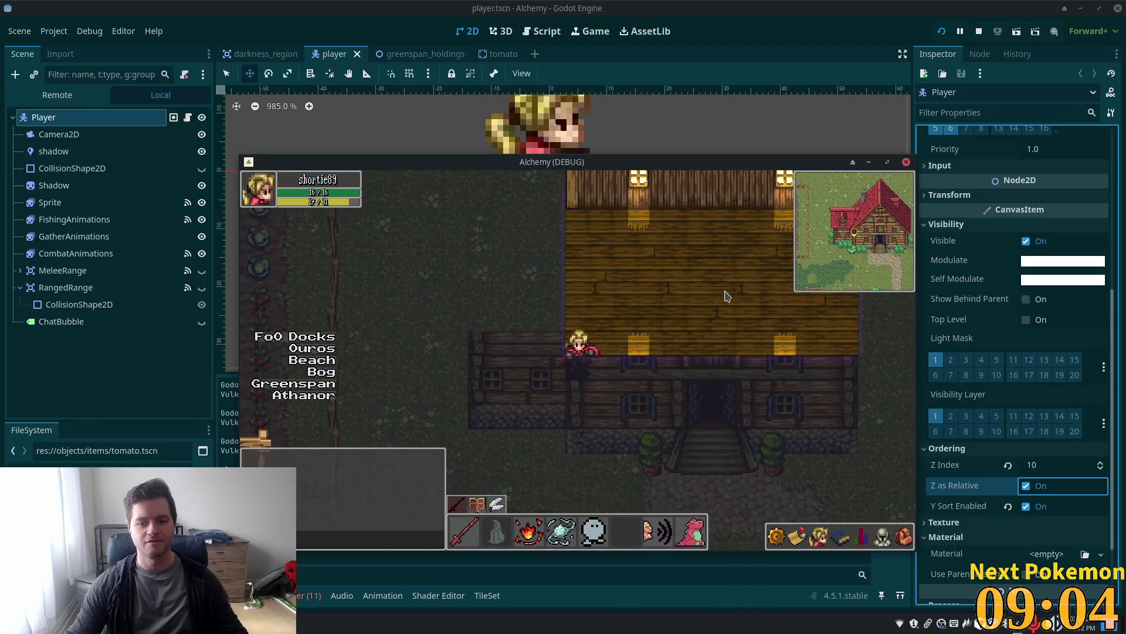
key(Right)
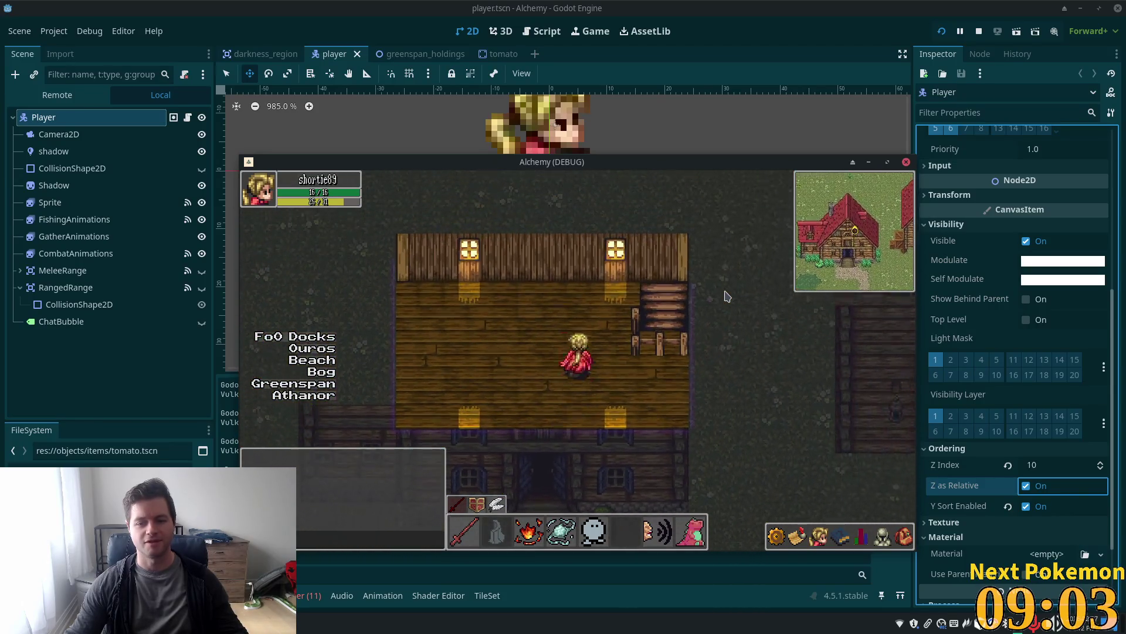
key(Down)
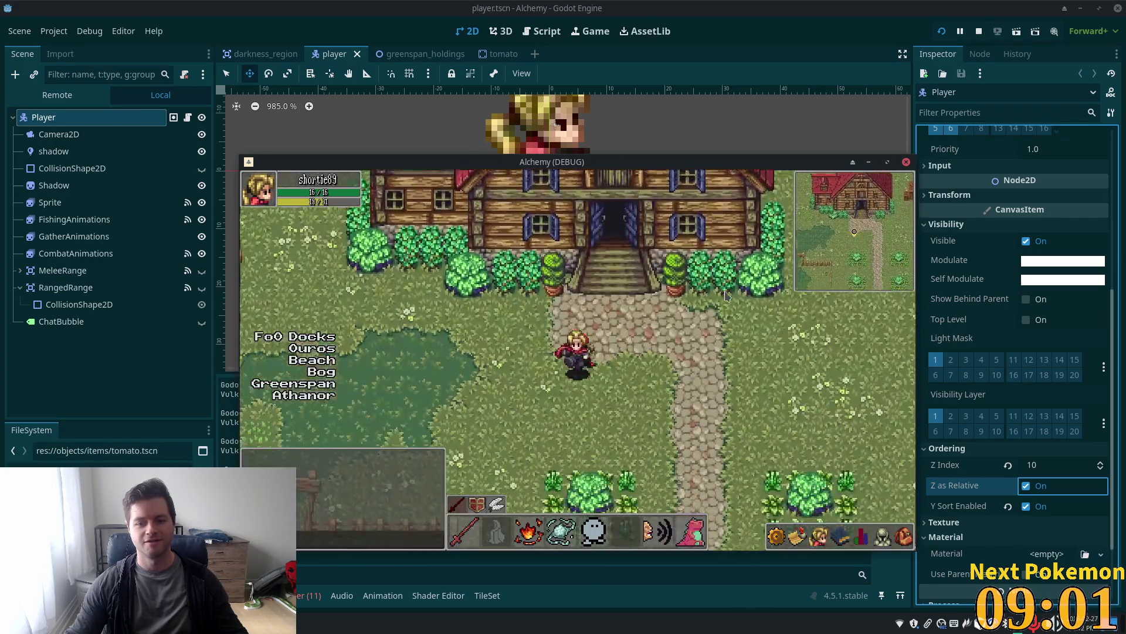
Walk the character up and right along the path, then return to the editor with Player selected
key(Up)
key(Down)
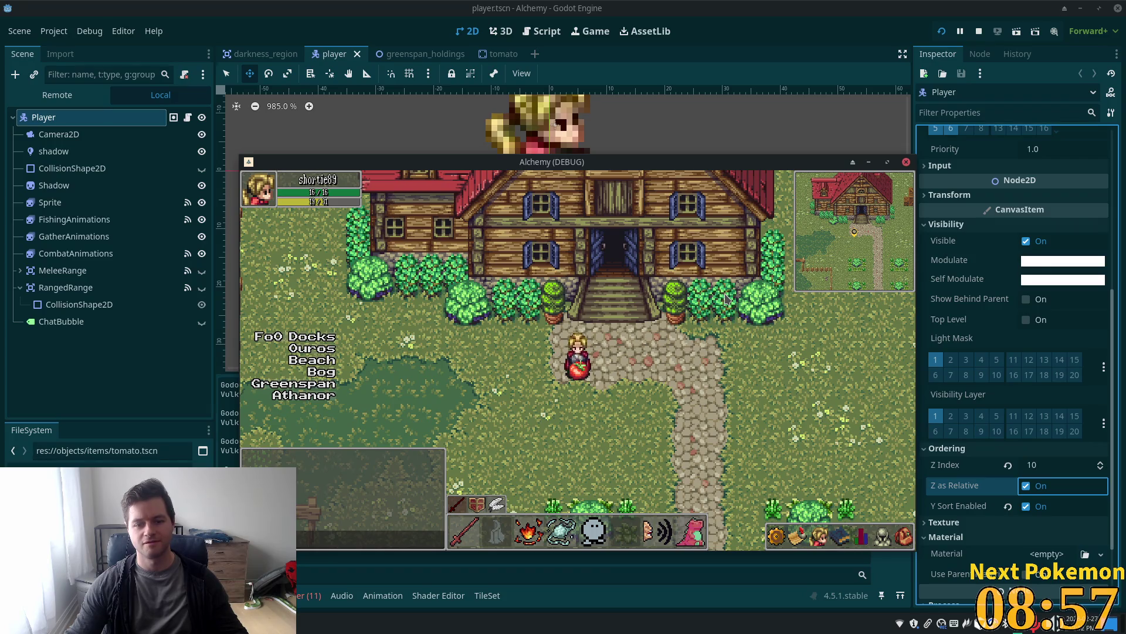
key(Right)
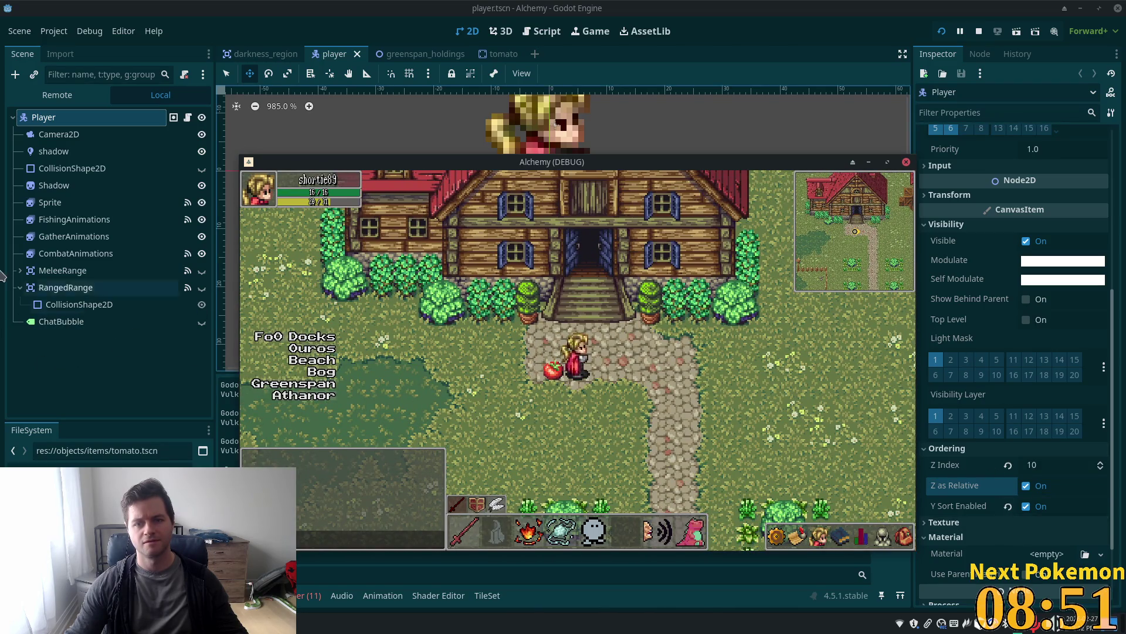
click(78, 322)
click(54, 150)
click(83, 118)
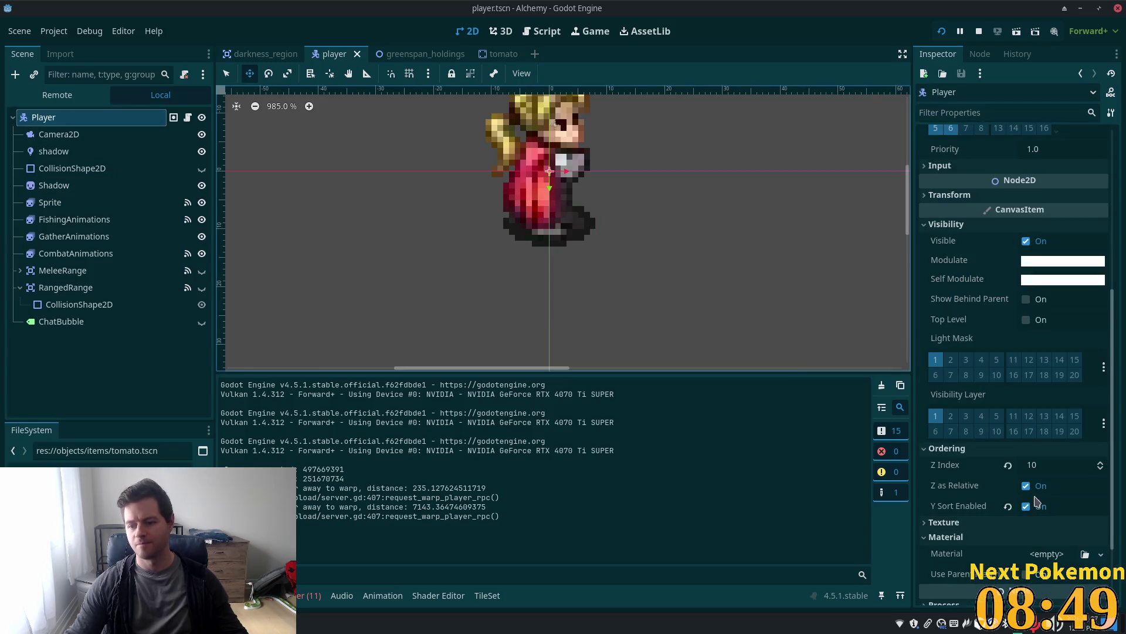
In the tomato scene, disable Y Sort Enabled, set Z Index to 1, and run the project
click(502, 53)
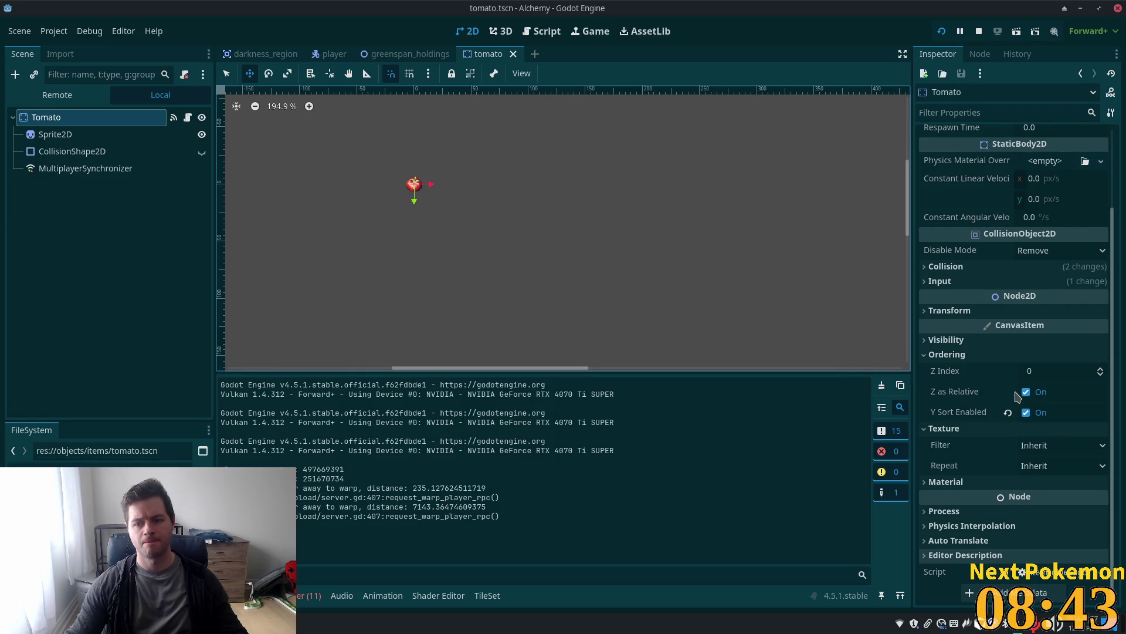
click(1026, 412)
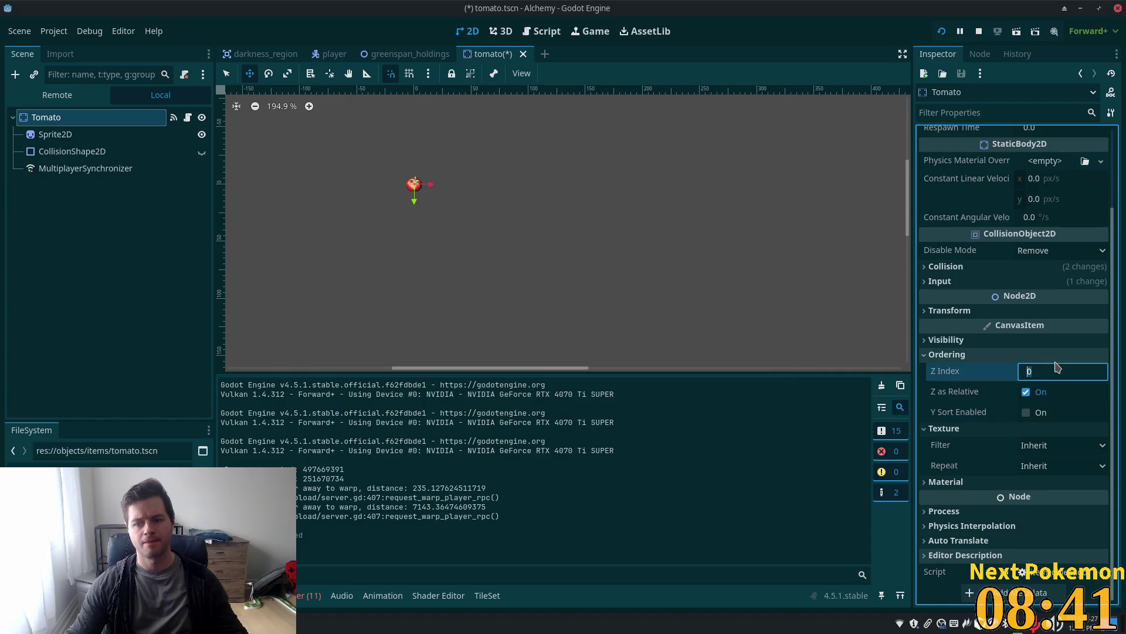
click(1101, 368)
click(943, 32)
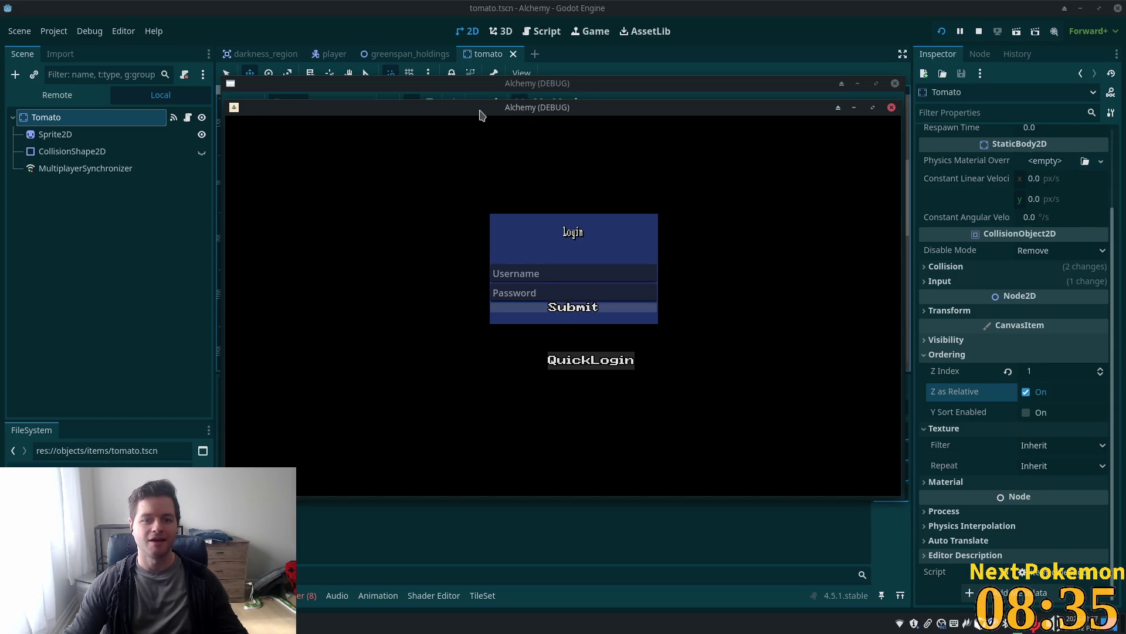
Move a game window aside, inspect the tomato in the Greenspan Holdings window, then stop the game and select Tomato
mouse_move(480, 115)
mouse_down()
mouse_move(490, 132)
mouse_move(629, 160)
mouse_up()
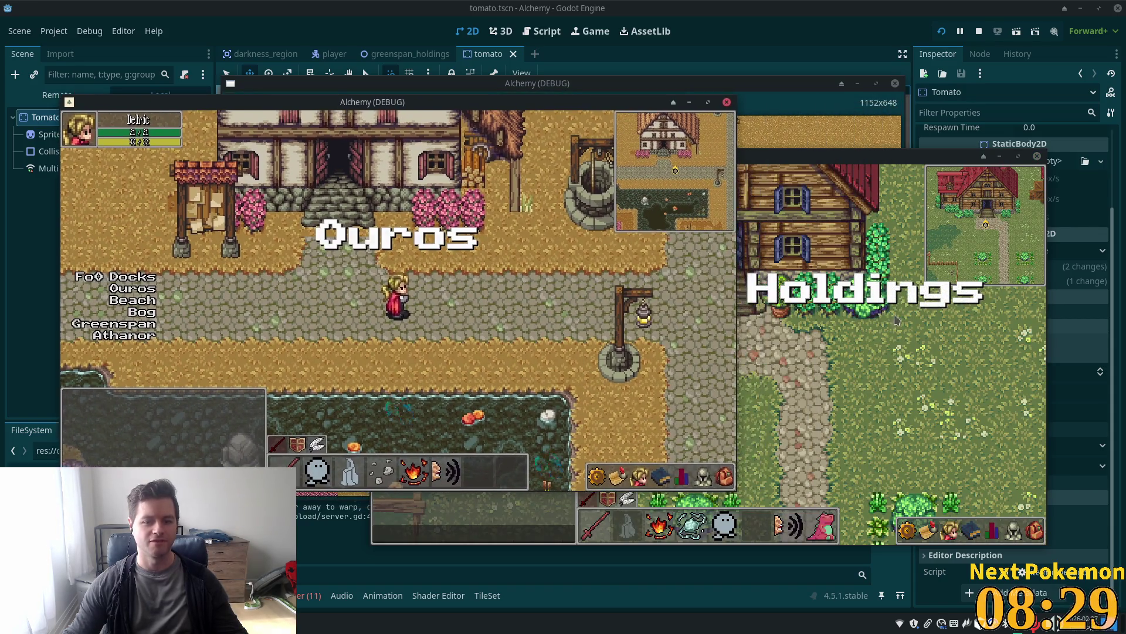
click(895, 320)
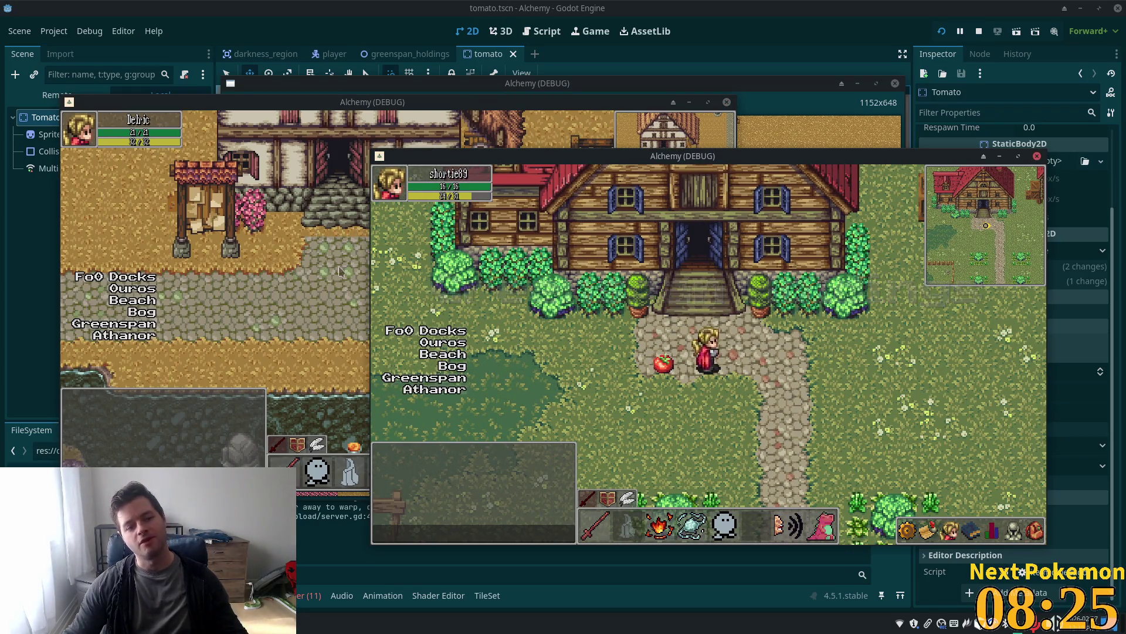
key(alt+Tab)
click(61, 117)
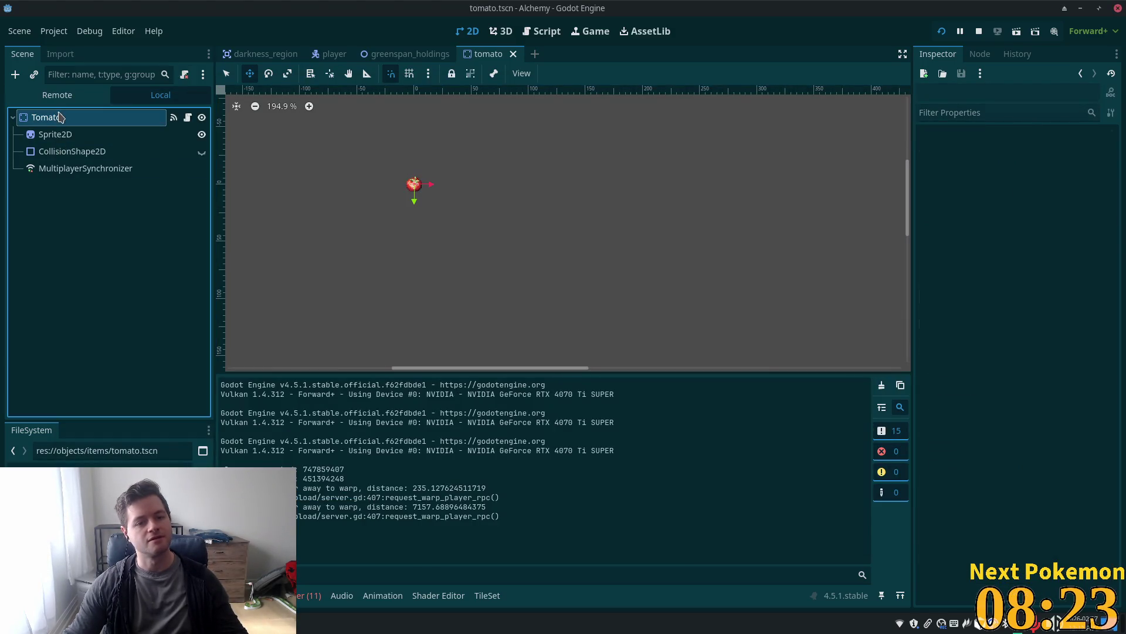
In greenspan_holdings, toggle Z as Relative on the Tomato and run the game to test it
click(396, 56)
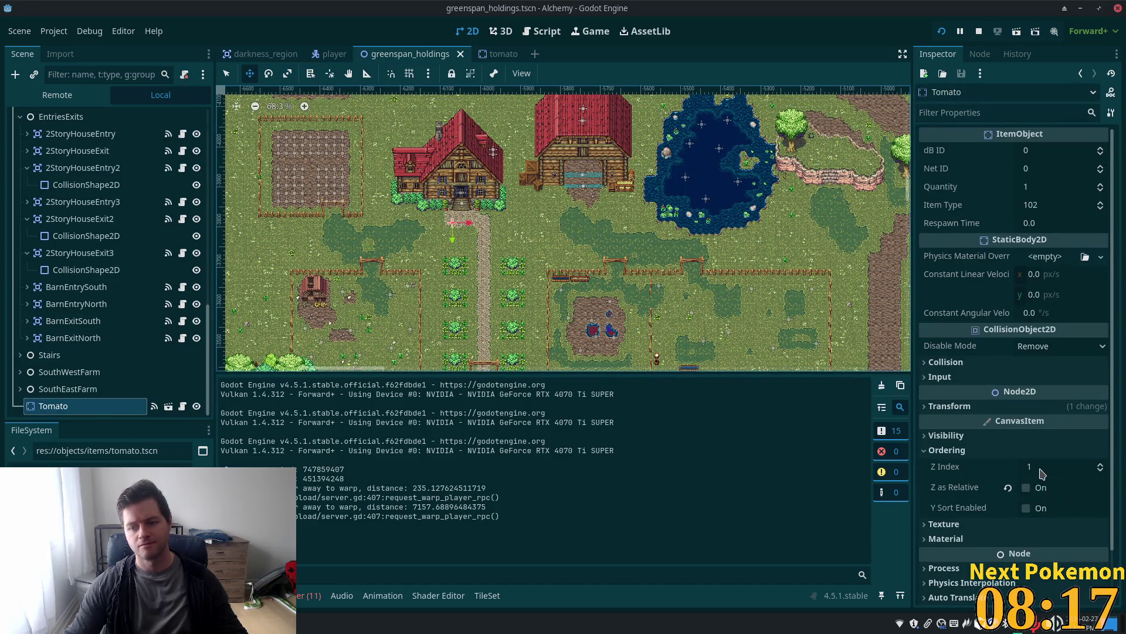
click(1026, 492)
key(F5)
key(Right)
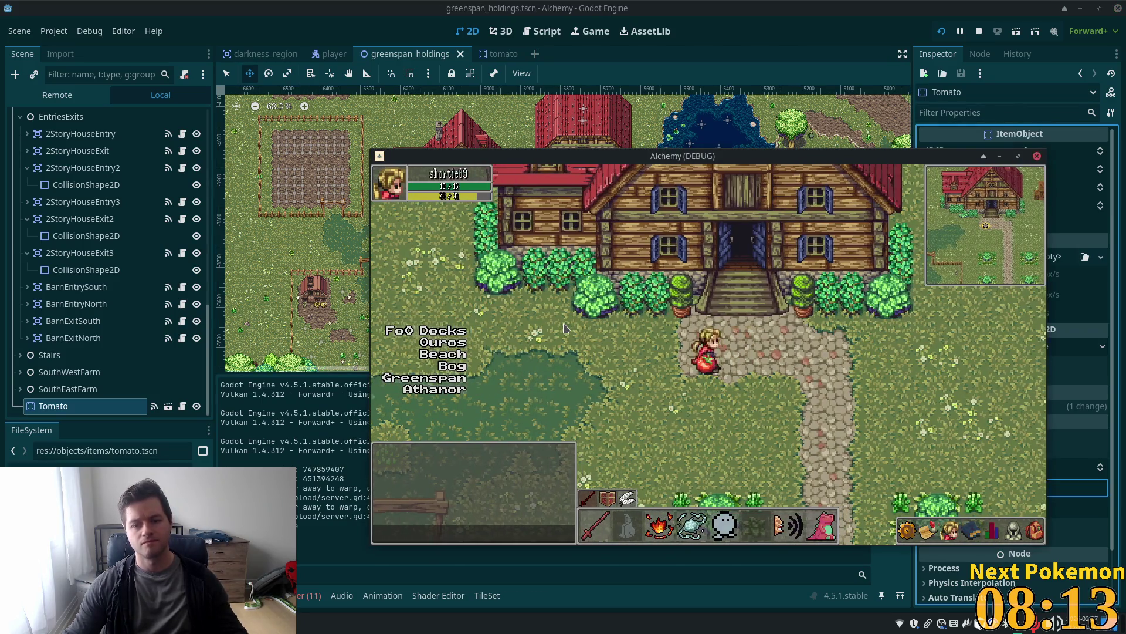
Delete the Tomato node from greenspan_holdings and switch back to the tomato scene
click(79, 406)
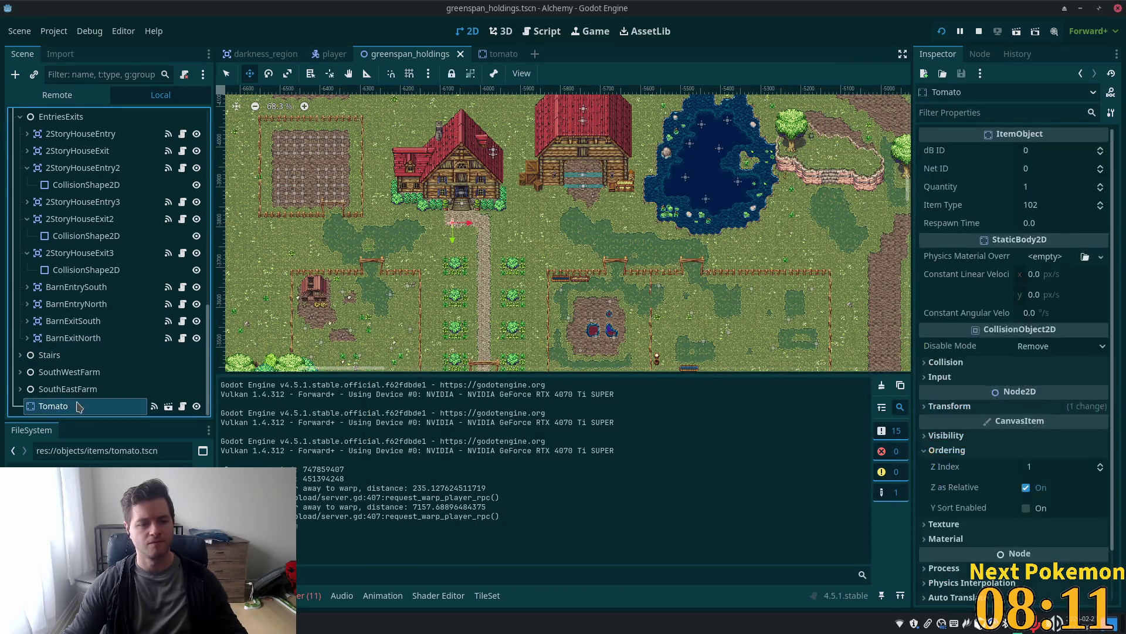
key(Delete)
click(593, 326)
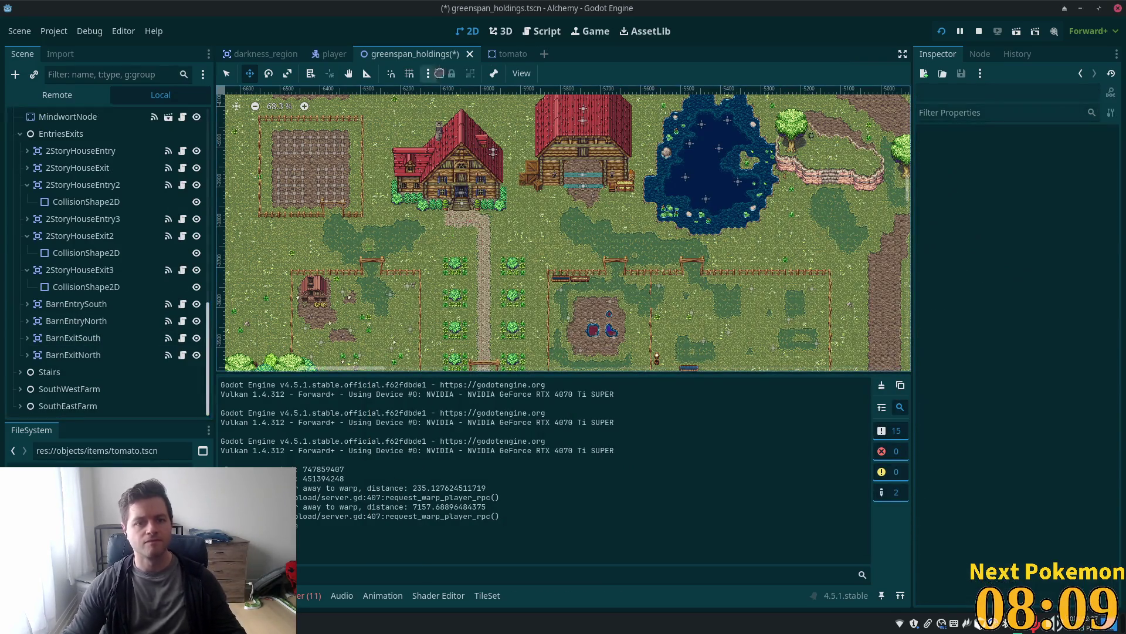
click(506, 54)
click(405, 53)
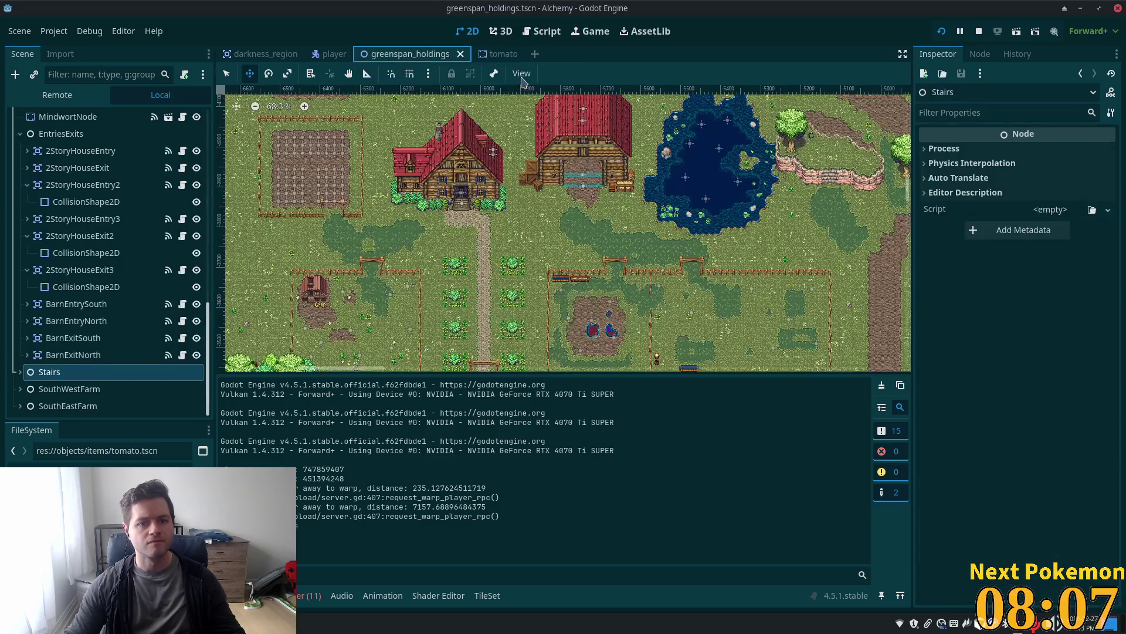
click(489, 53)
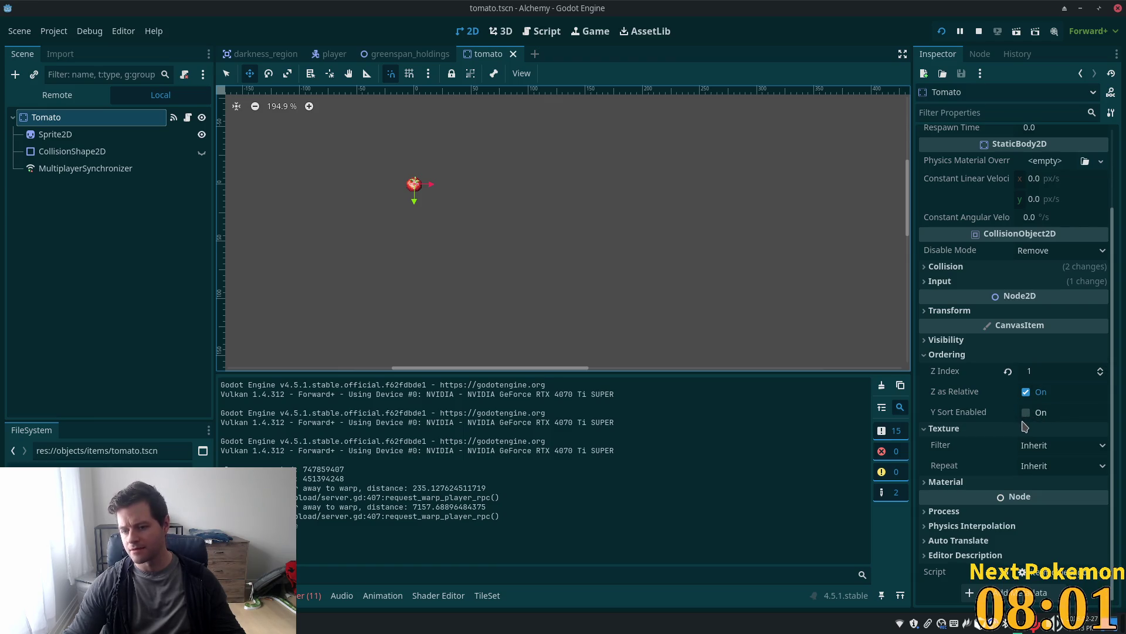
Turn on Y Sort Enabled for the tomato and briefly run the game to check it
click(1026, 412)
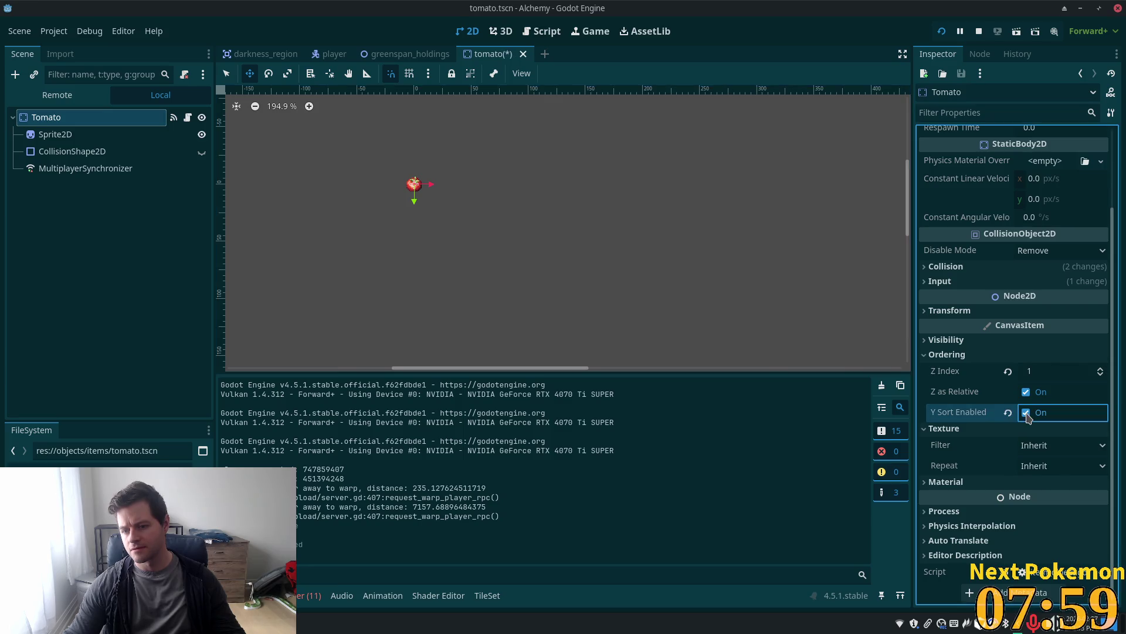
key(F5)
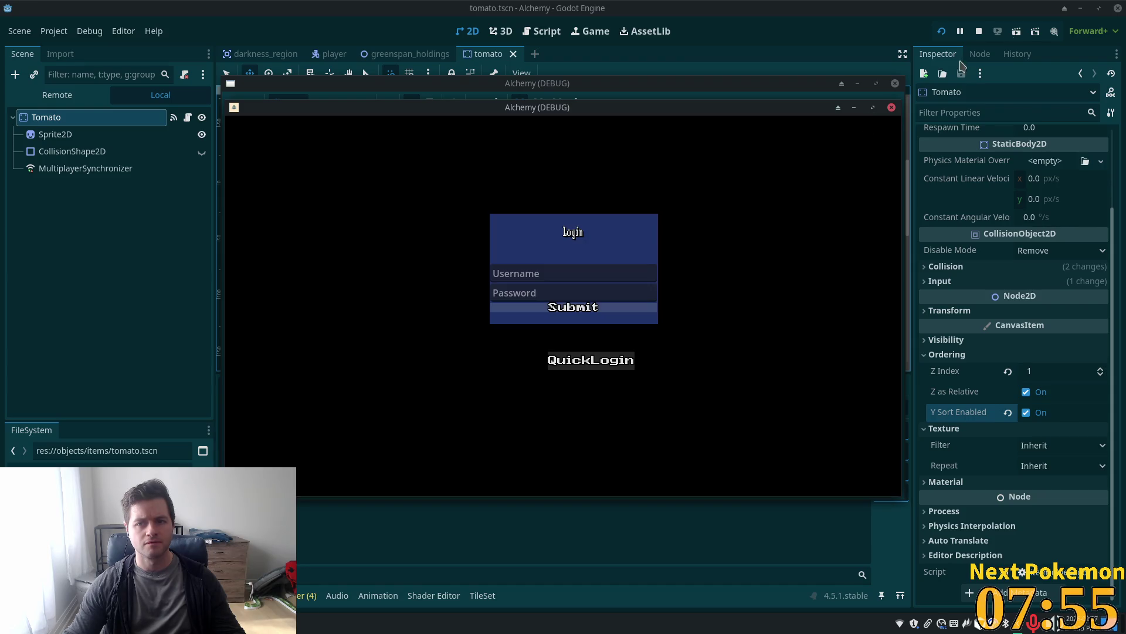
click(979, 31)
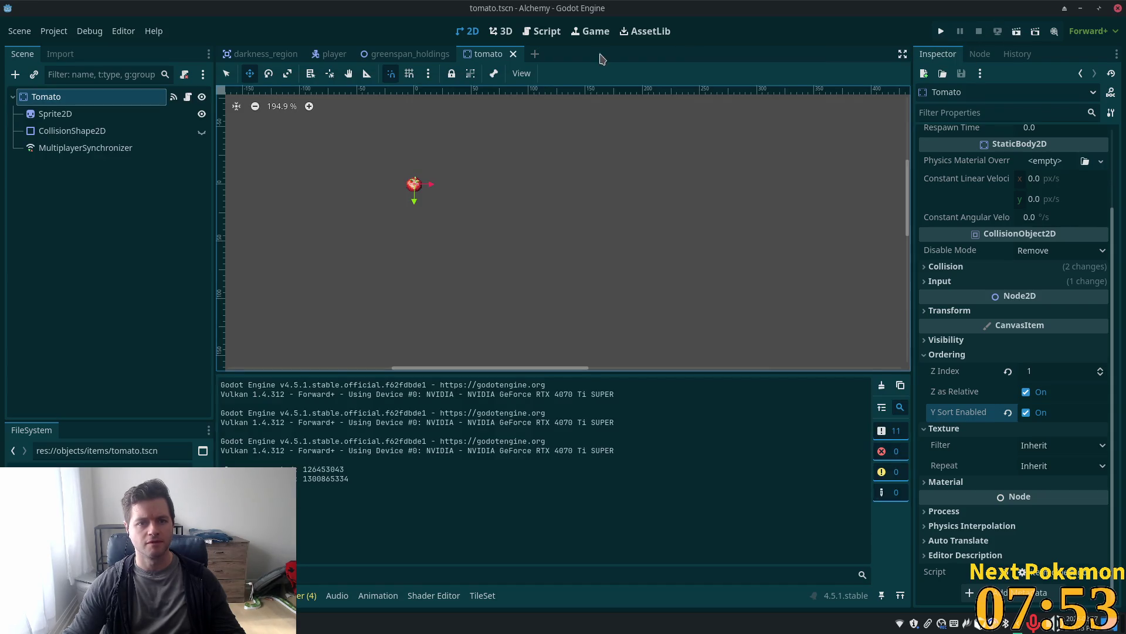
Drop a new tomato.tscn instance on the farmhouse path in greenspan_holdings and save the scene
click(405, 54)
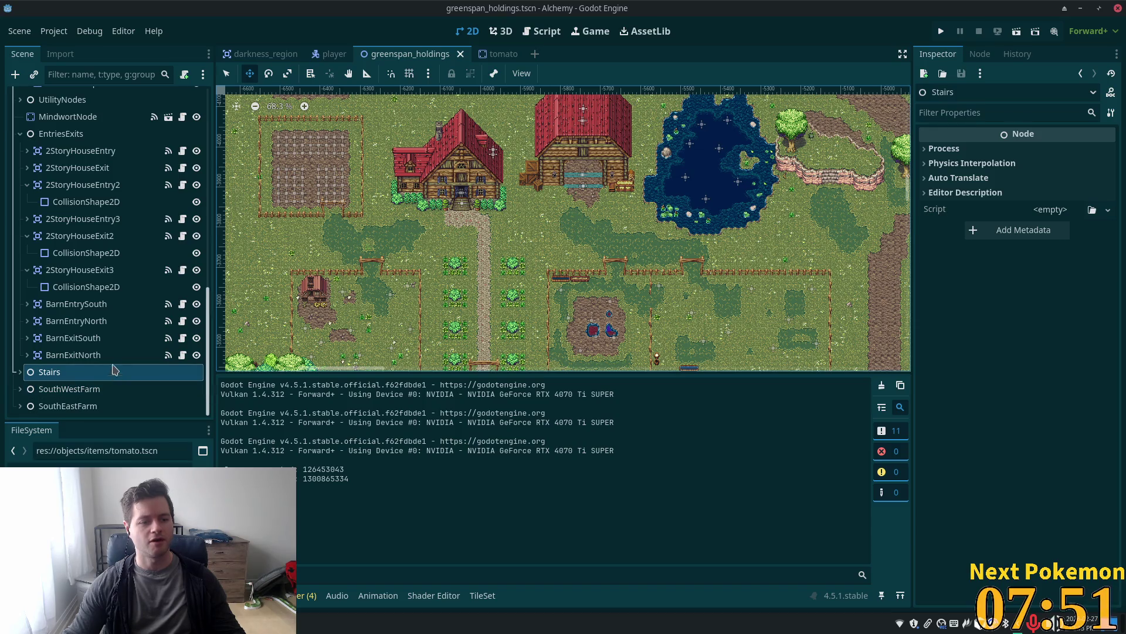
scroll(117, 293, up, 15)
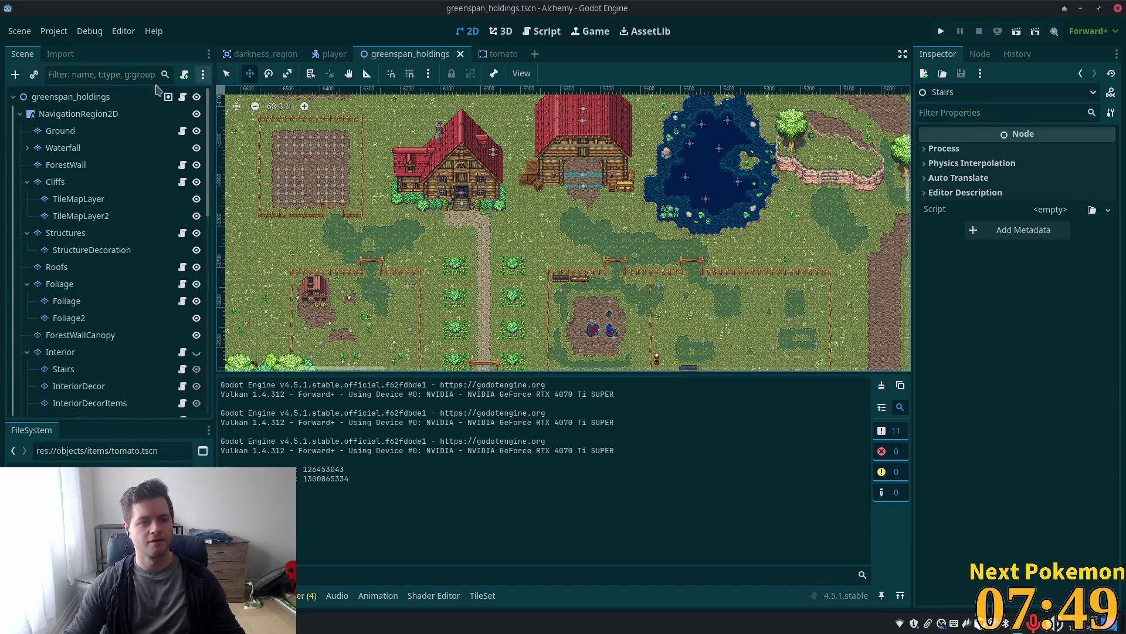
click(88, 97)
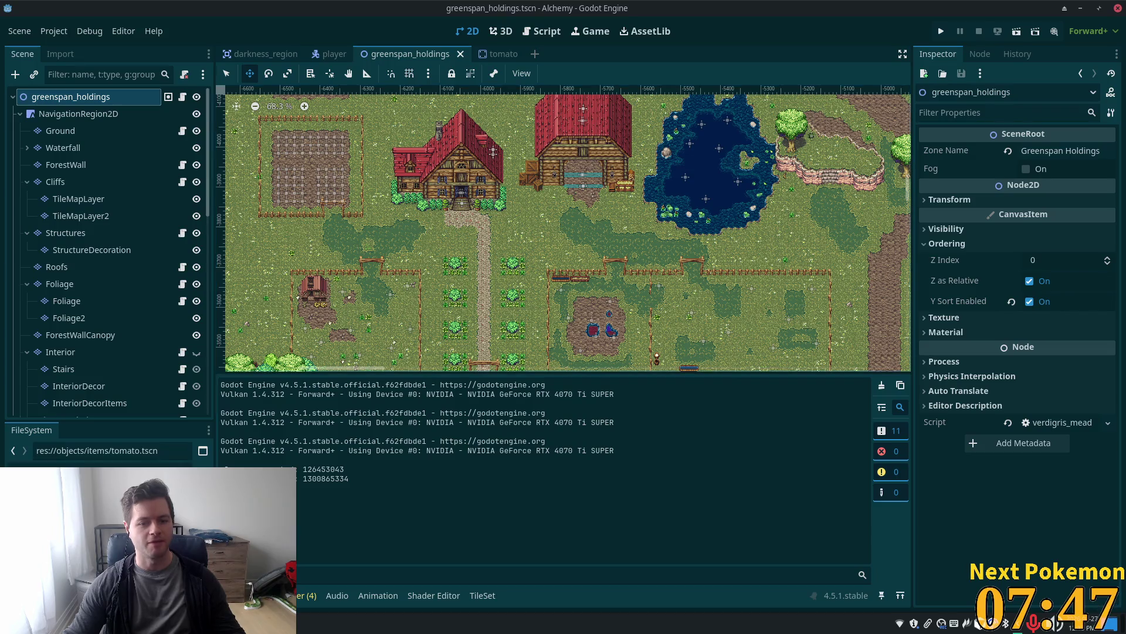
drag(71, 475, 359, 218)
drag(462, 224, 461, 222)
key(ctrl+s)
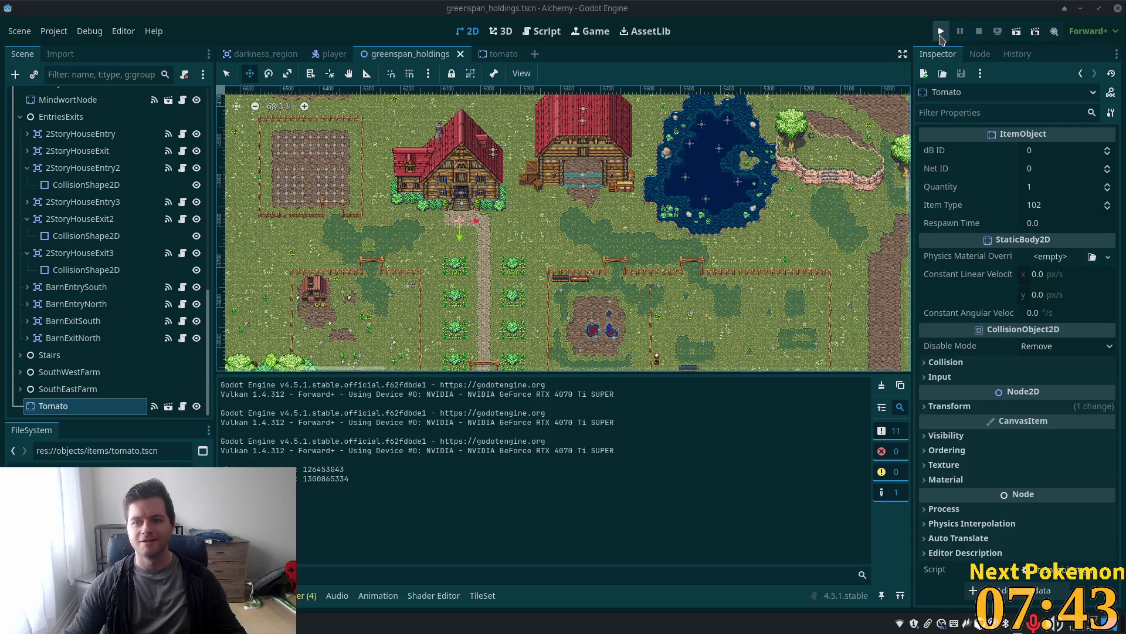
Run the game as a client, log in, and check the new tomato in Greenspan Holdings
click(940, 33)
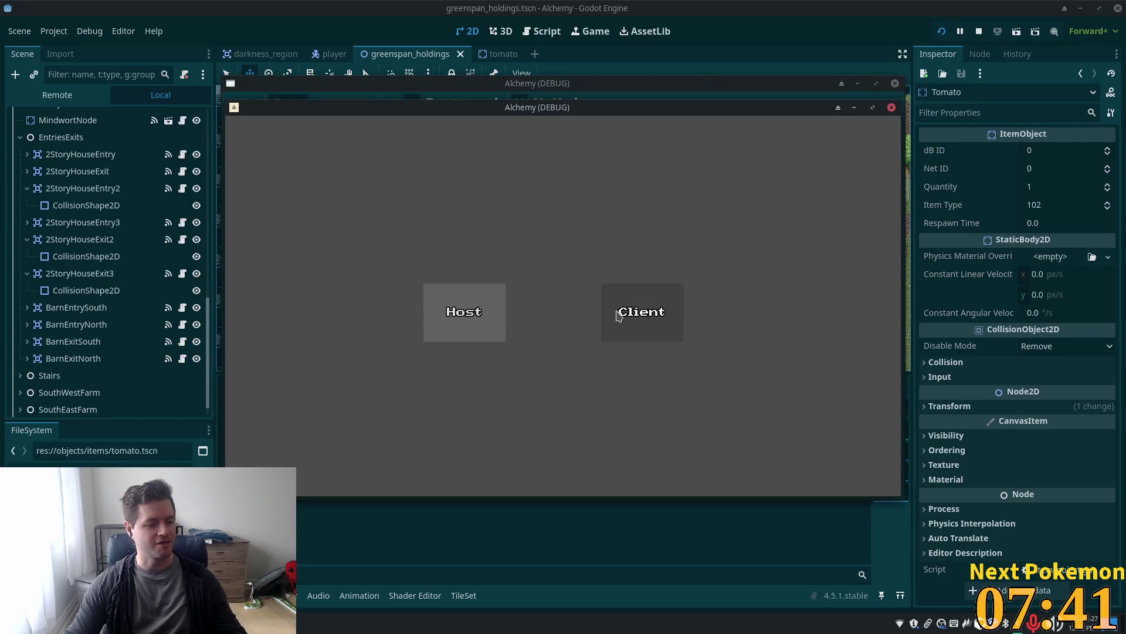
click(620, 339)
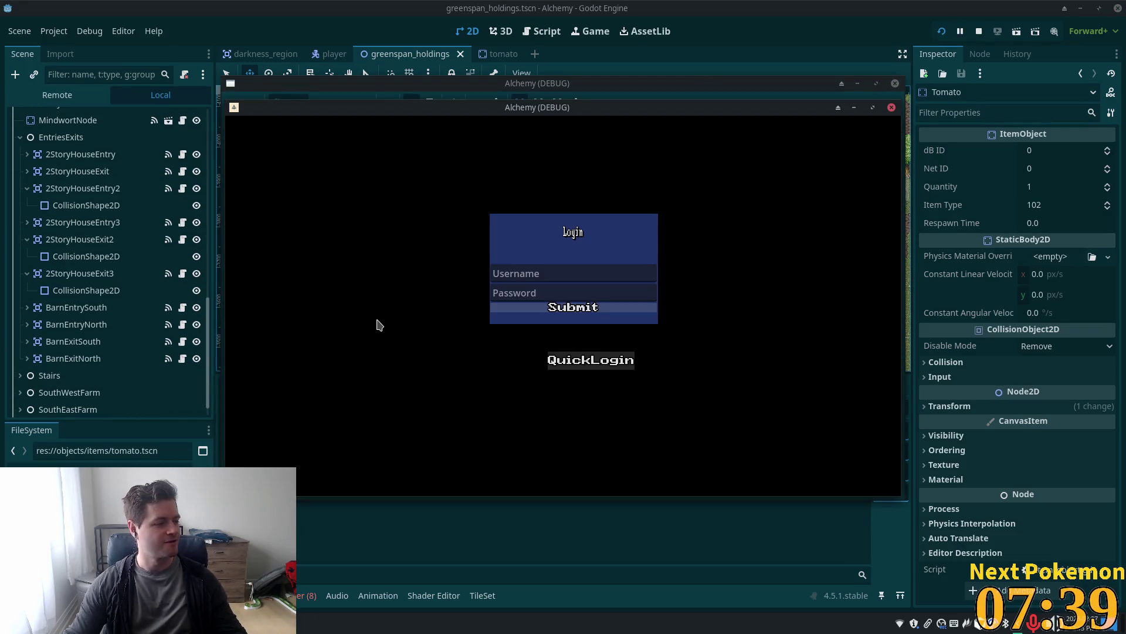
click(600, 315)
drag(608, 110, 779, 199)
click(704, 162)
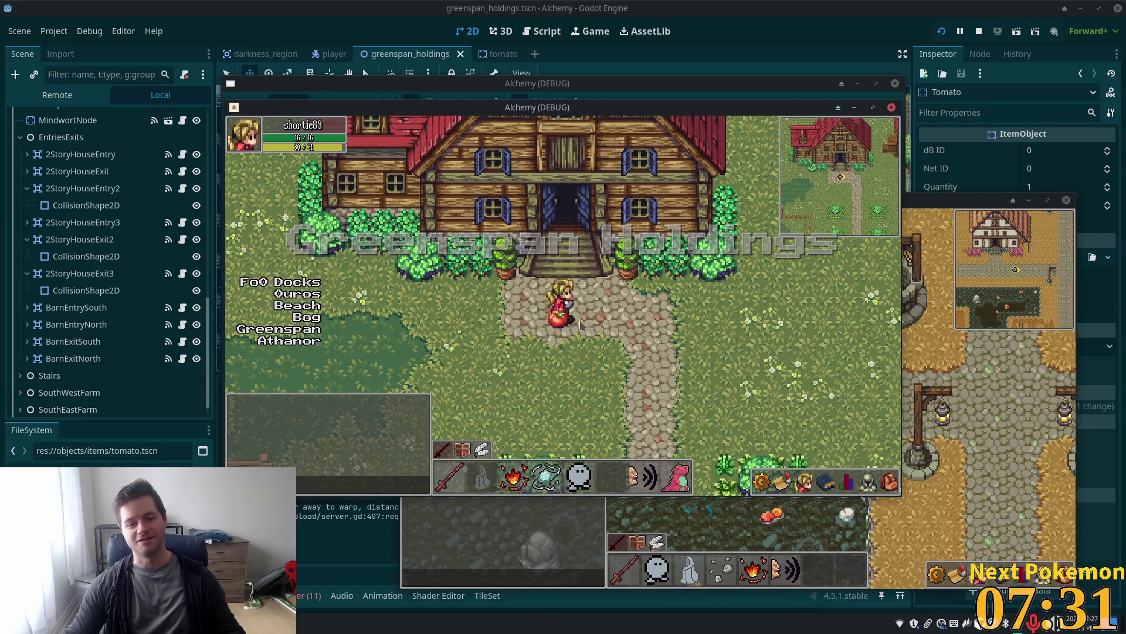
click(76, 324)
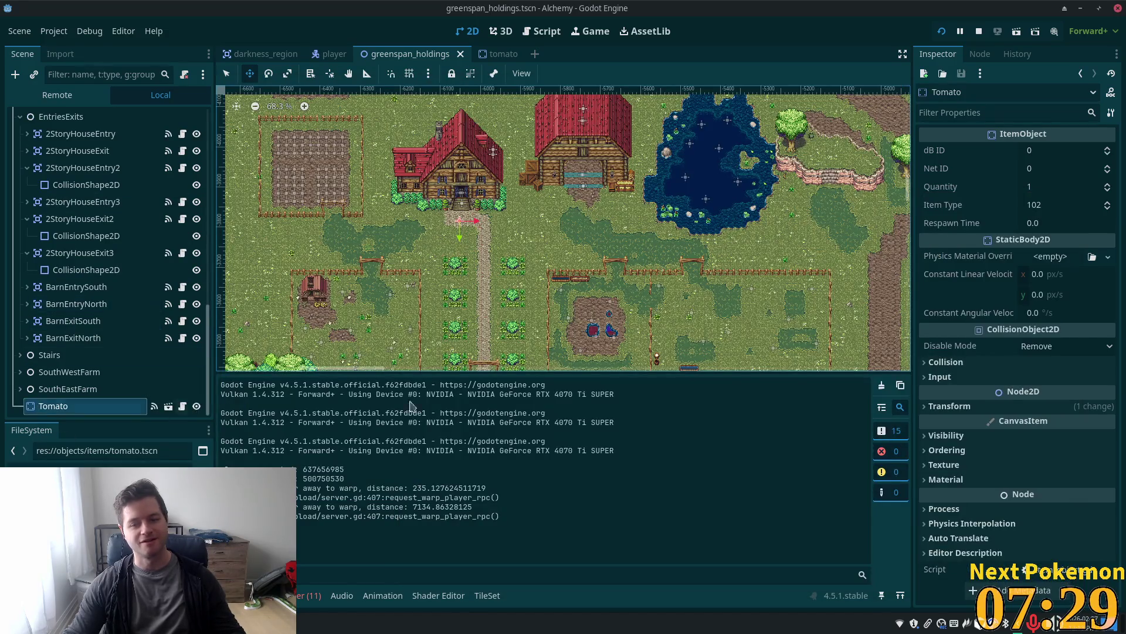
Show the Remote scene tree, expand Main, and inspect the running Player's live properties
scroll(80, 141, up, 5)
scroll(80, 141, up, 10)
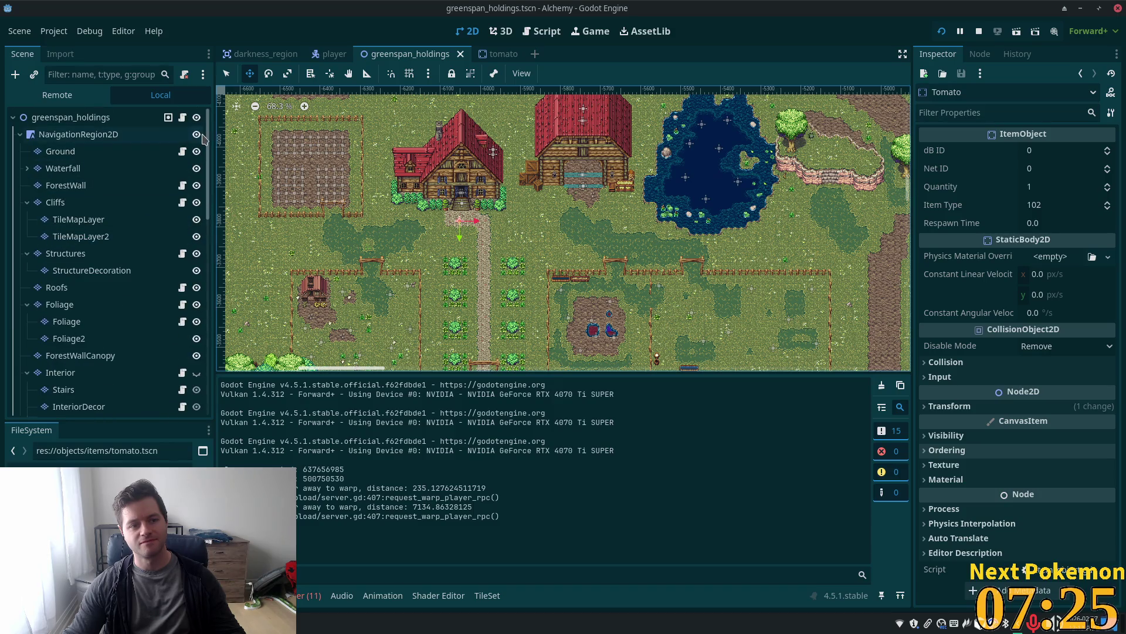
scroll(97, 352, down, 15)
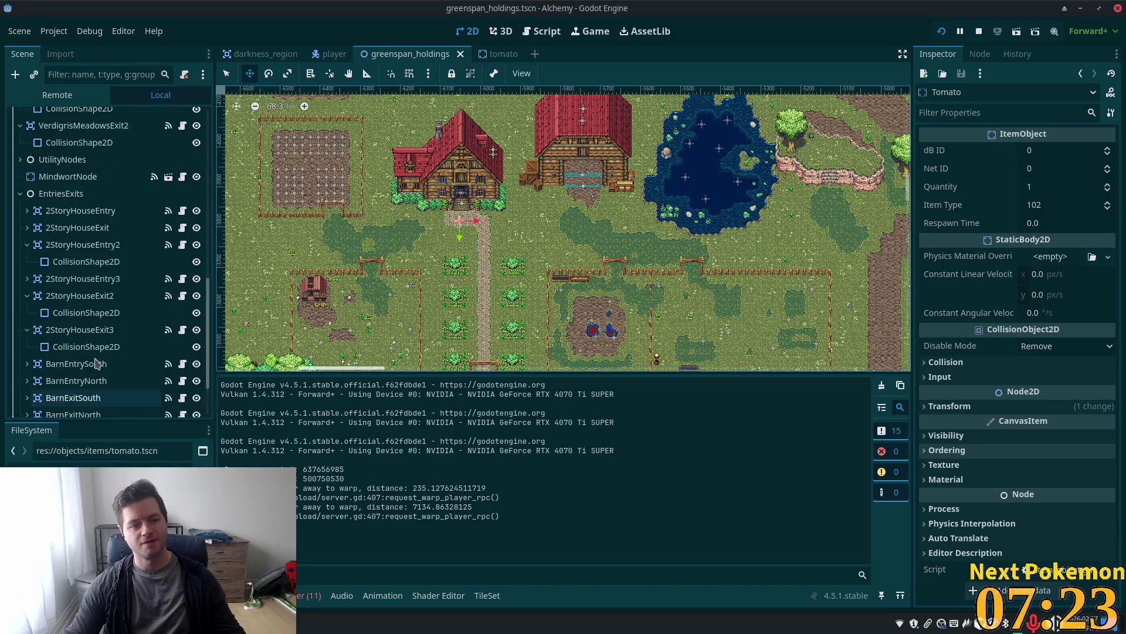
scroll(97, 352, up, 4)
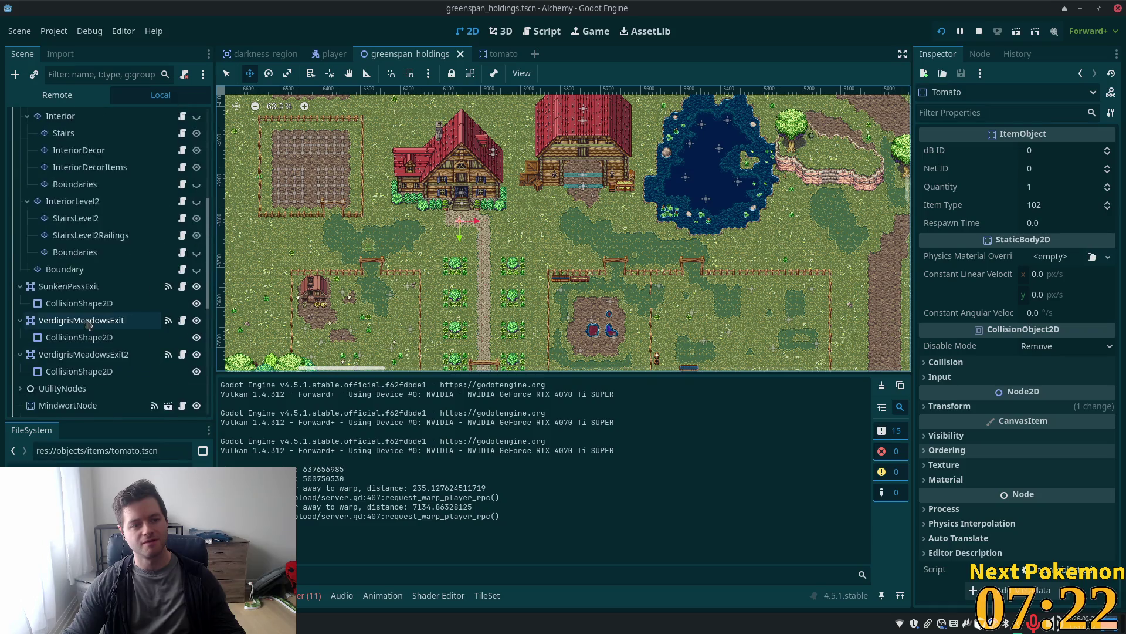
click(90, 96)
scroll(93, 265, down, 4)
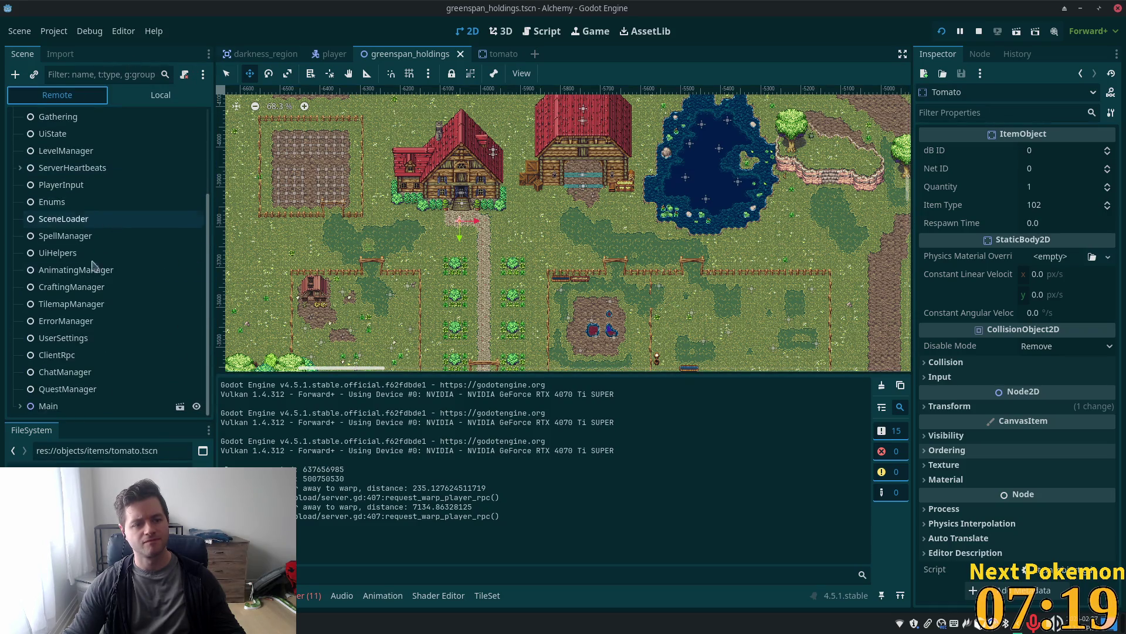
click(20, 405)
scroll(106, 329, down, 3)
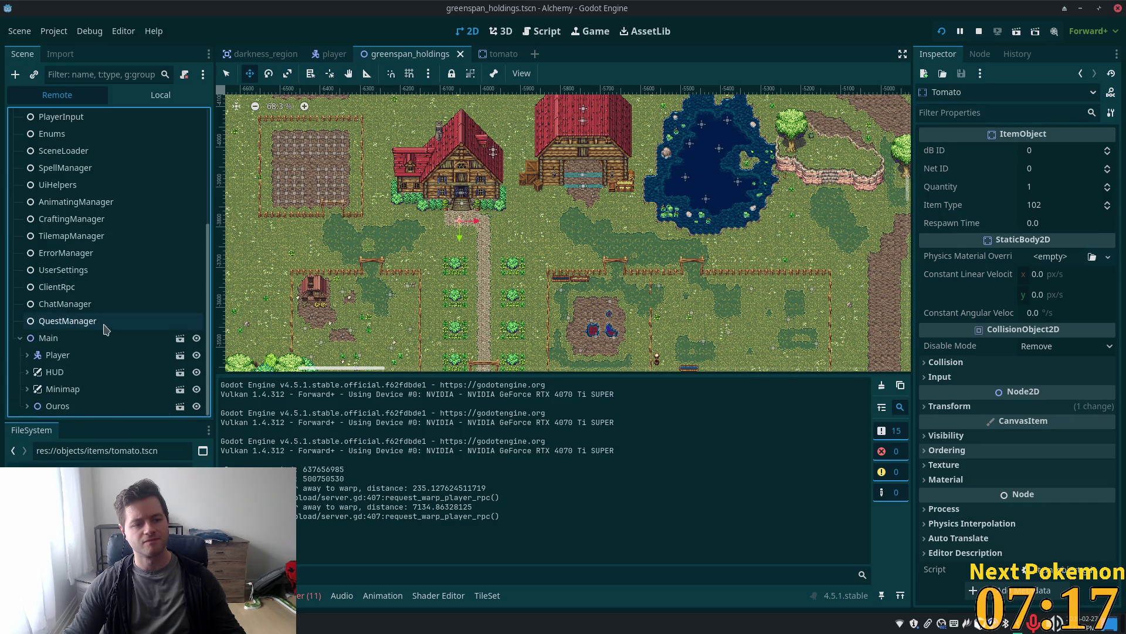
double_click(58, 355)
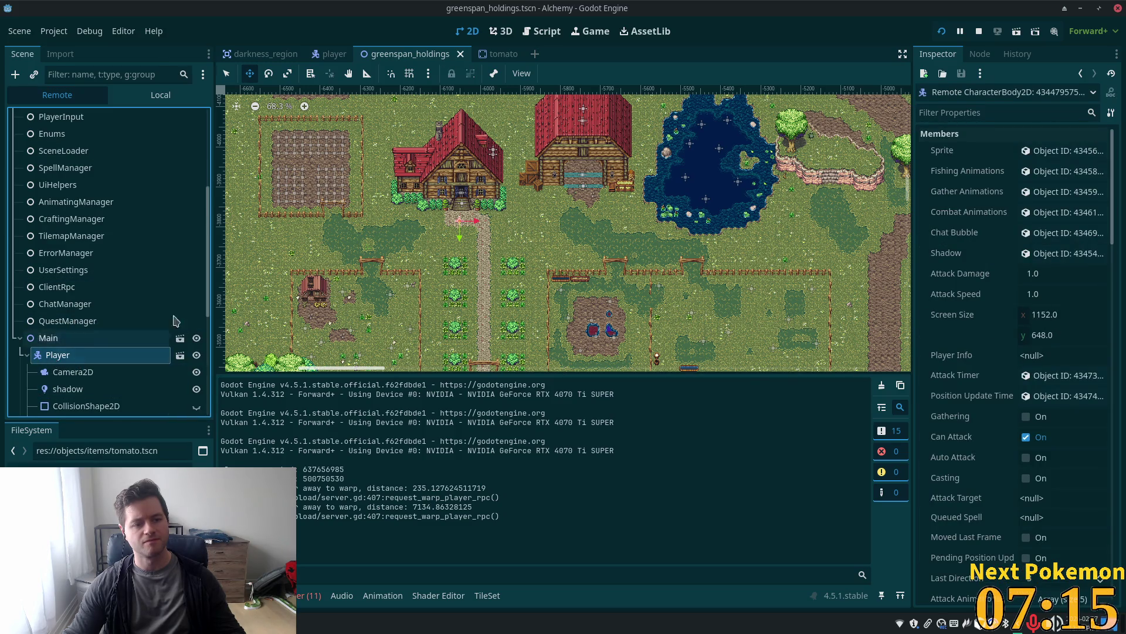
Switch to Session 3 and inspect the live Tomato node: Item Type 102, Expire Time 60
click(309, 595)
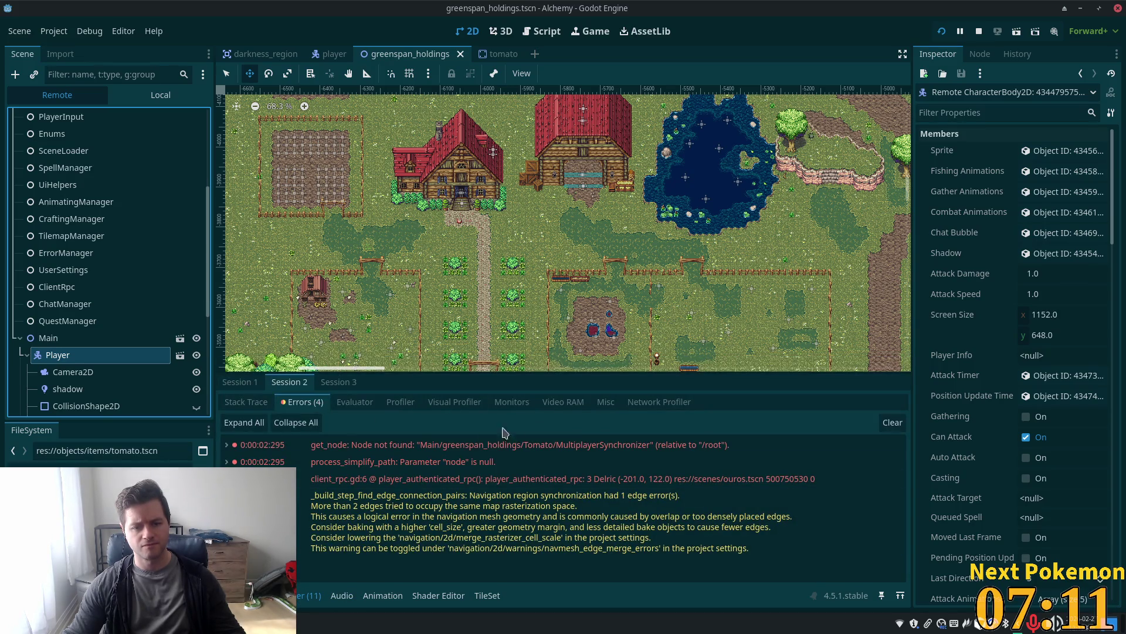
click(338, 382)
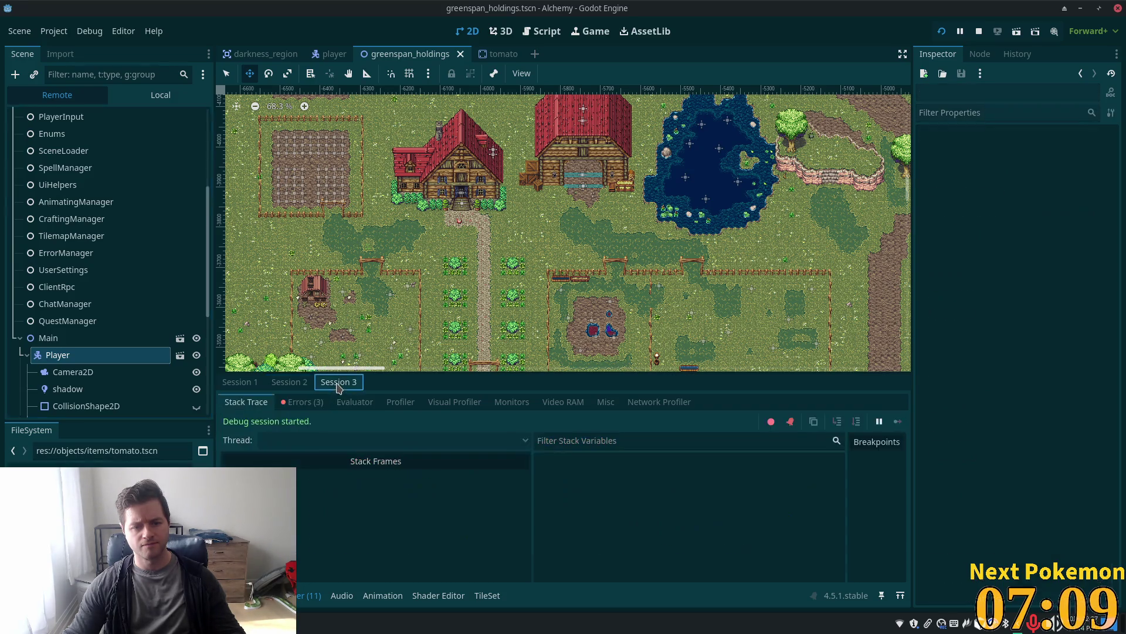
click(20, 406)
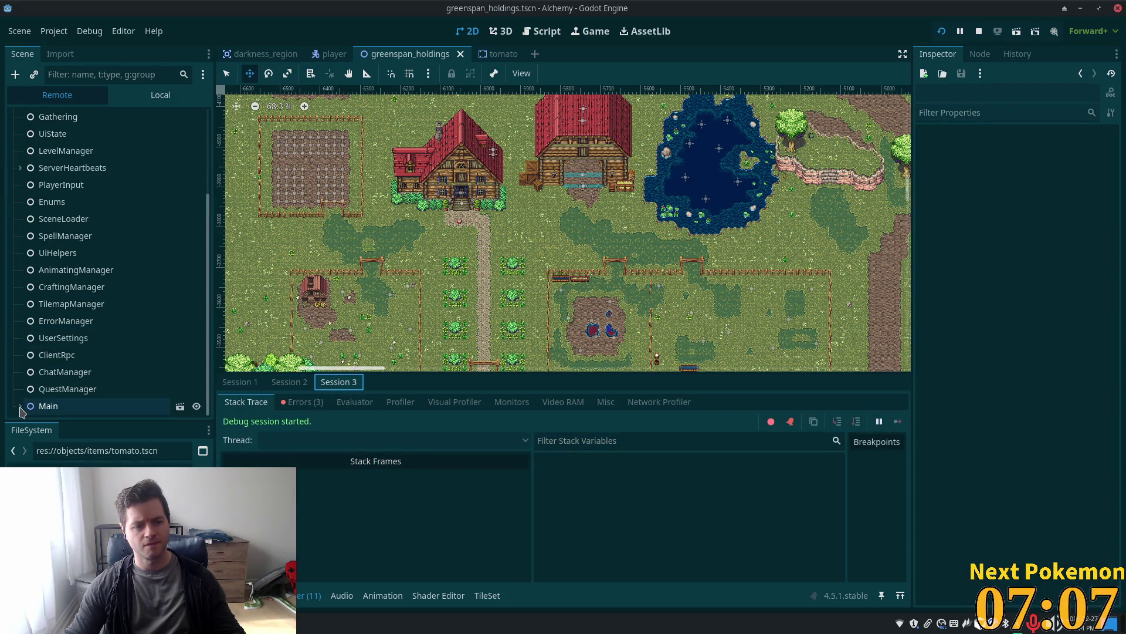
scroll(117, 328, down, 3)
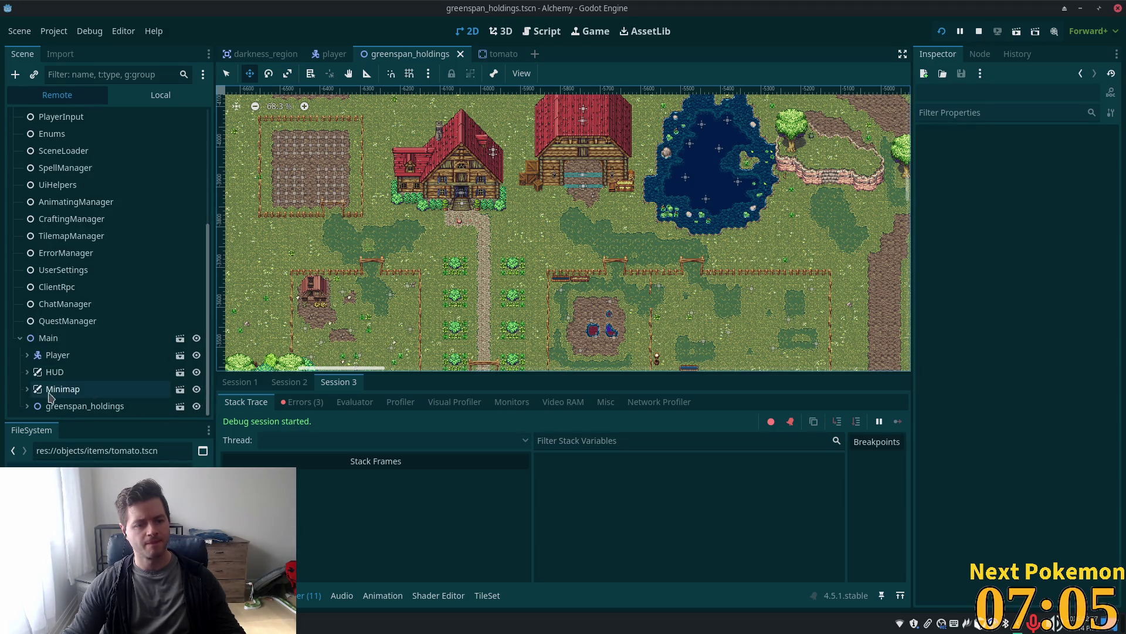
click(139, 372)
scroll(138, 370, down, 2)
scroll(139, 369, down, 3)
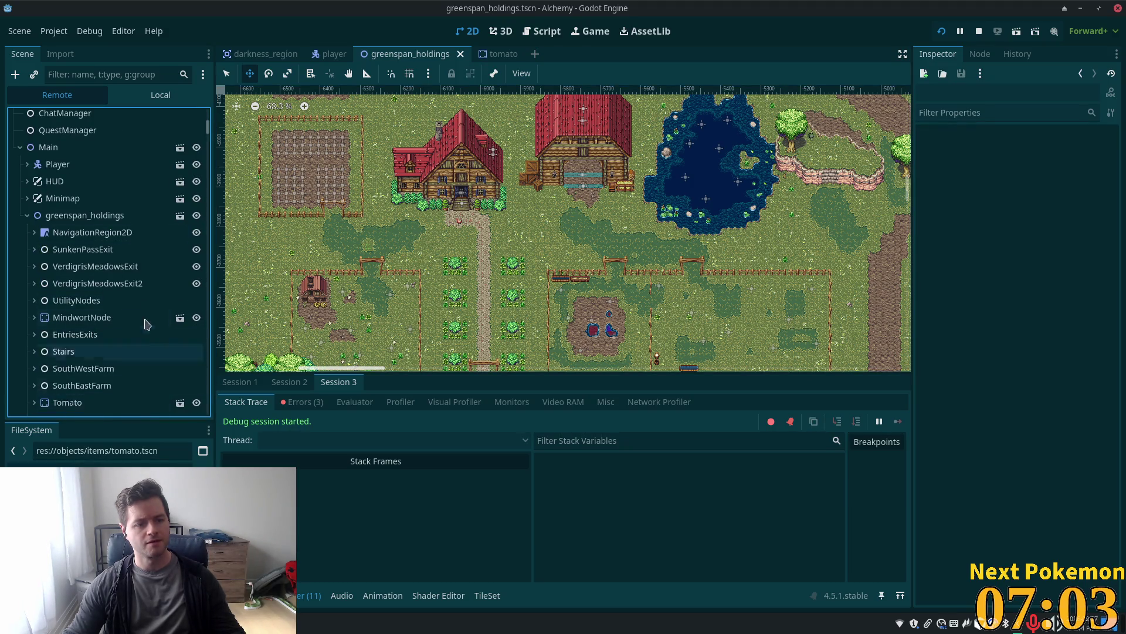
click(88, 402)
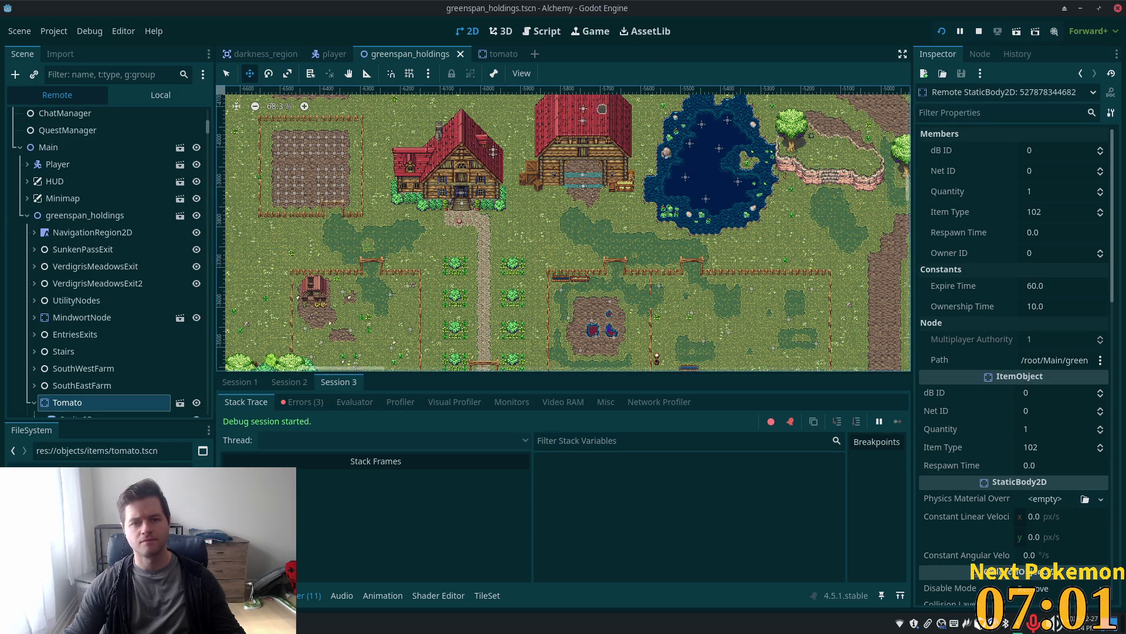
scroll(139, 303, down, 2)
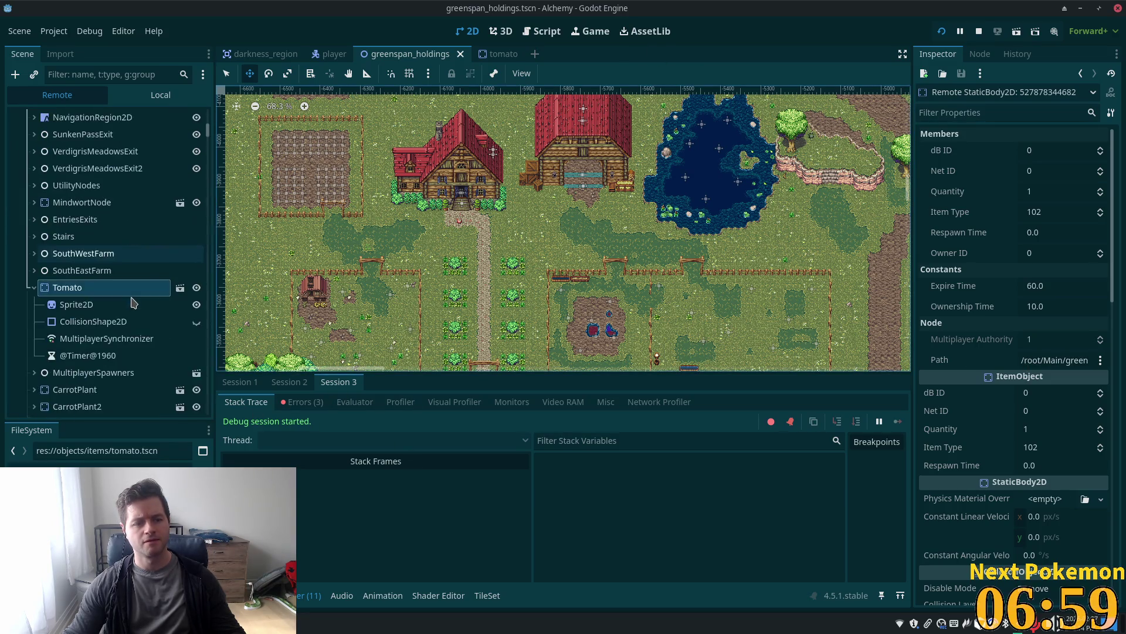
scroll(123, 264, up, 2)
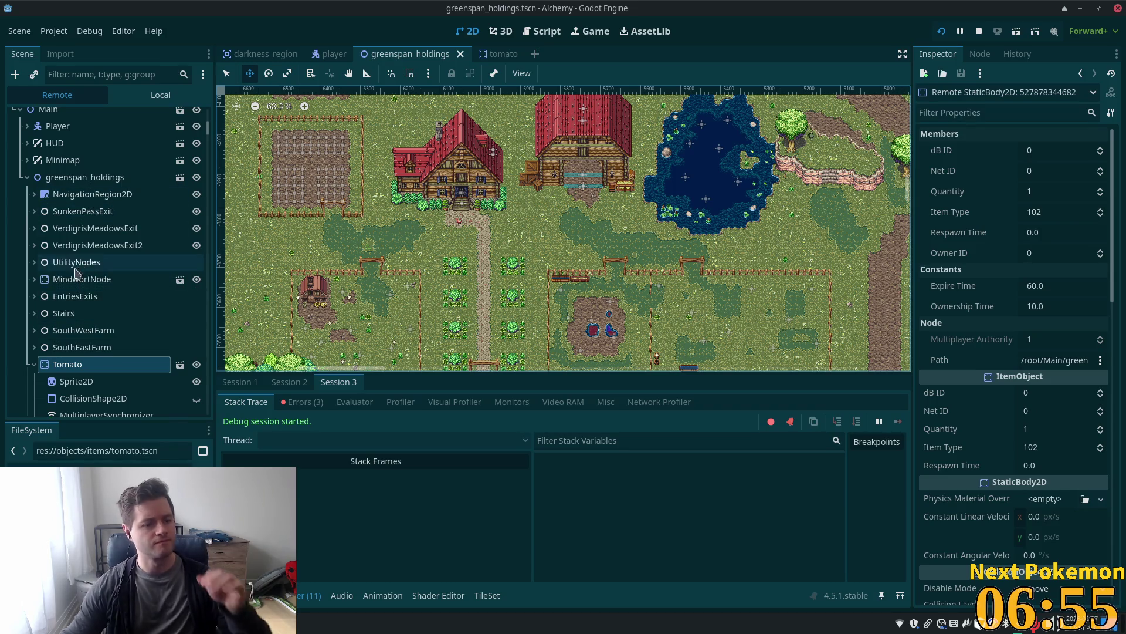
scroll(118, 305, down, 3)
scroll(65, 307, down, 3)
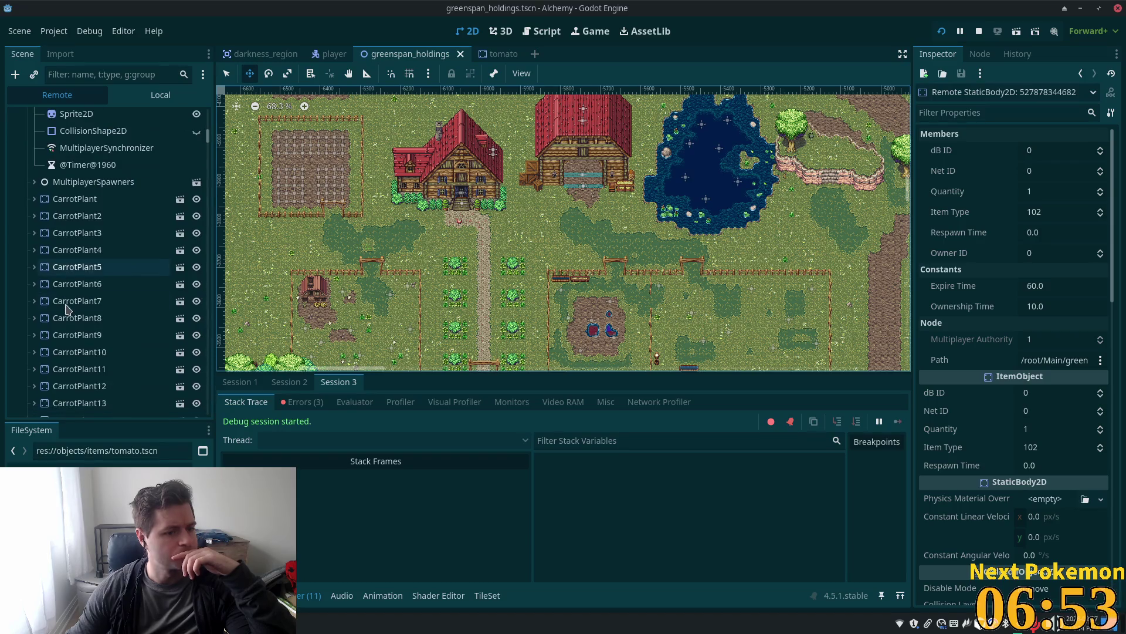
scroll(50, 314, up, 5)
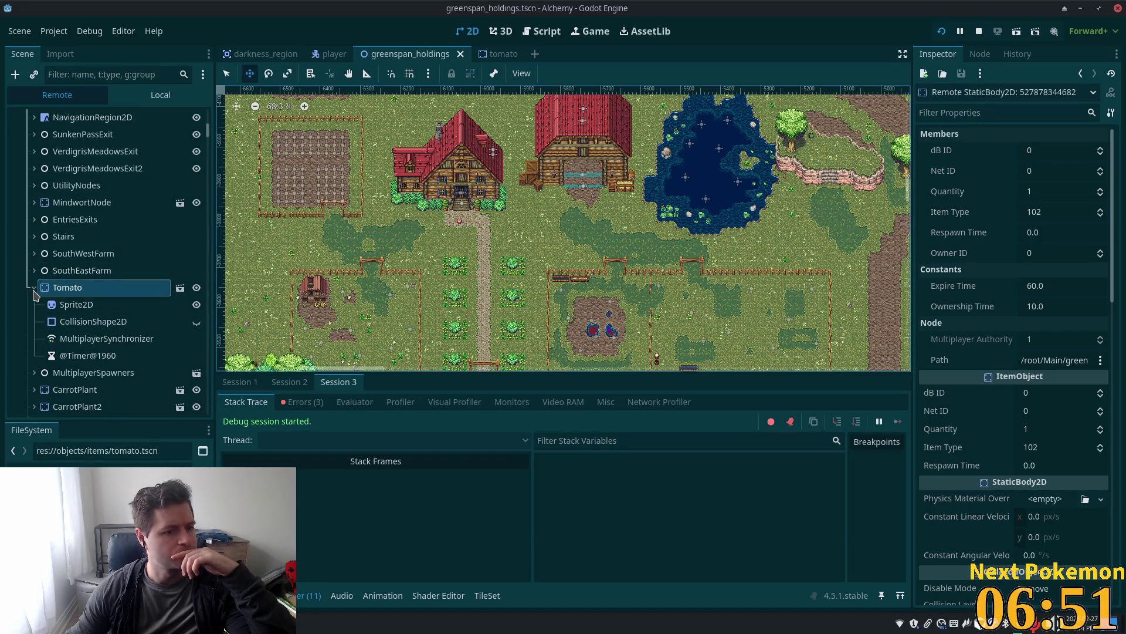
click(34, 288)
scroll(97, 319, up, 3)
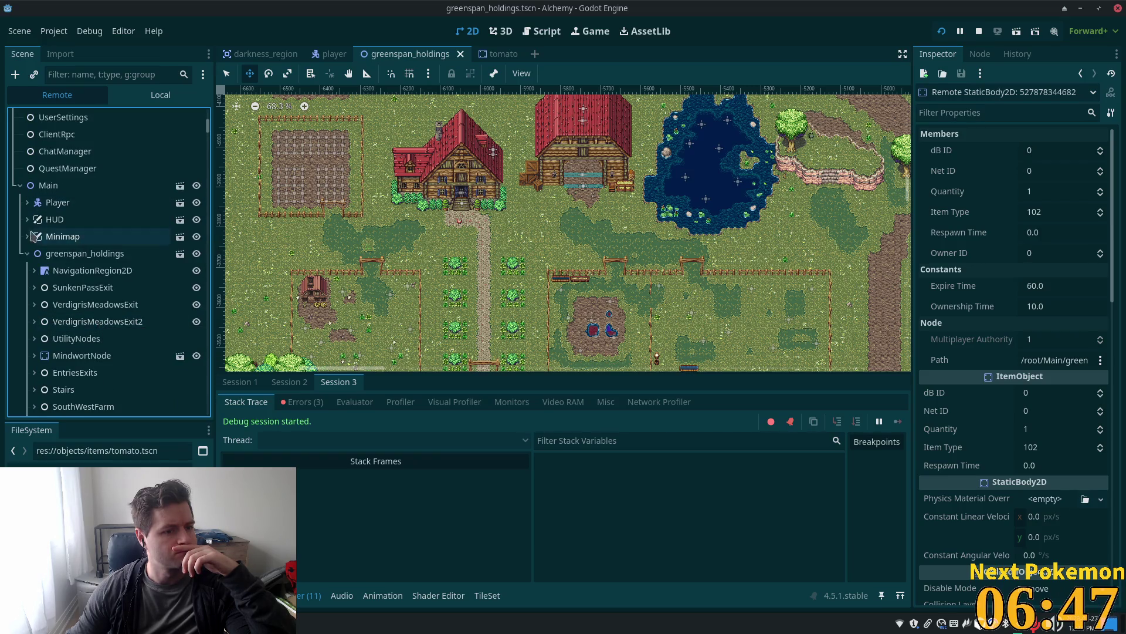
Change the live Player node's CanvasItem Z Index from 1 to 10
click(59, 202)
scroll(92, 237, down, 1)
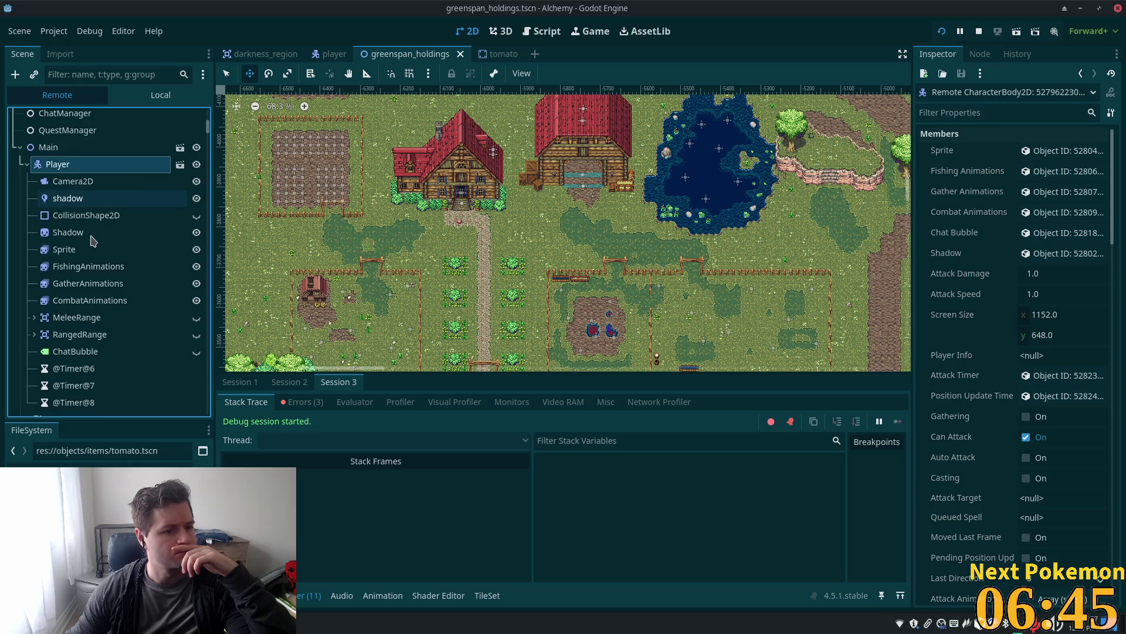
scroll(1090, 347, down, 7)
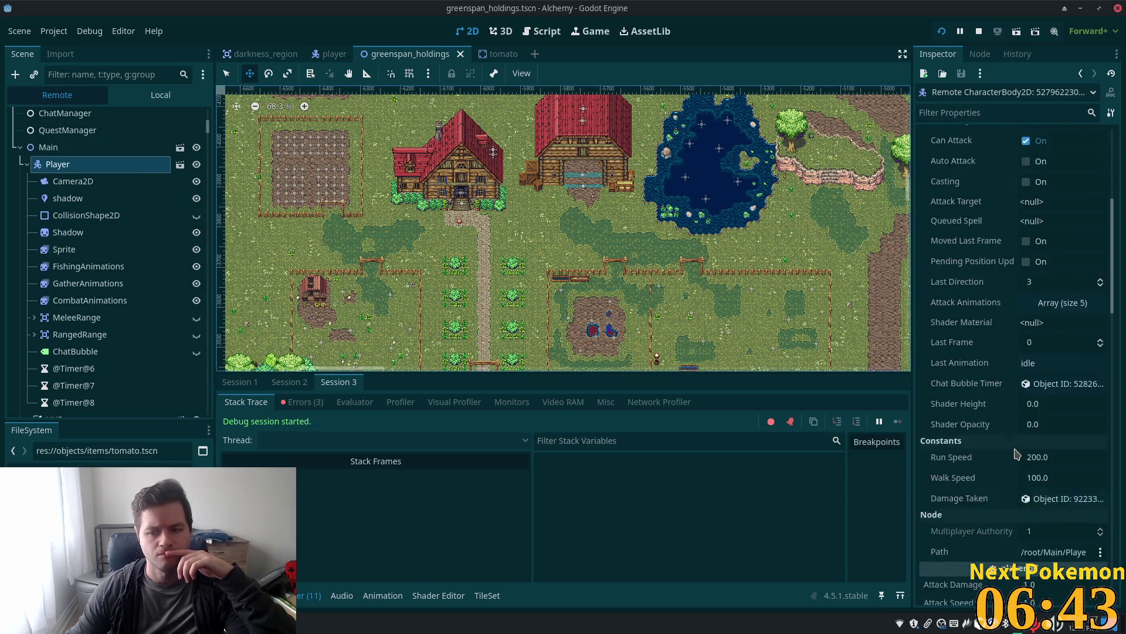
scroll(1116, 319, down, 7)
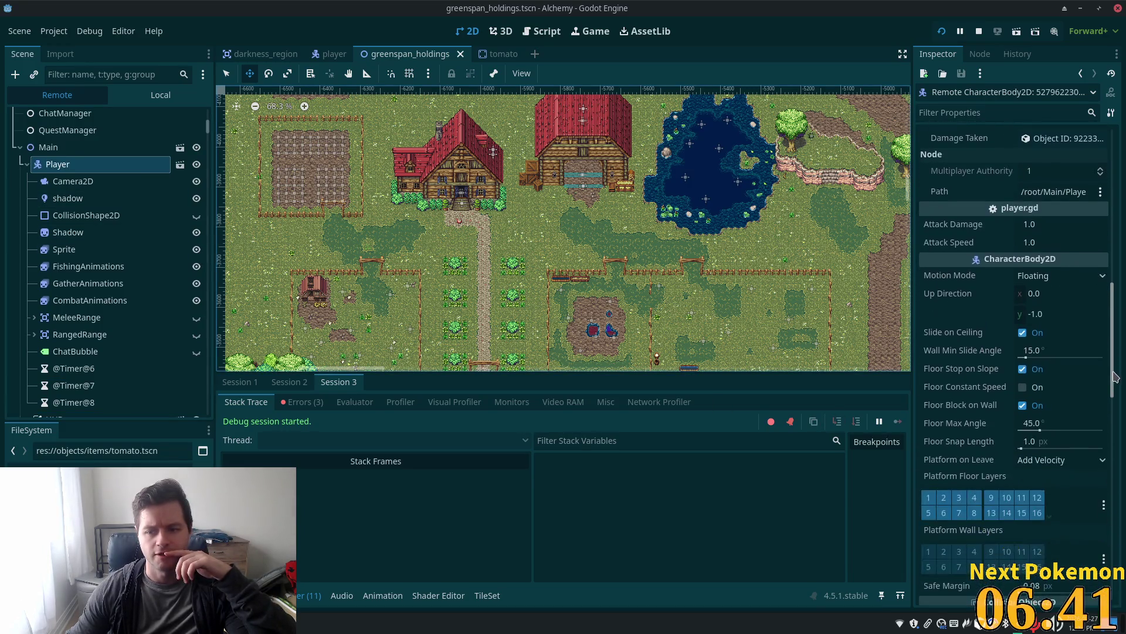
scroll(1014, 364, down, 6)
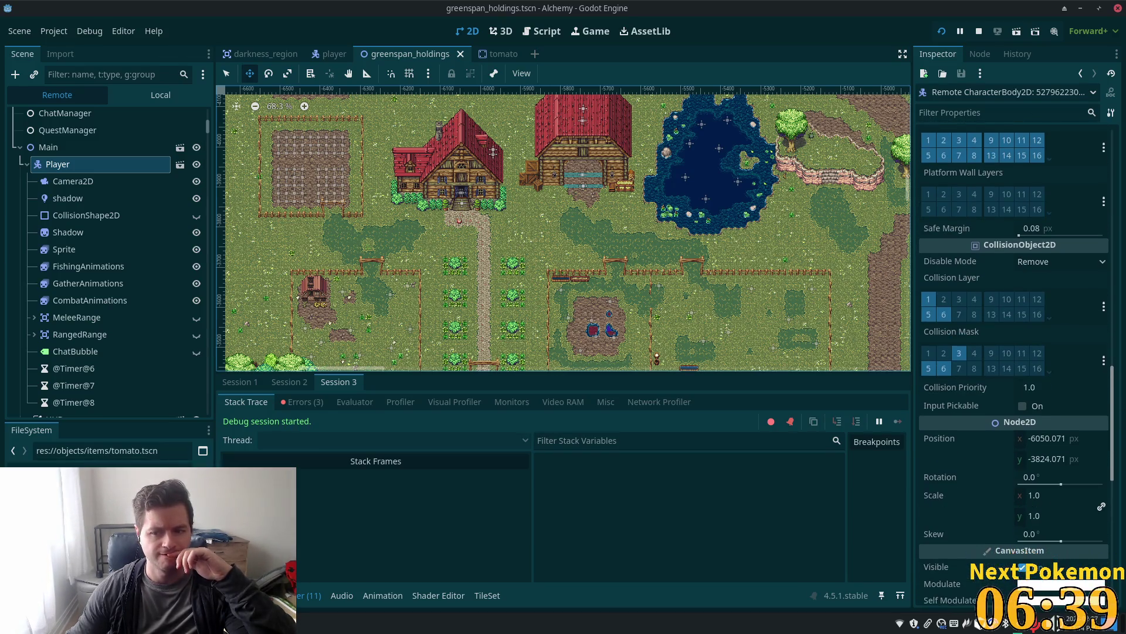
scroll(1014, 352, down, 7)
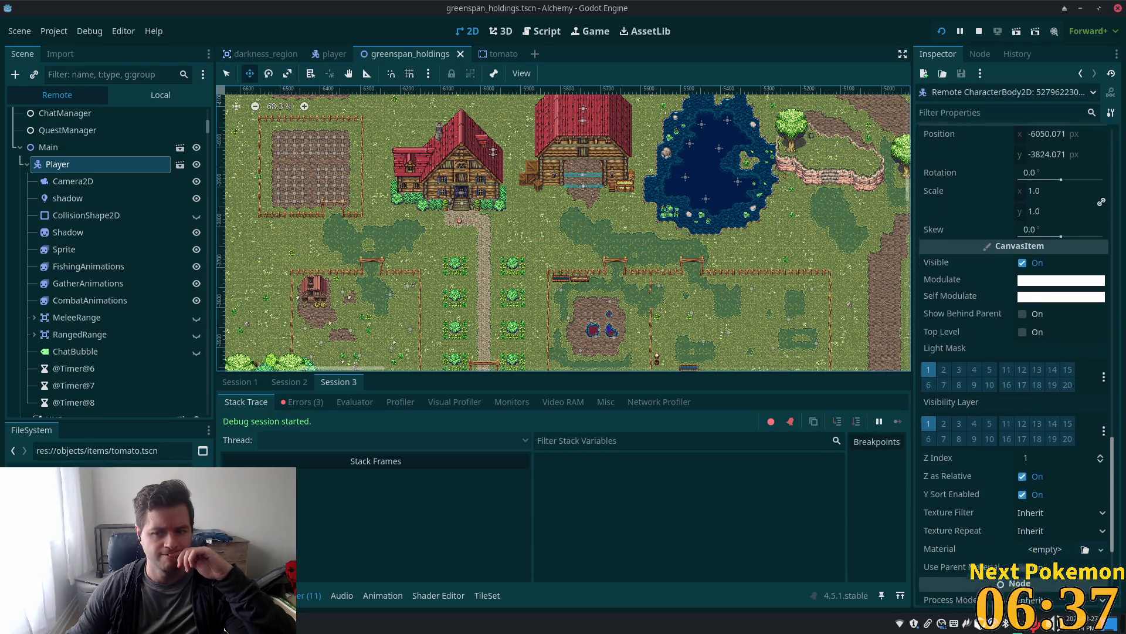
scroll(1013, 352, down, 1)
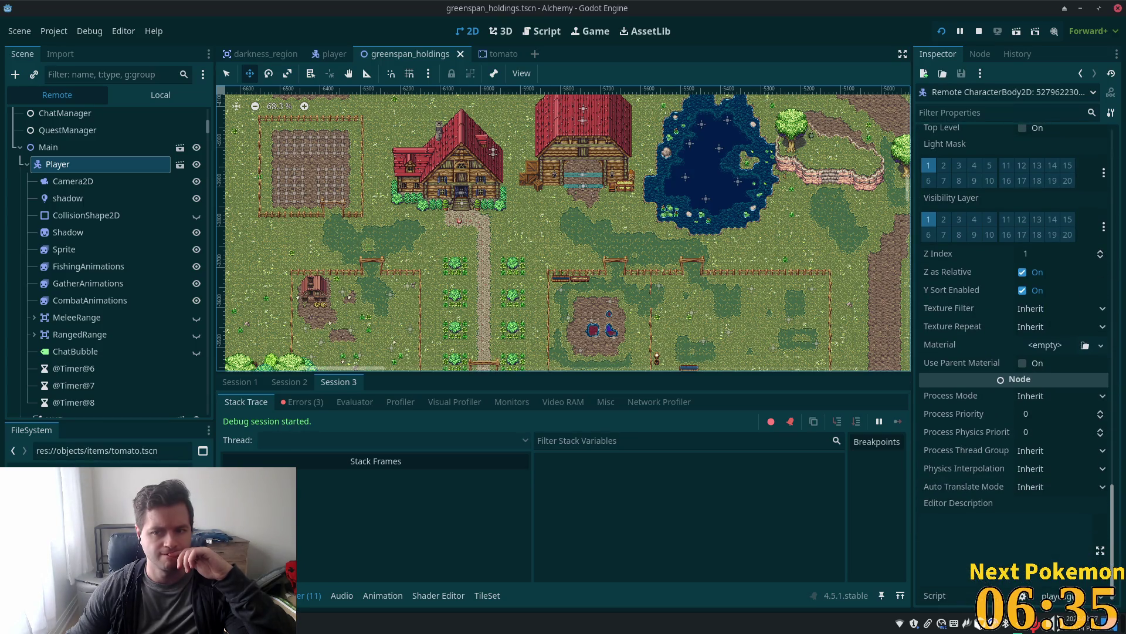
scroll(1004, 250, up, 1)
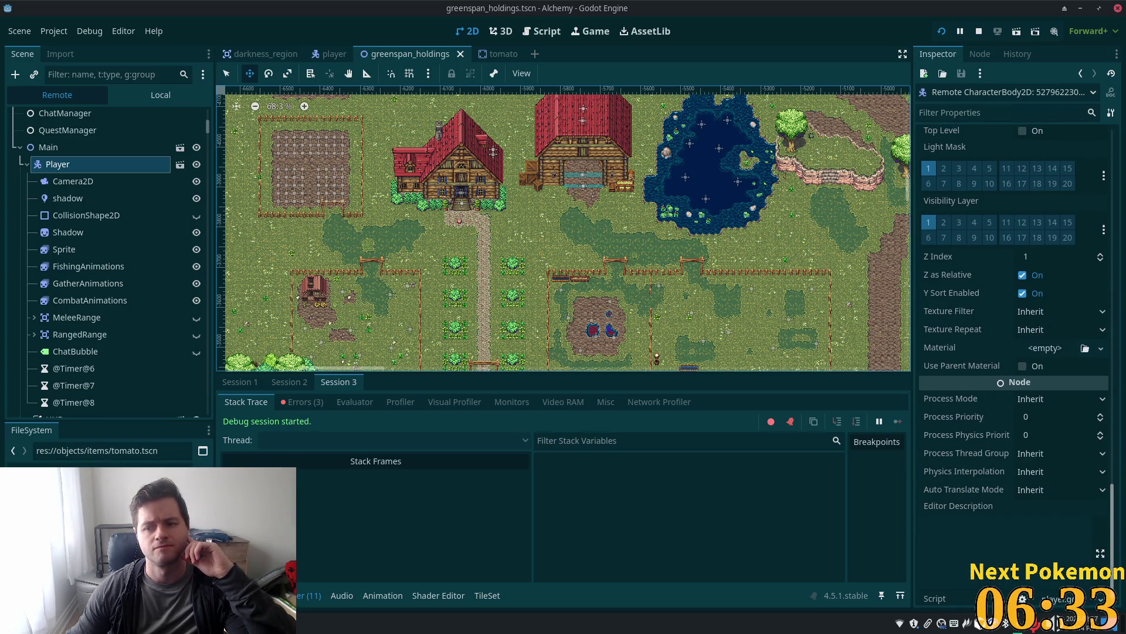
click(1039, 269)
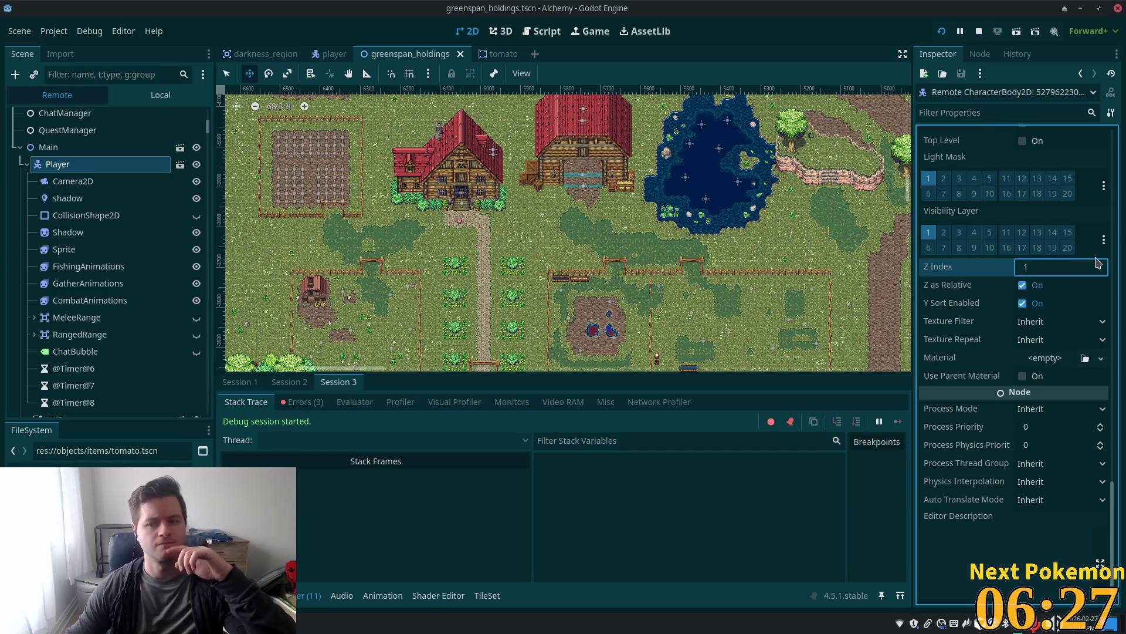
text(0)
key(F5)
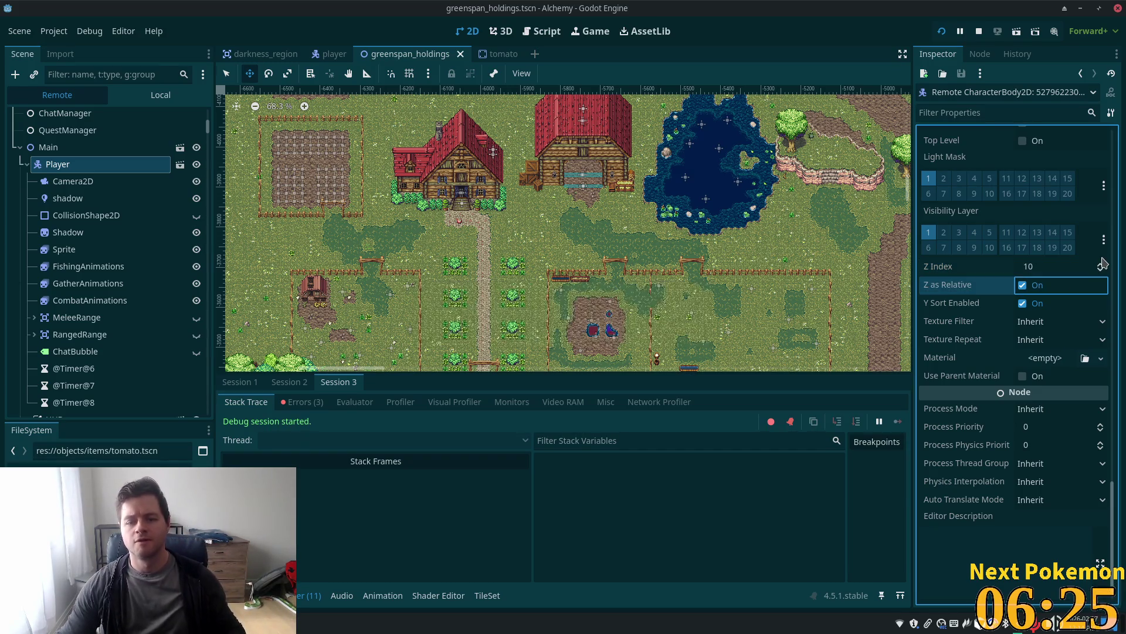
Walk the character into the house, up the interior stairs, and back out onto the grass
key(Up)
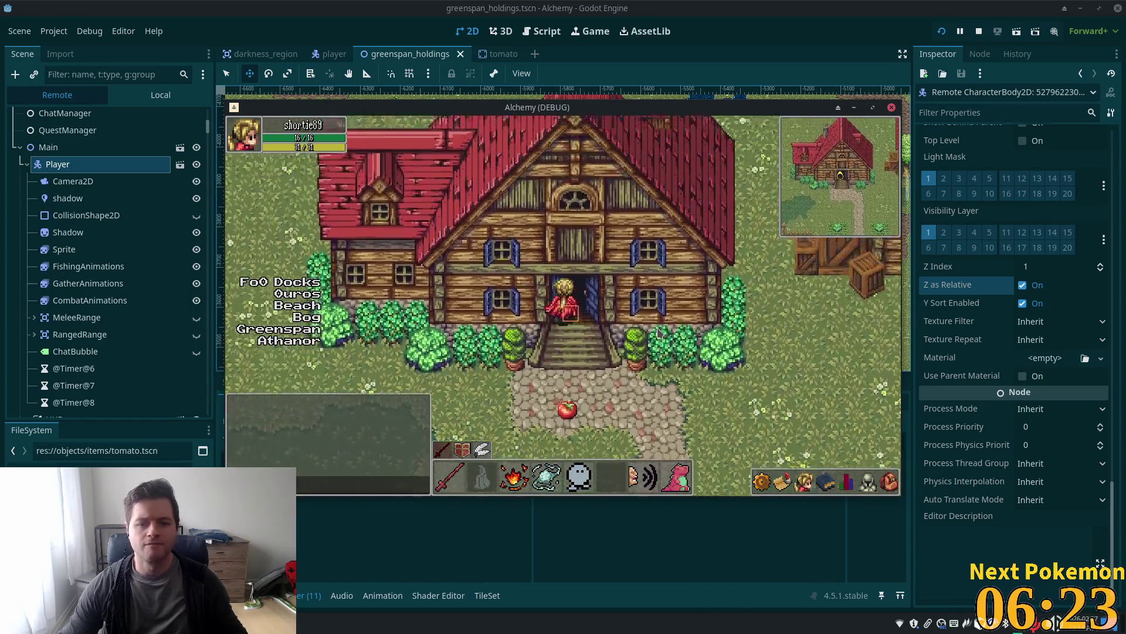
key(Right)
key(Up)
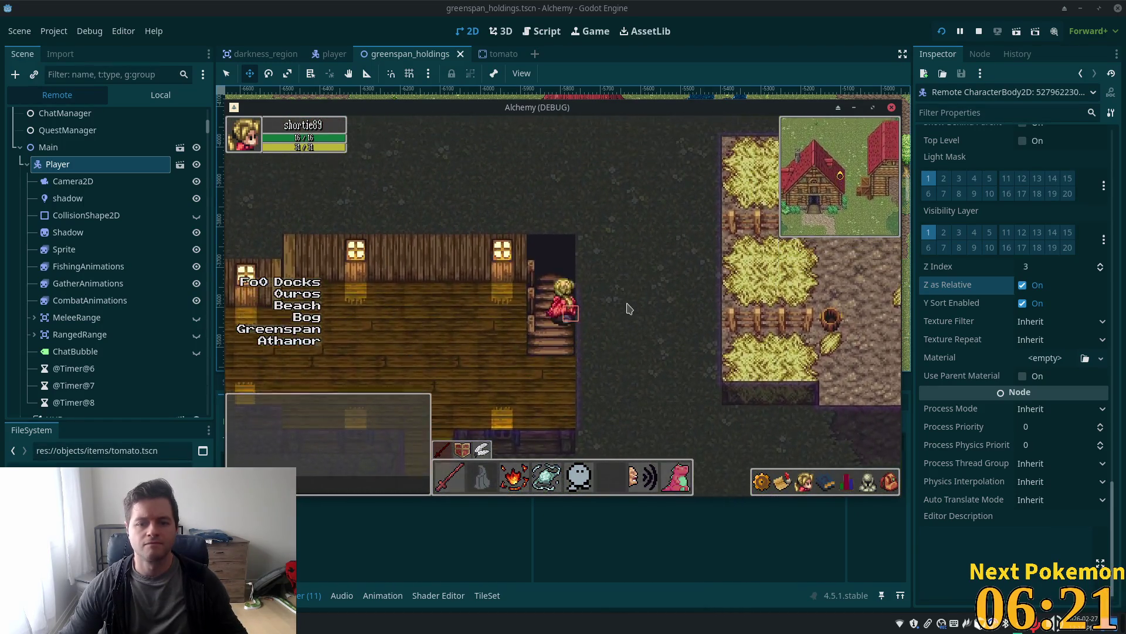
key(Left)
key(Down)
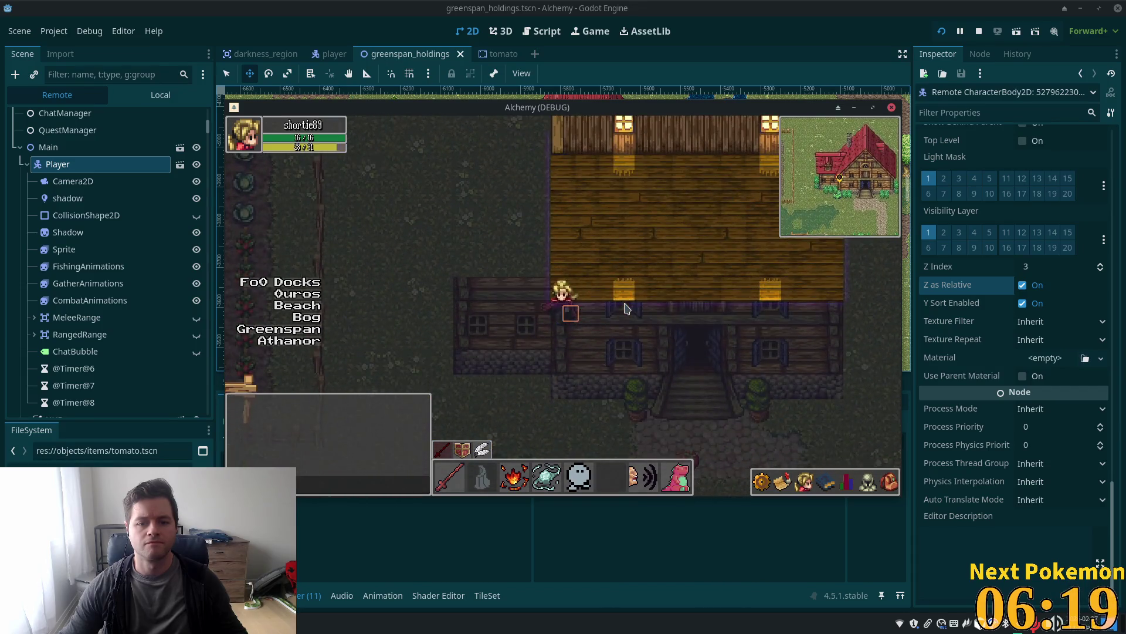
key(Up)
key(Right)
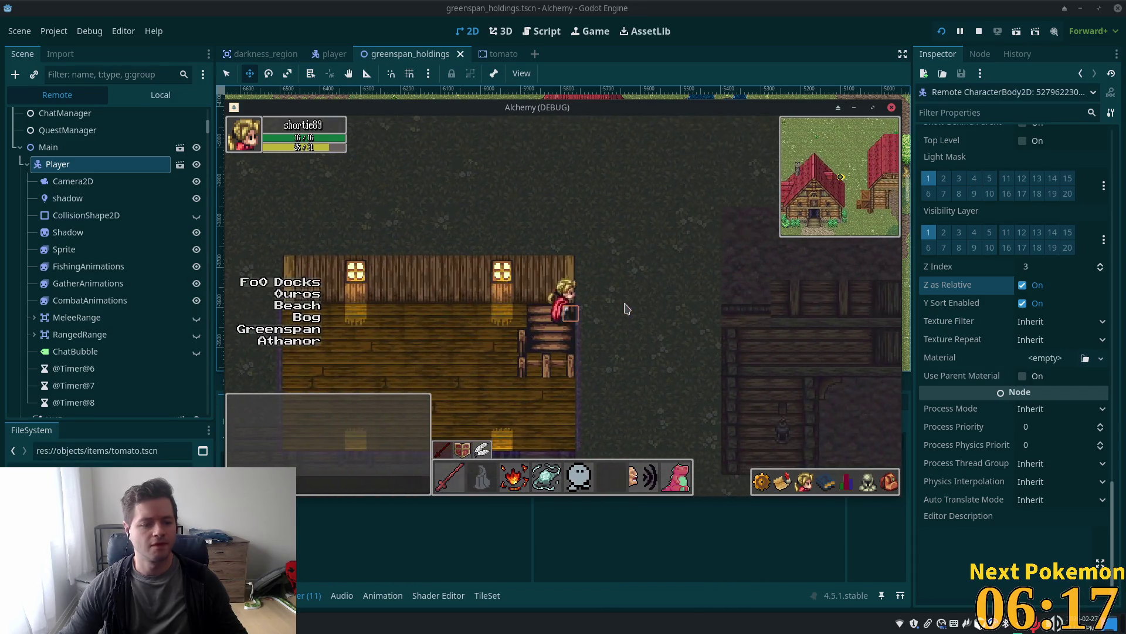
key(Down)
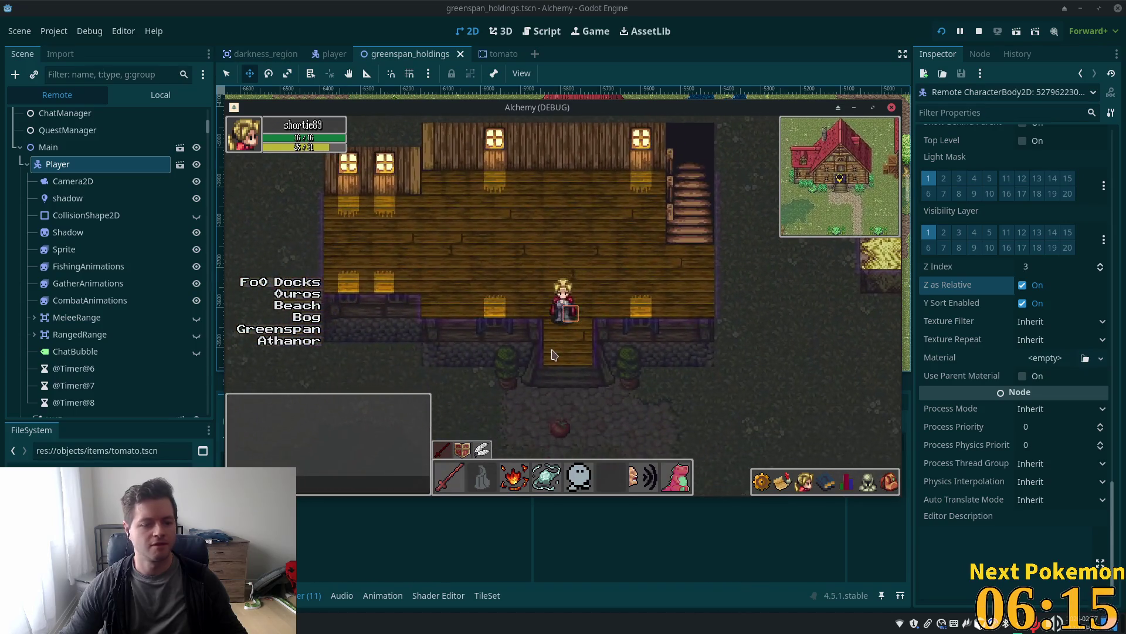
key(Down)
key(Left)
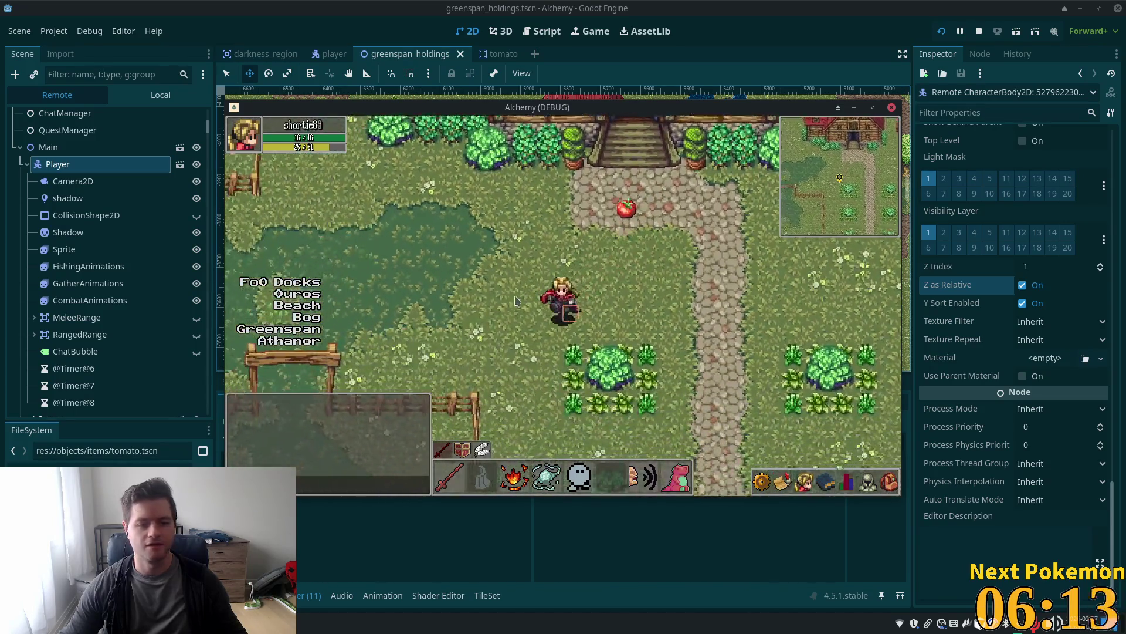
Pick up the tomato, drop it on the farmhouse path, and bring the editor back in front
key(Up)
key(Left)
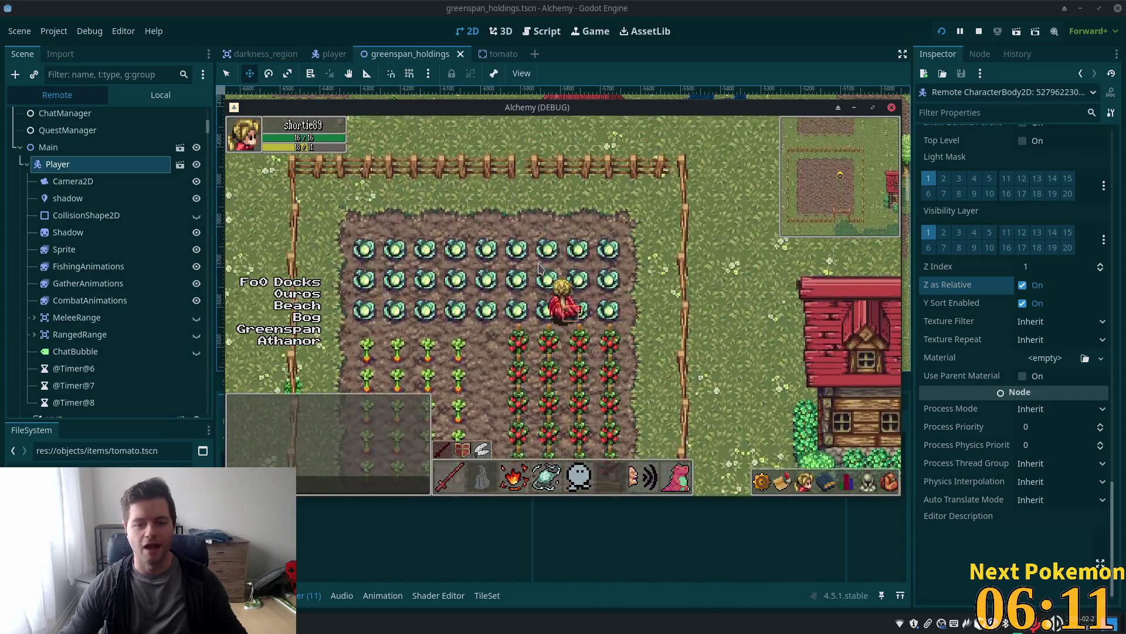
key(Up)
key(Down)
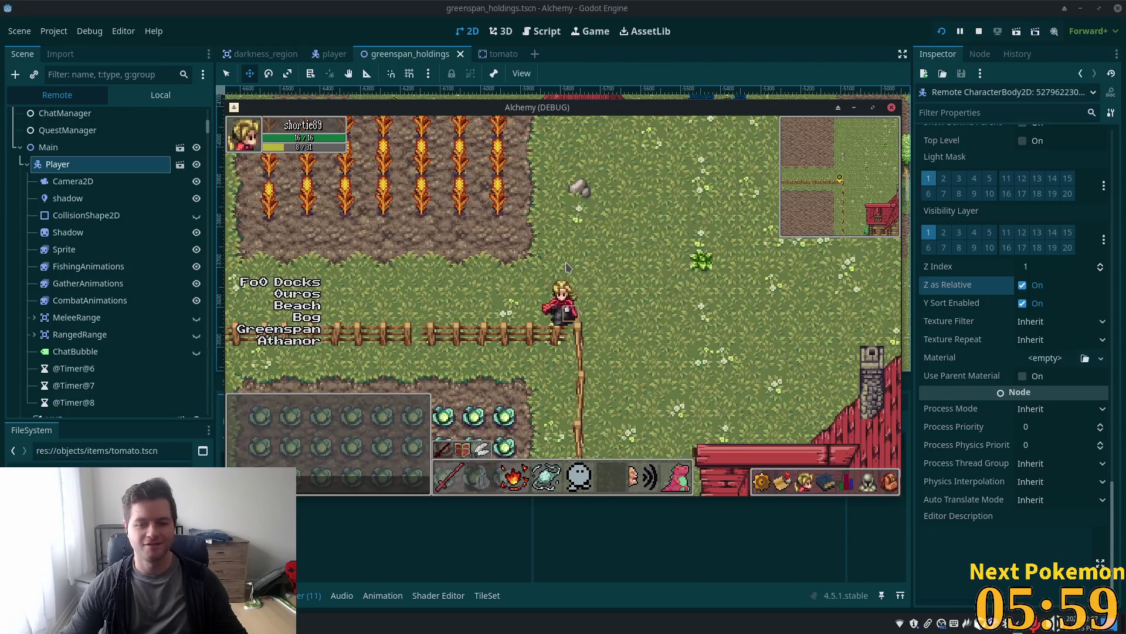
key(Down)
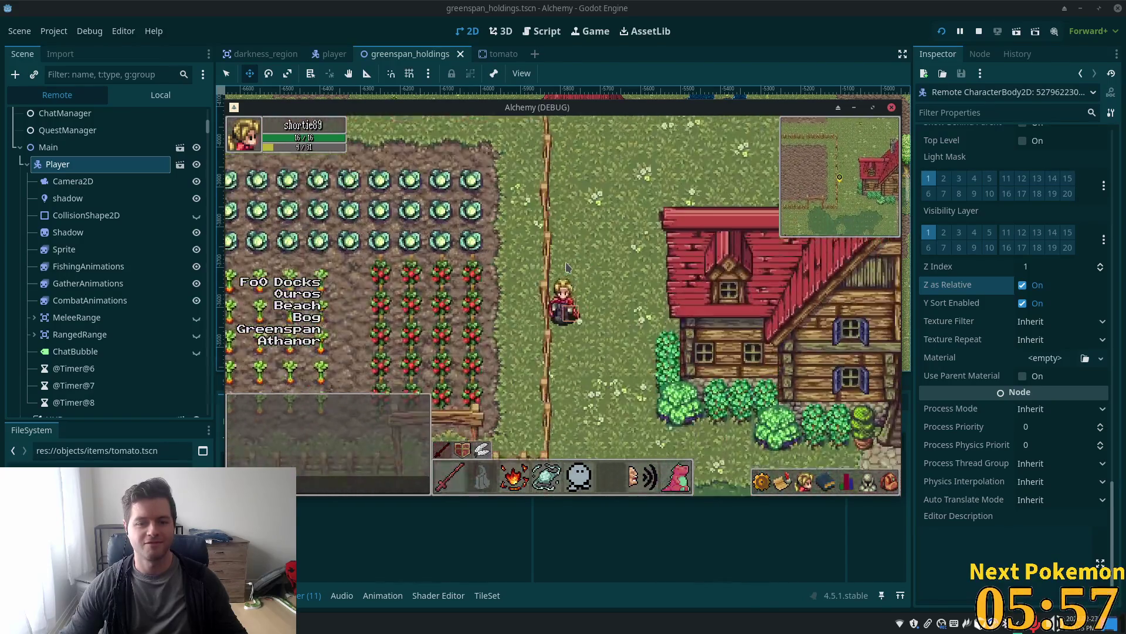
key(Right)
key(Right)
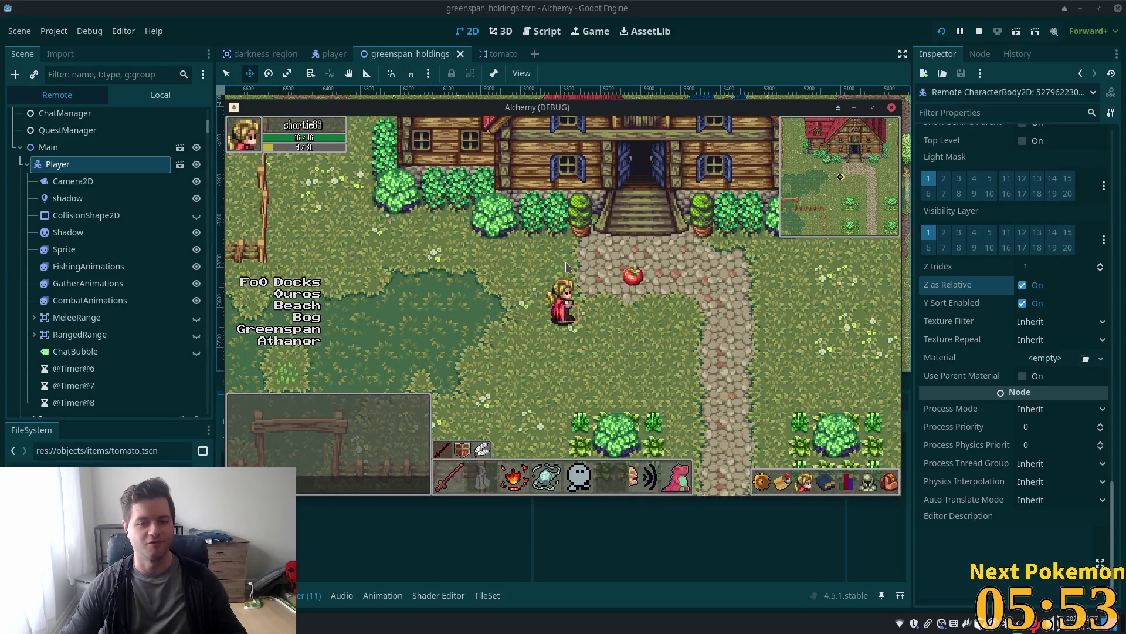
key(Right)
key(Up)
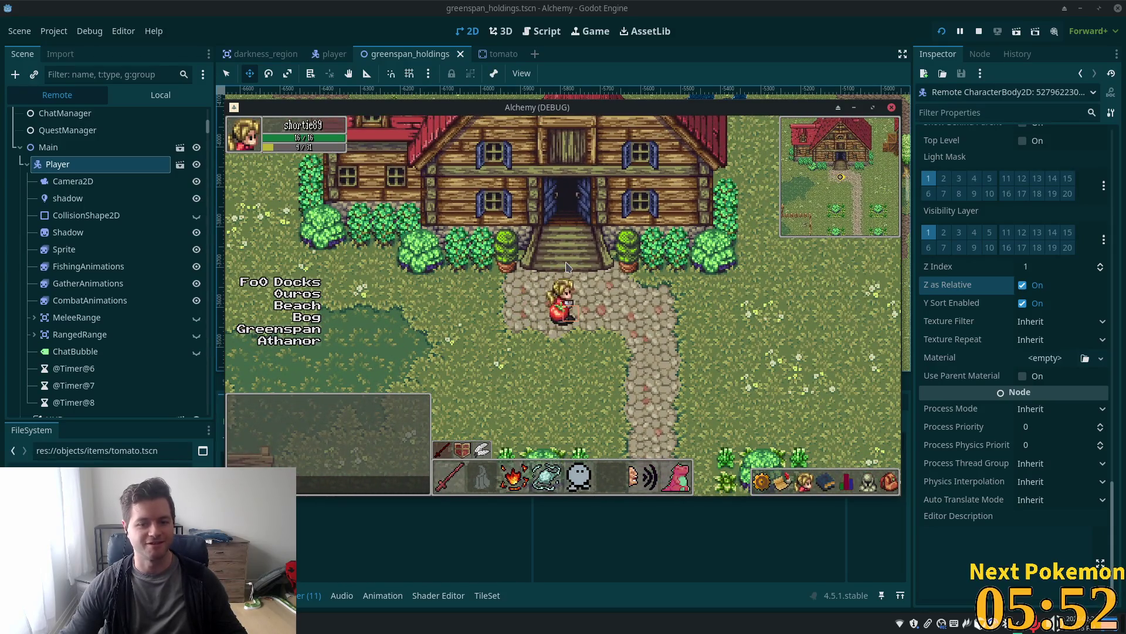
key(Right)
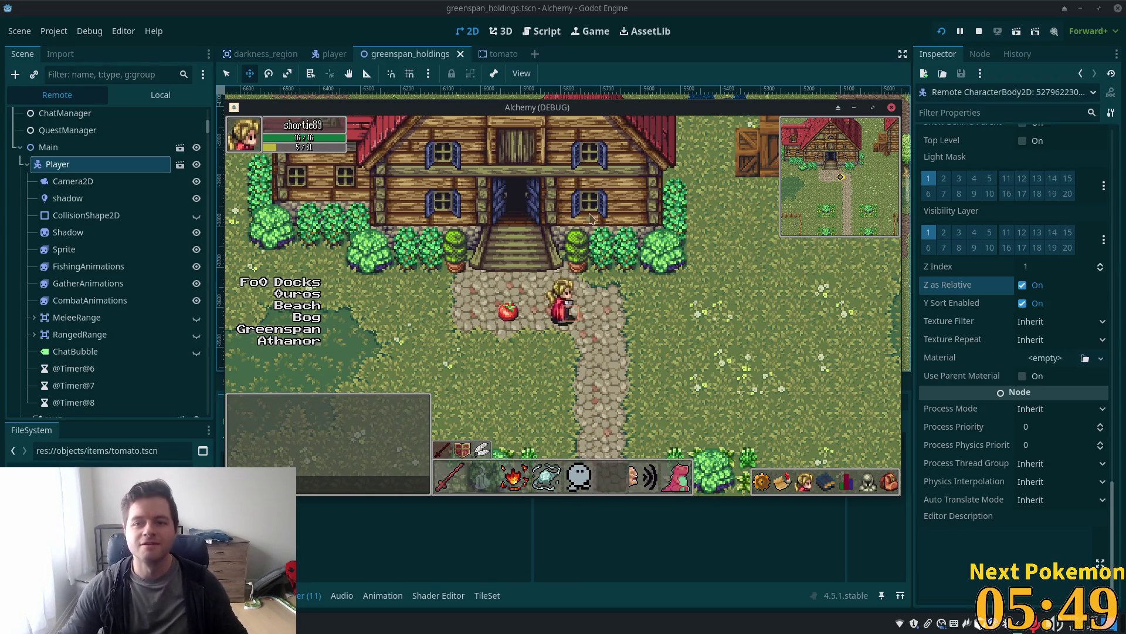
click(815, 26)
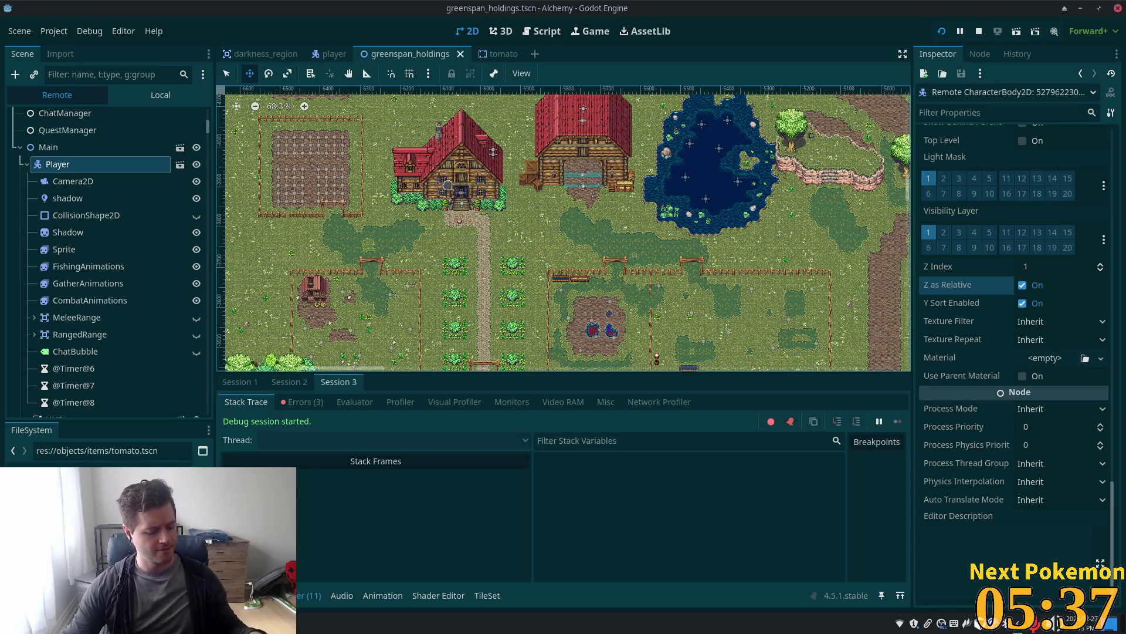
key(alt+Tab)
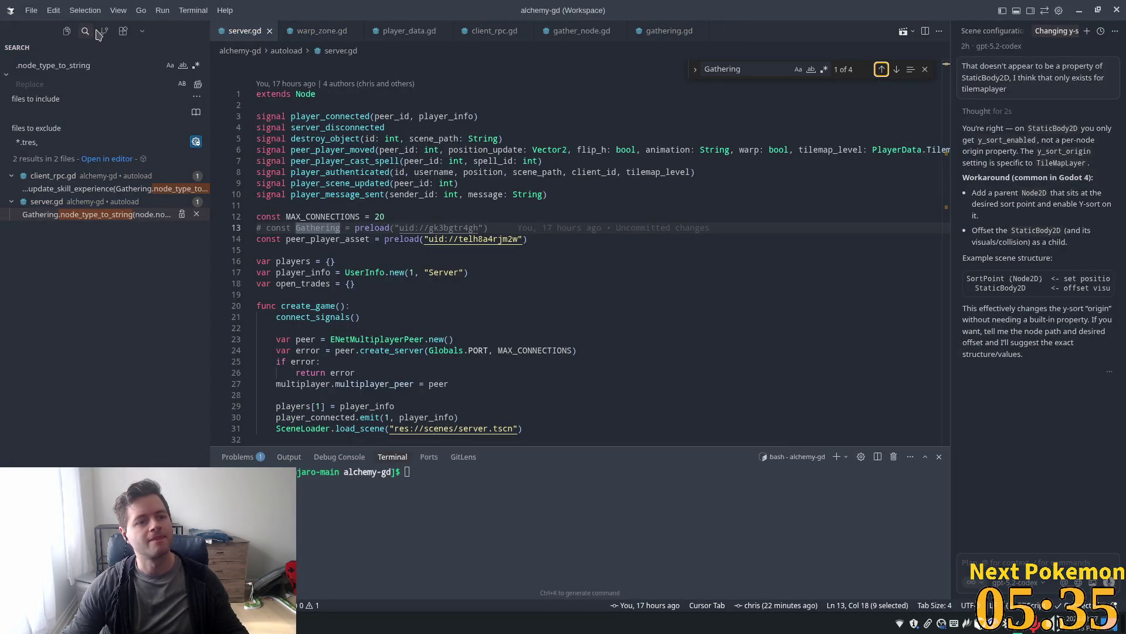
Clear the old search query and add .tscn to the files to exclude
click(85, 31)
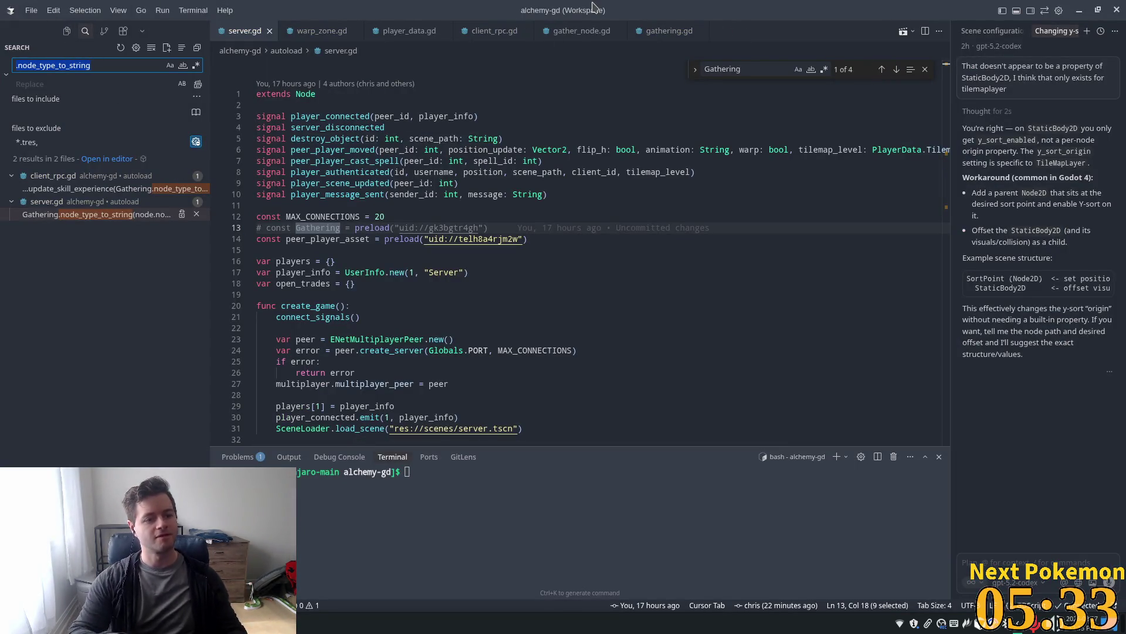
key(BackSpace)
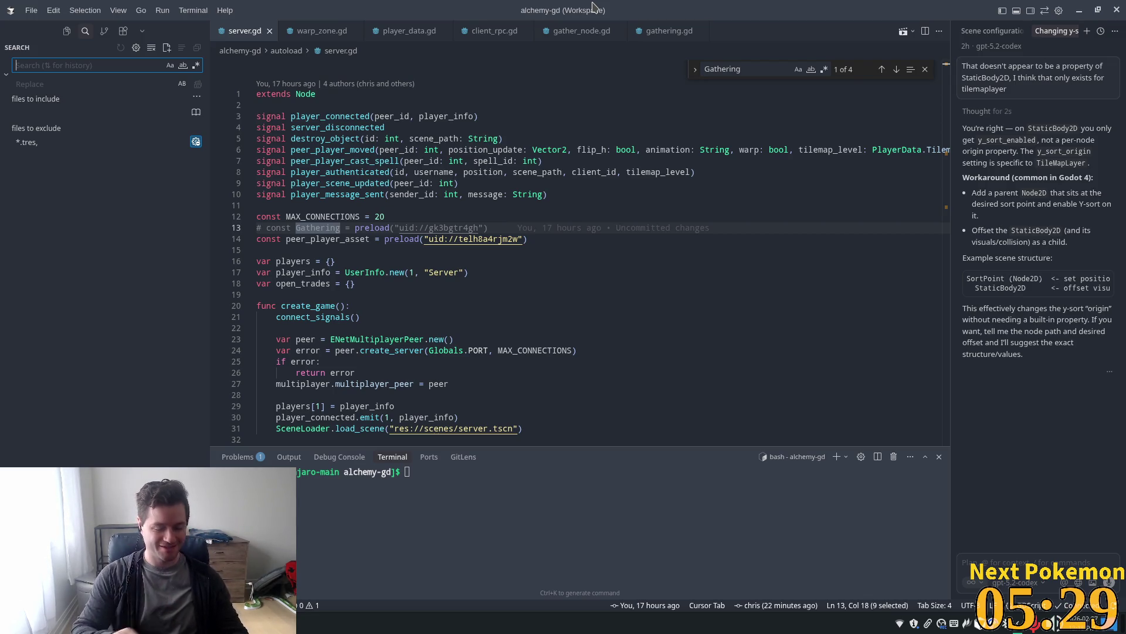
key(Tab)
key(Tab)
key(Tab)
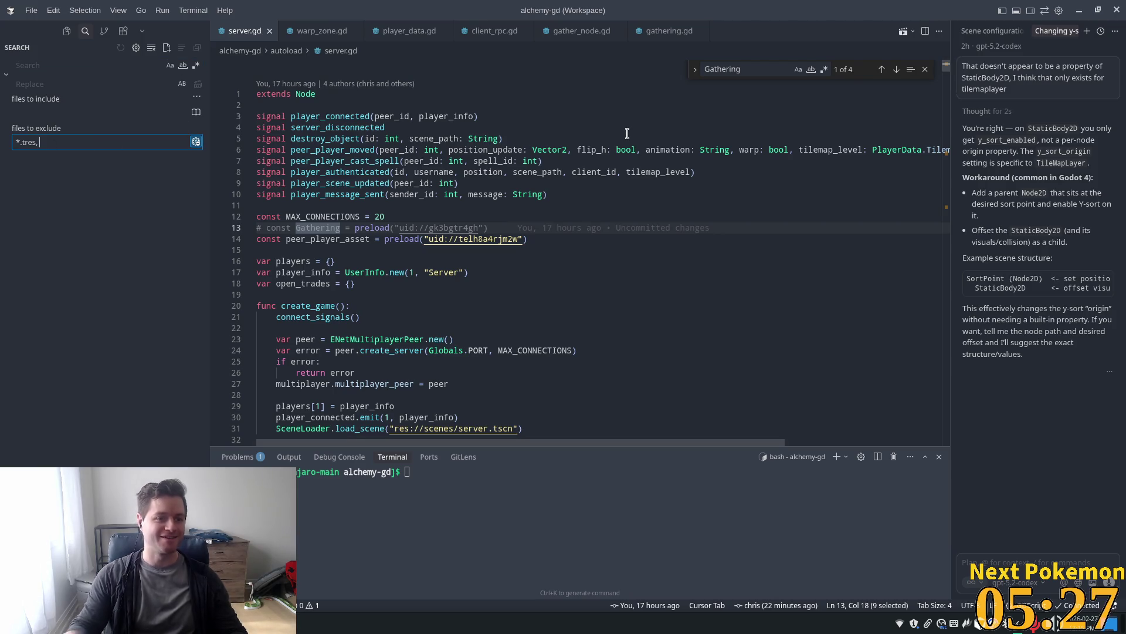
text(.tscx)
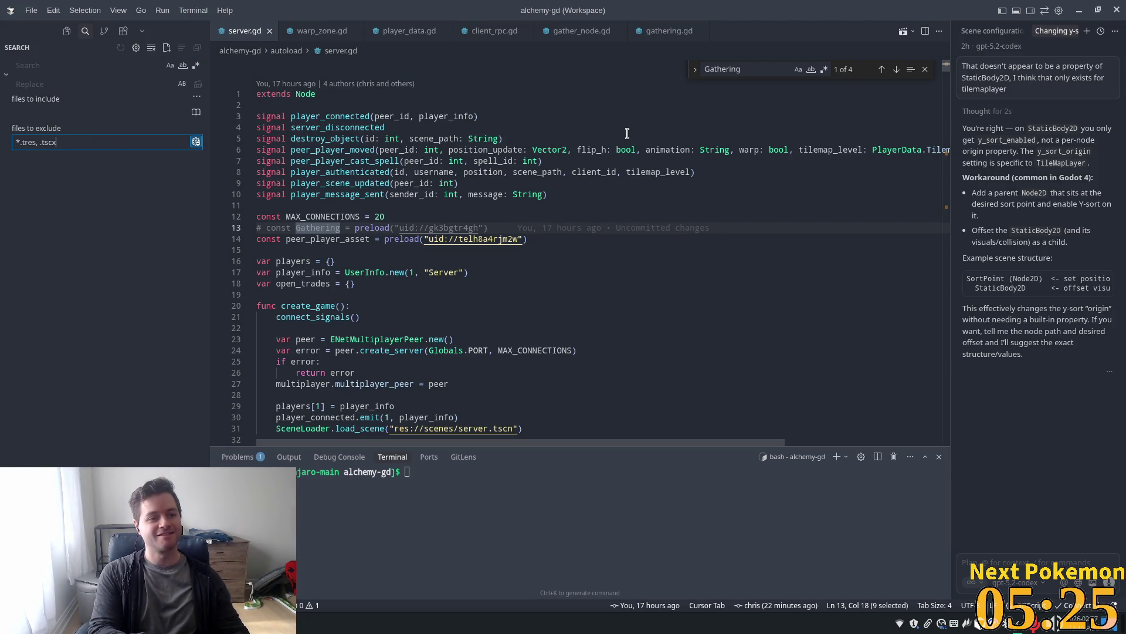
key(BackSpace)
text(n)
key(ctrl+shift+f)
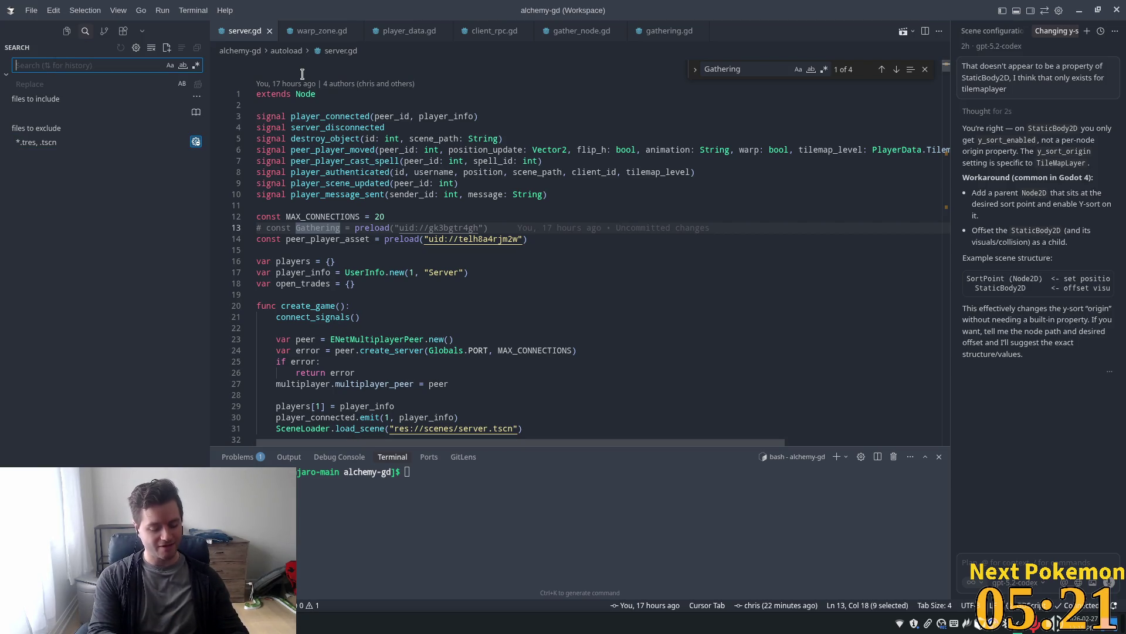
Search the project for z_index, finding 11 matches across 3 files
text(z-index)
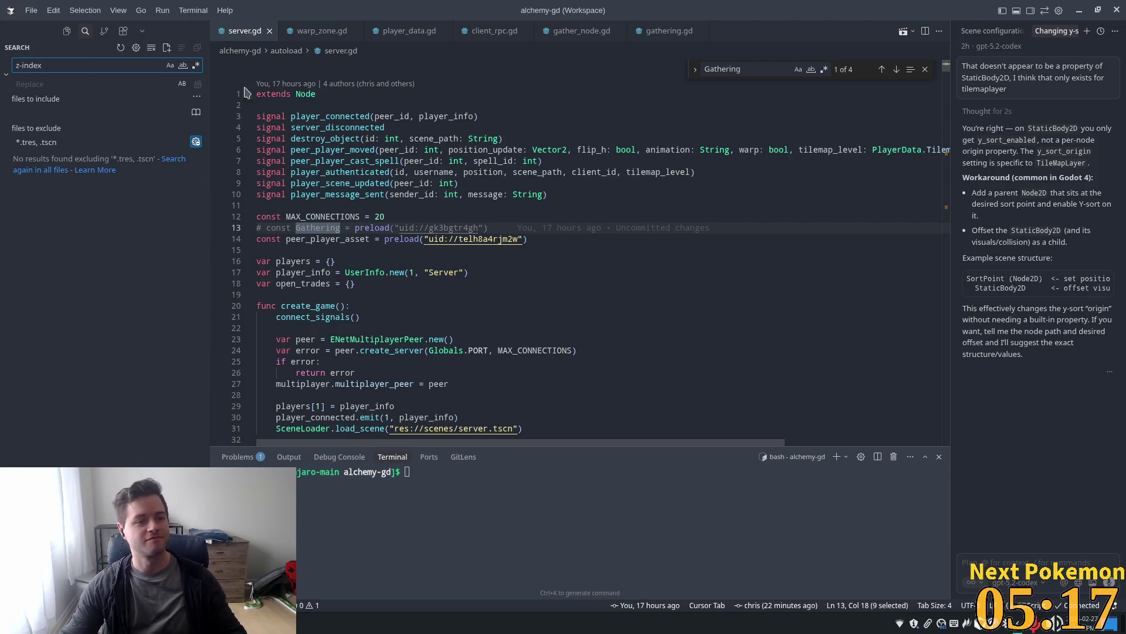
click(75, 143)
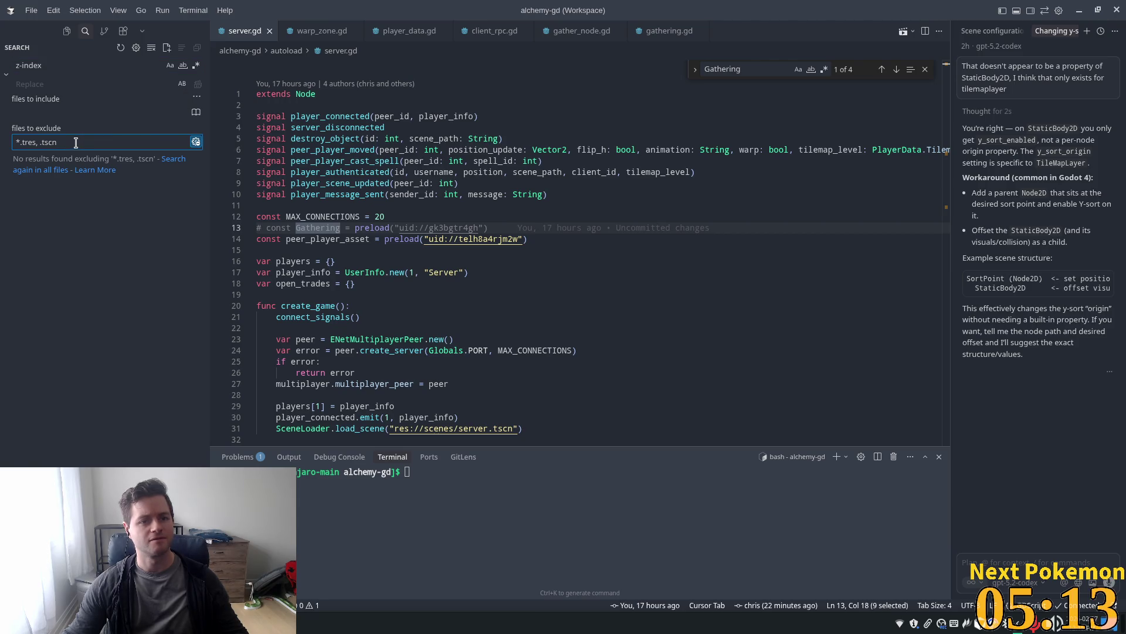
click(49, 68)
drag(8, 65, 7, 65)
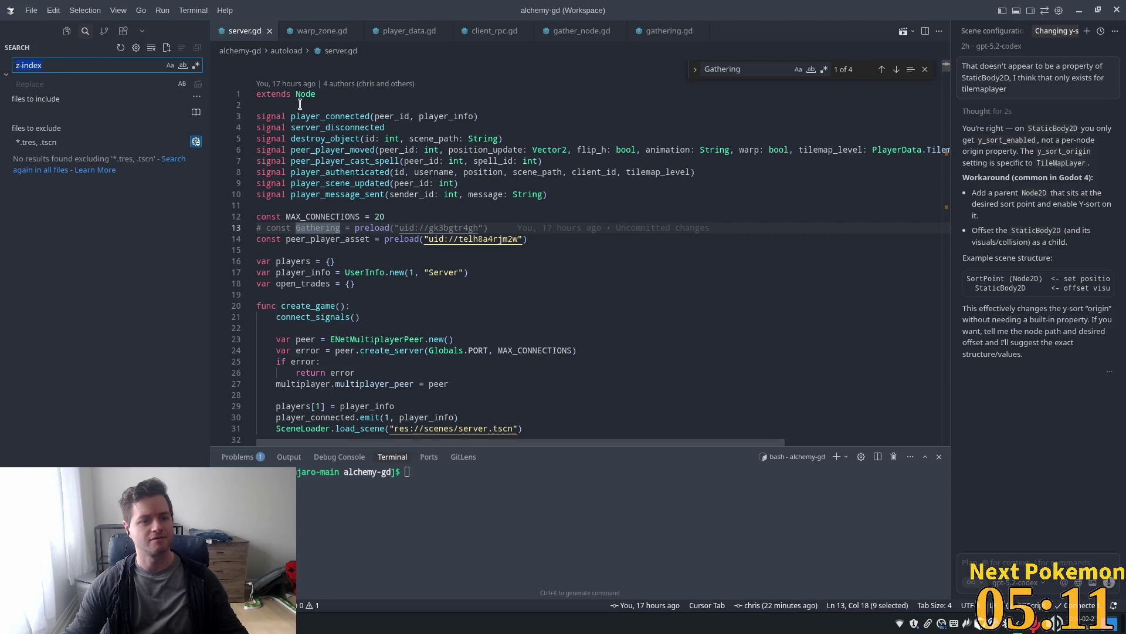
text(max)
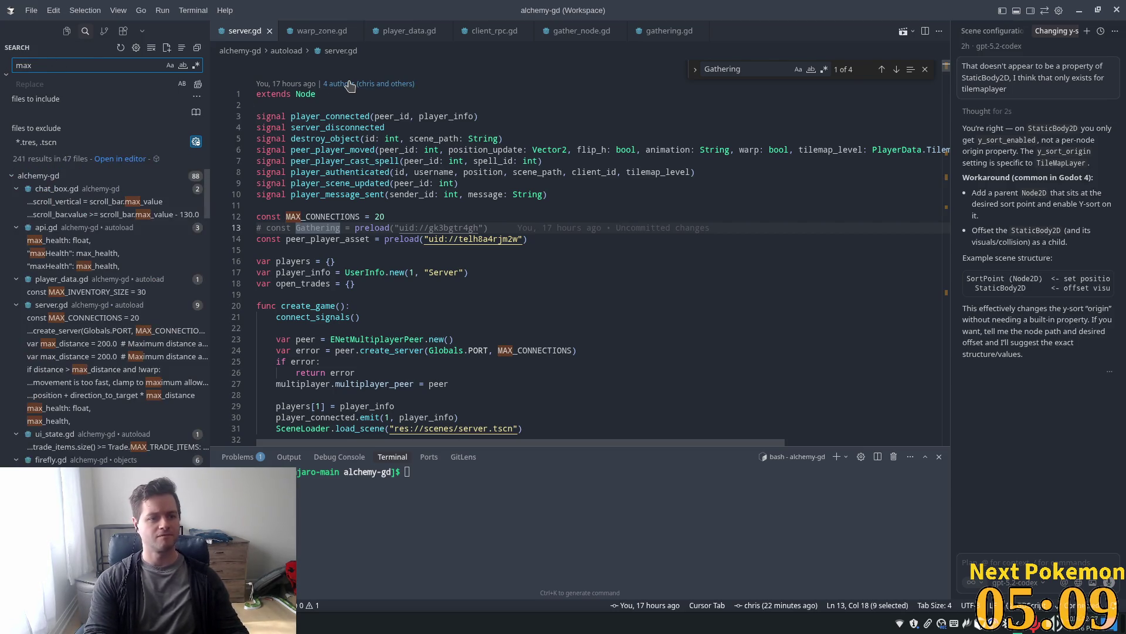
key(BackSpace)
key(BackSpace)
key(BackSpace)
text(-)
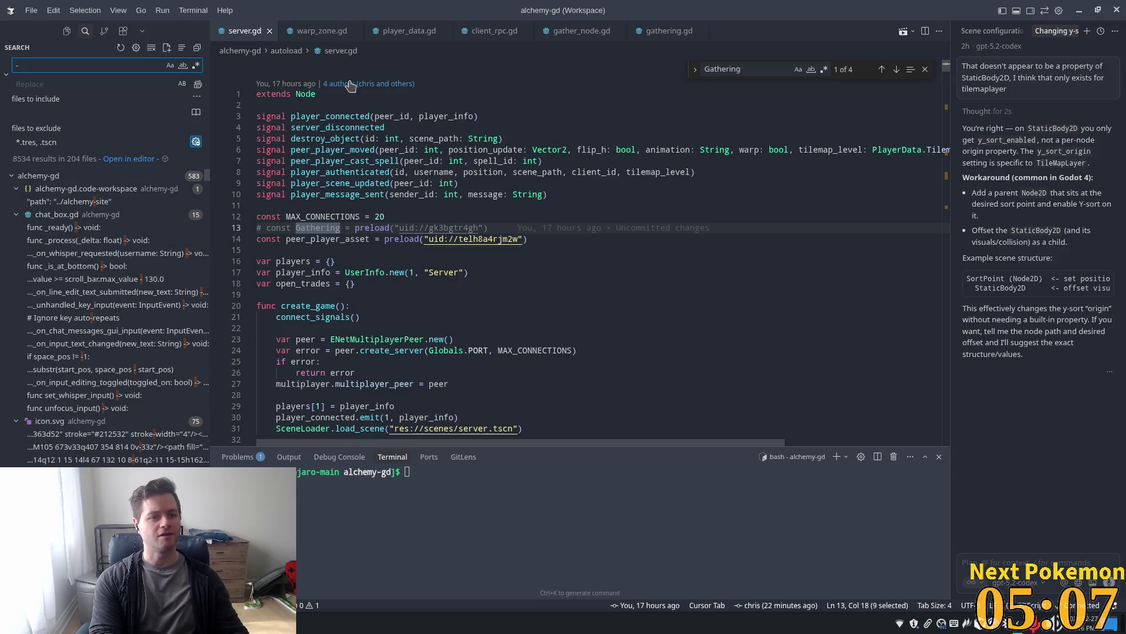
text(index)
key(BackSpace)
key(BackSpace)
key(BackSpace)
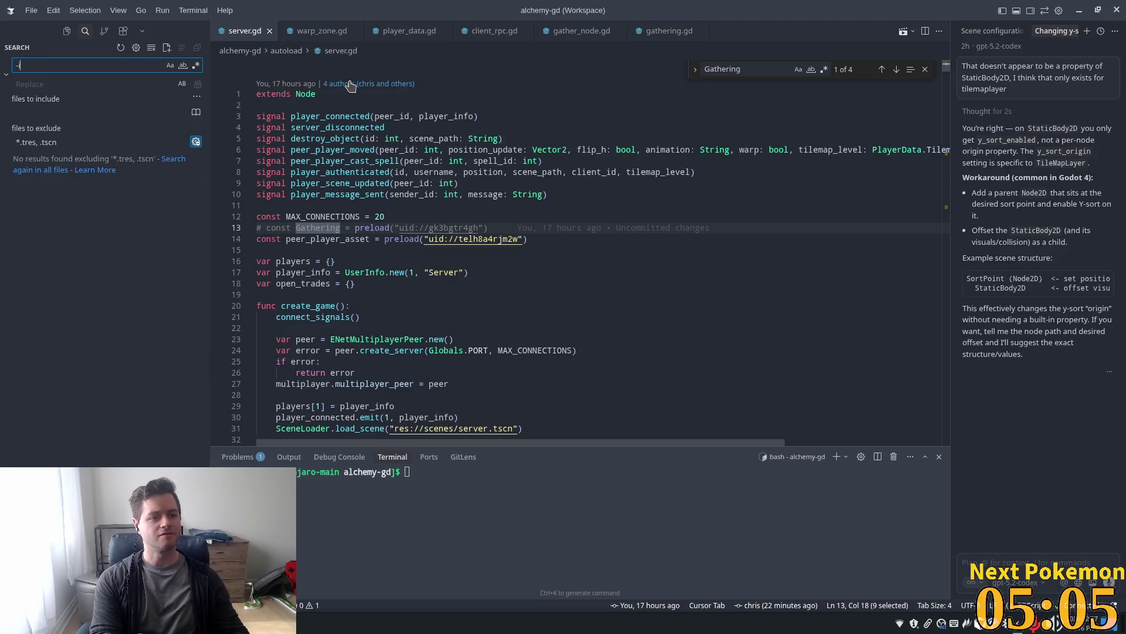
text(z_in)
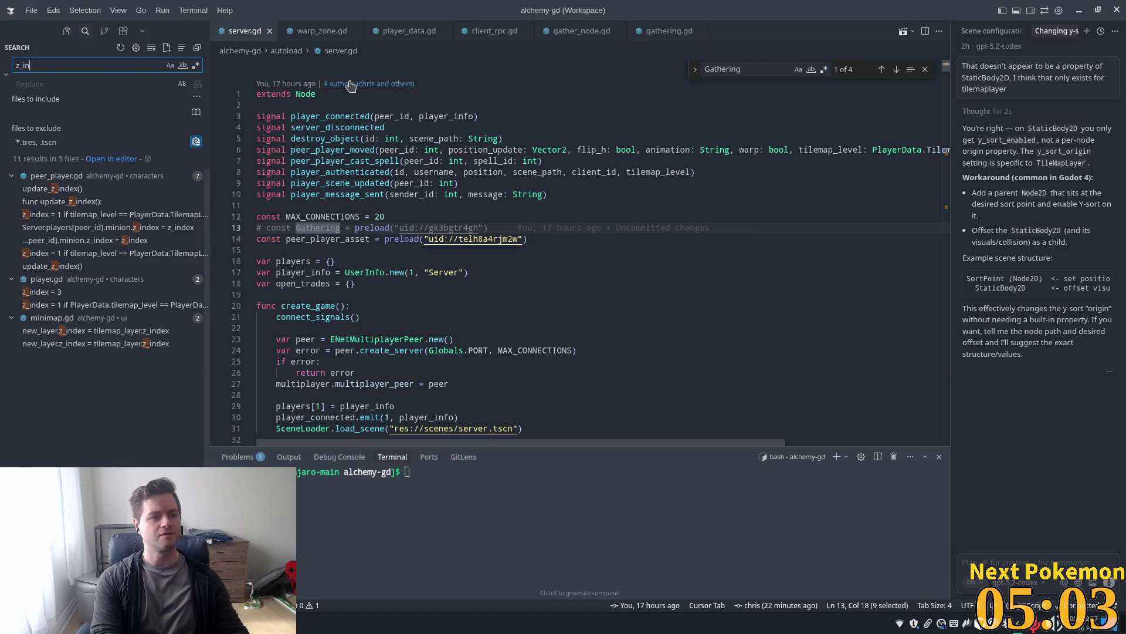
text(dex)
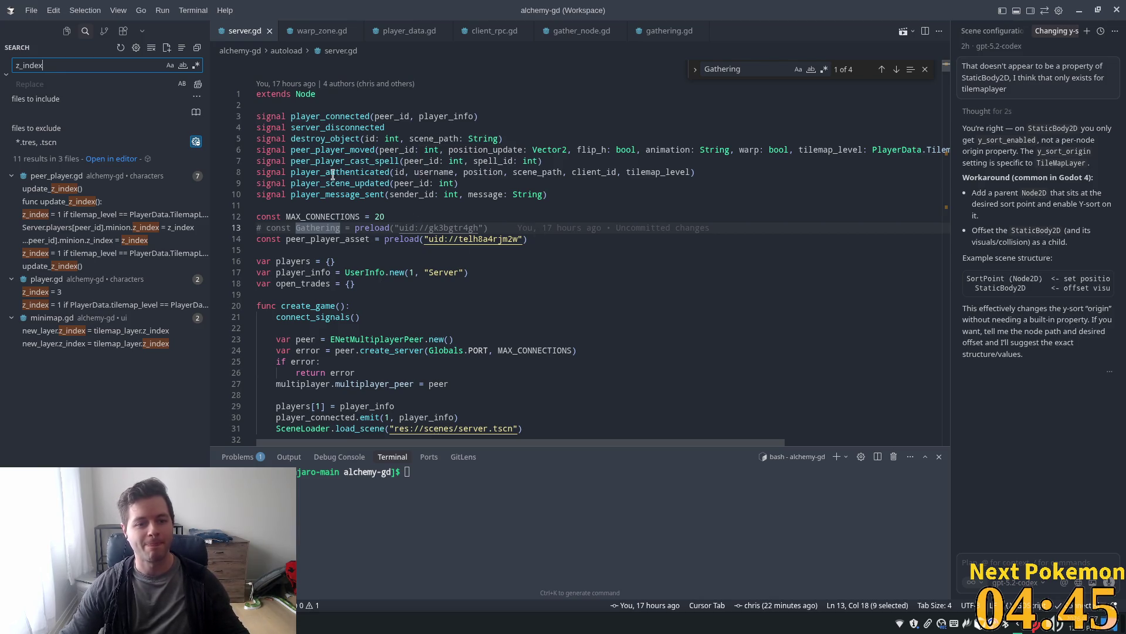
Delete the commented-out Gathering preload on line 13 of server.gd and close the Find widget
click(490, 229)
key(shift+Home)
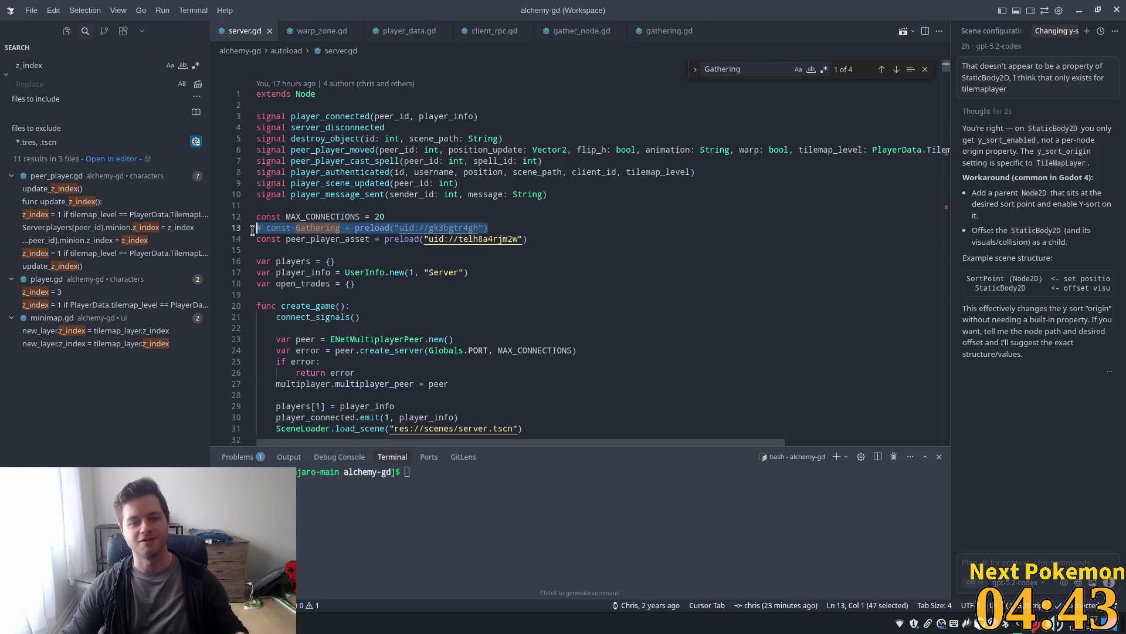
key(BackSpace)
key(BackSpace)
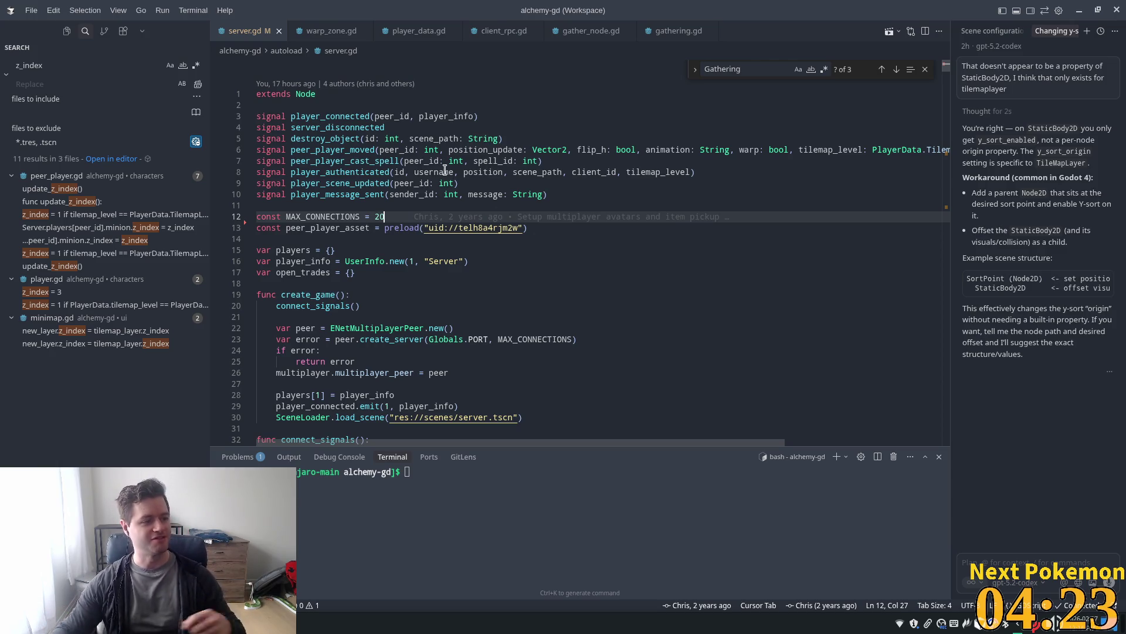
click(926, 69)
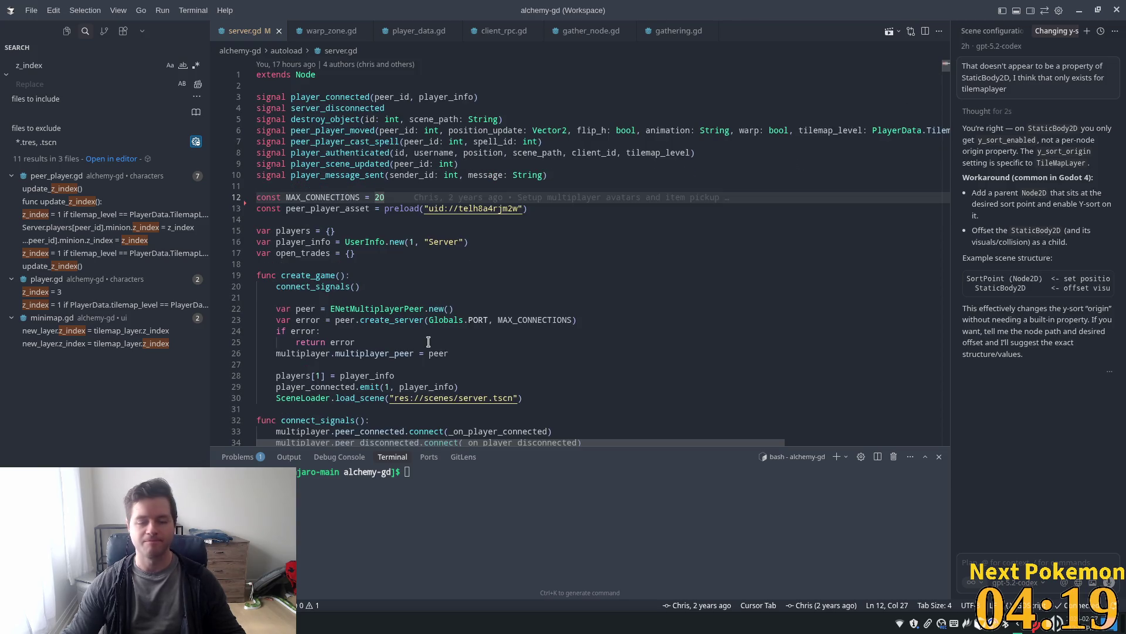
key(ctrl+shift+f)
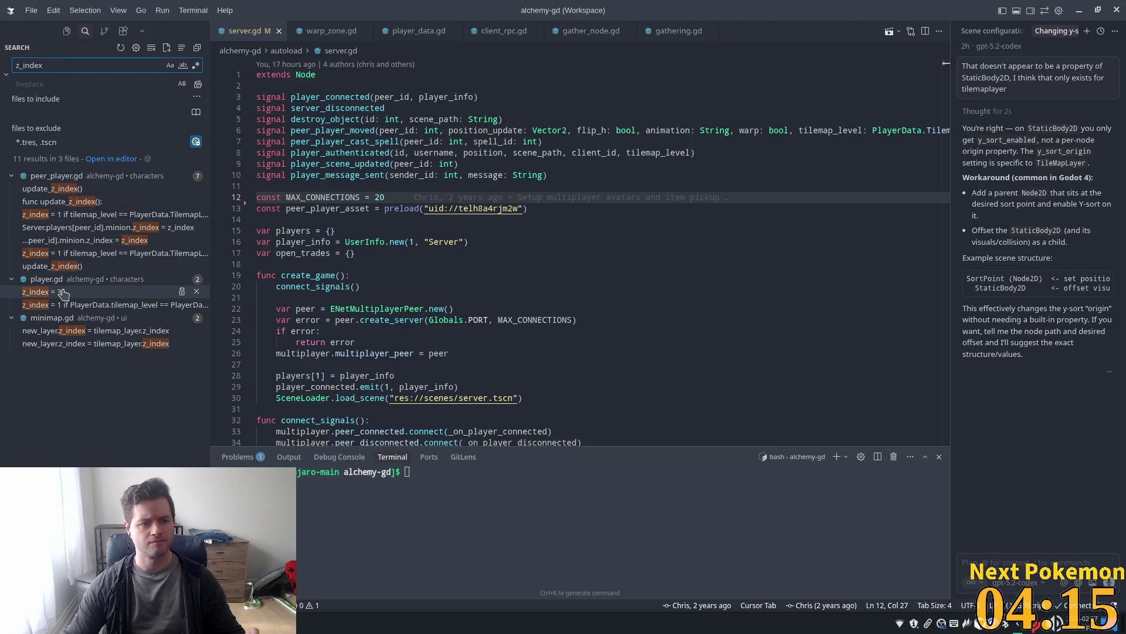
Open player.gd at the z_index = 3 match in _on_player_entered_building
click(41, 292)
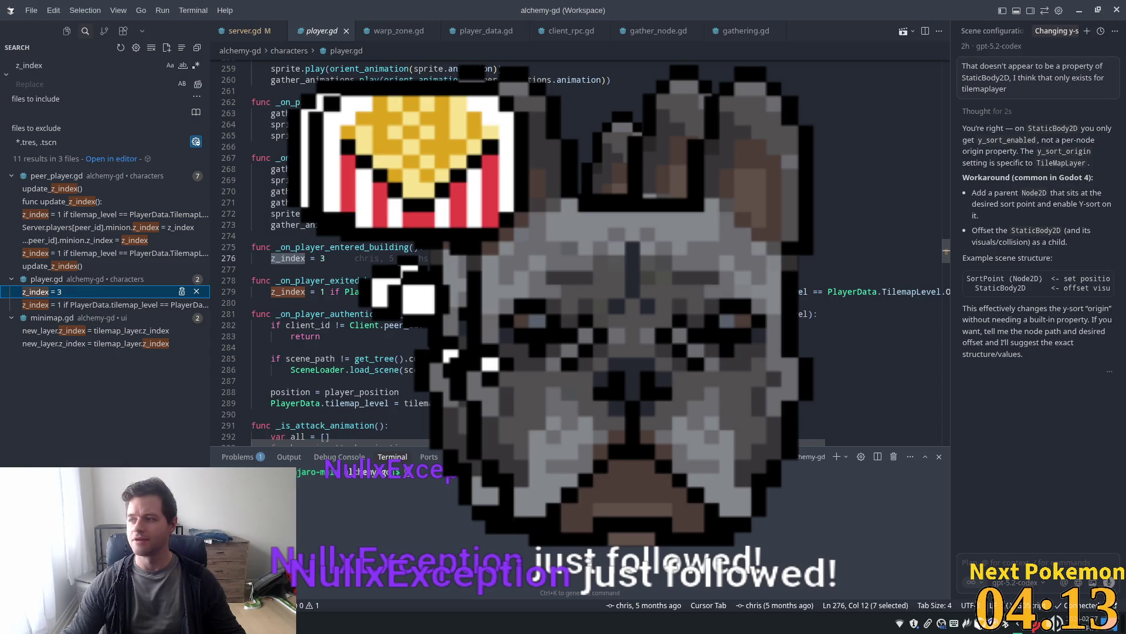
click(1101, 31)
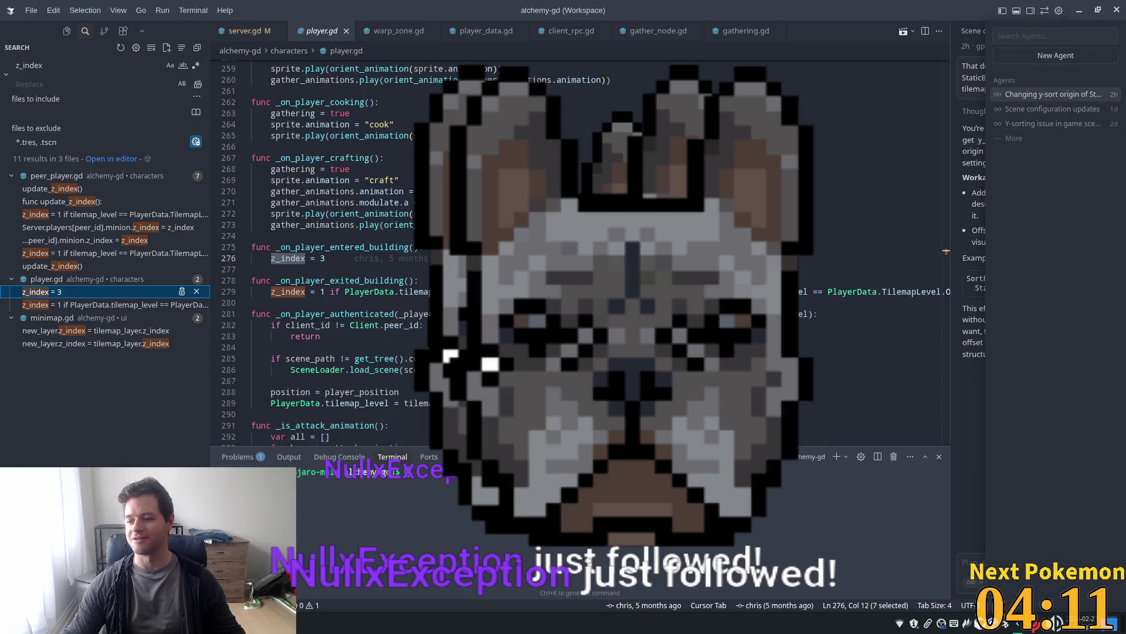
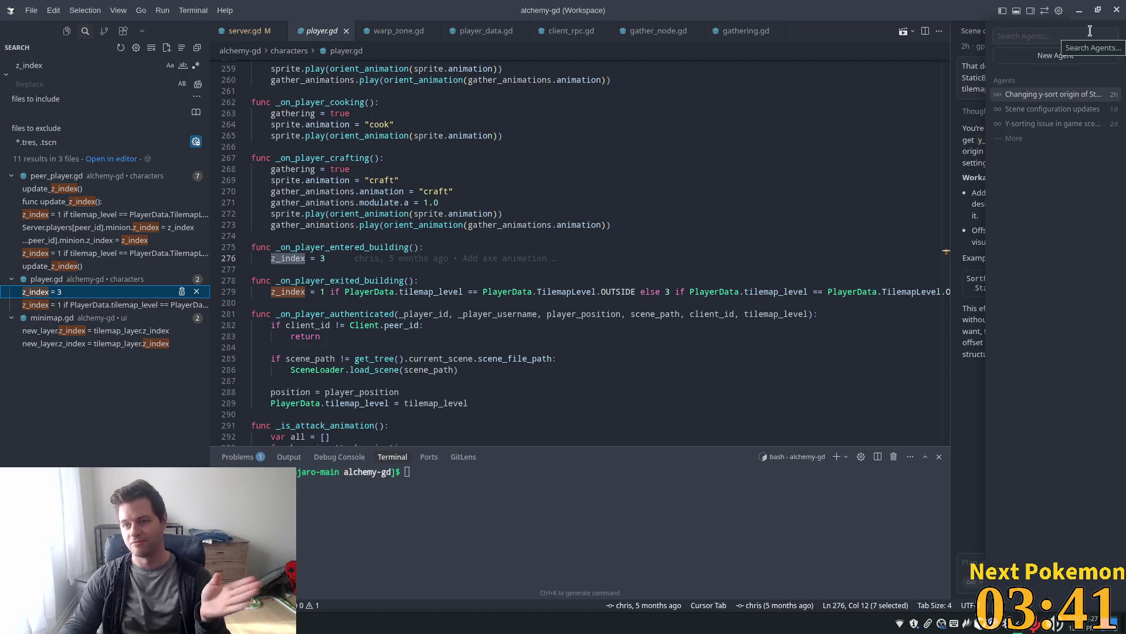
In player.gd, change the outdoor z_index from 1 to 10 and line 276's from 3 to 10, then save
key(Escape)
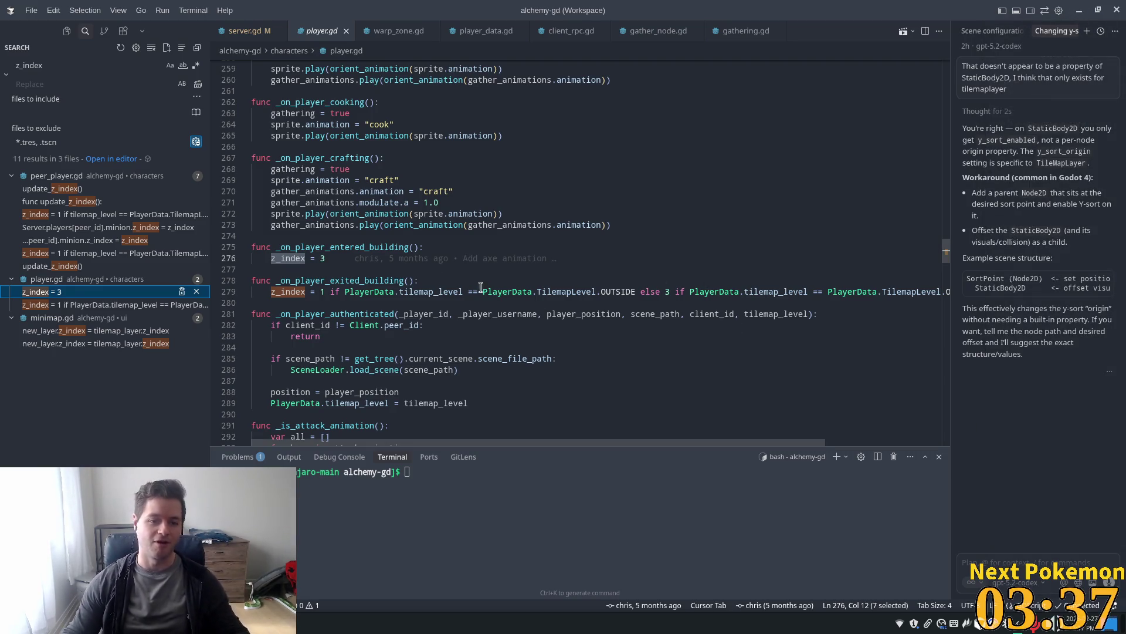
click(332, 244)
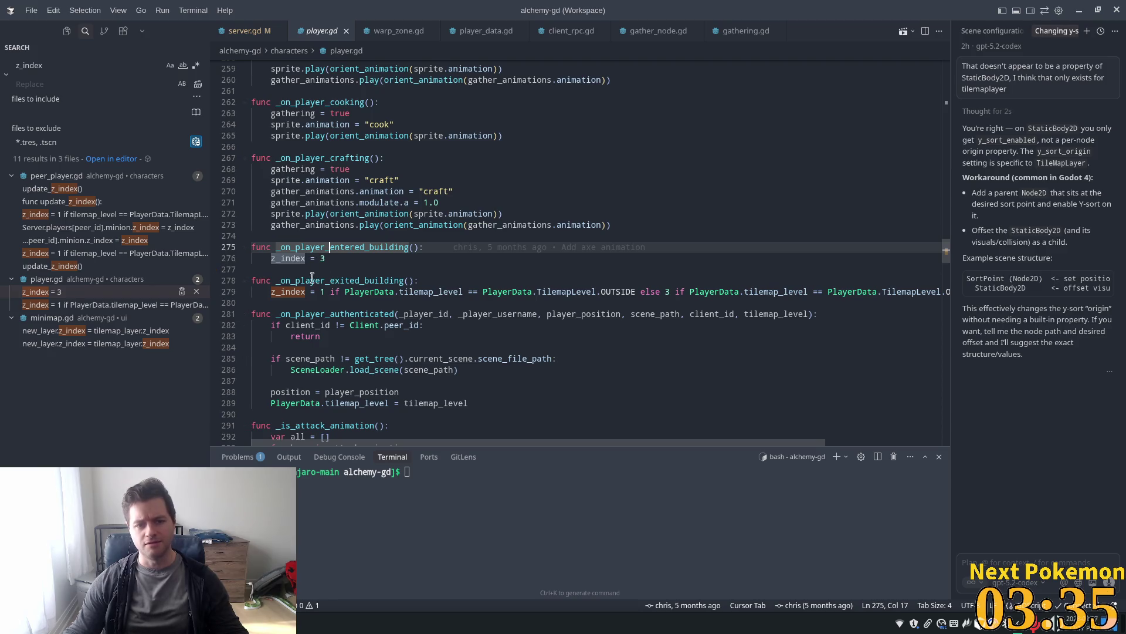
click(286, 258)
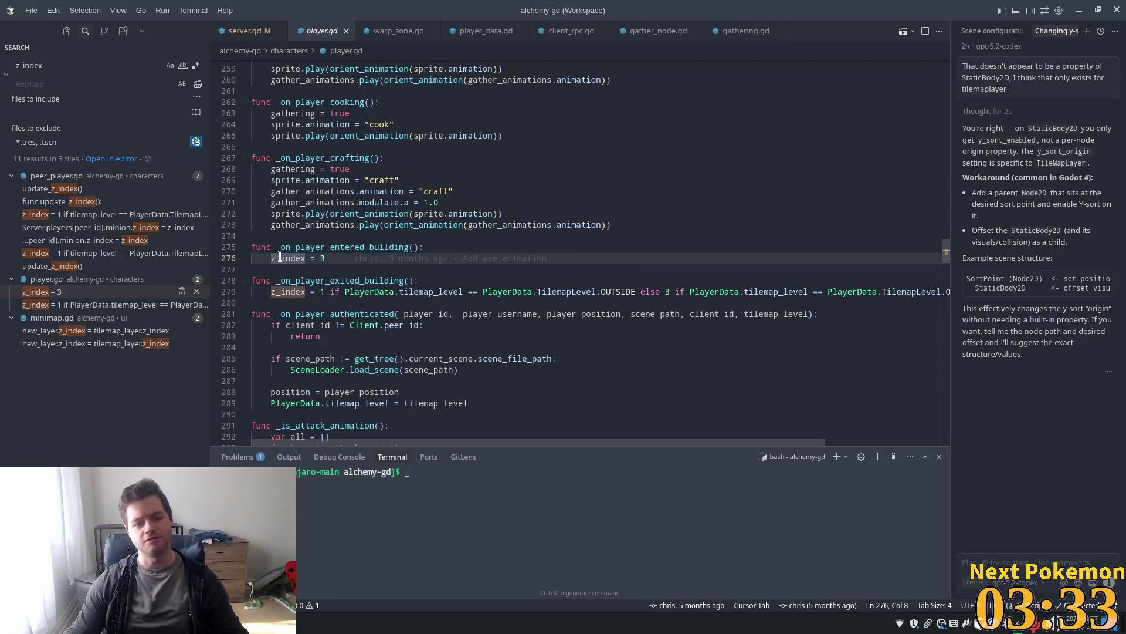
triple_click(302, 258)
double_click(301, 258)
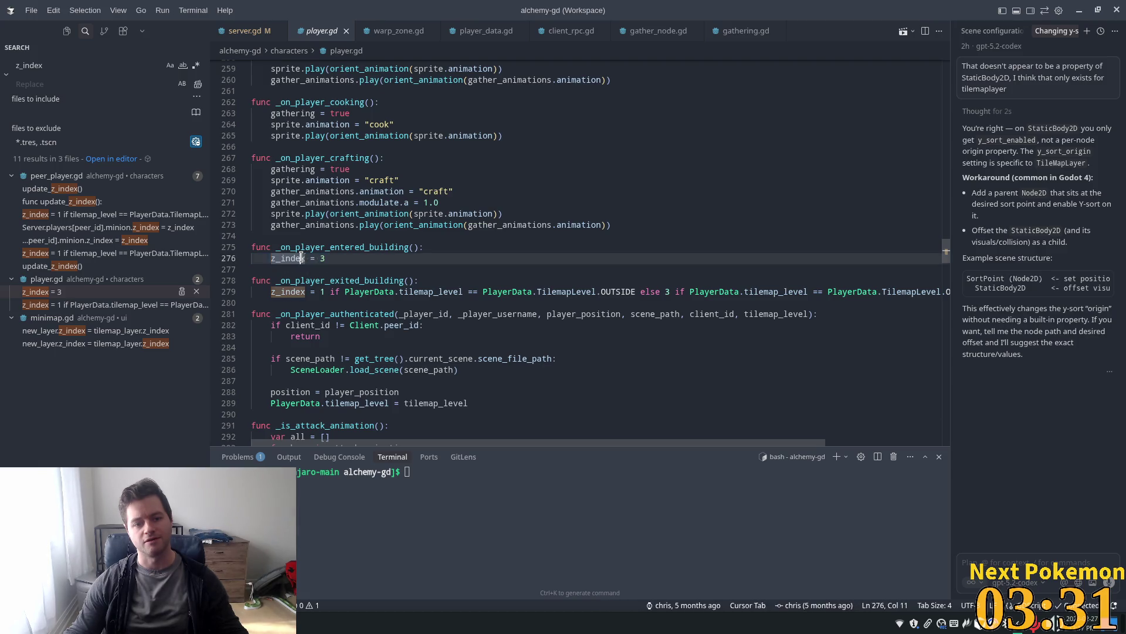
click(324, 291)
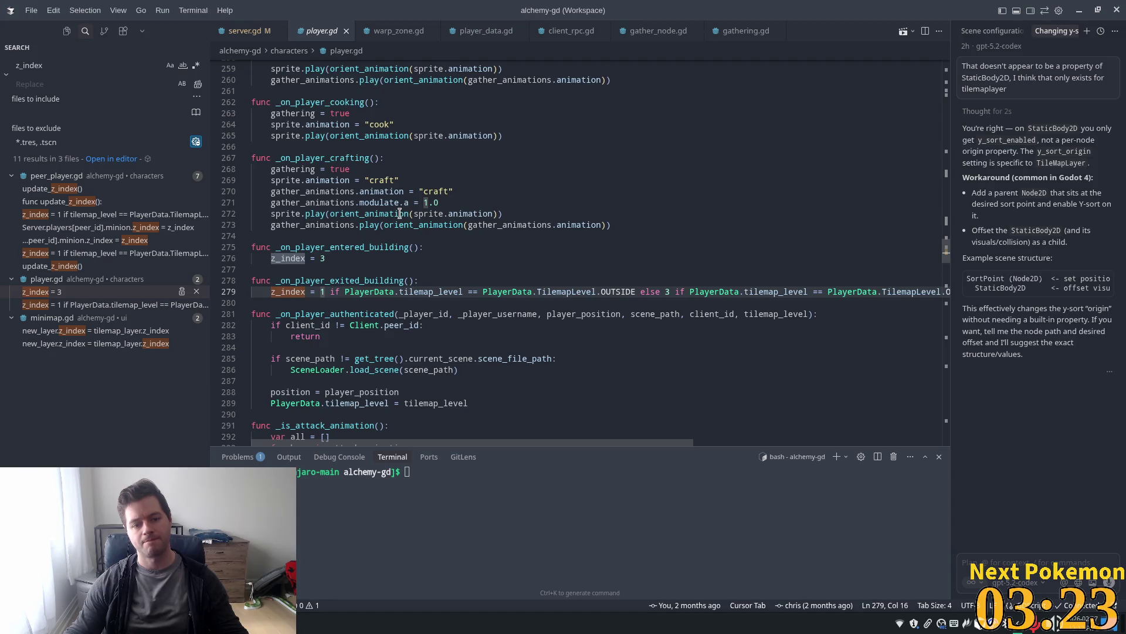
text(0)
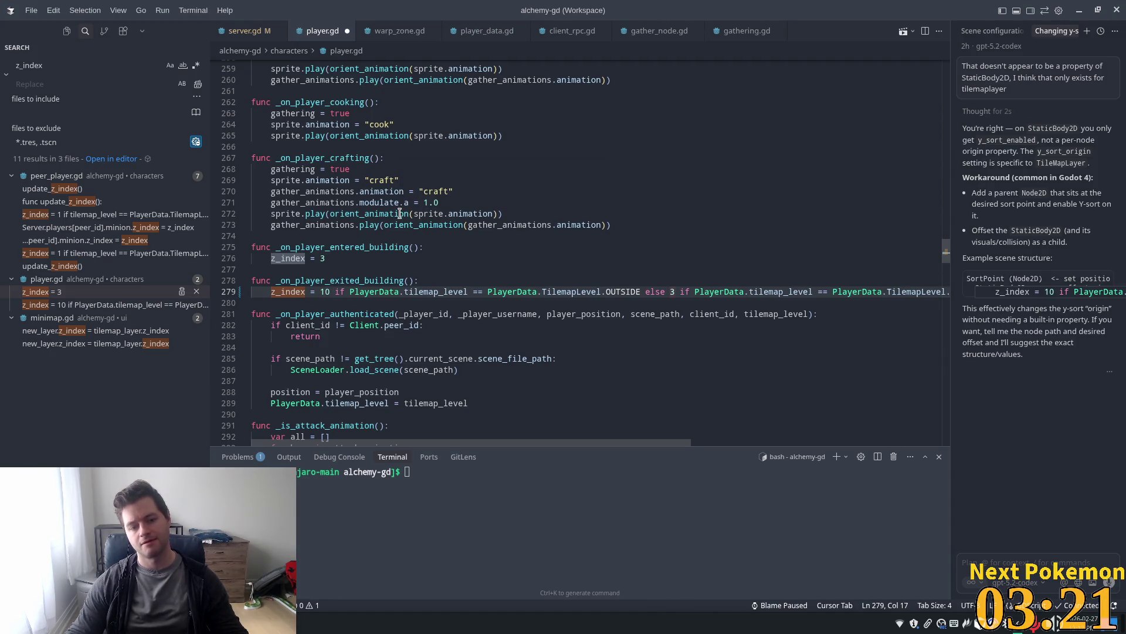
key(Tab)
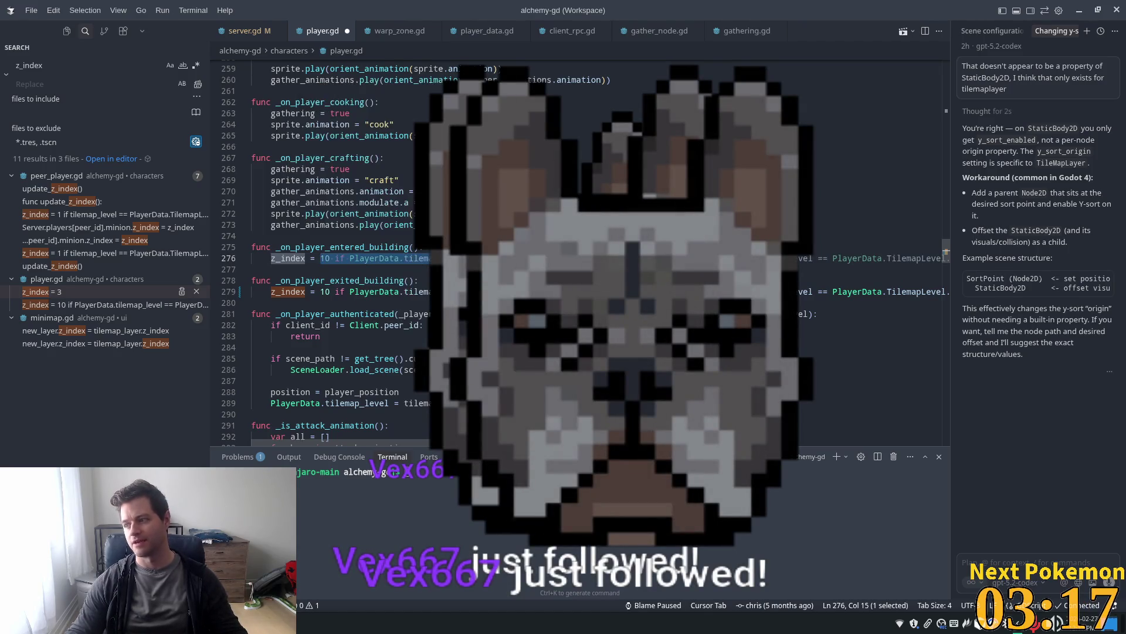
text(10)
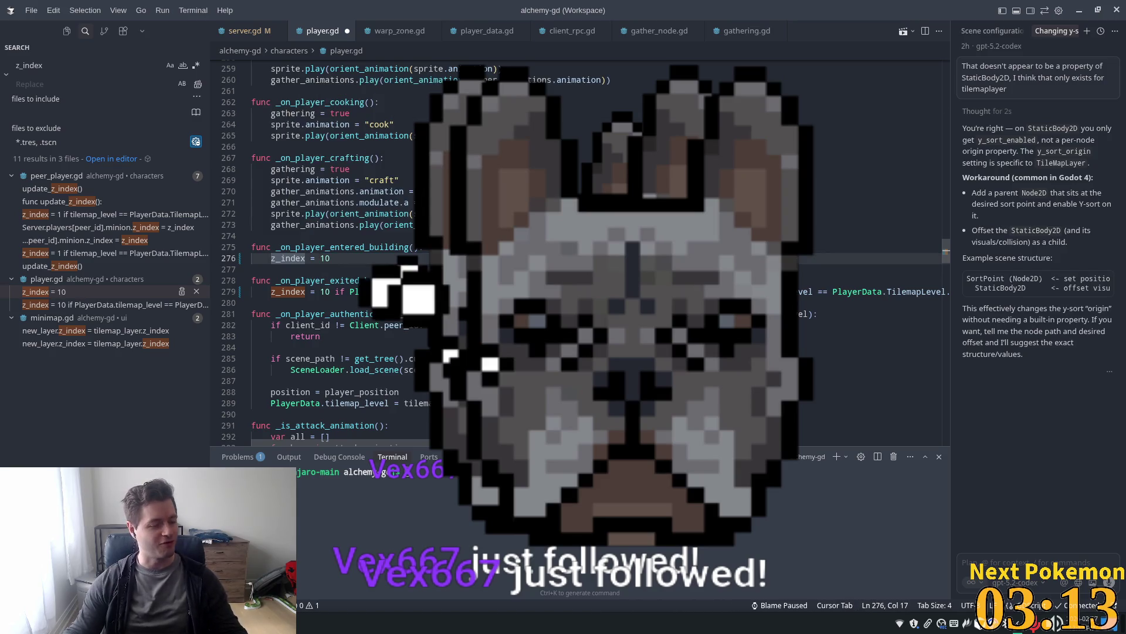
key(ctrl+s)
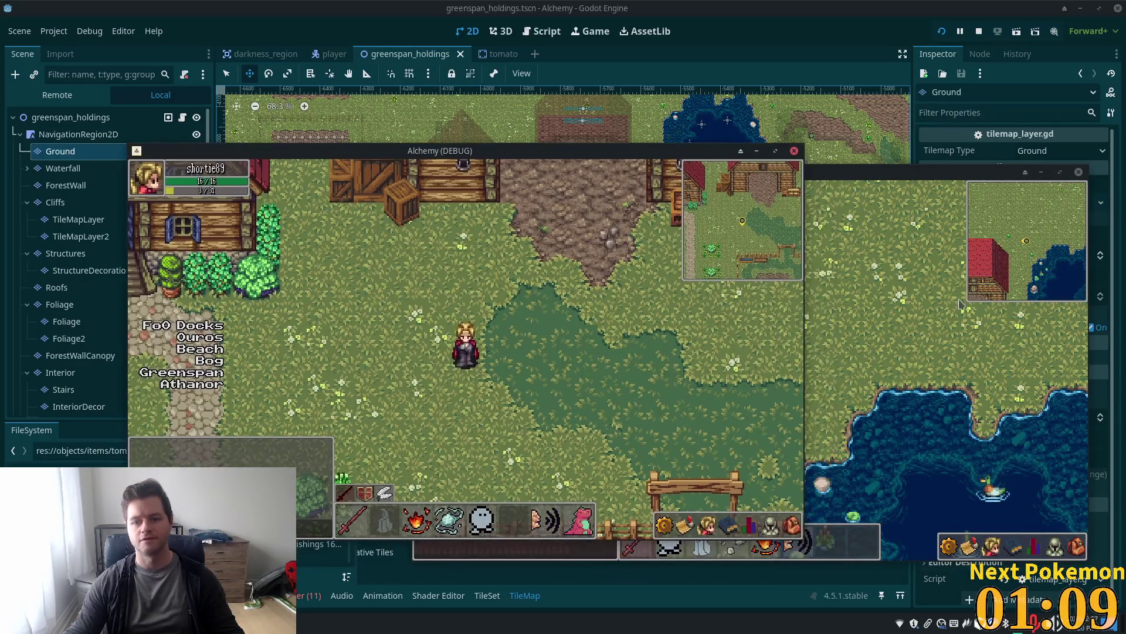
Arrange the game windows and walk the second client's character around the house and village
drag(653, 166, 523, 150)
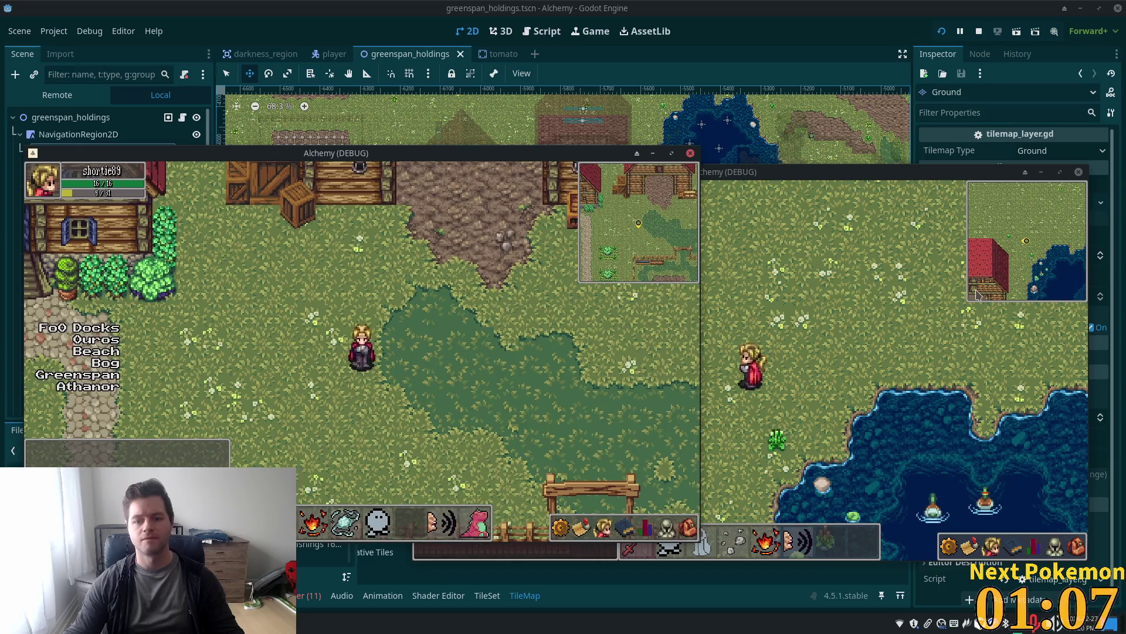
click(551, 286)
key(Down)
key(Down)
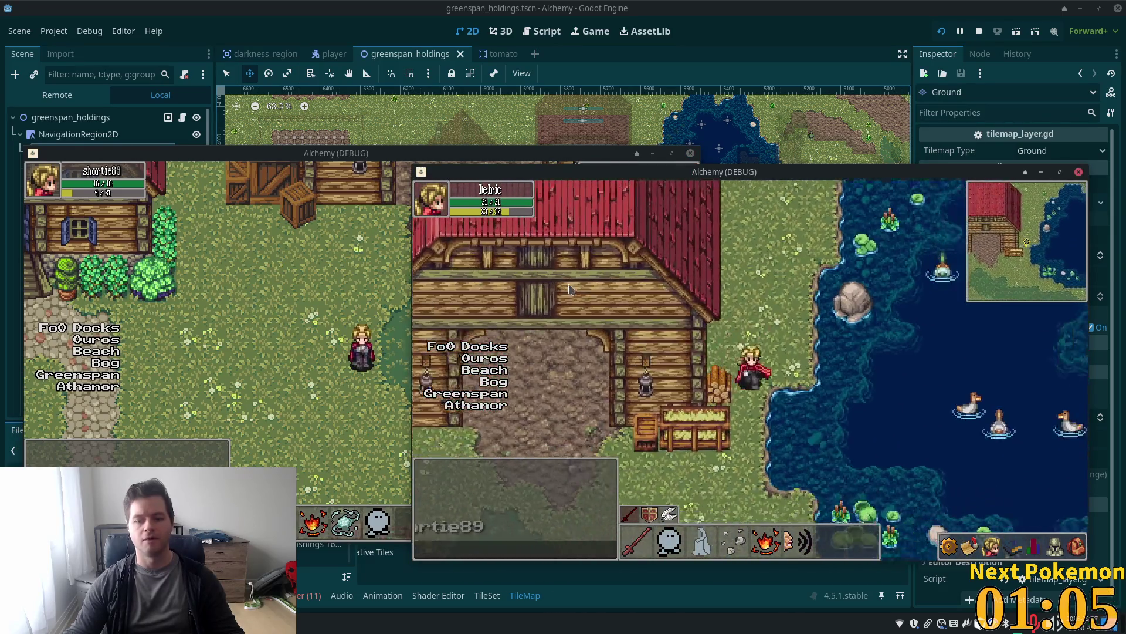
key(Up)
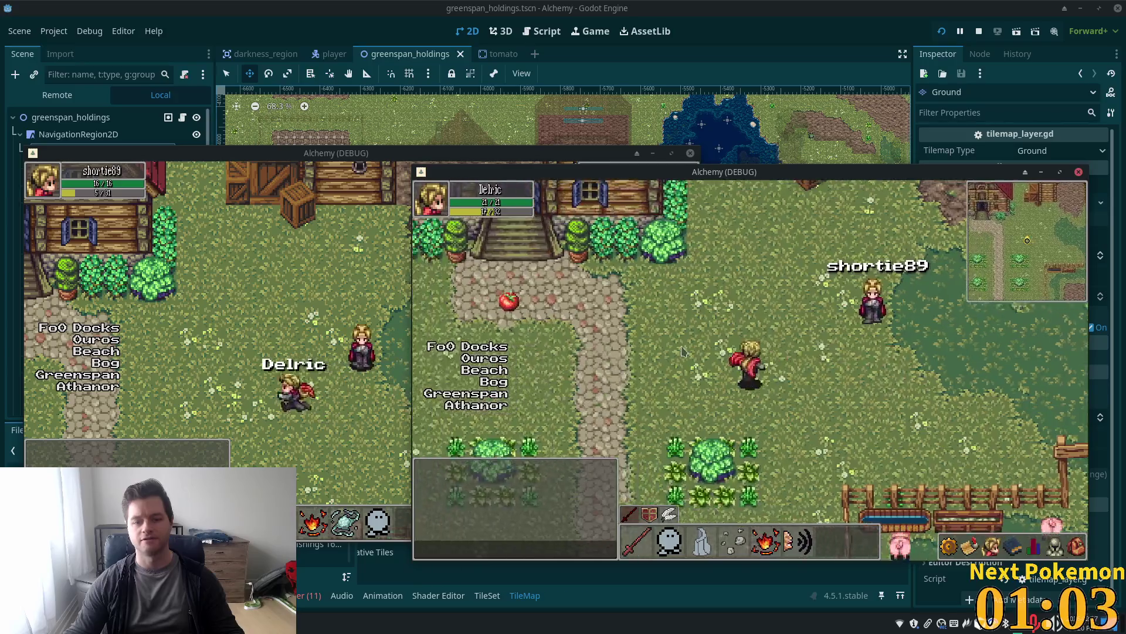
key(Down)
key(Left)
key(Up)
key(Right)
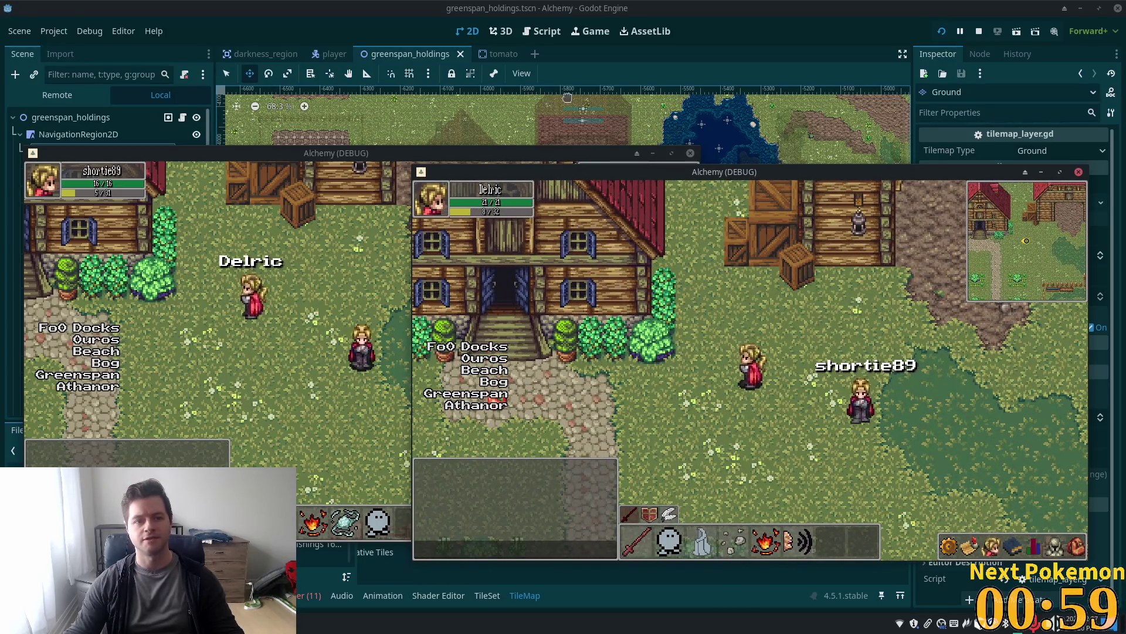
In the third client, zoom and pan toward the north-west forests, then rearrange the windows
click(306, 546)
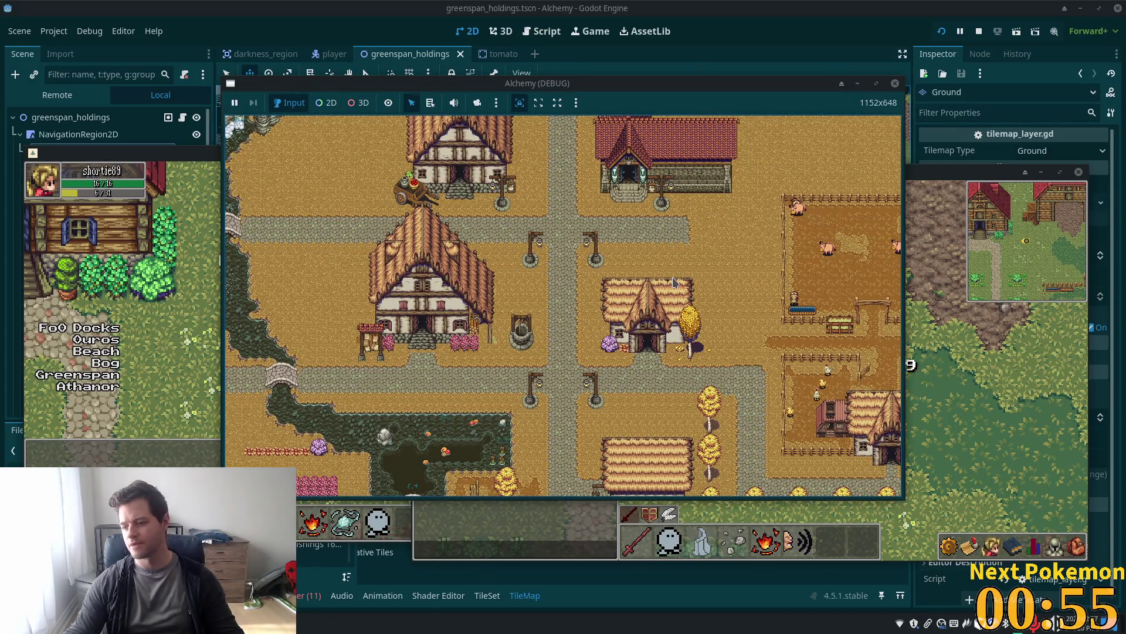
scroll(663, 288, down, 5)
drag(663, 288, 871, 345)
scroll(539, 360, up, 3)
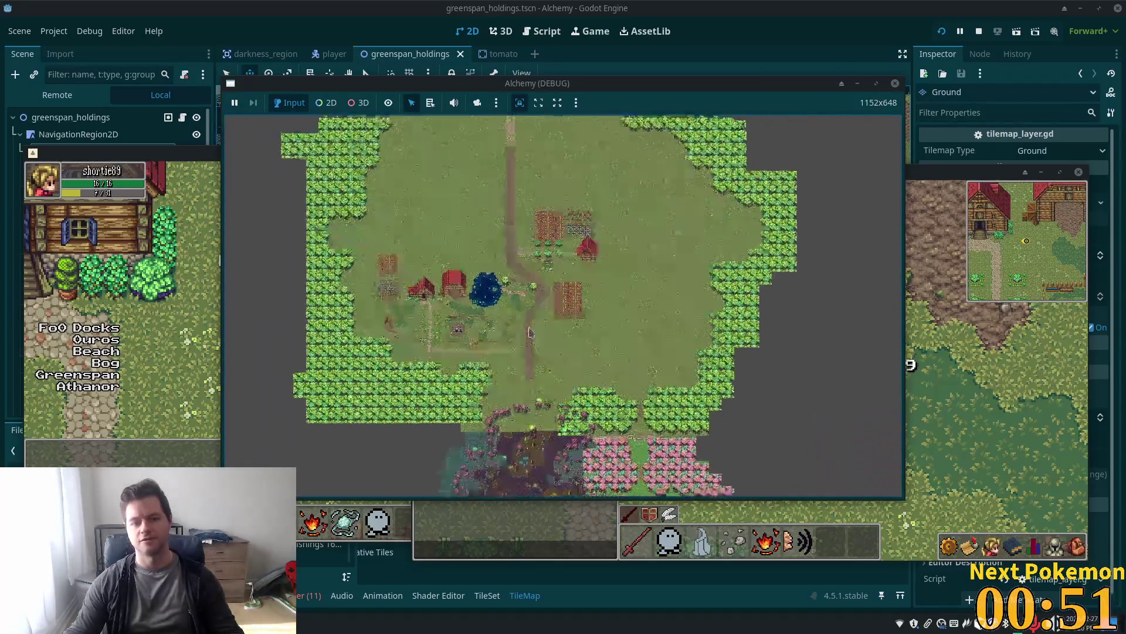
scroll(538, 361, up, 1)
scroll(557, 370, up, 6)
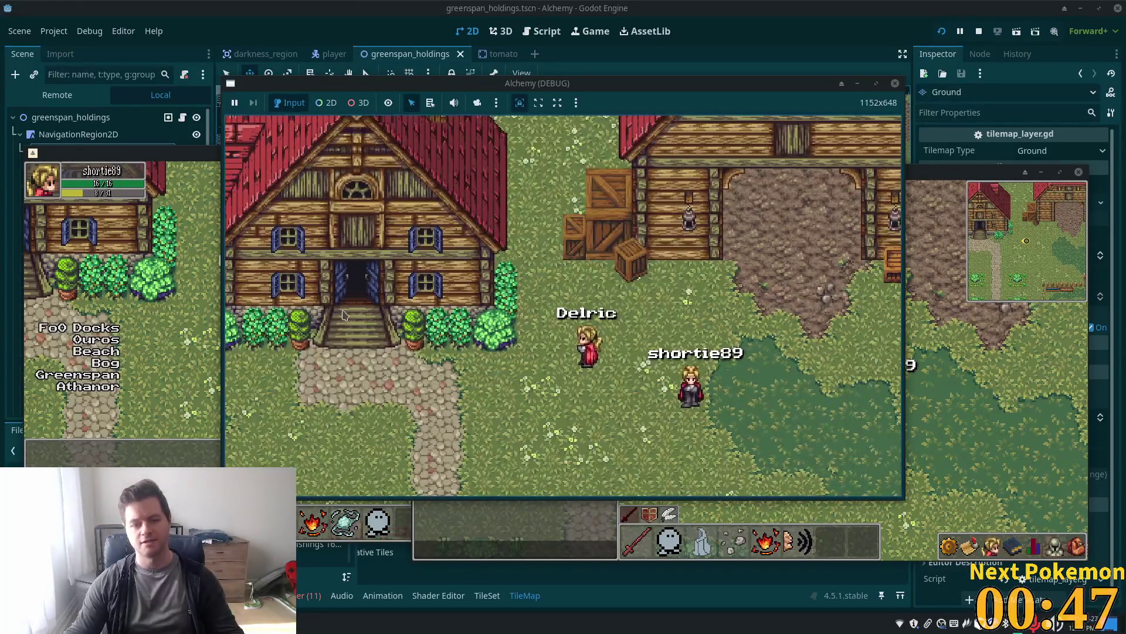
drag(651, 83, 696, 40)
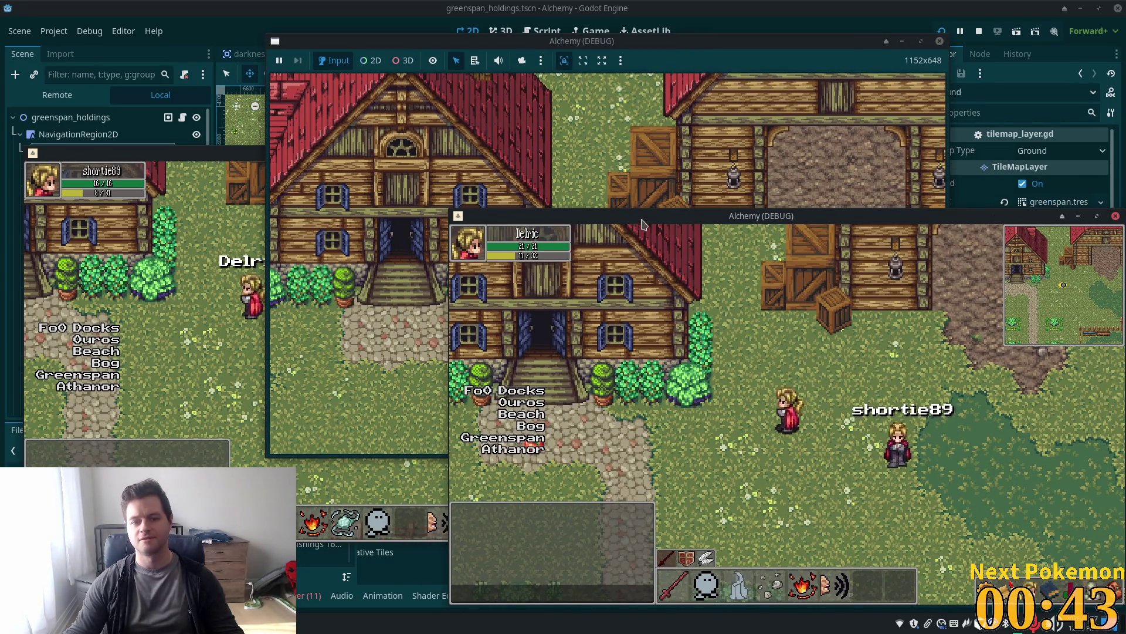
mouse_move(644, 225)
mouse_down()
mouse_move(1041, 232)
mouse_move(1125, 191)
mouse_up()
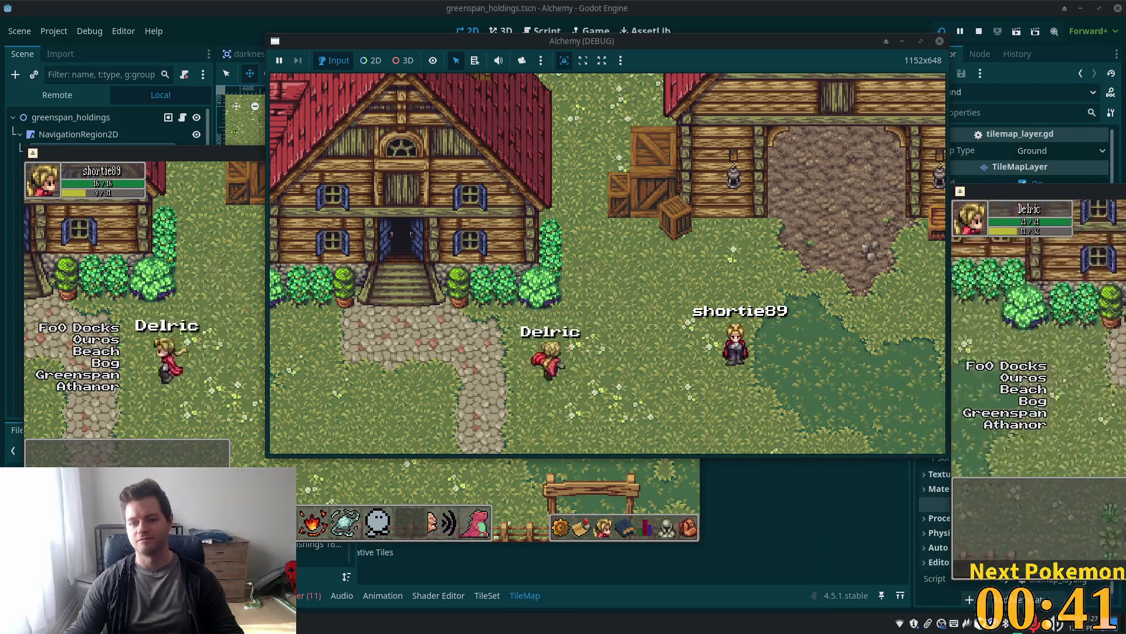
Walk the left client's player left and down, then minimize that window
click(252, 335)
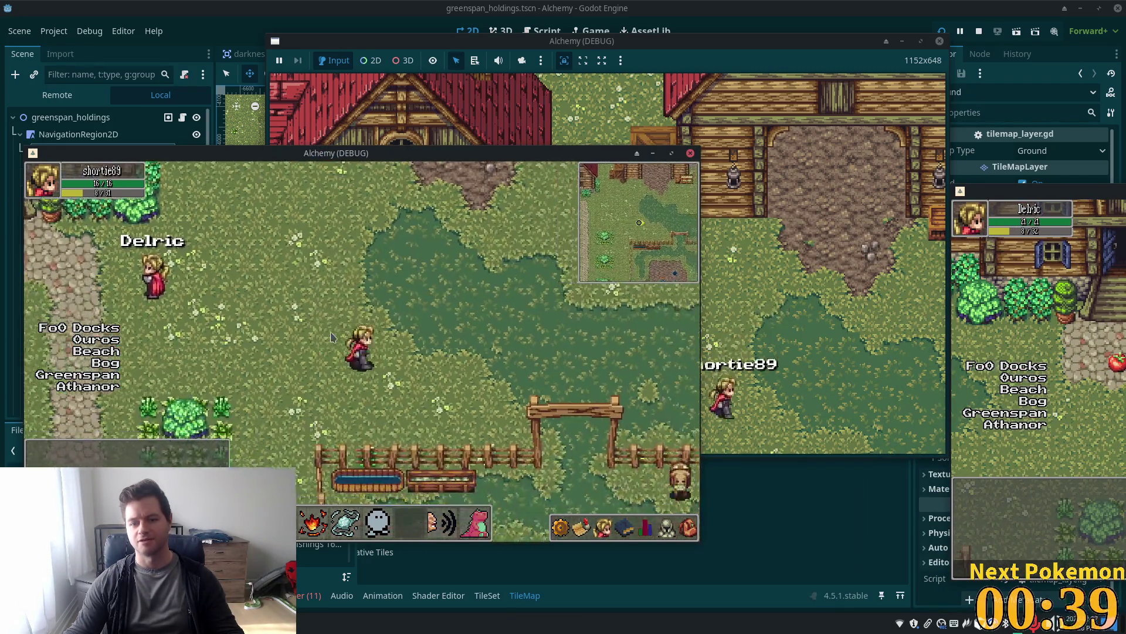
key(Left)
key(Down)
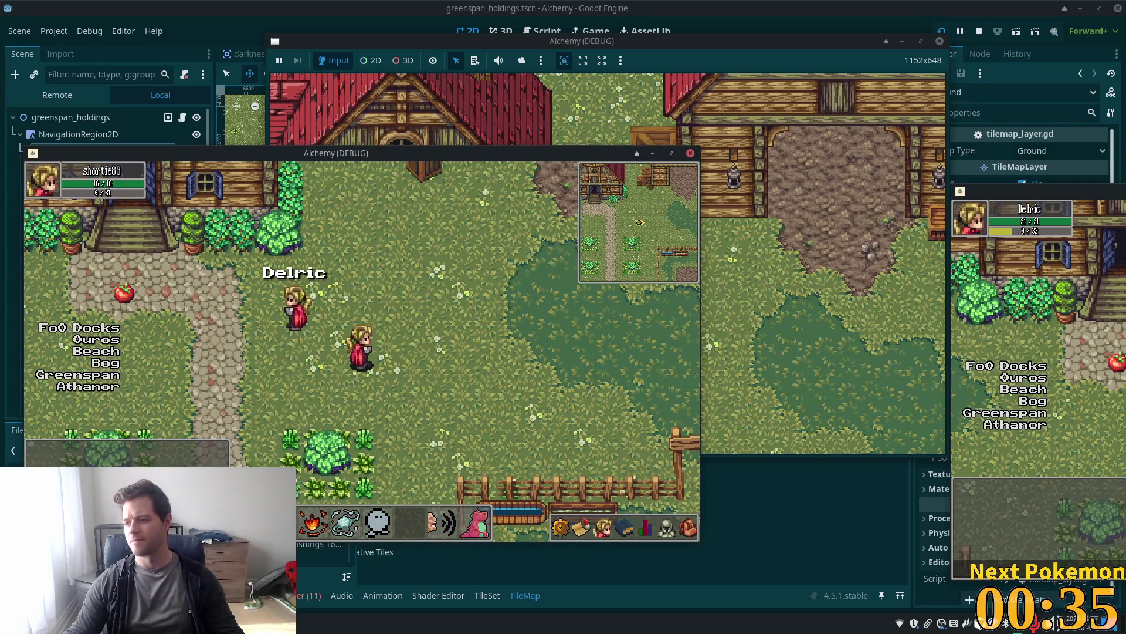
click(655, 155)
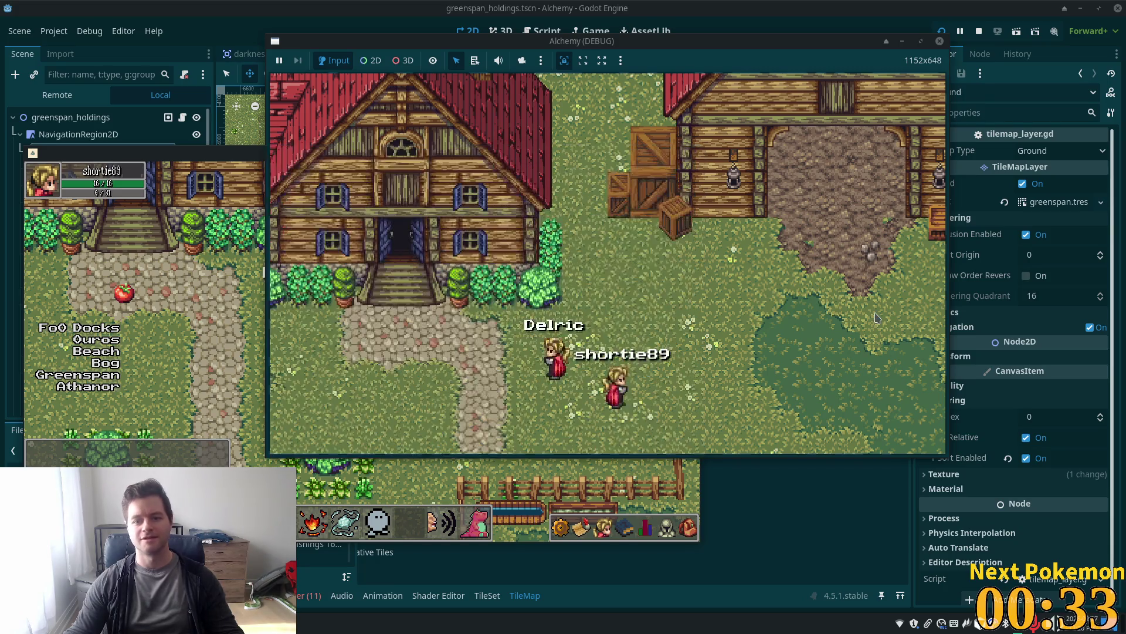
Walk the player along the house path, through the chicken yard and past the crops, then stop the game
click(227, 296)
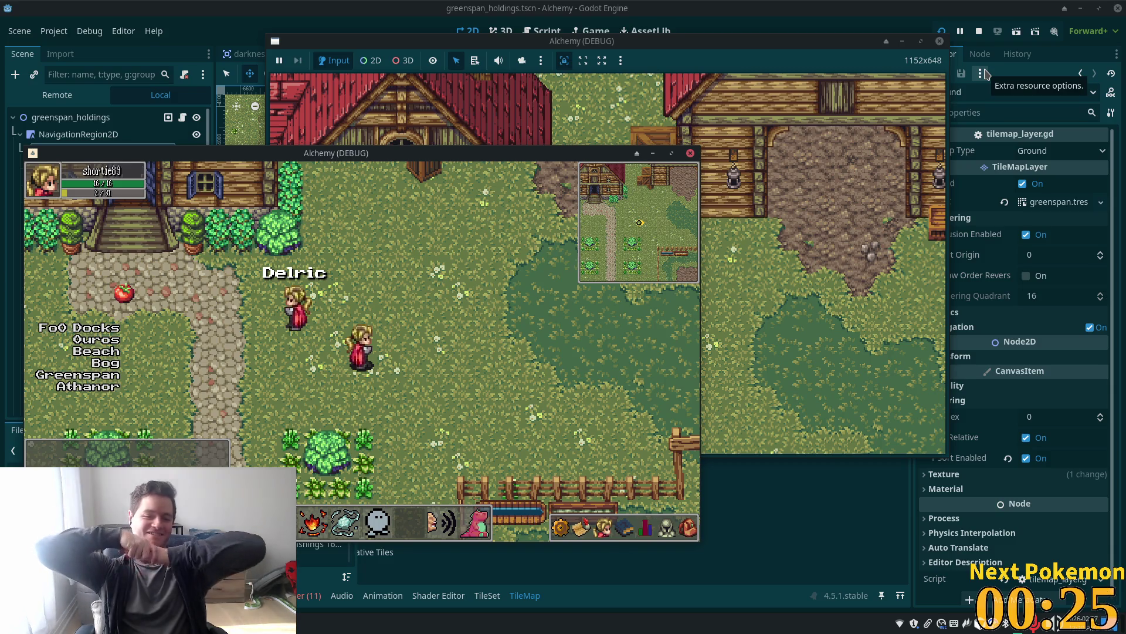
key(Left)
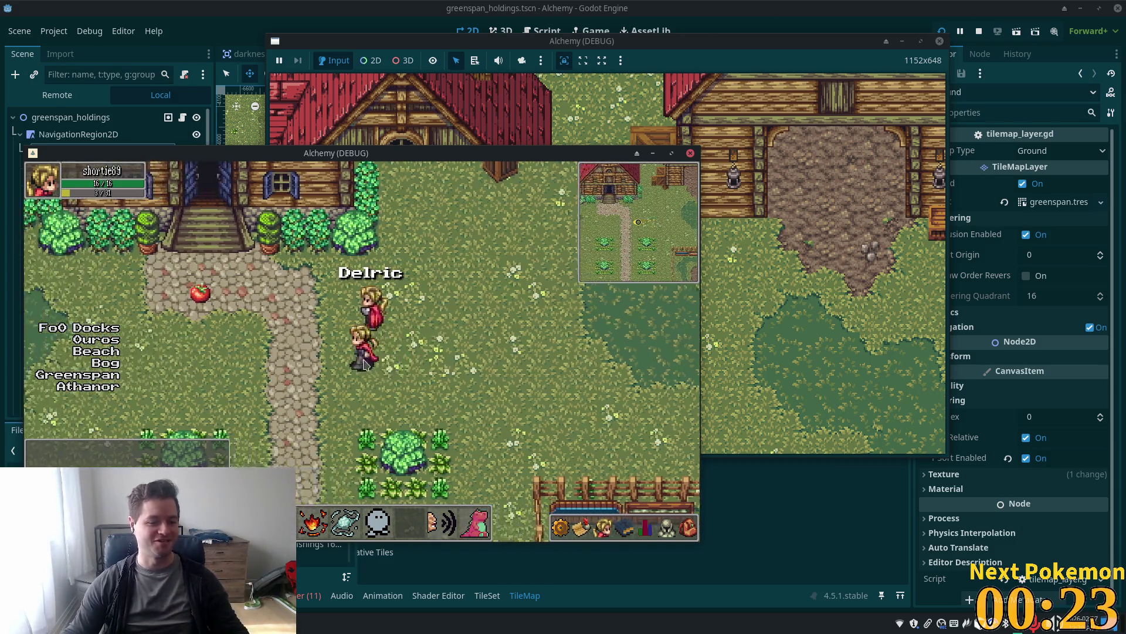
key(Up)
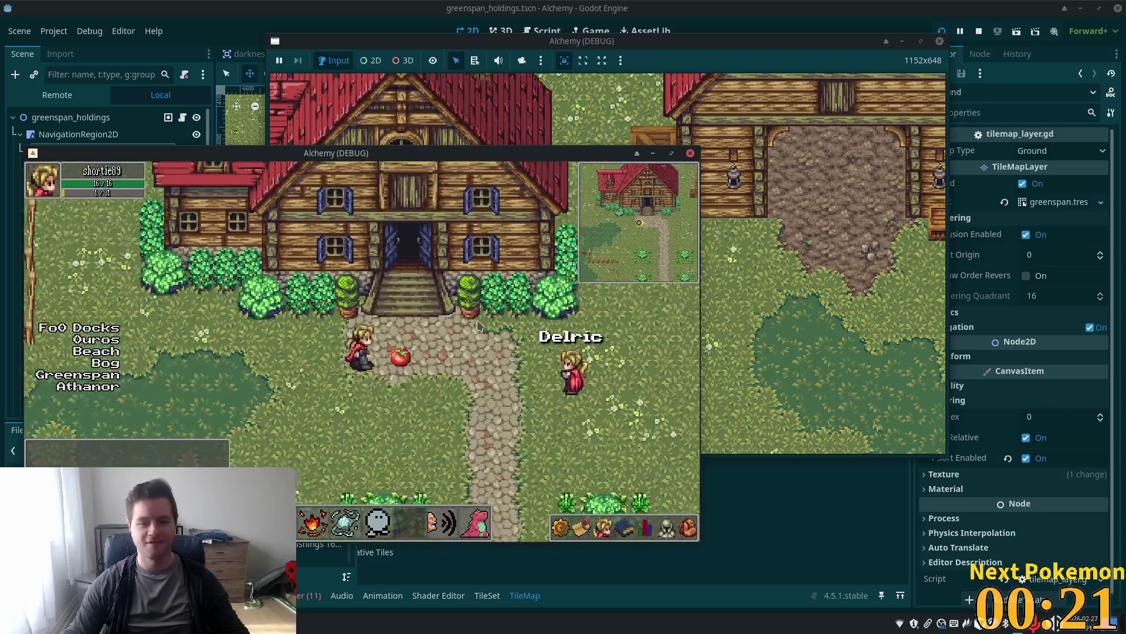
key(Down)
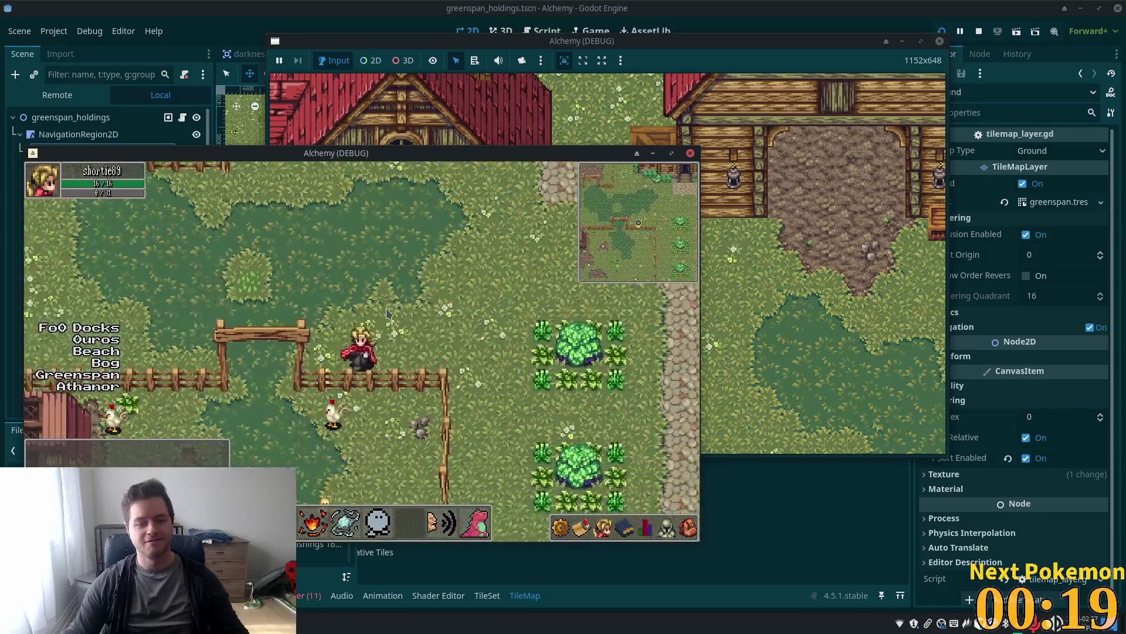
key(Up)
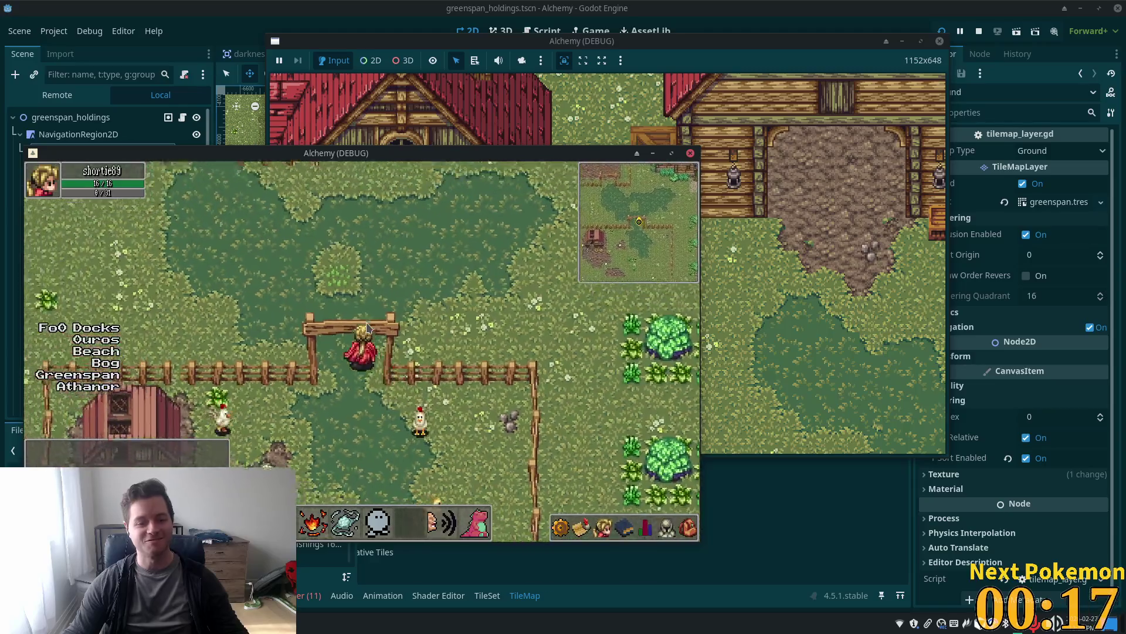
key(Up)
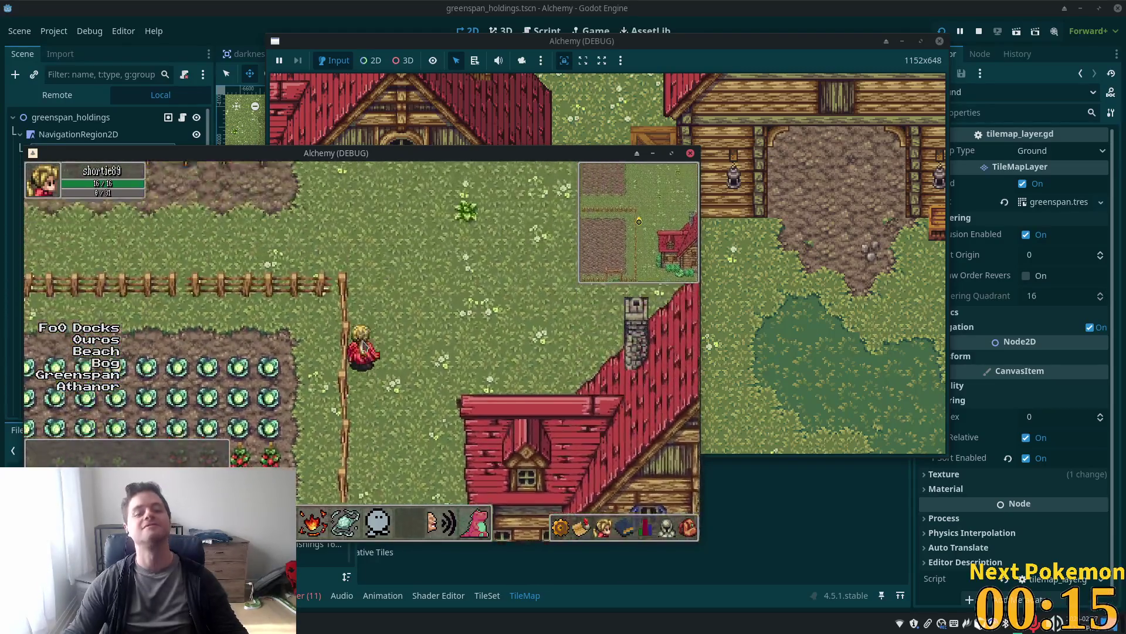
key(Right)
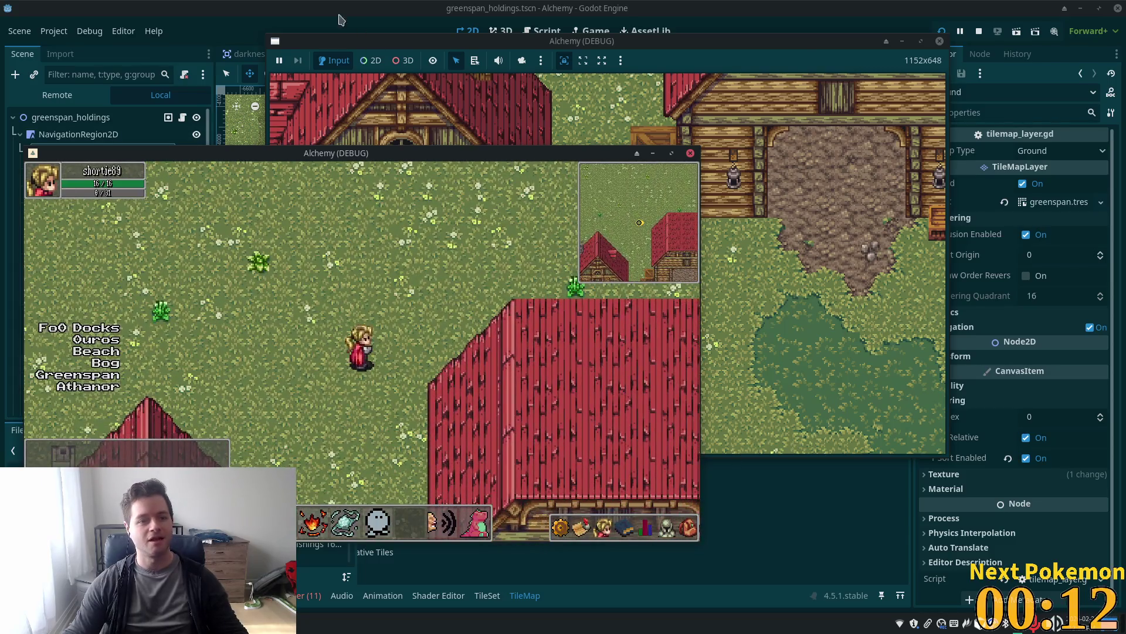
key(F8)
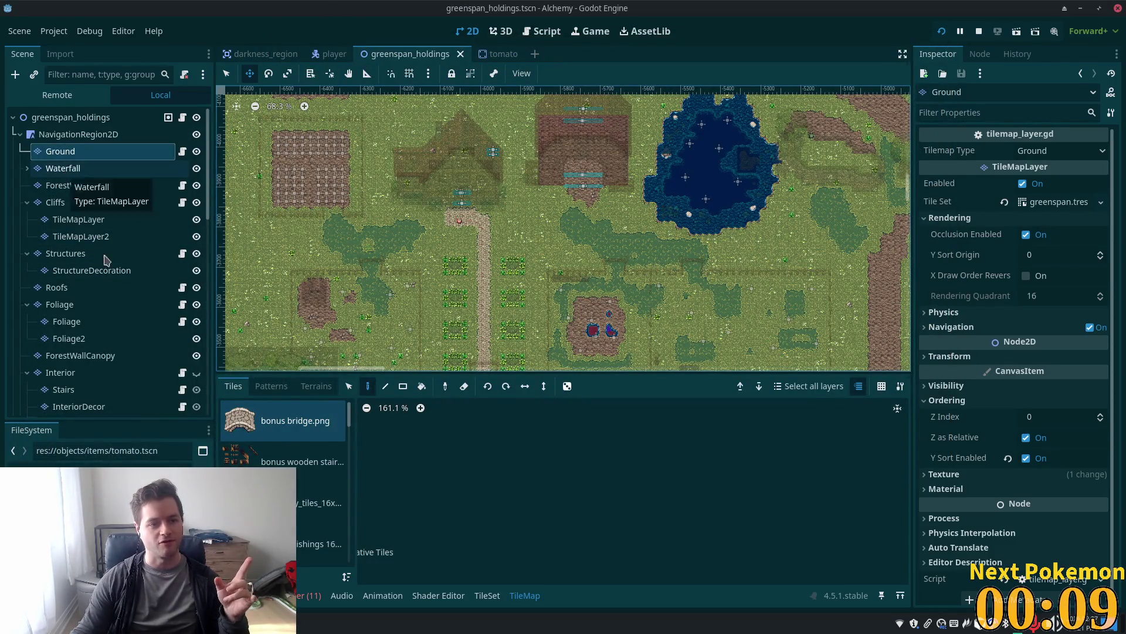
Set the Cliffs tilemap layer's Z Index to 10
click(72, 207)
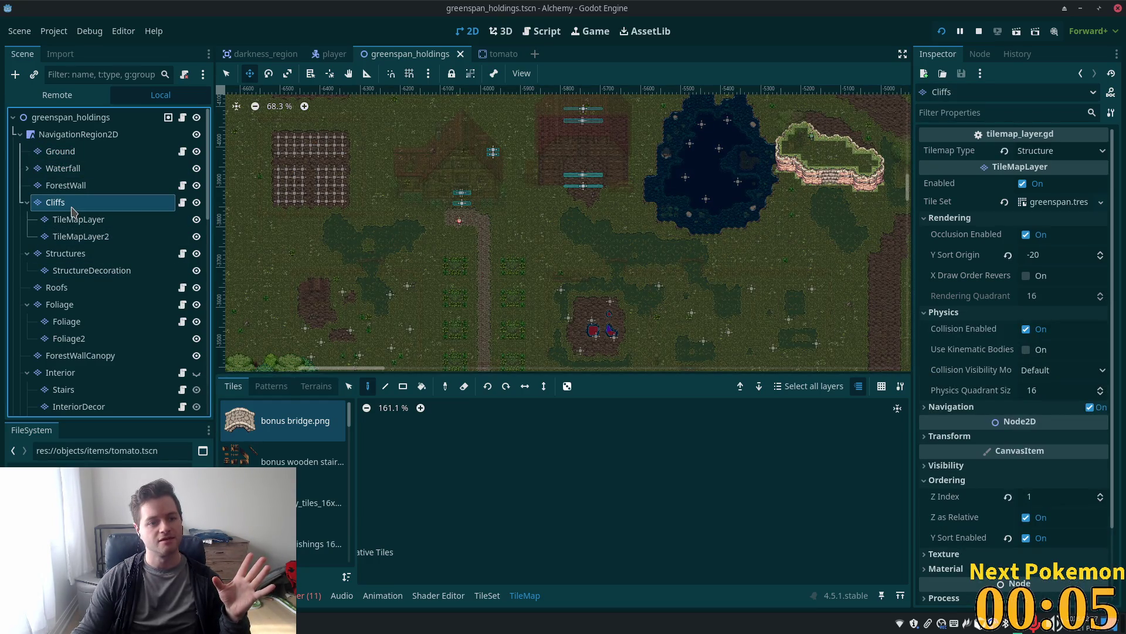
click(1055, 500)
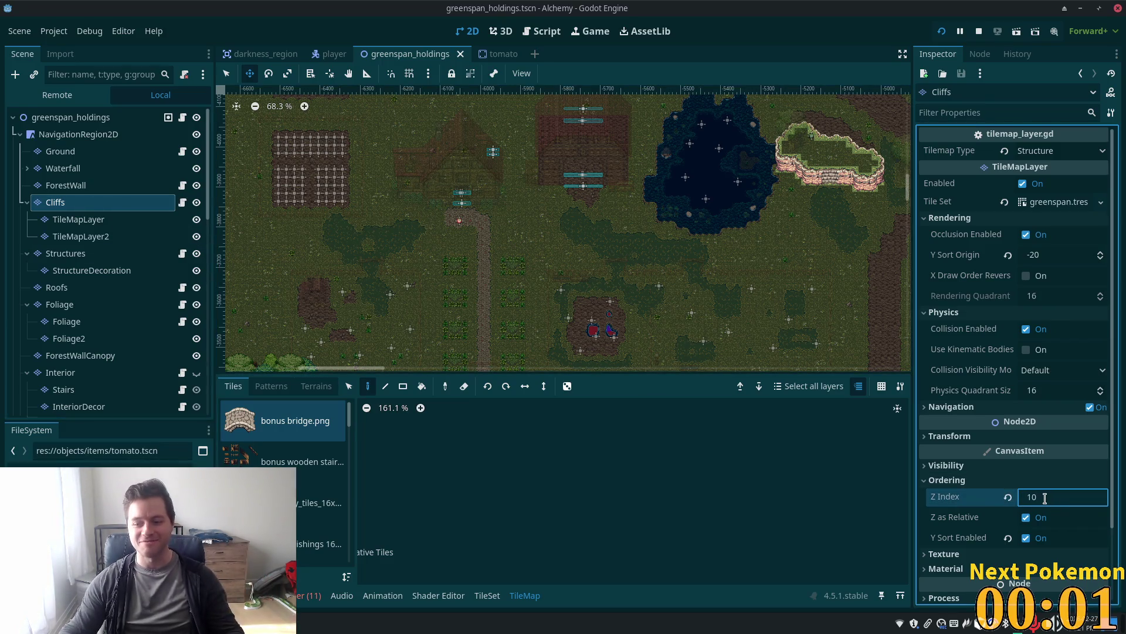
key(Tab)
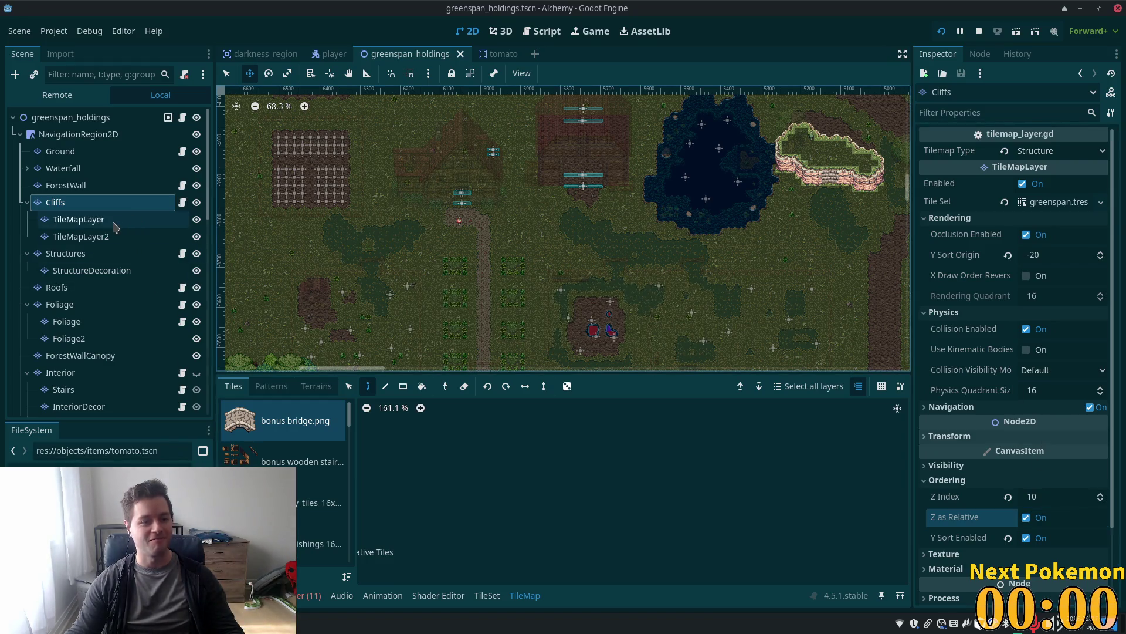
Set the Structures layer's Z Index to 10 and save the scene
click(67, 254)
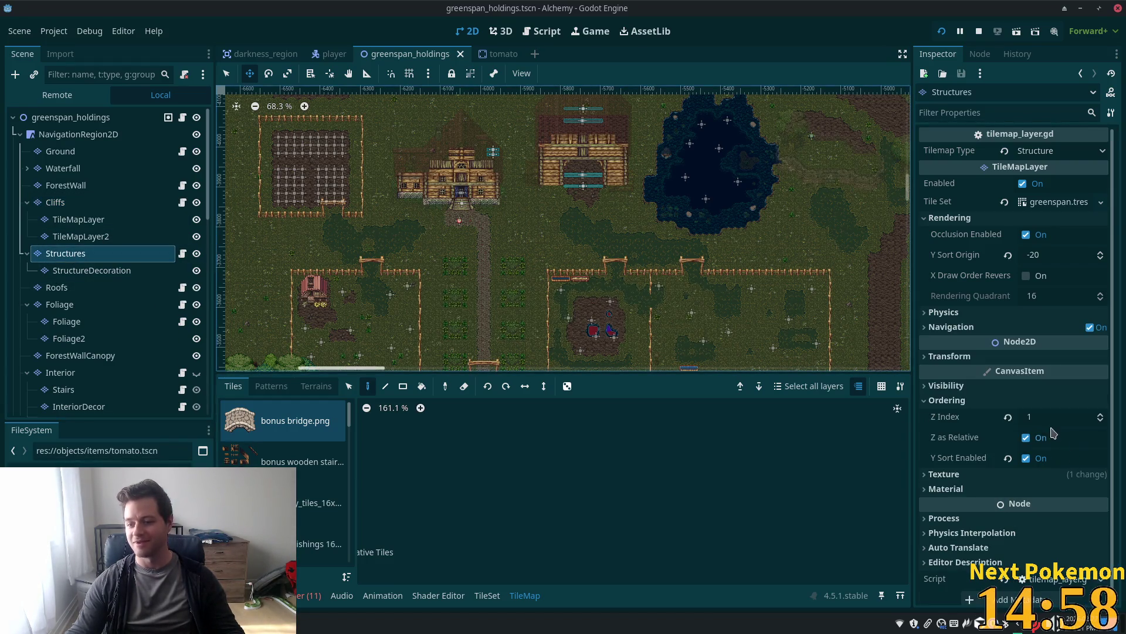
click(1050, 417)
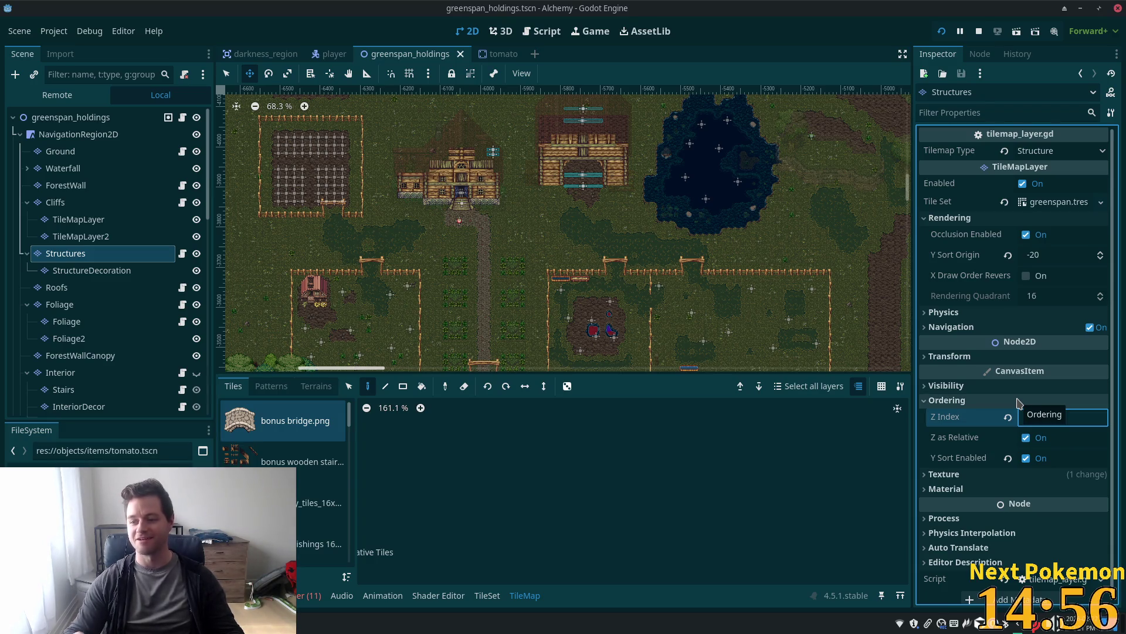
text(10)
key(Tab)
key(ctrl+s)
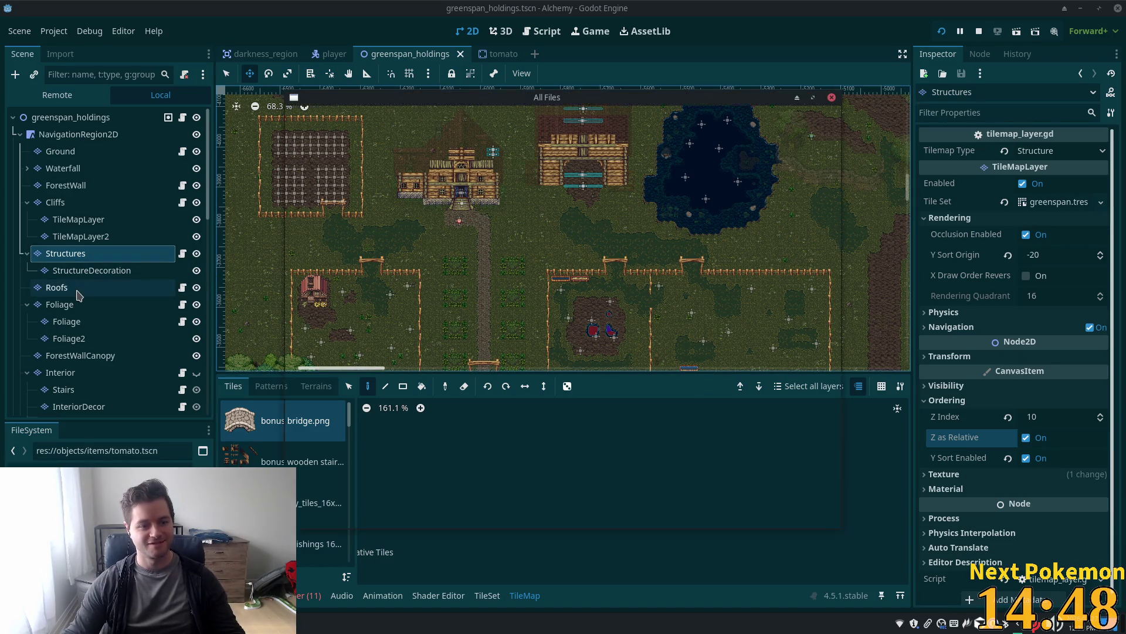
key(Escape)
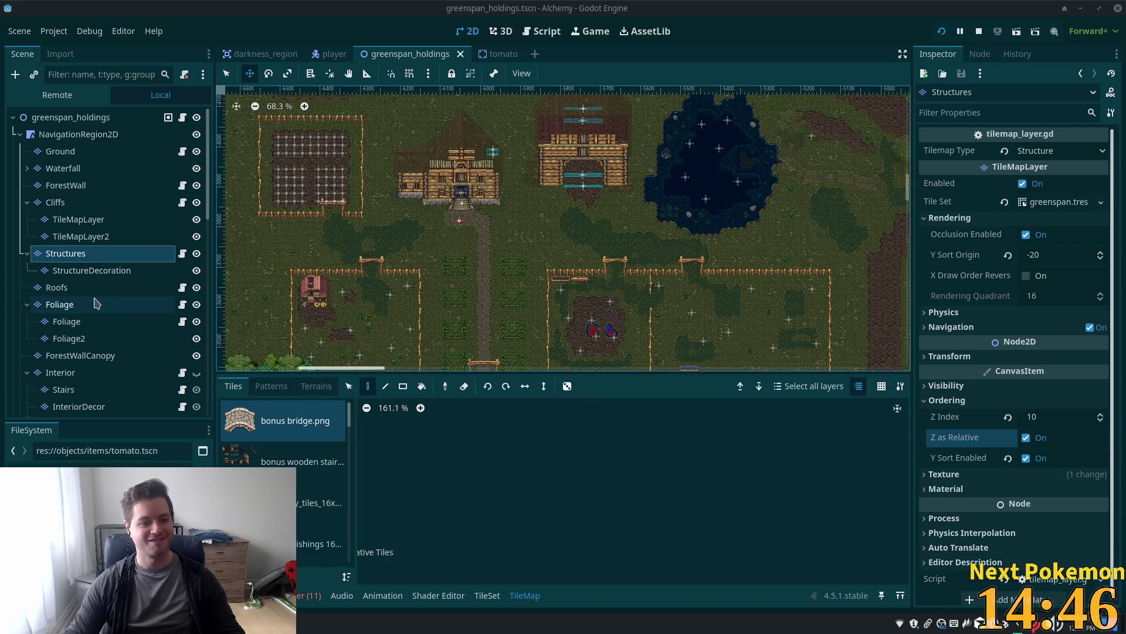
Set the Roofs layer's Z Index to 11
click(97, 304)
click(81, 288)
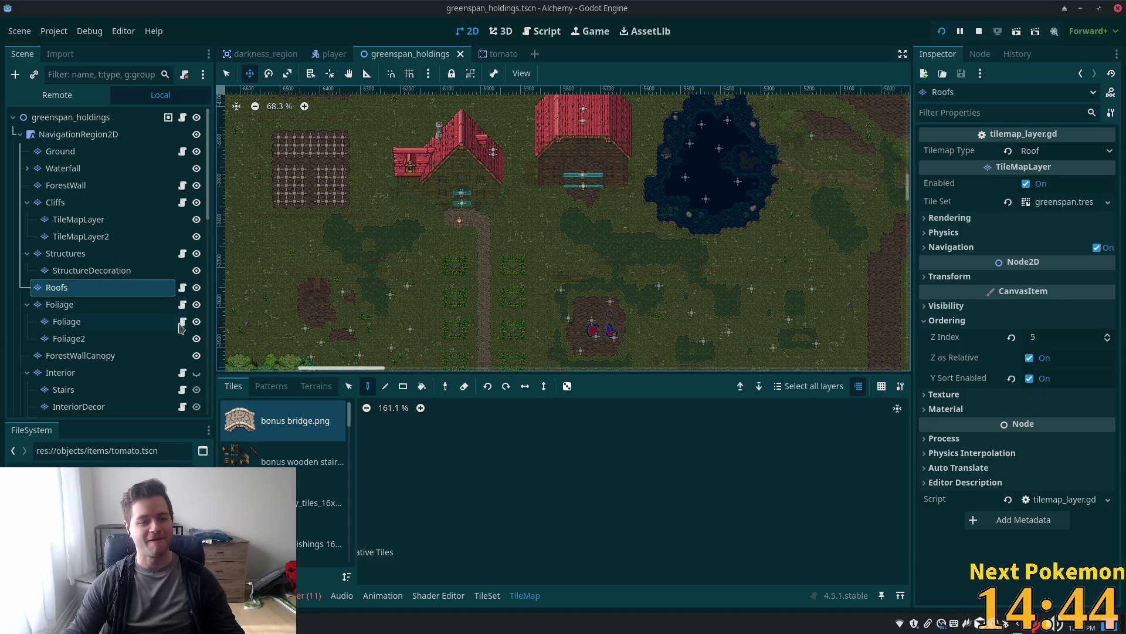
click(1049, 339)
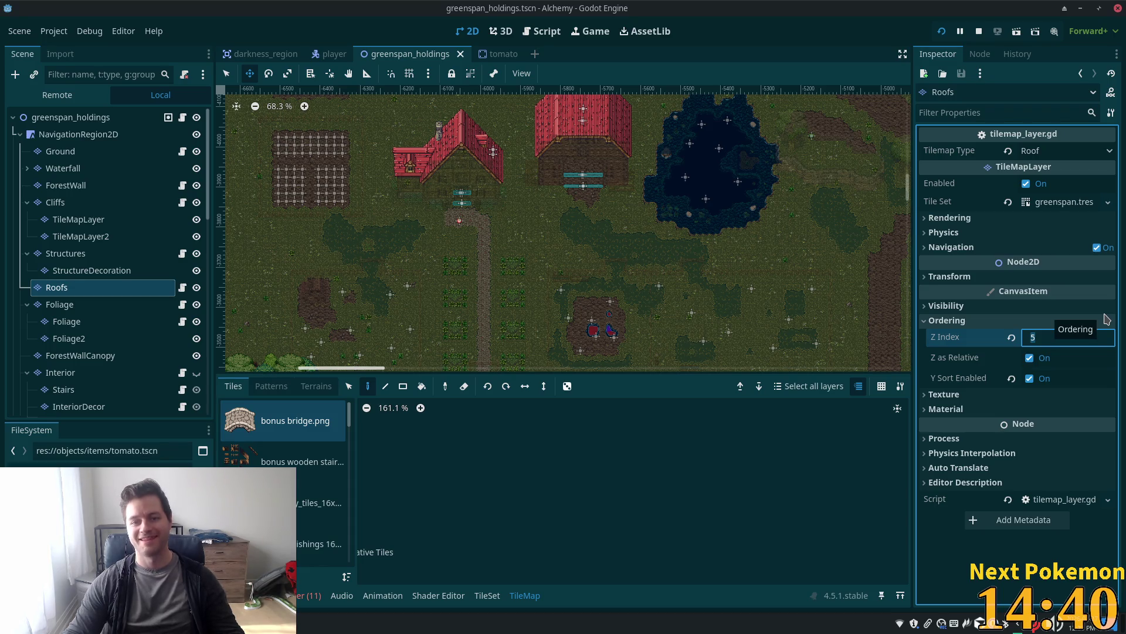
text(11)
key(Tab)
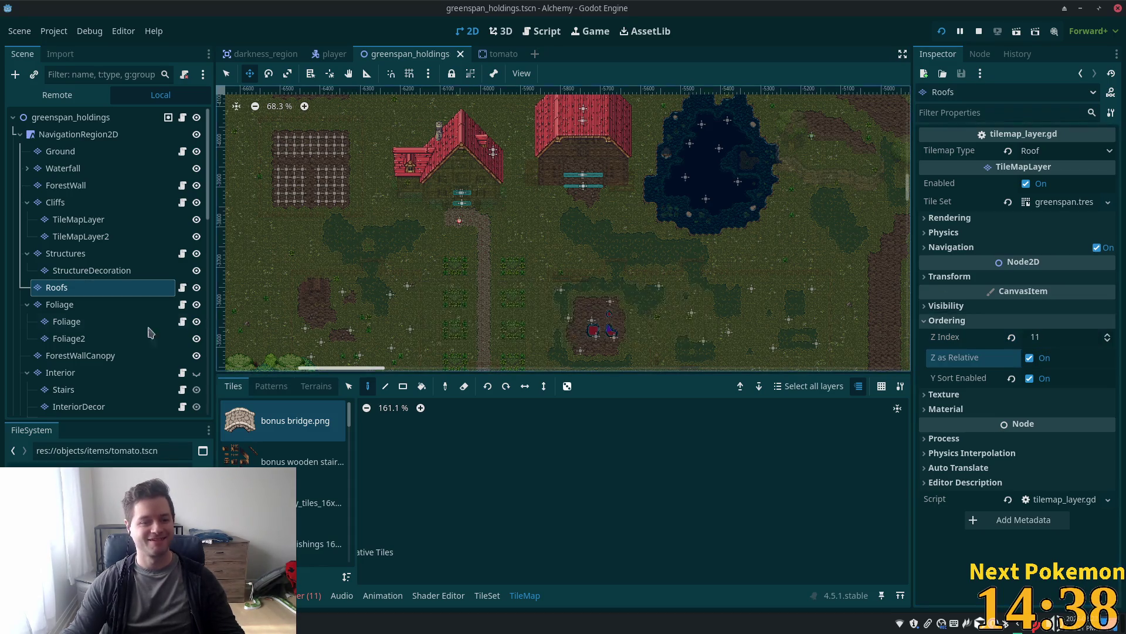
click(84, 373)
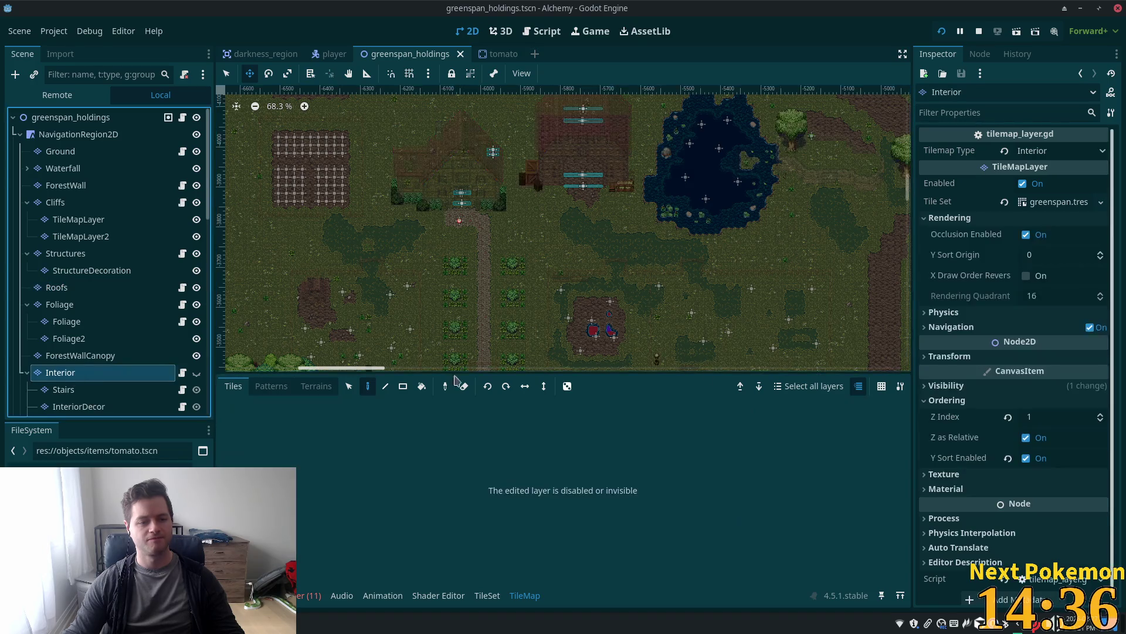
Inspect the Z Index settings of the Interior and InteriorLevel2 layers
click(1056, 424)
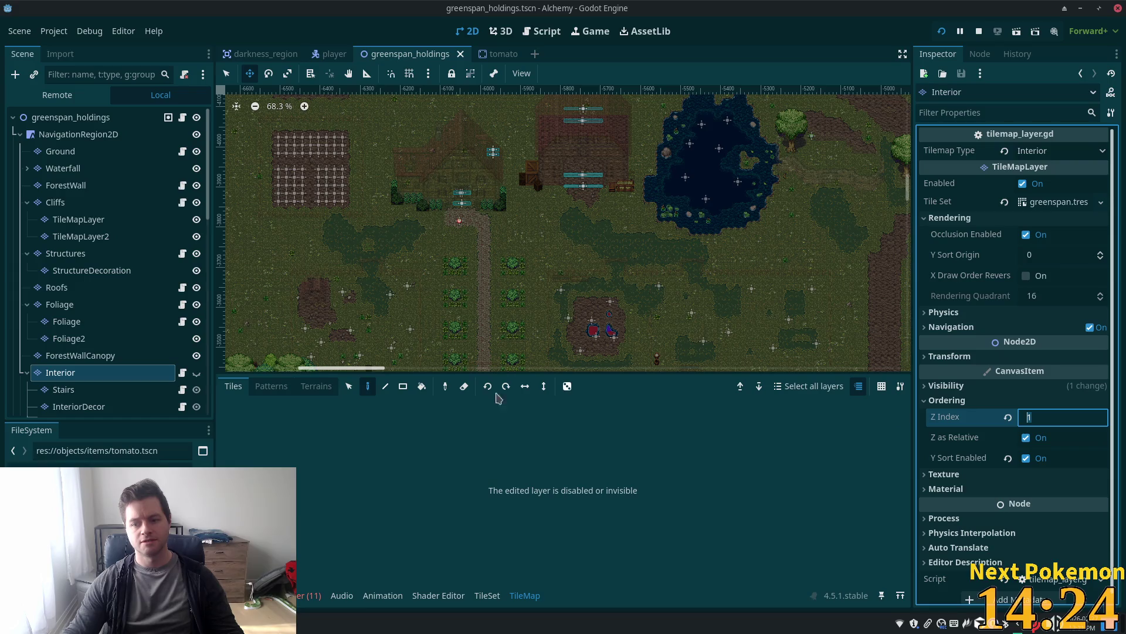
scroll(74, 311, down, 4)
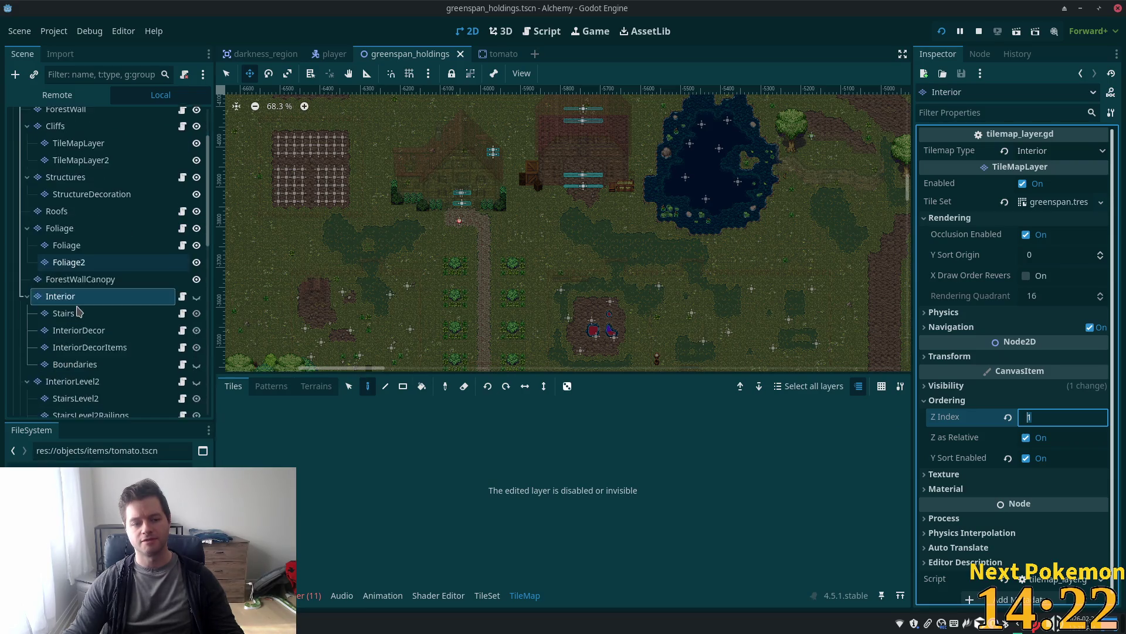
click(67, 344)
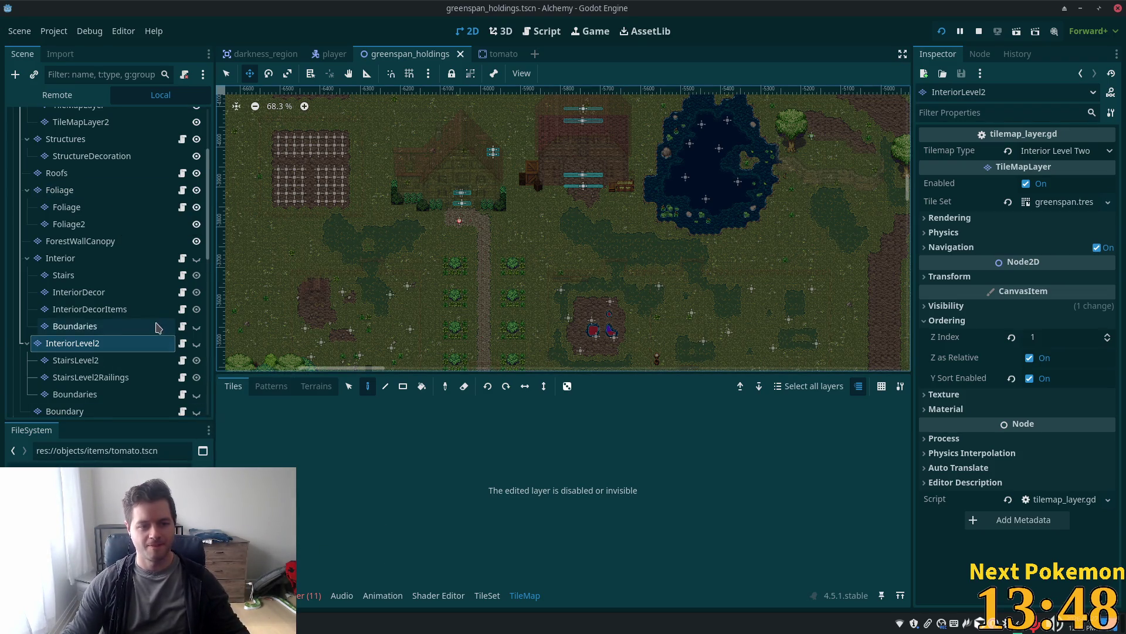
scroll(109, 303, down, 3)
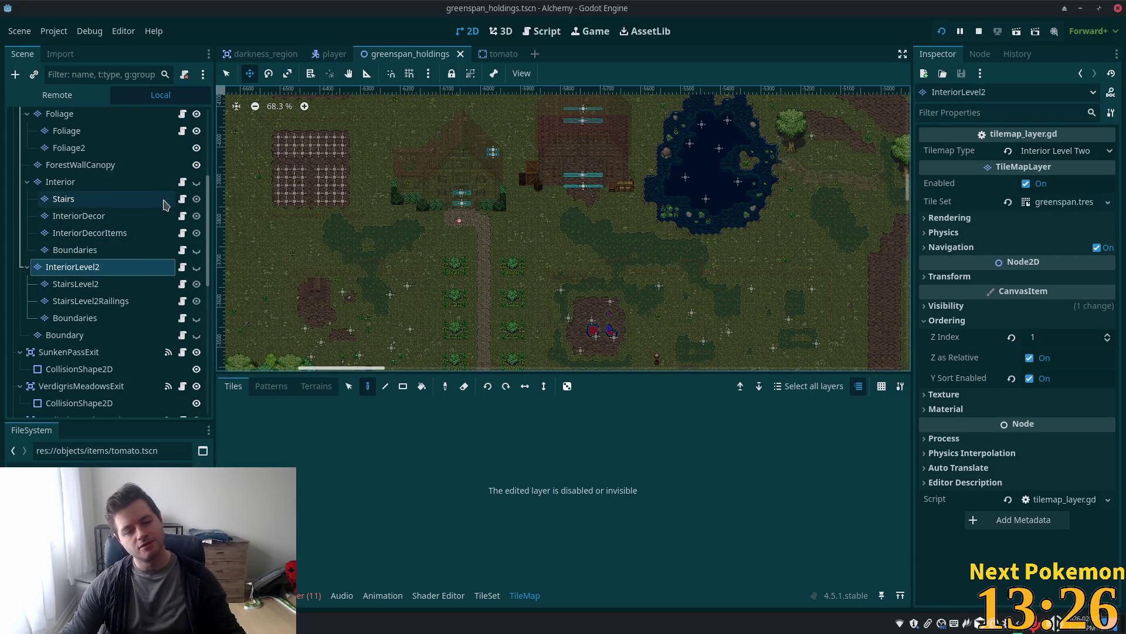
click(104, 187)
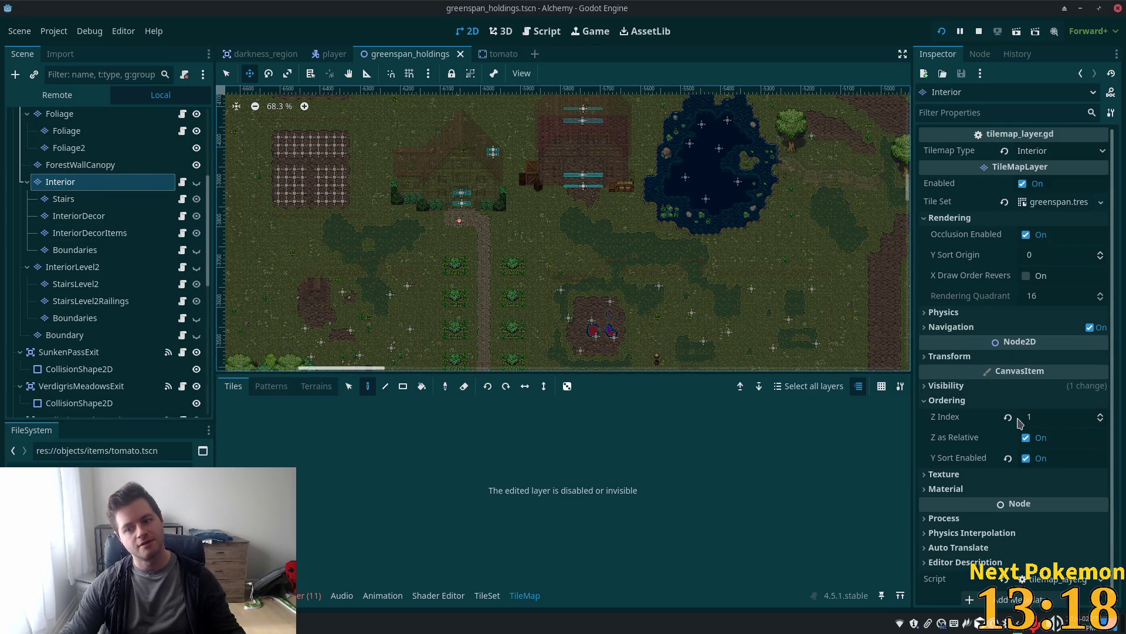
scroll(105, 331, down, 5)
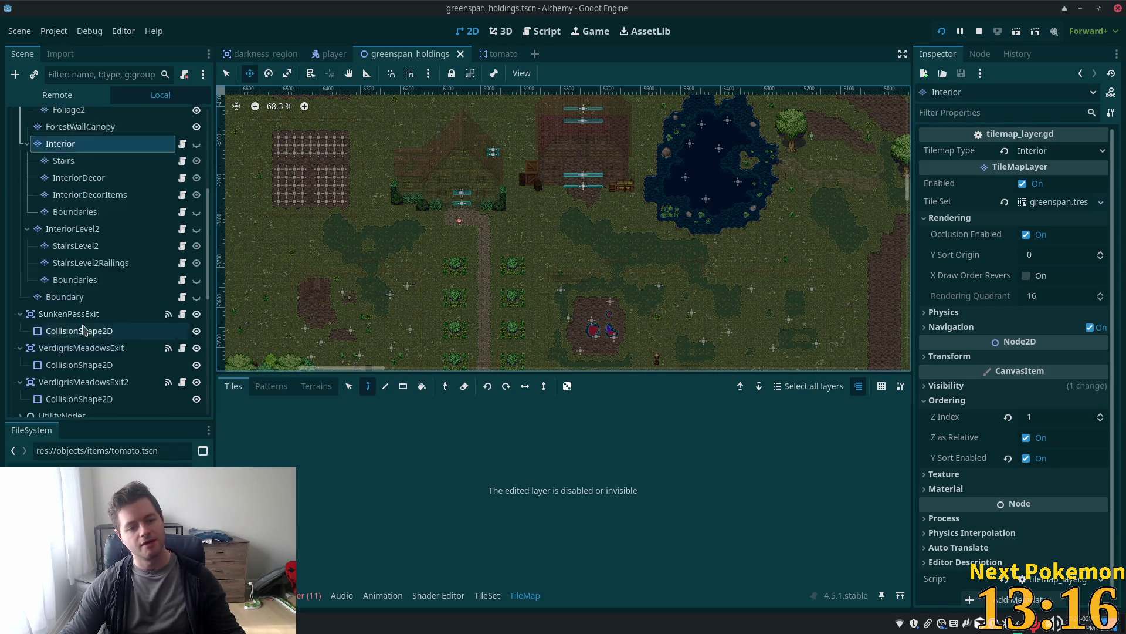
In the tomato scene, set the Tomato's Z Index to 2 and save
click(496, 57)
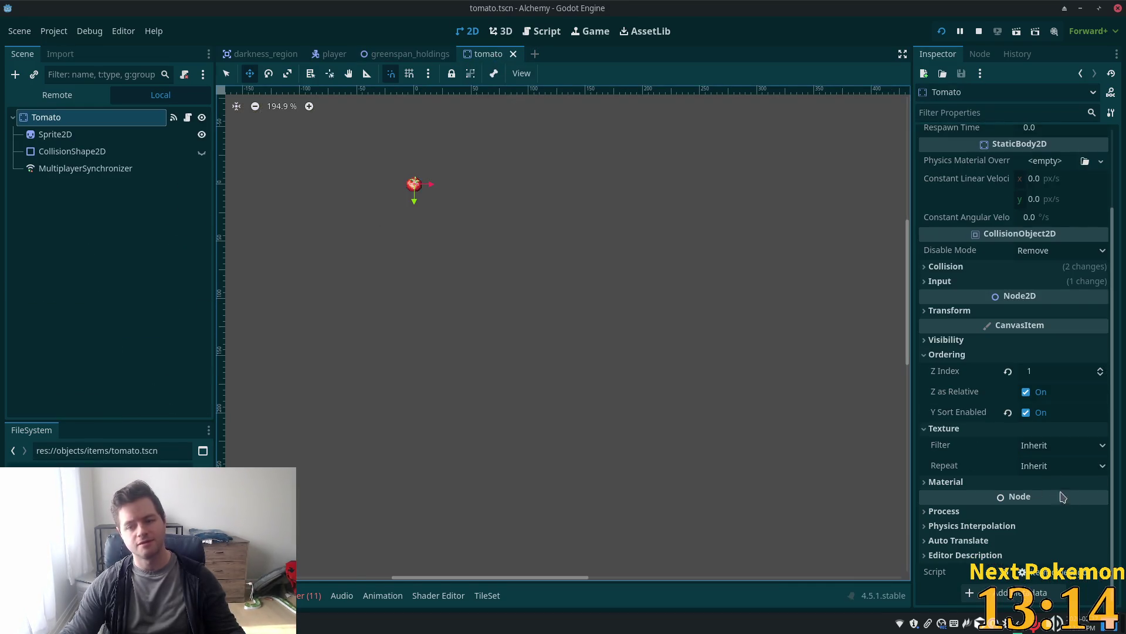
click(1047, 371)
text(2)
key(Return)
key(ctrl+s)
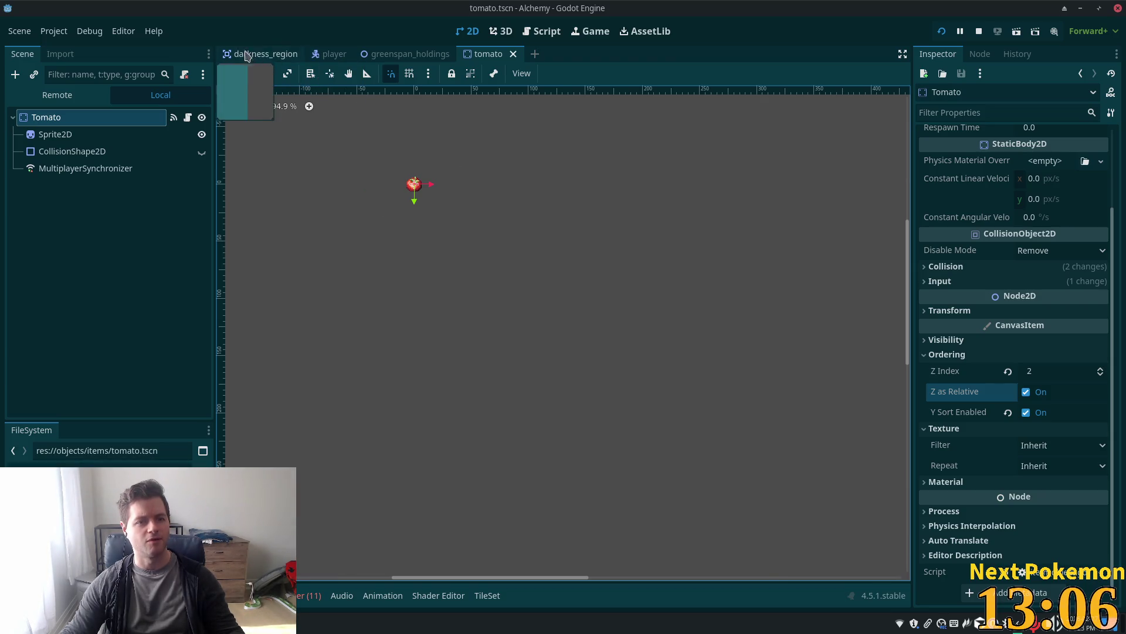
Select the Tomato placed in the greenspan_holdings map and confirm its Z Index is 2
click(393, 55)
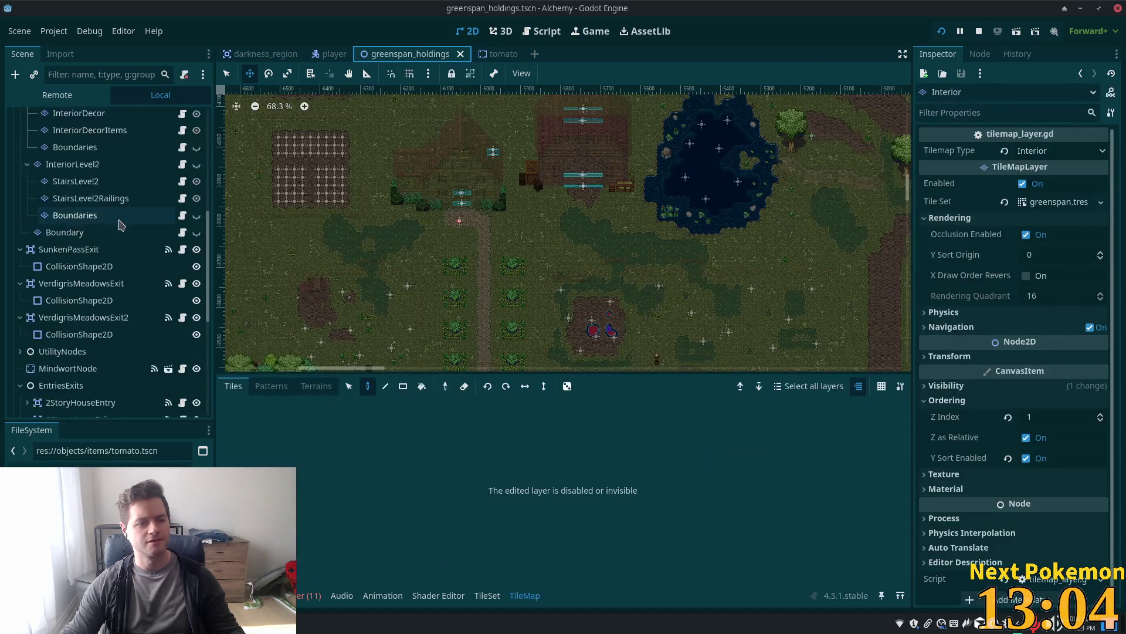
scroll(125, 151, down, 5)
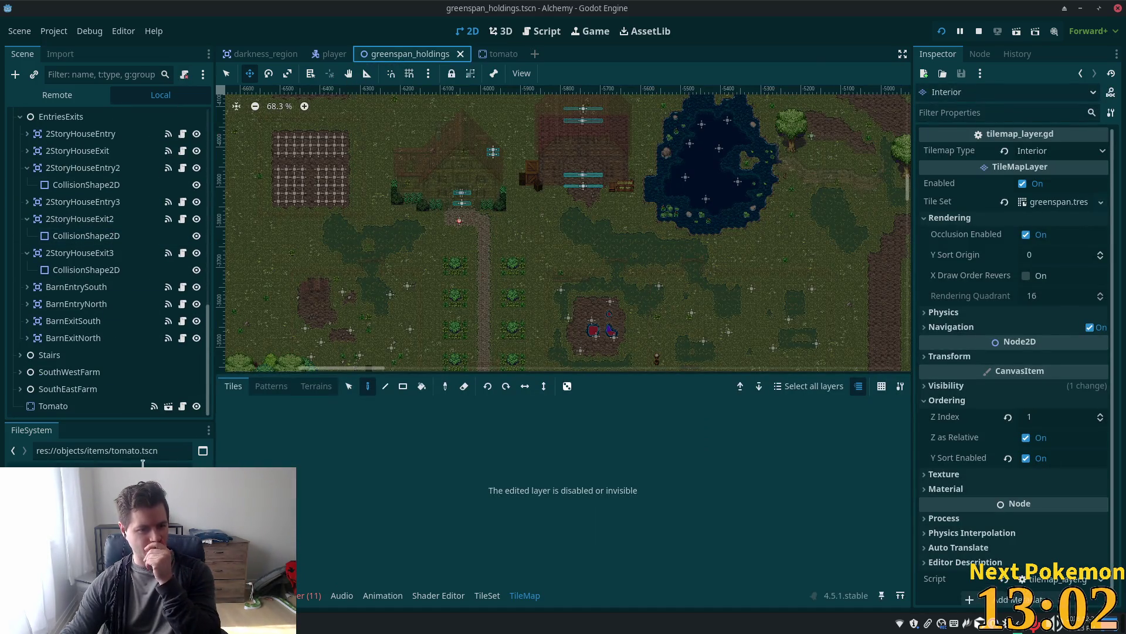
click(54, 407)
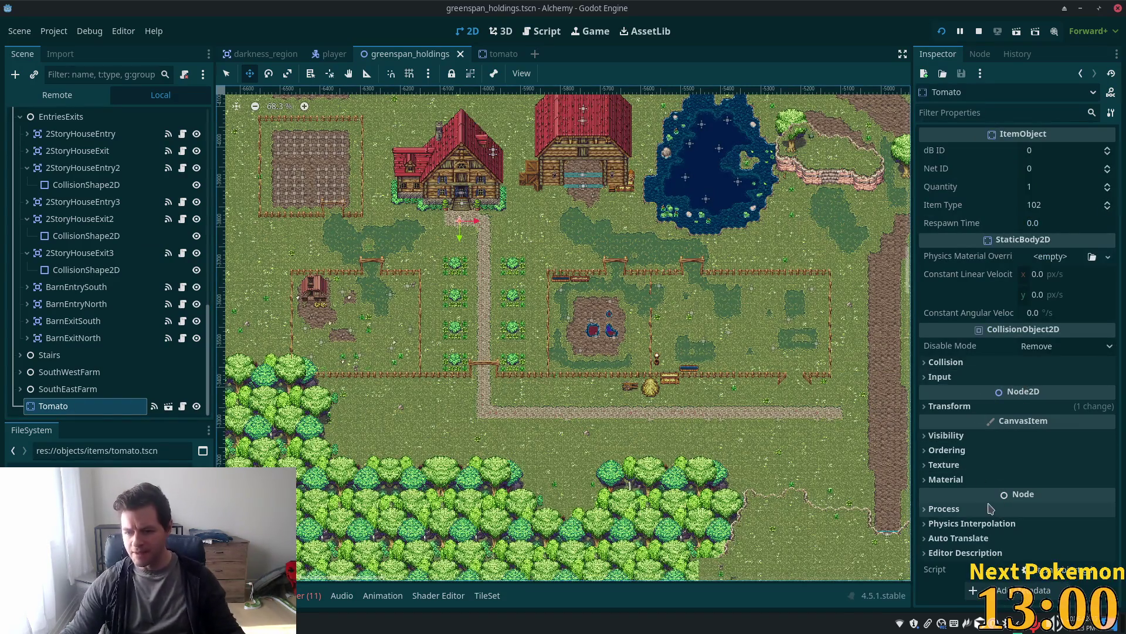
click(933, 451)
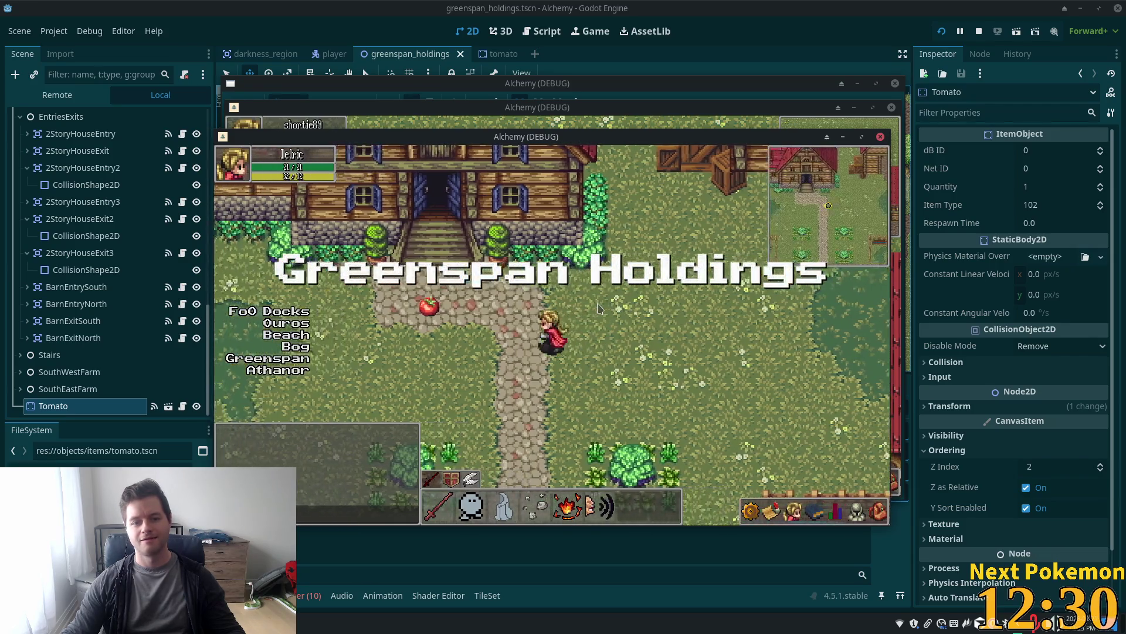
Walk the character past the tomato, up into the house along the balcony, then back out the door
key(Left)
key(Up)
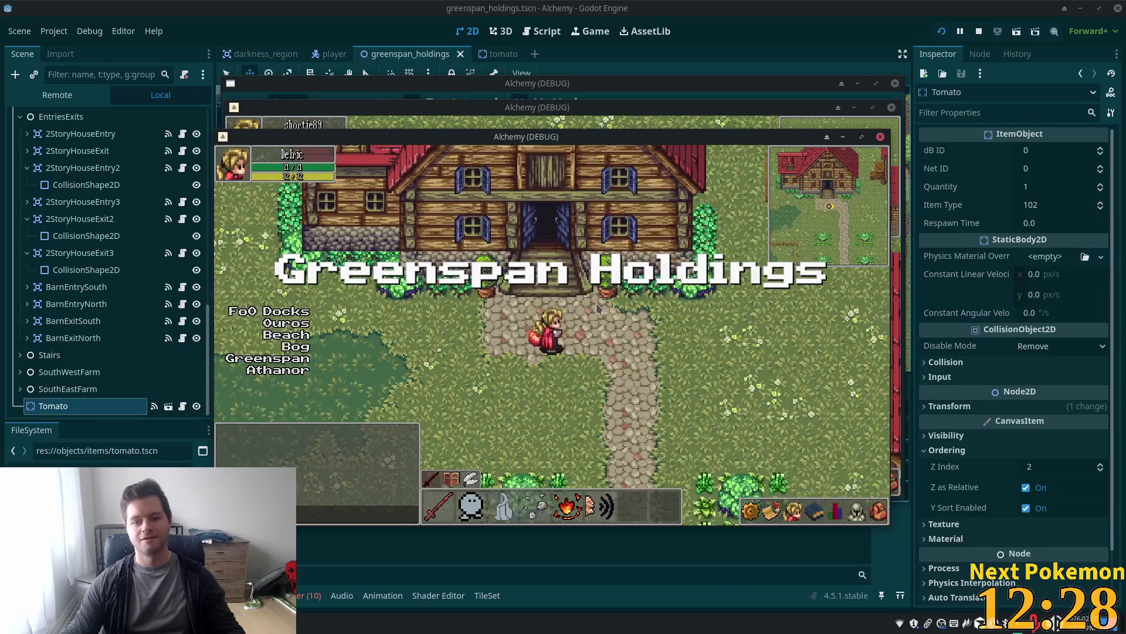
key(Up)
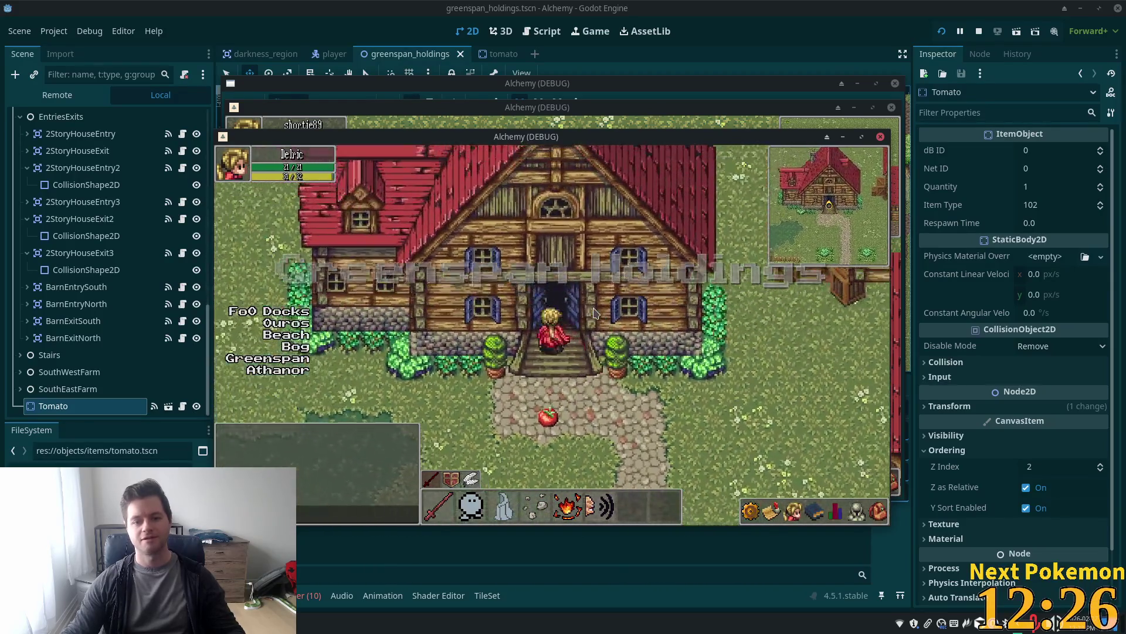
key(Right)
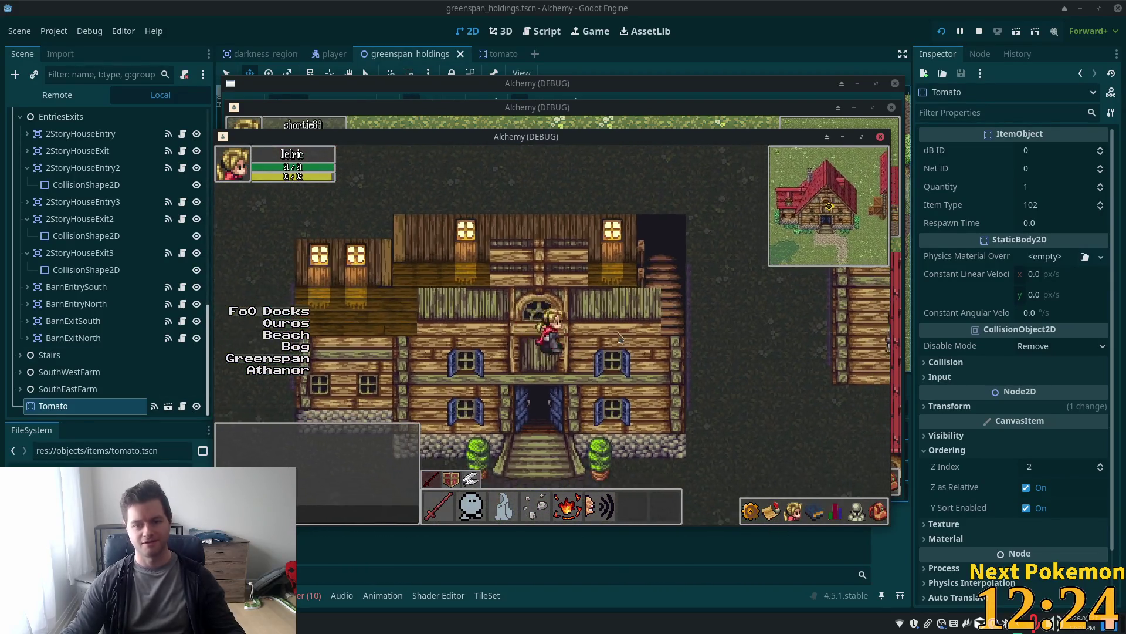
key(Up)
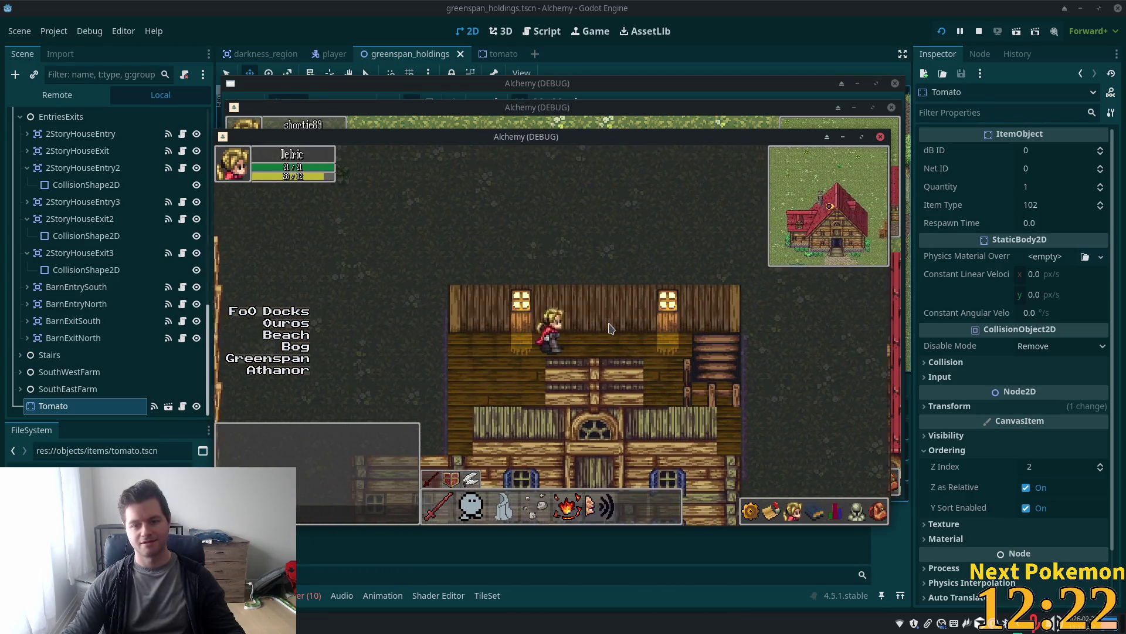
key(Down)
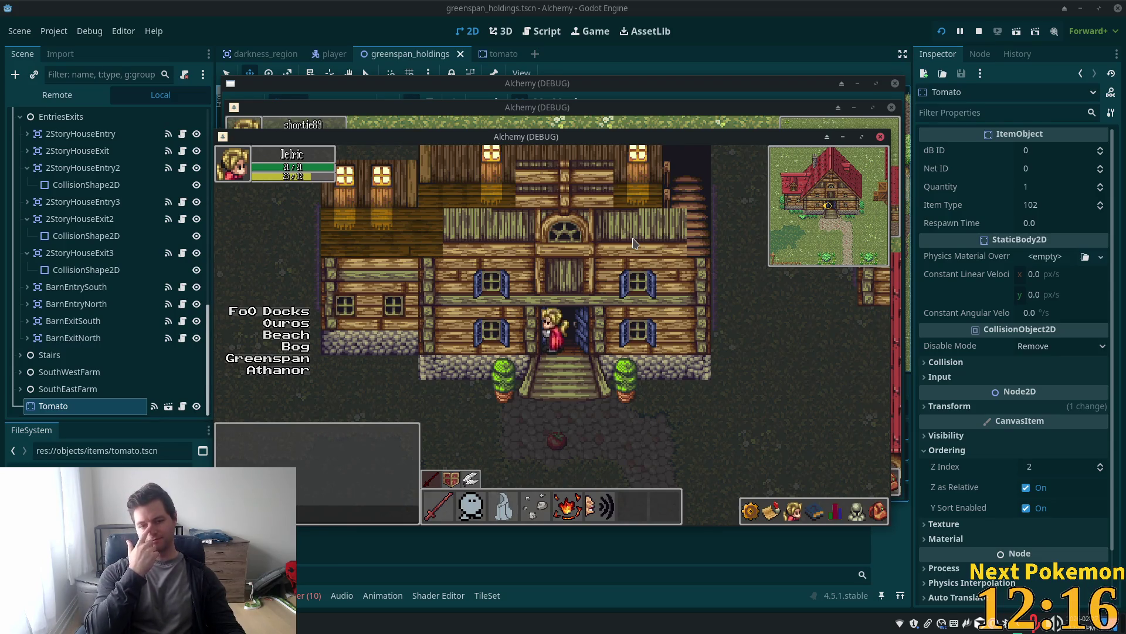
key(Up)
key(Left)
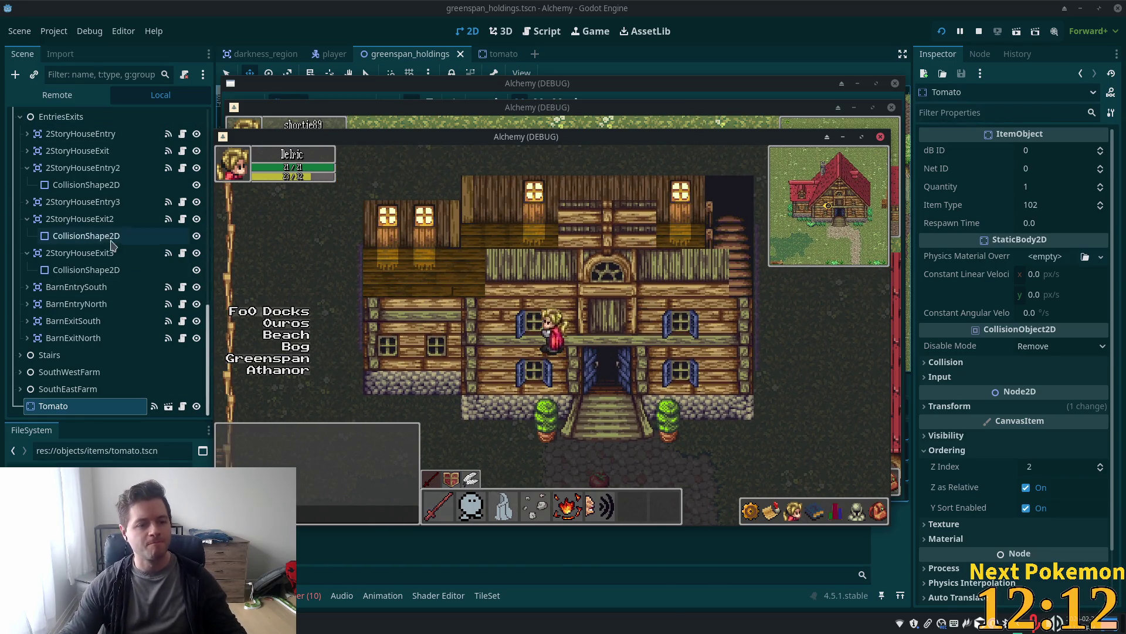
Set the Interior layer's Z Index to 2
click(69, 302)
scroll(73, 297, up, 10)
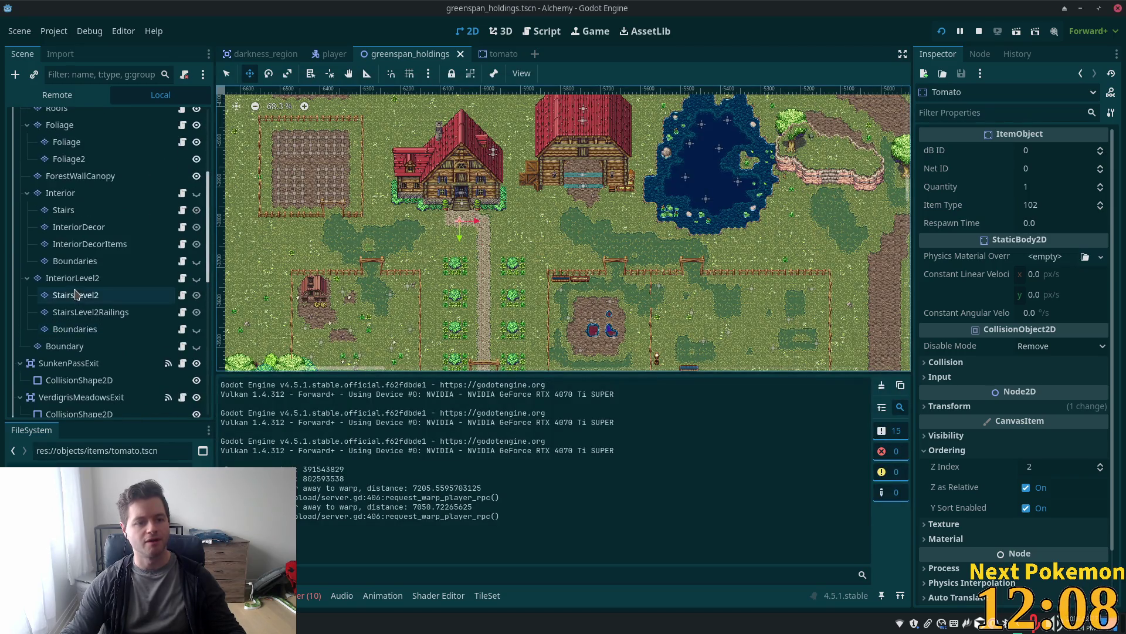
click(64, 160)
scroll(94, 245, up, 5)
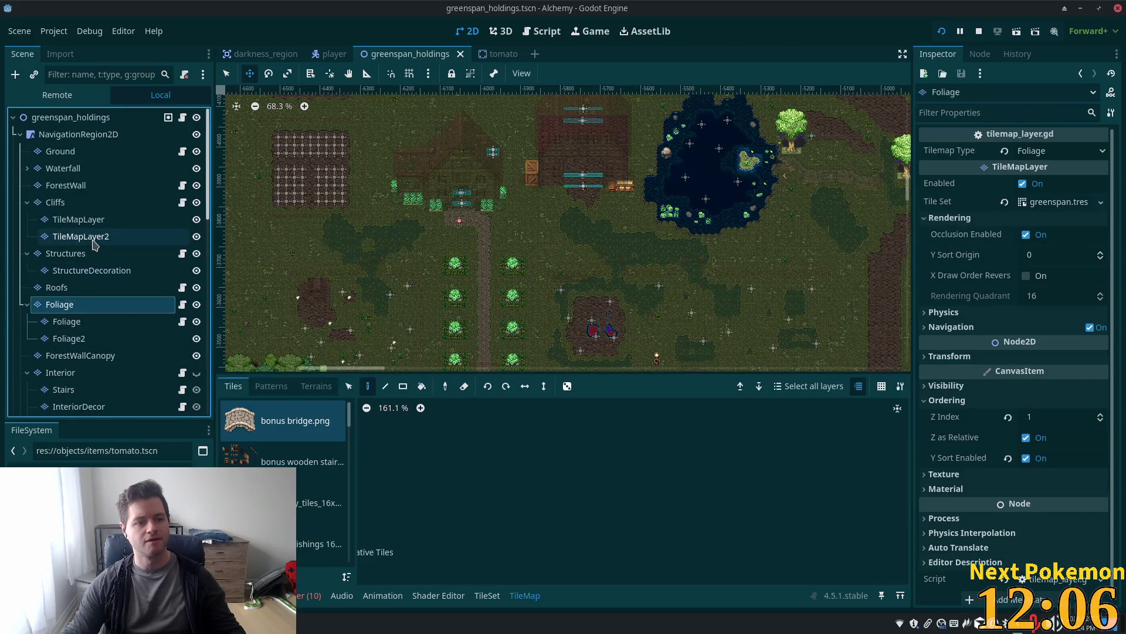
scroll(80, 272, down, 3)
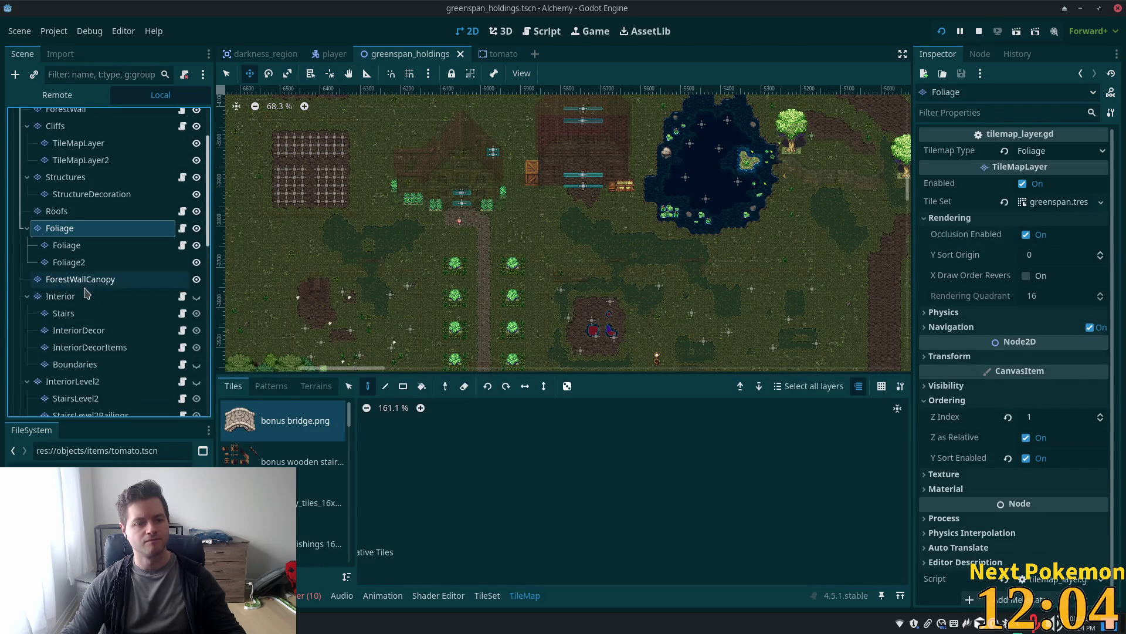
click(82, 296)
click(1065, 417)
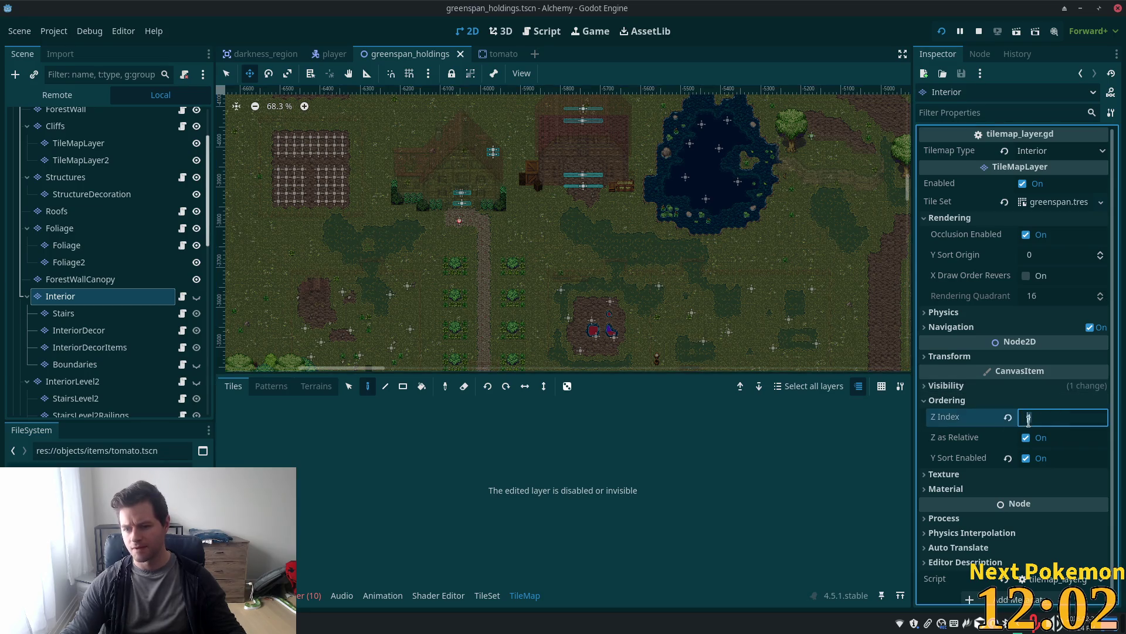
scroll(99, 264, down, 4)
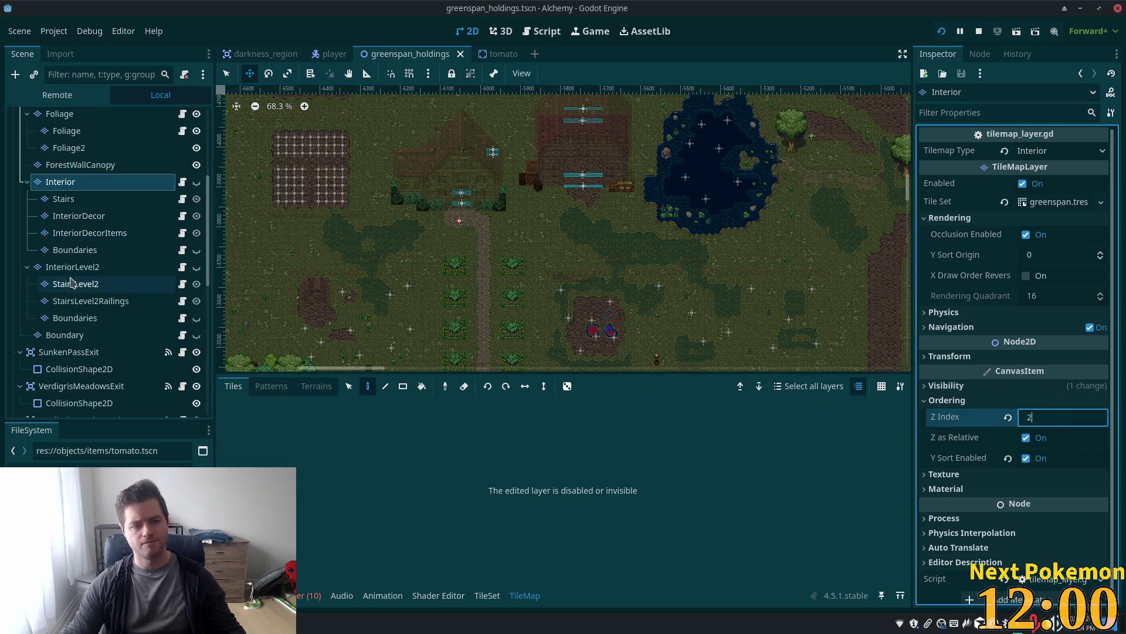
Set InteriorLevel2's Z Index to 2 and save greenspan_holdings
click(88, 267)
click(1065, 337)
text(2)
key(Tab)
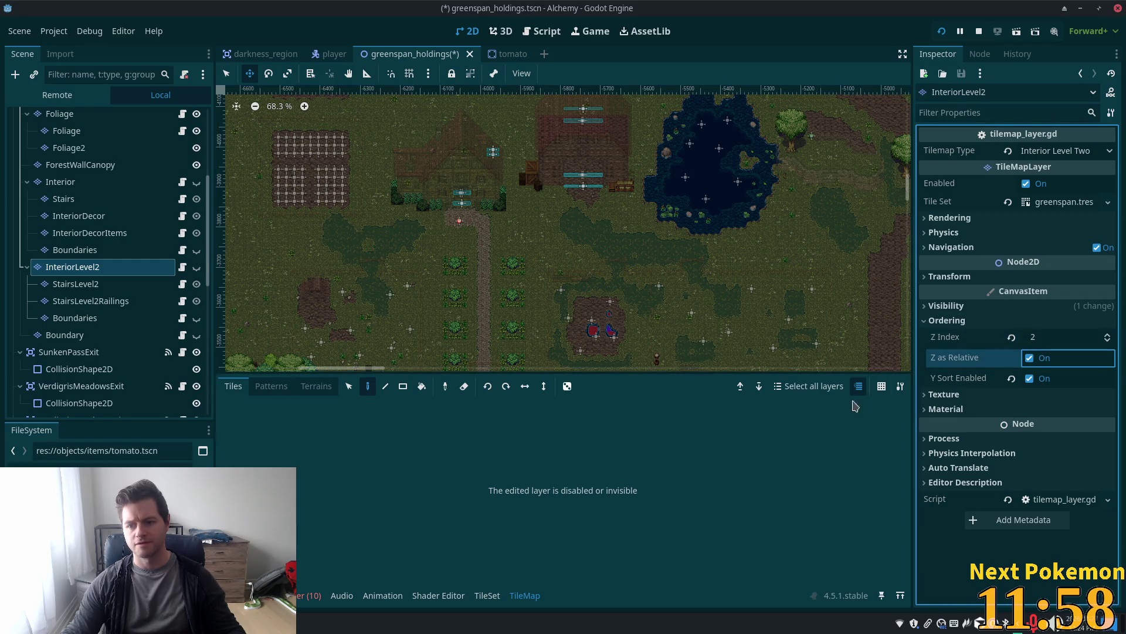
key(ctrl+s)
scroll(88, 293, down, 3)
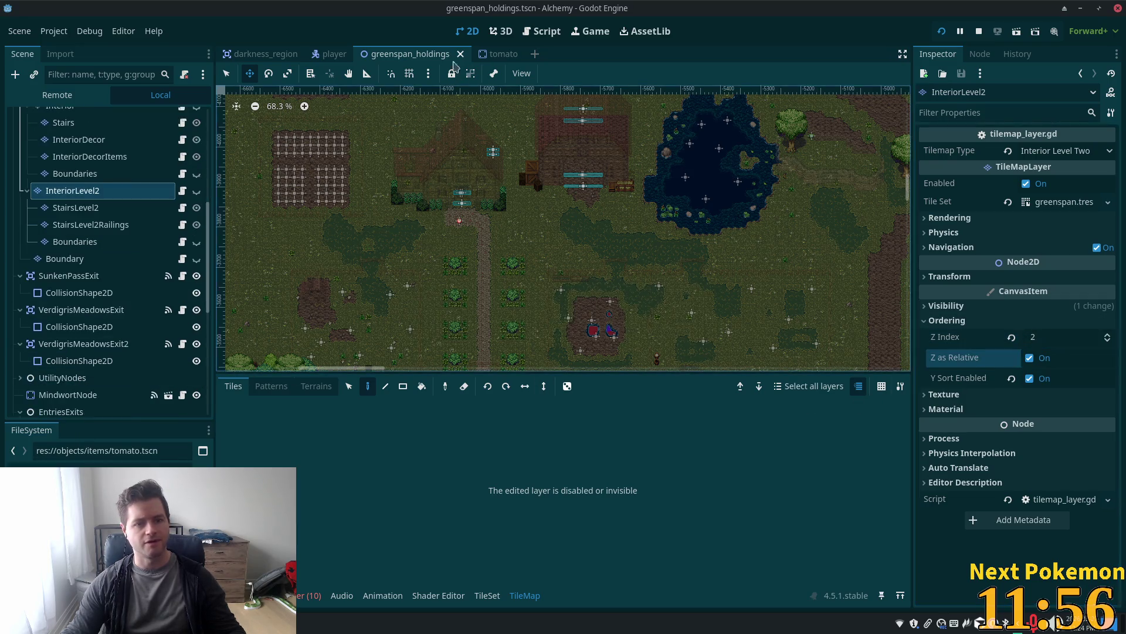
Set the tomato scene's Z Index to 3 and save it
click(496, 54)
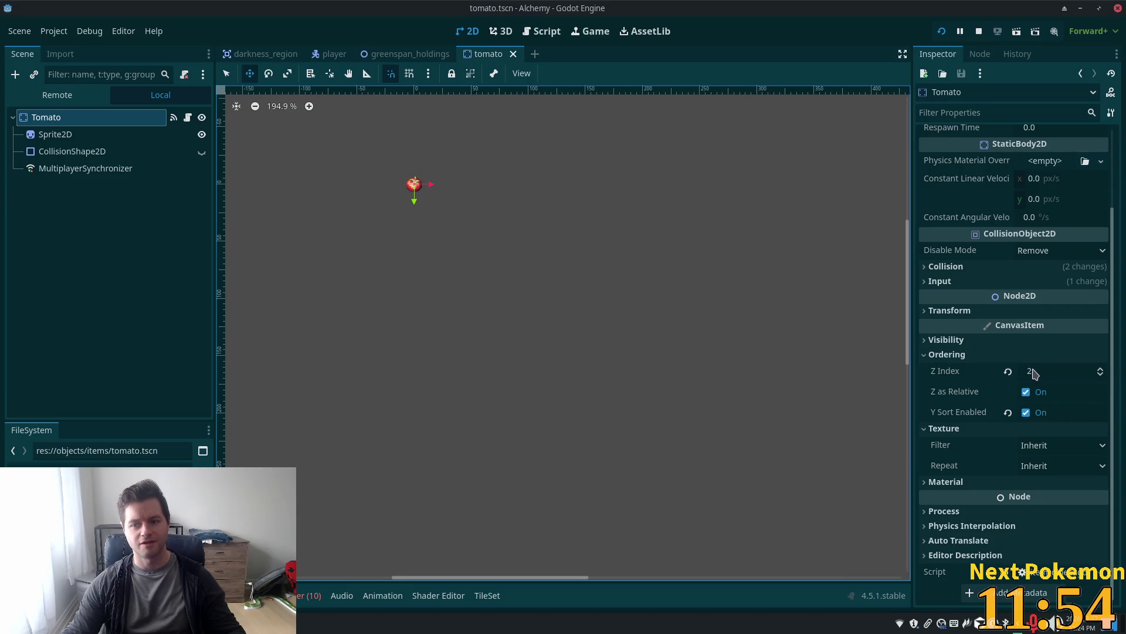
click(1062, 371)
text(3)
key(Tab)
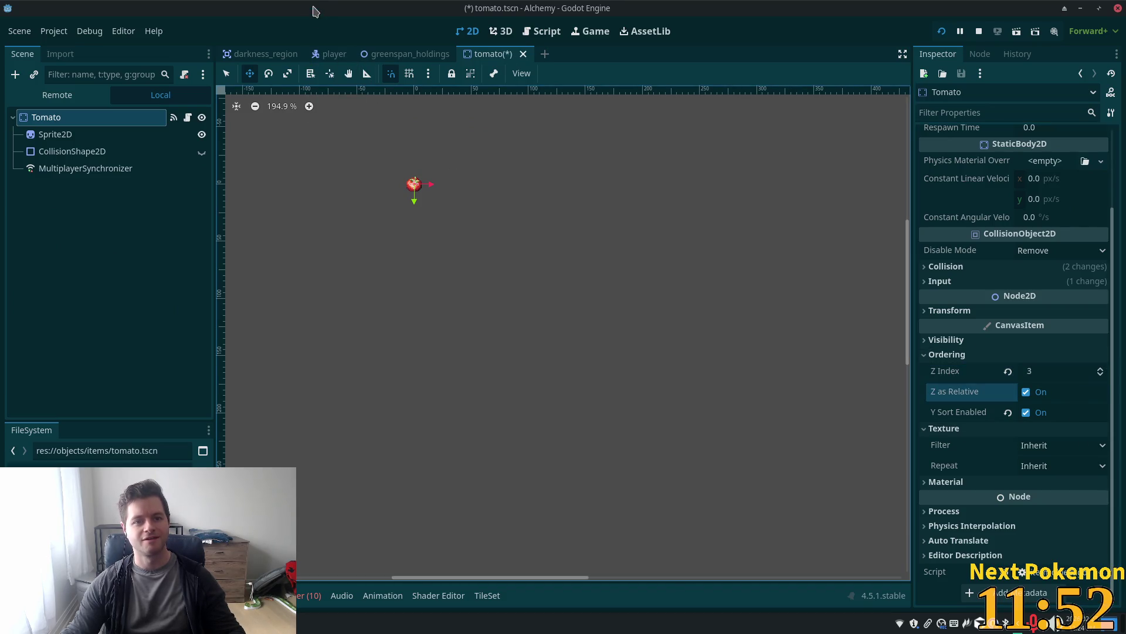
key(ctrl+s)
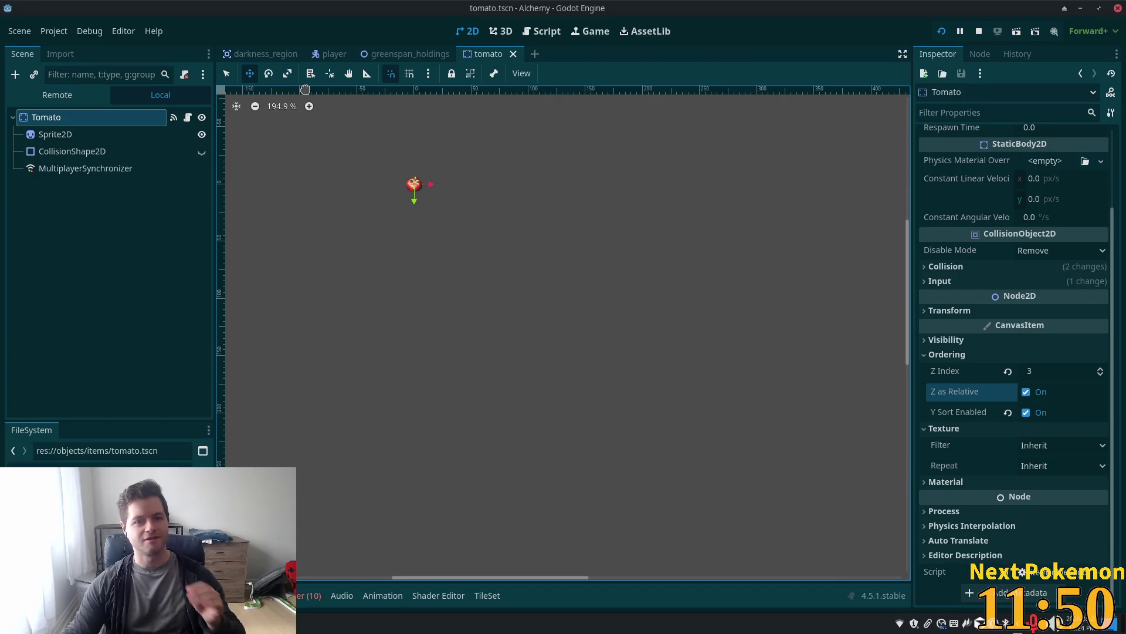
click(409, 53)
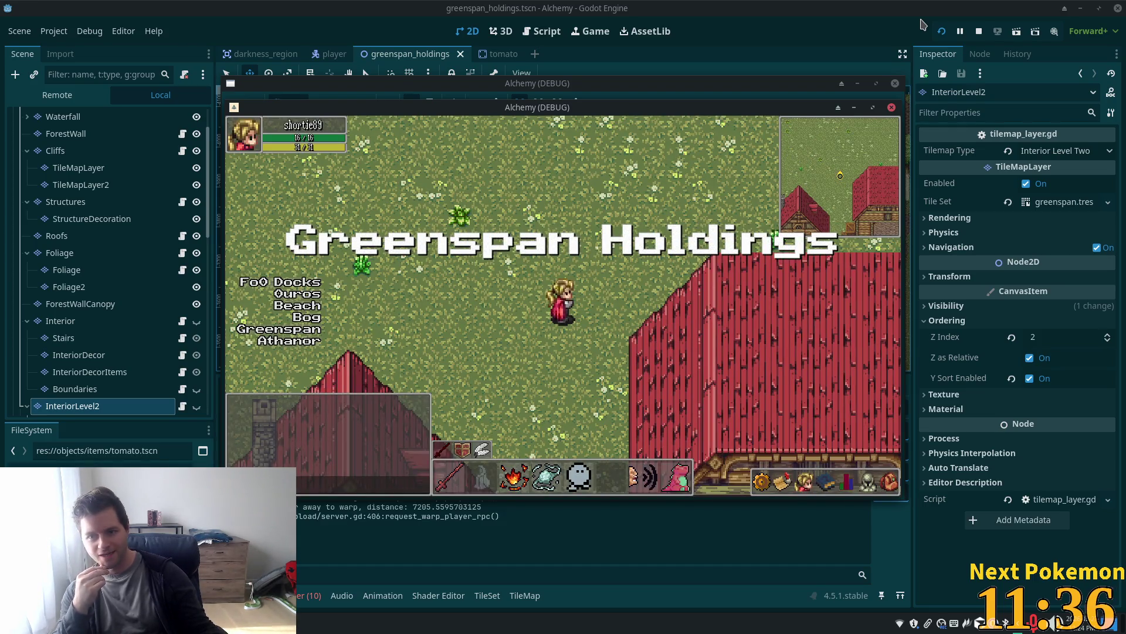
Walk the player across the field, past the crops, into the farmhouse and back out
key(Left)
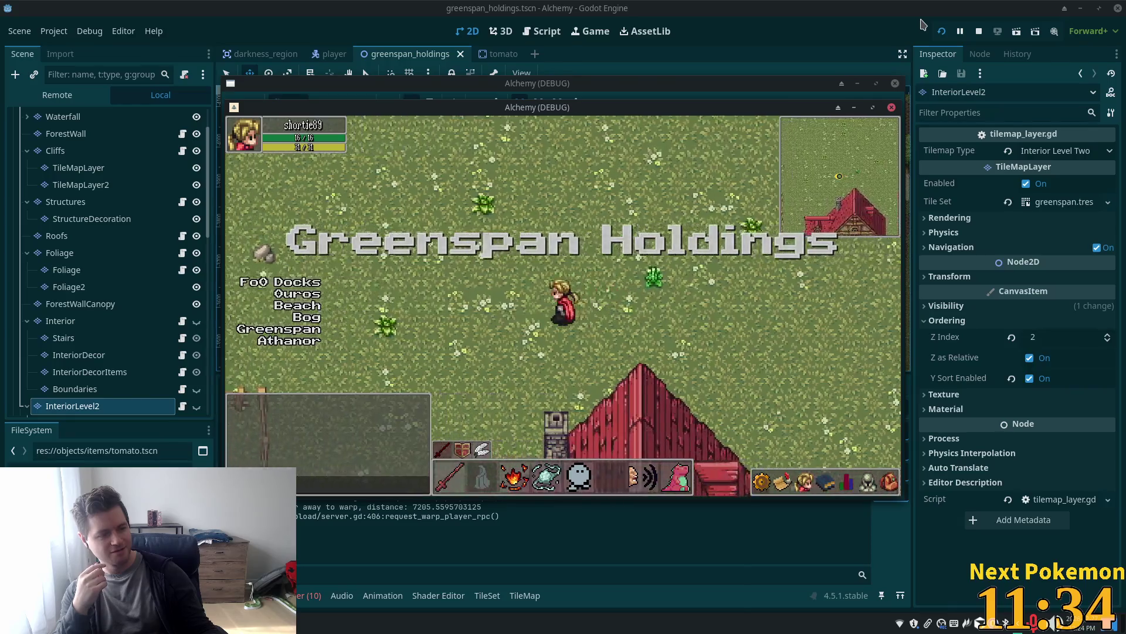
key(Down)
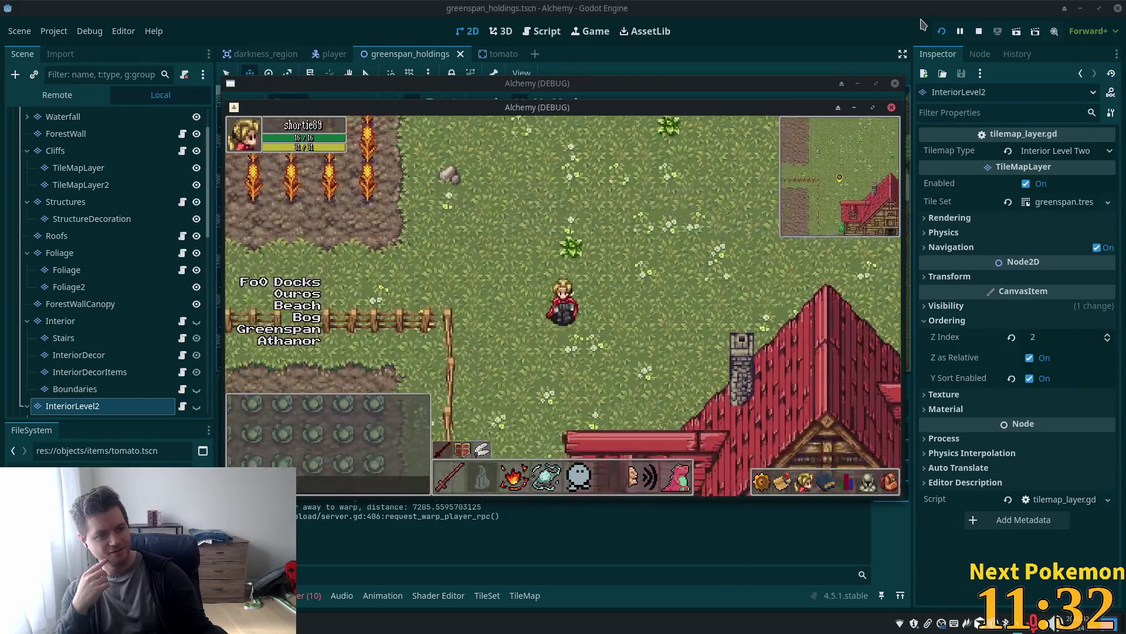
key(Down)
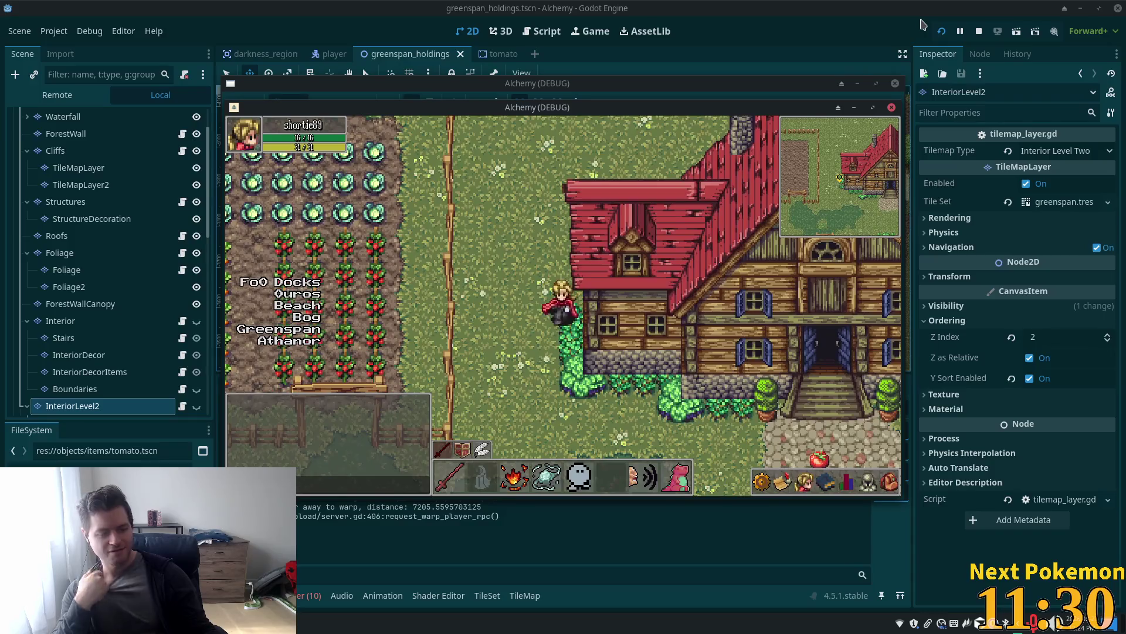
key(Down)
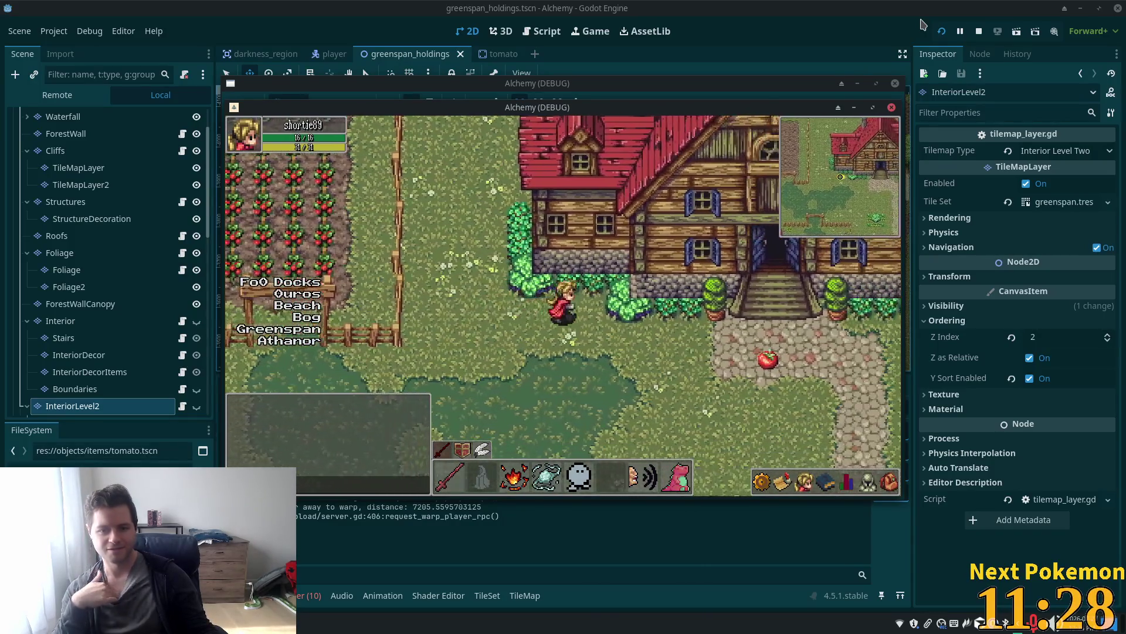
key(Right)
key(Up)
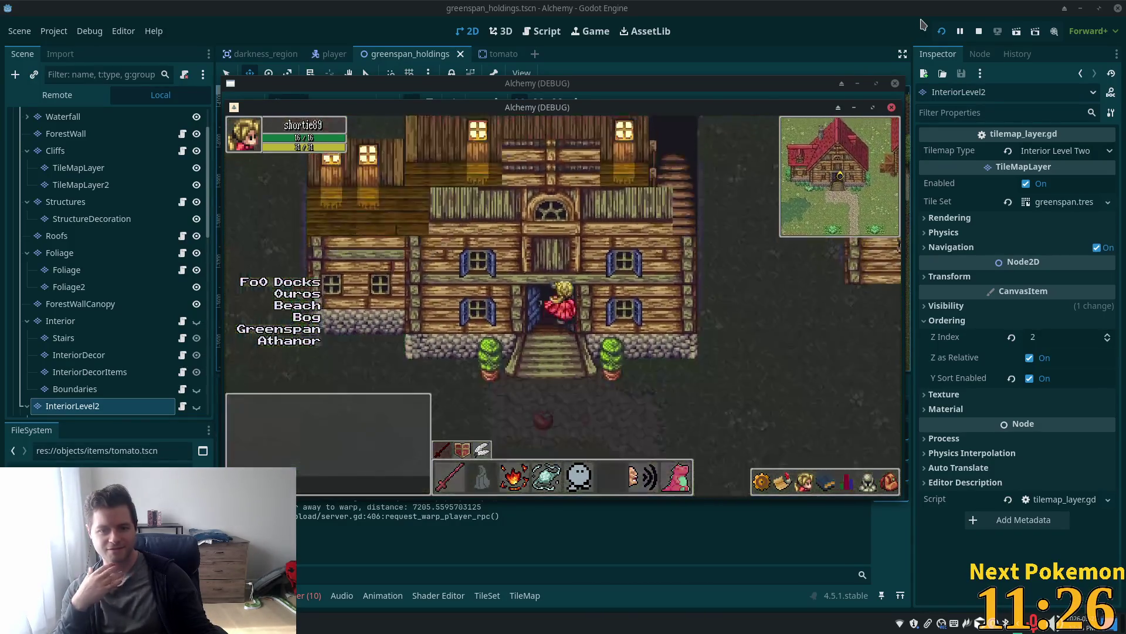
key(Up)
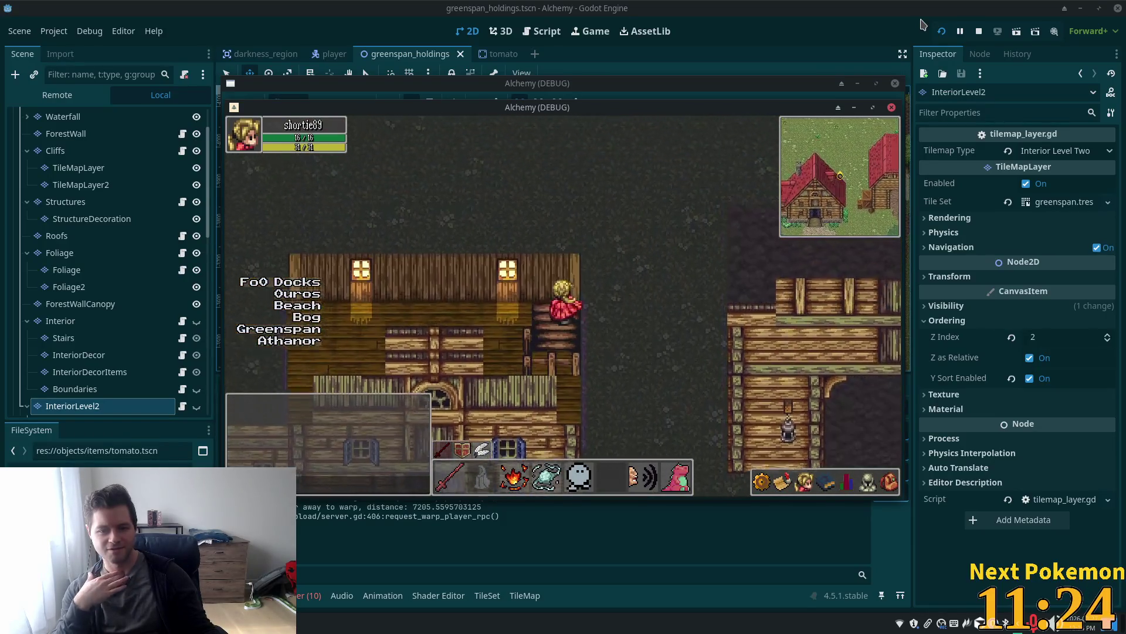
key(Down)
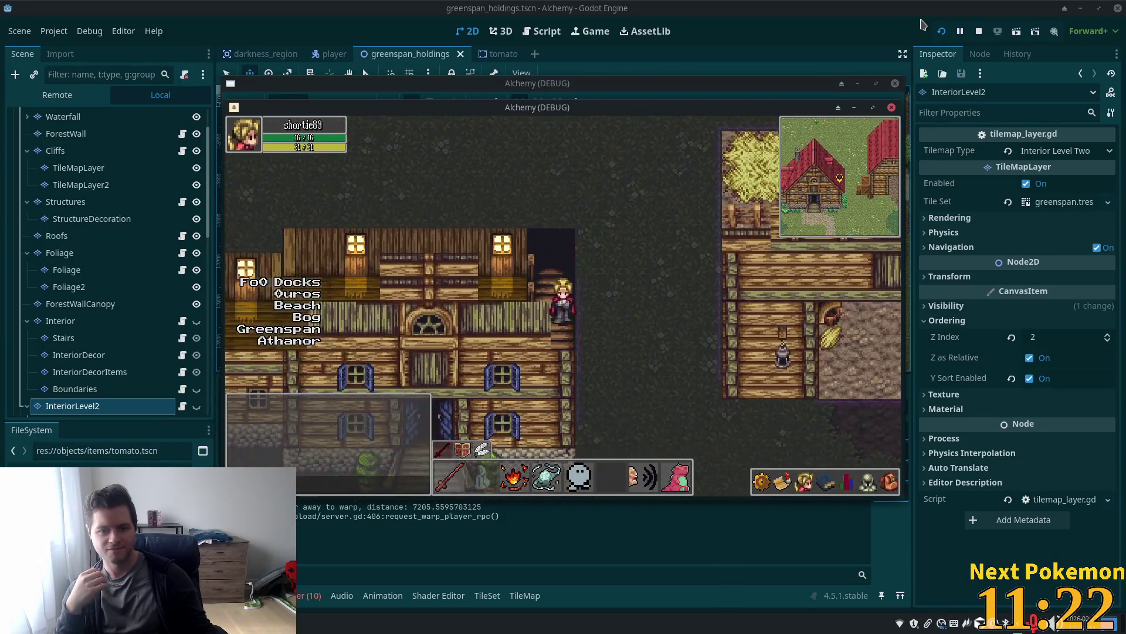
key(Down)
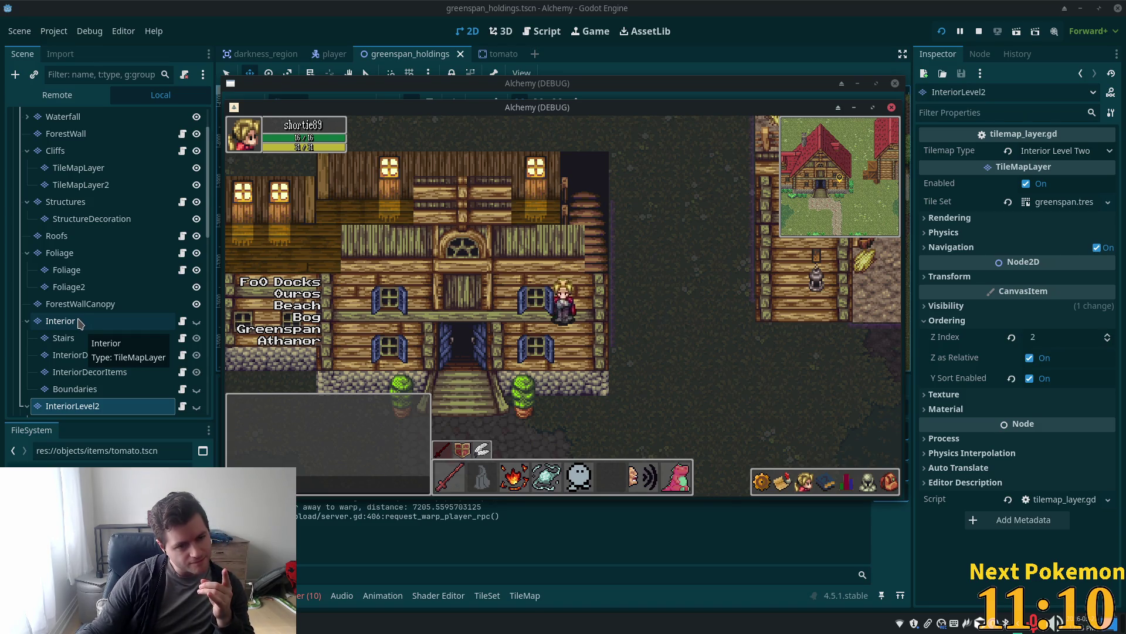
click(97, 203)
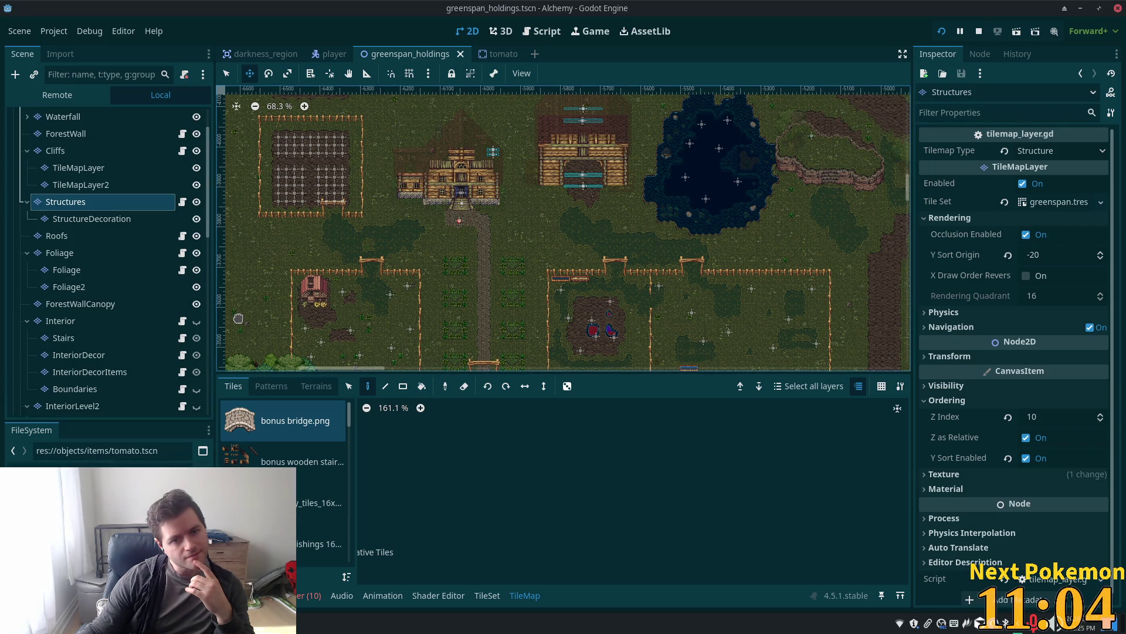
Change the Structures layer's Z Index to 9, then settle on 2
click(1045, 418)
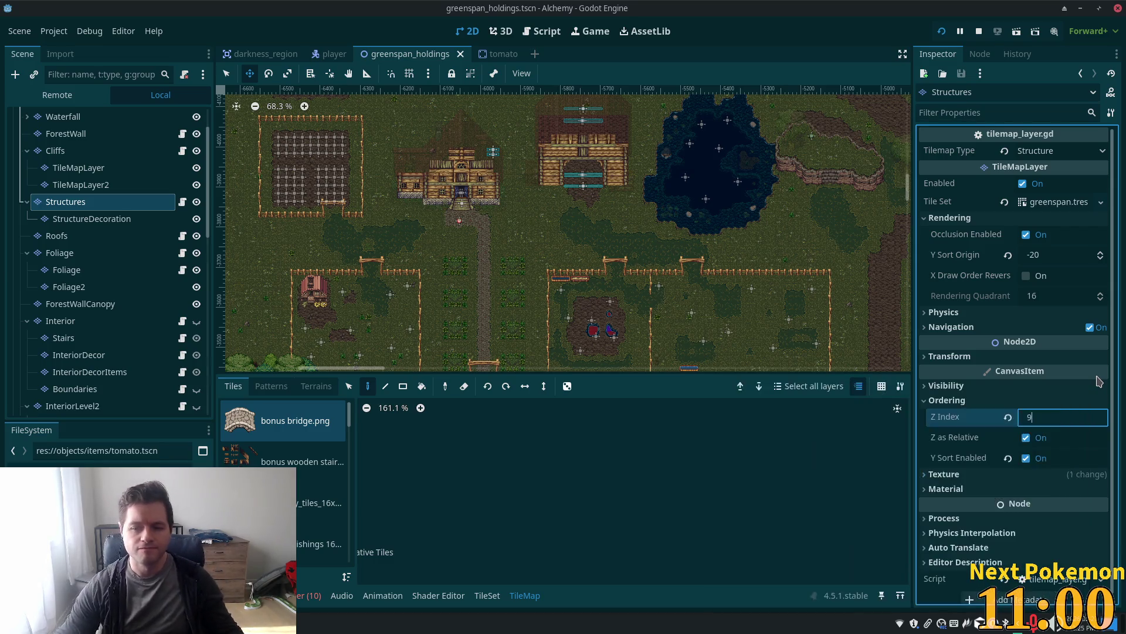
text(9)
key(Tab)
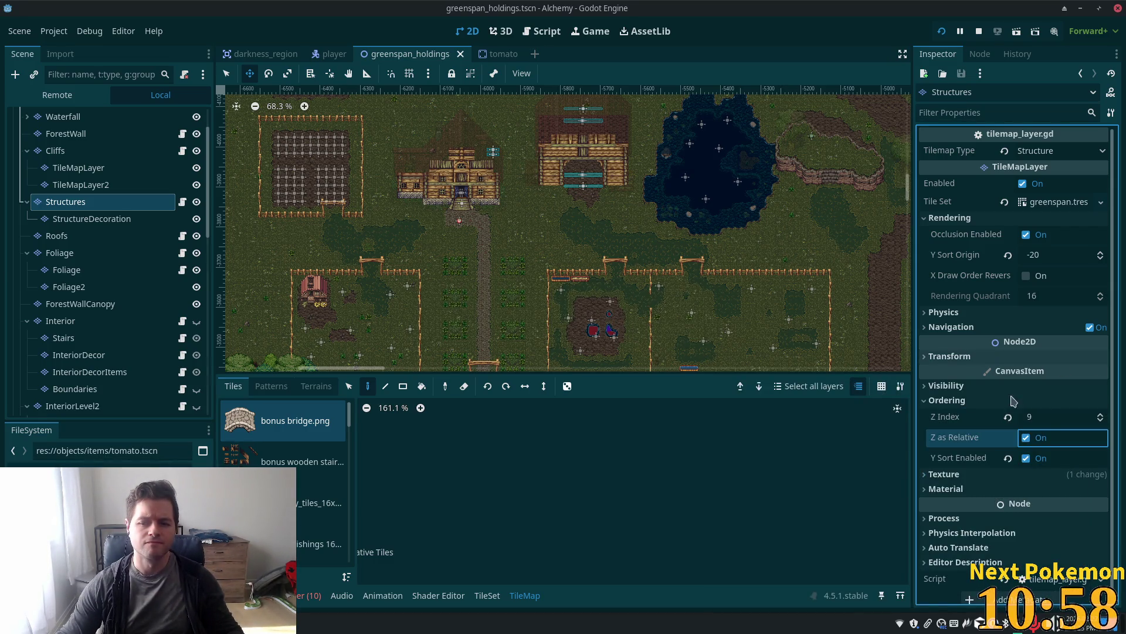
click(1056, 415)
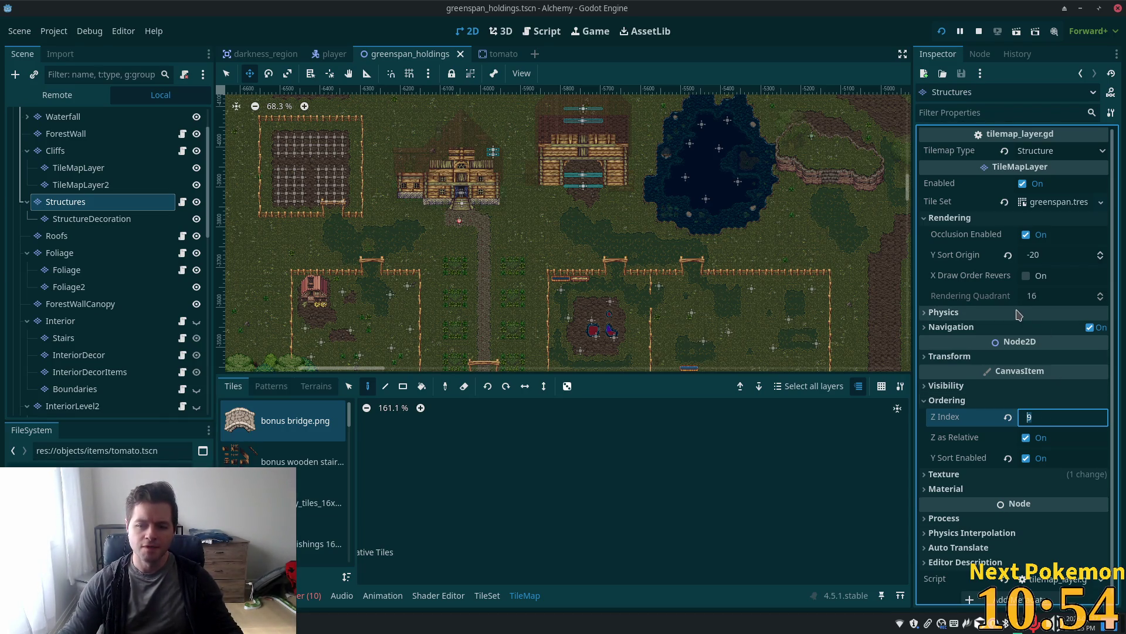
text(2)
key(Return)
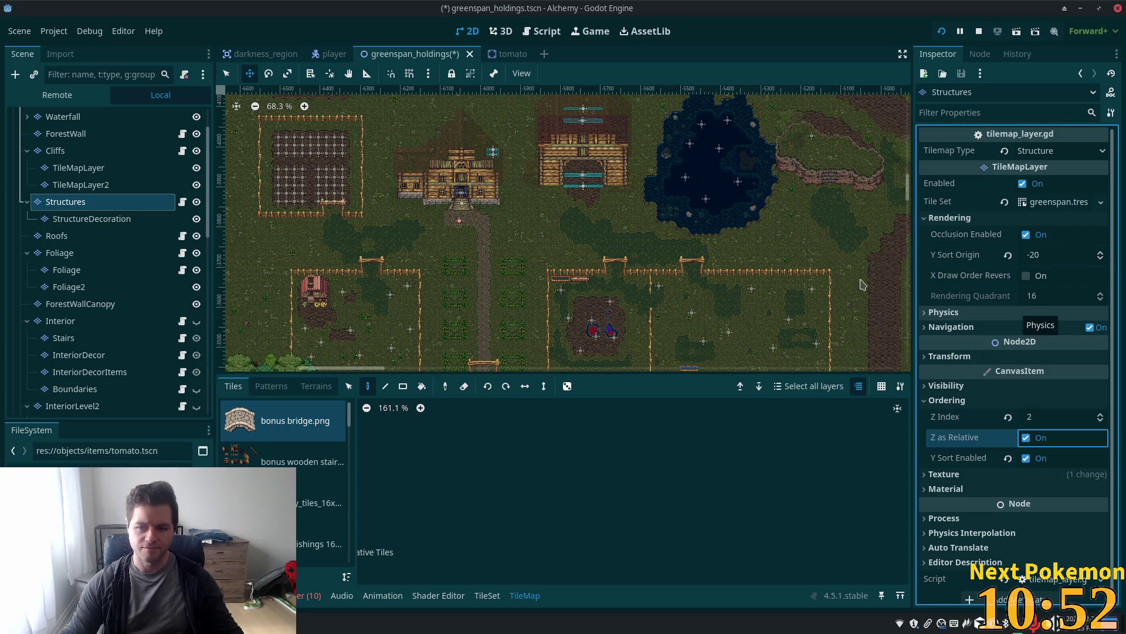
click(94, 252)
click(81, 324)
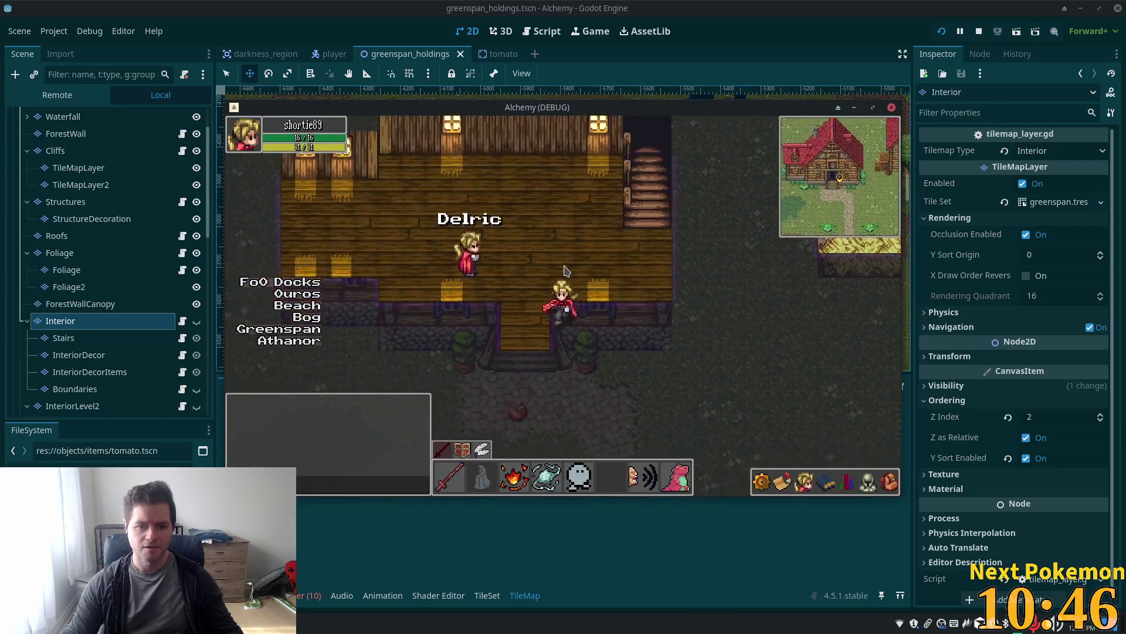
key(Down)
key(Up)
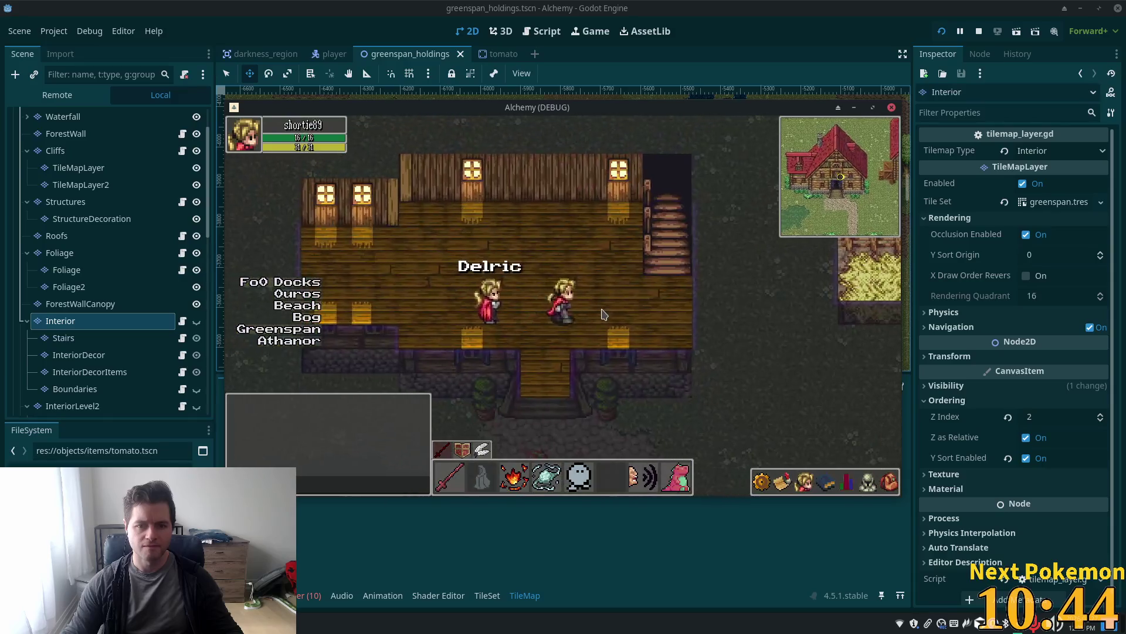
key(Up)
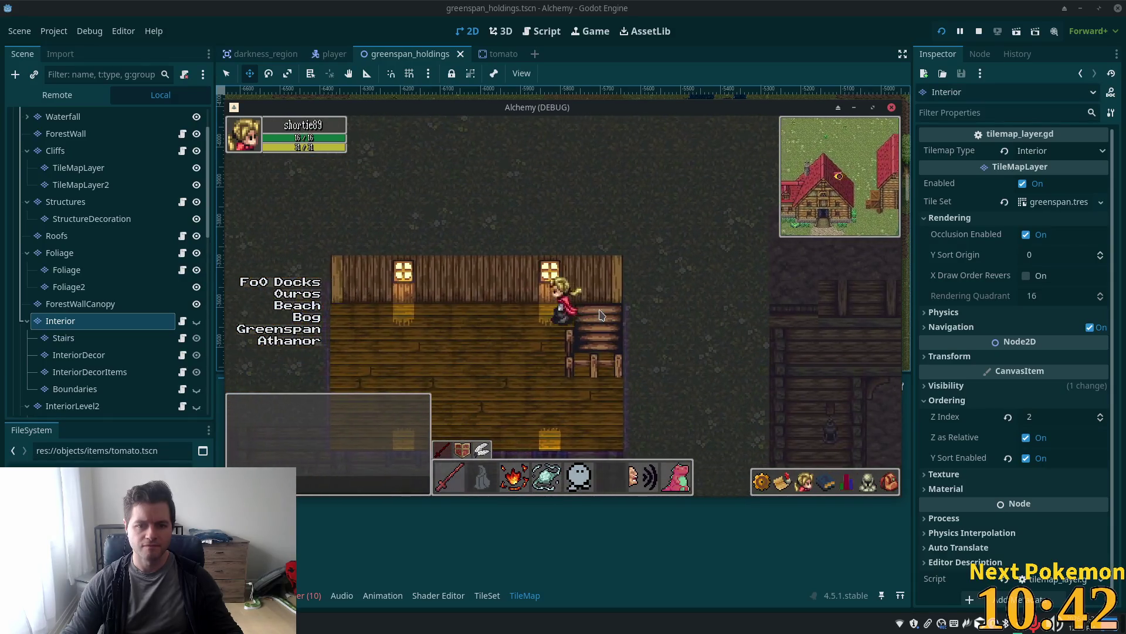
key(Right)
key(Up)
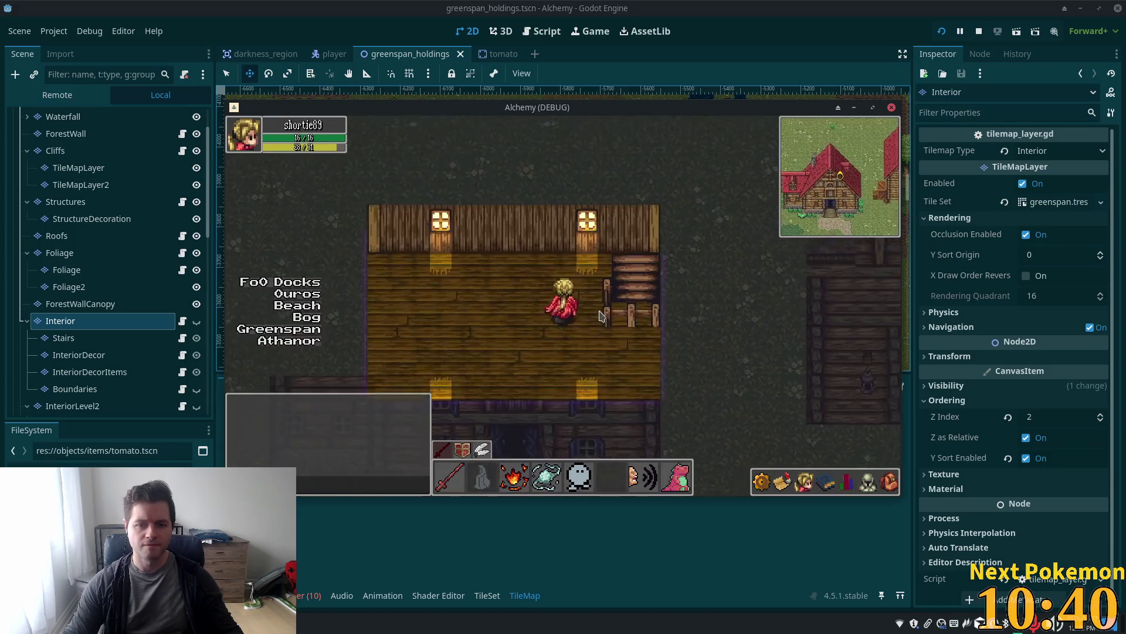
key(Right)
key(Down)
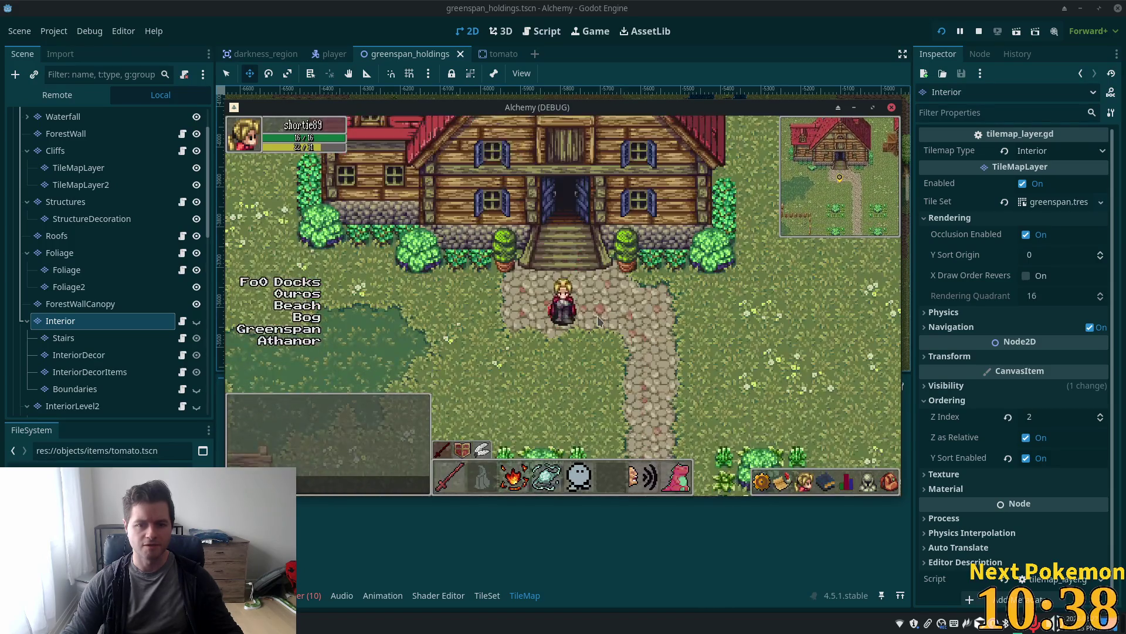
key(Left)
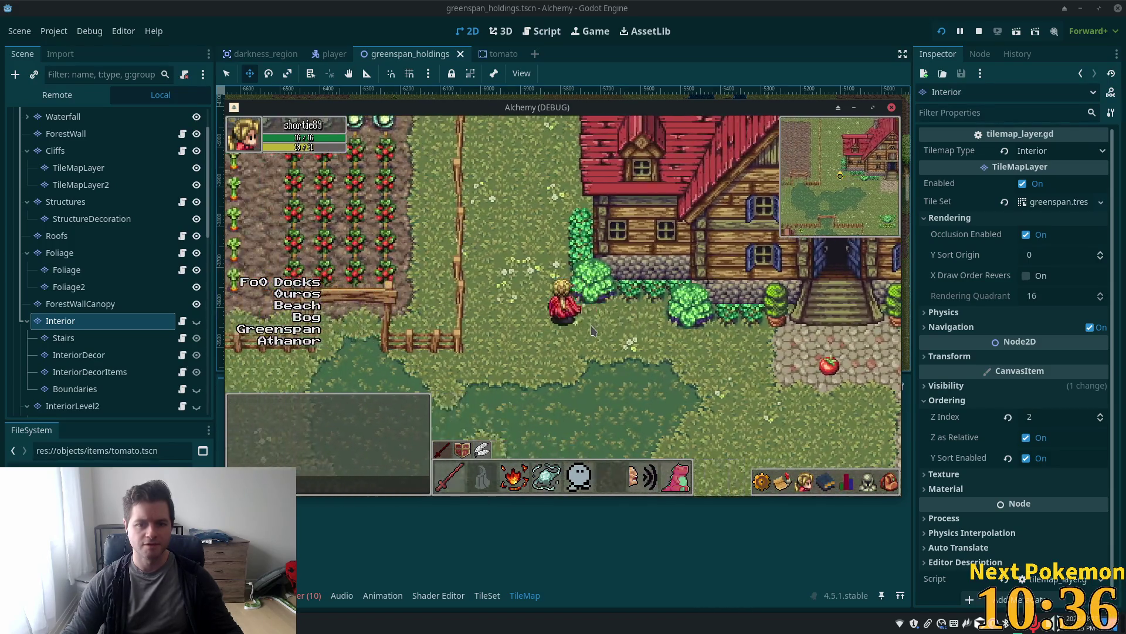
key(Right)
key(Down)
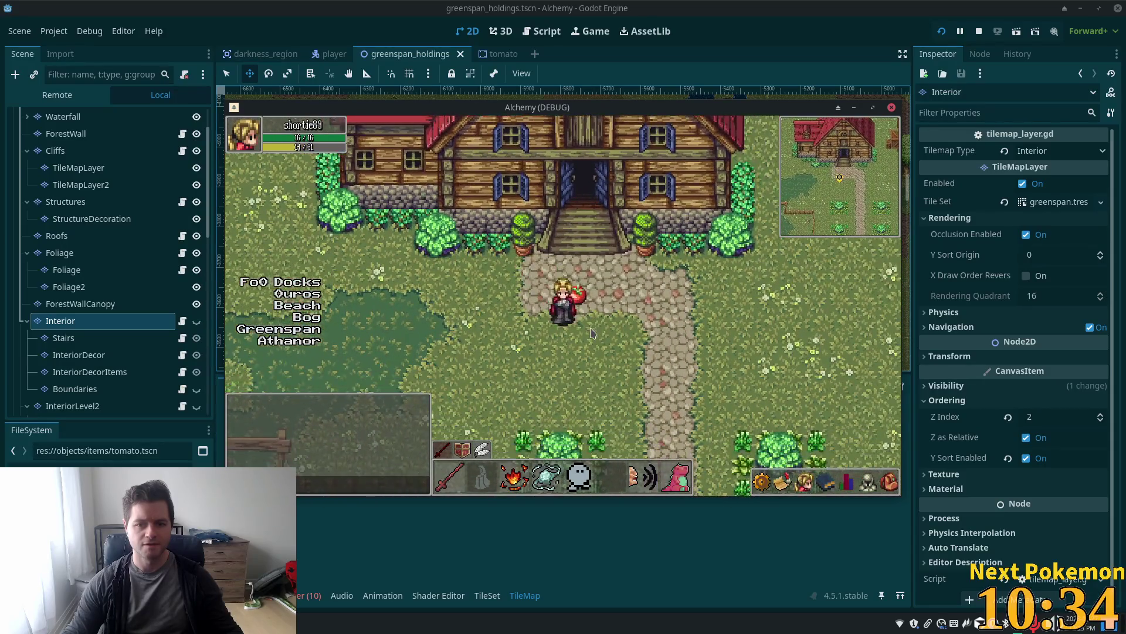
key(Up)
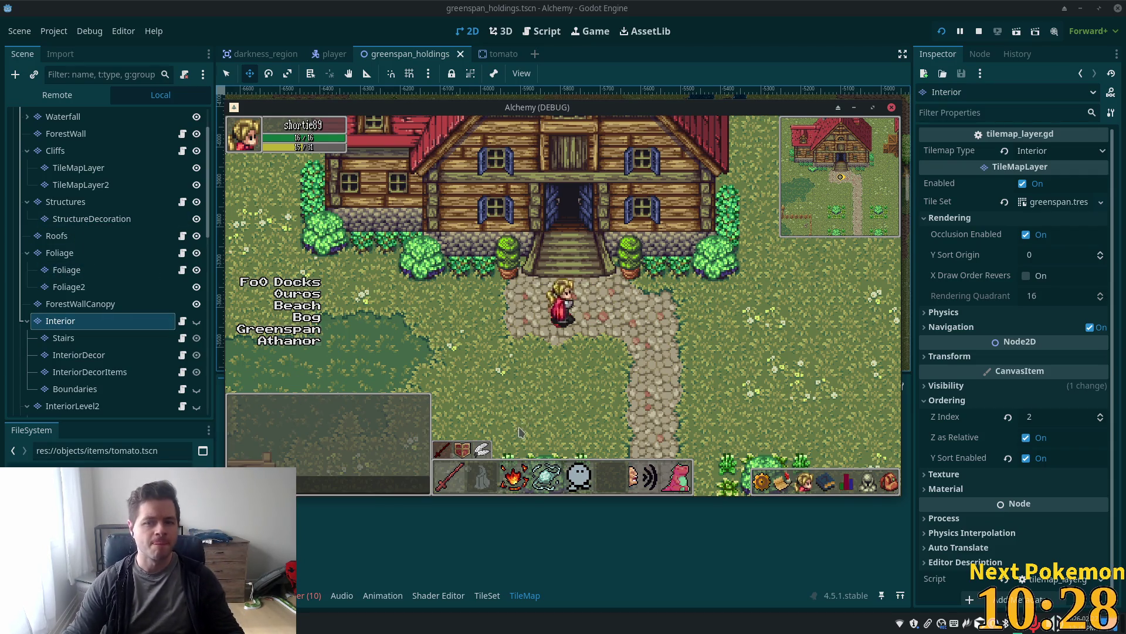
key(Left)
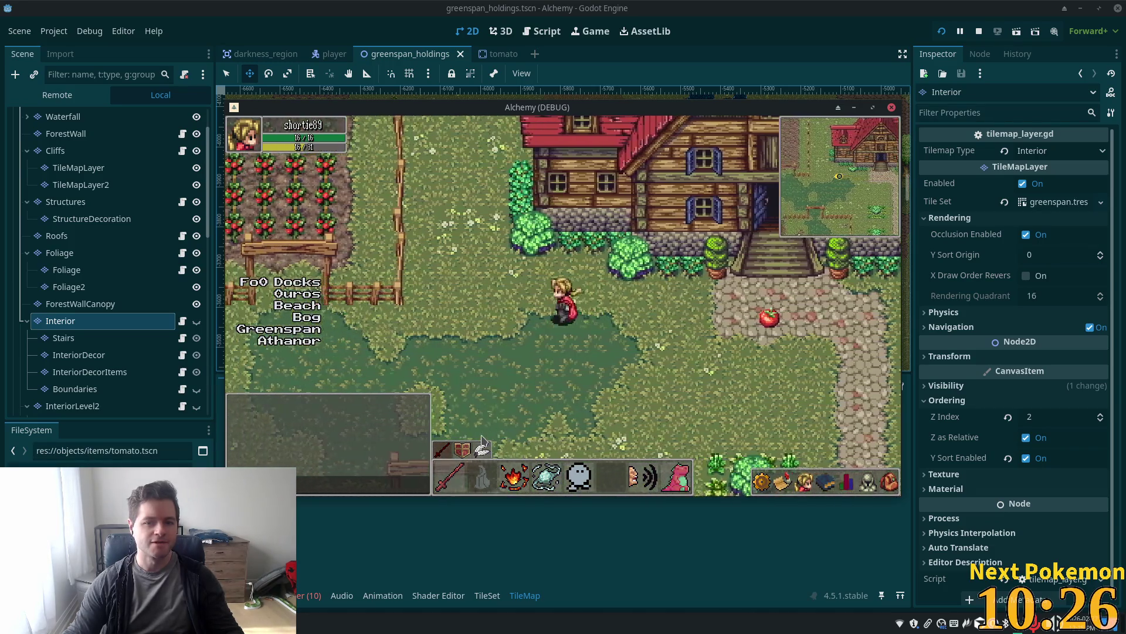
key(Right)
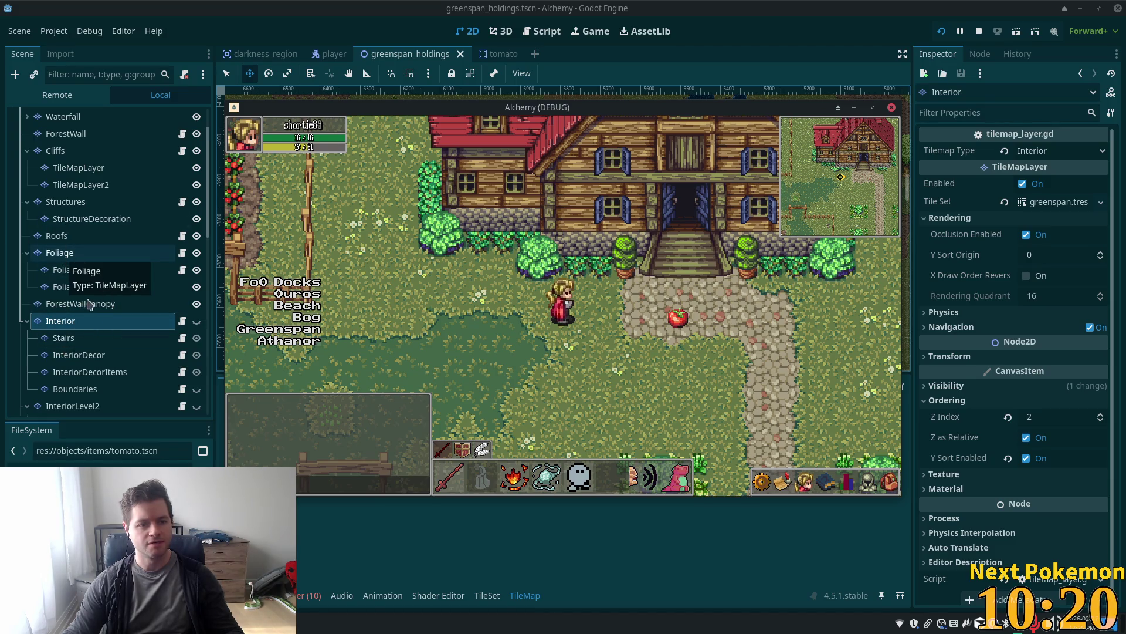
click(70, 203)
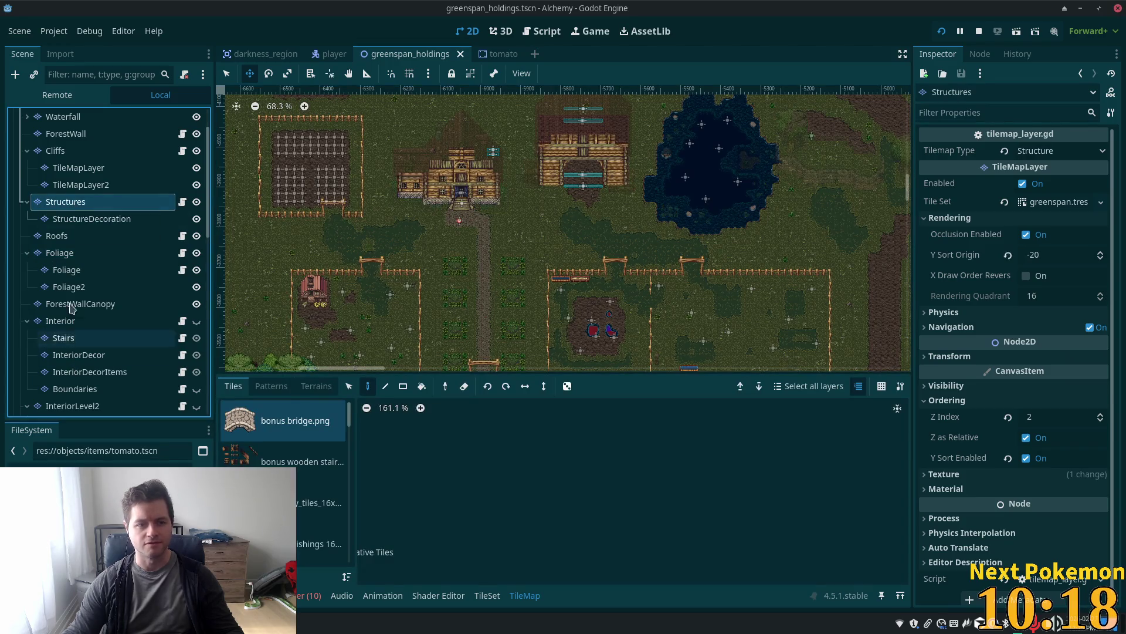
Set the Foliage layer's Z Index to 2 and launch the game with F5
click(59, 253)
click(1055, 417)
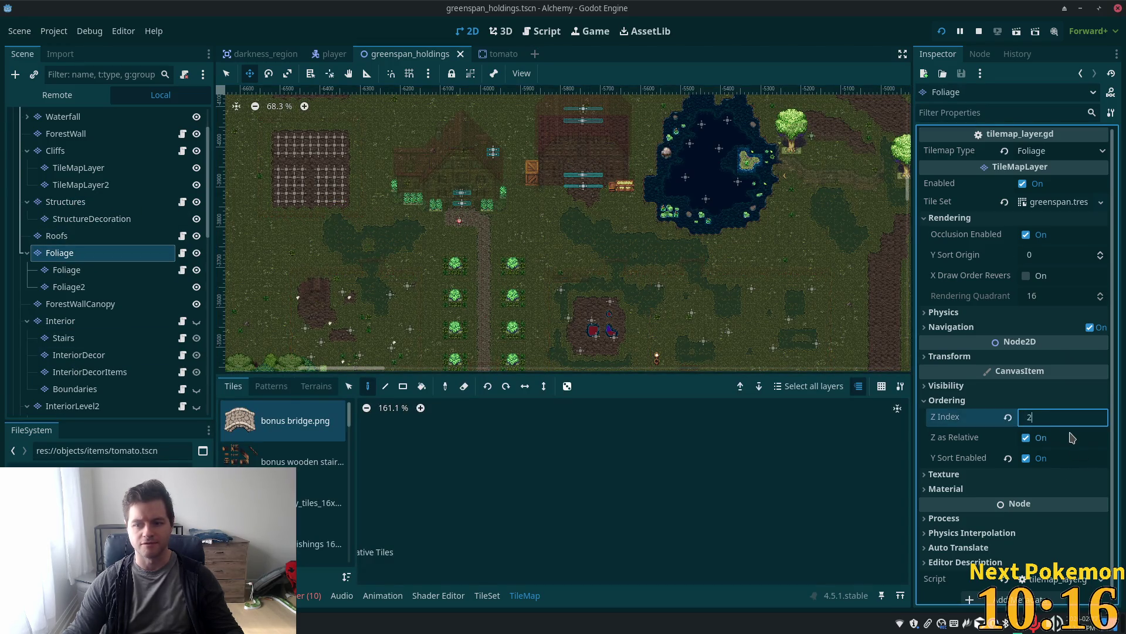
text(2)
key(Return)
key(F5)
Walk the player up, right, and back down past the house and crops
key(Left)
key(Up)
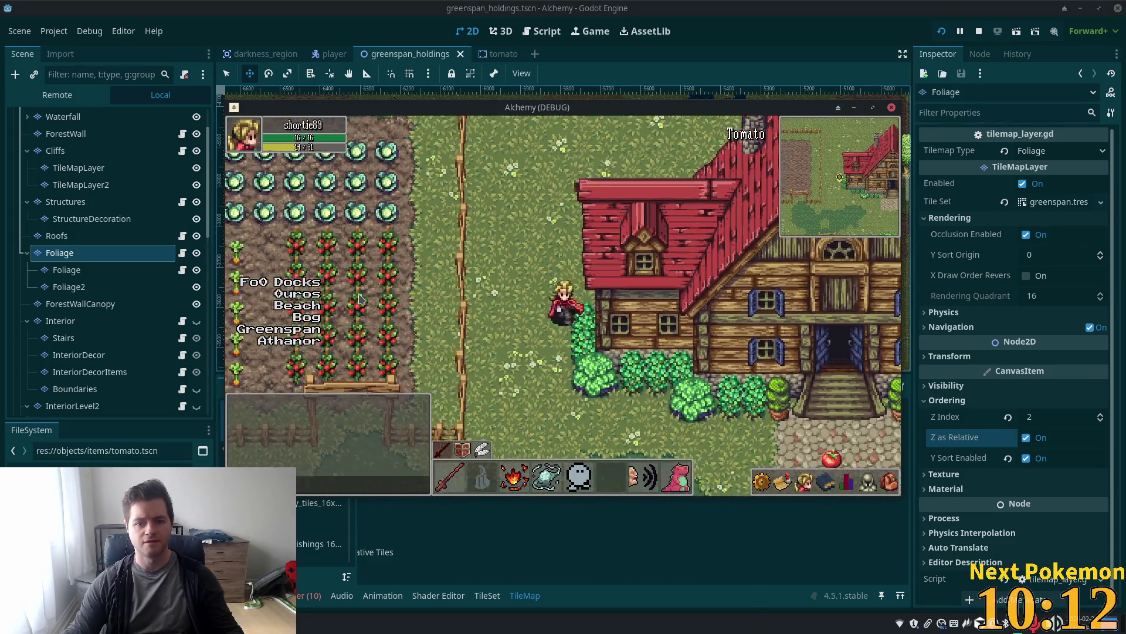
key(Right)
key(Up)
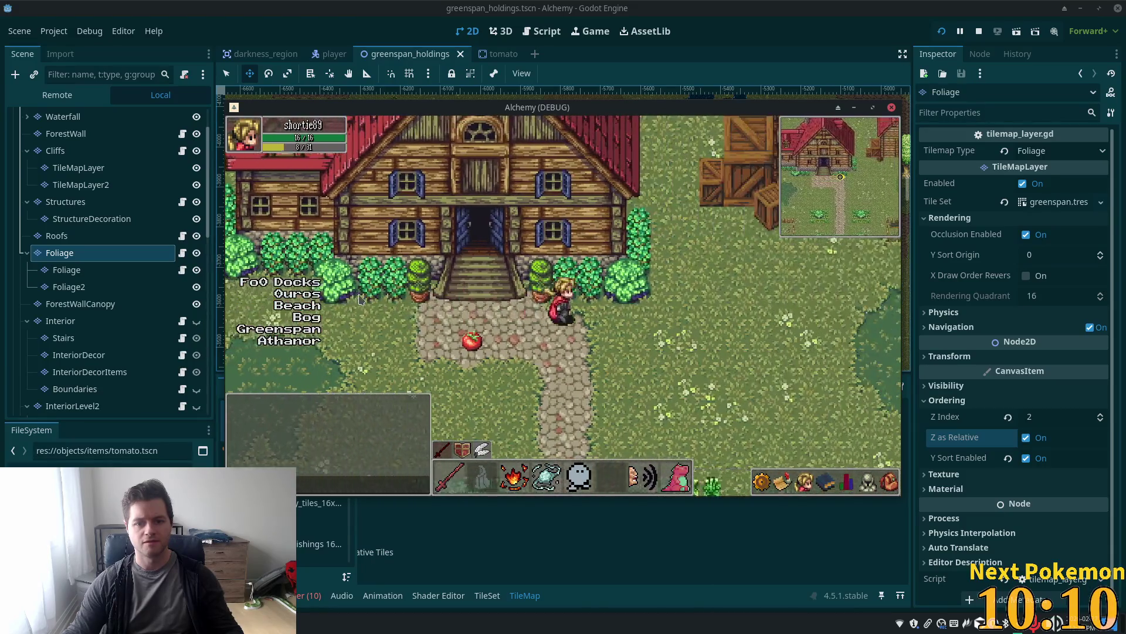
key(Right)
key(Up)
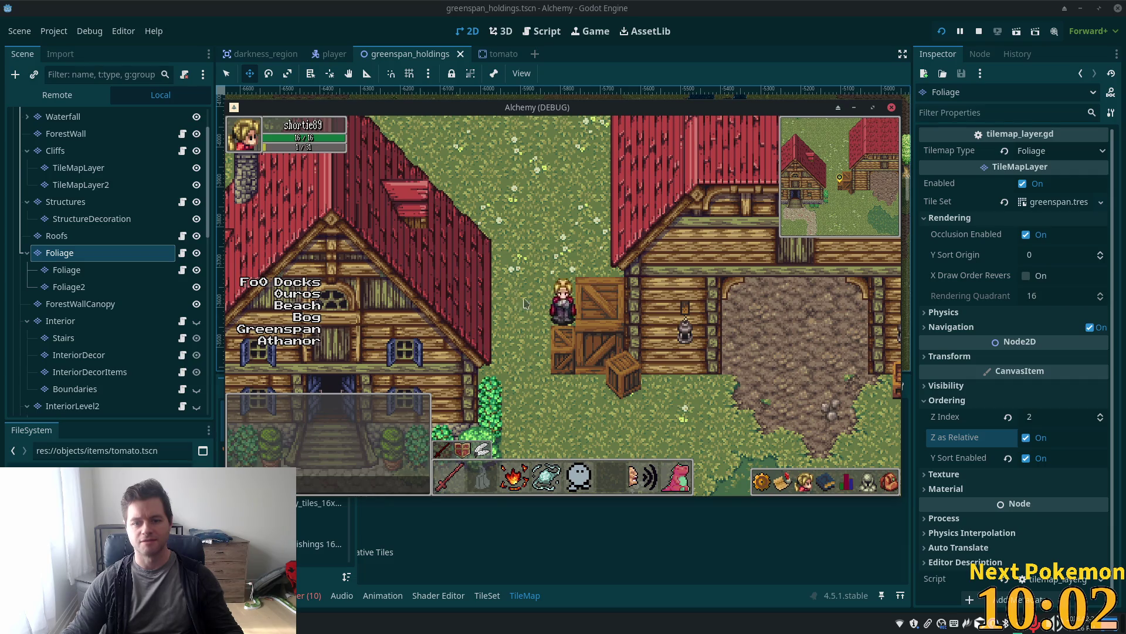
key(Left)
key(Down)
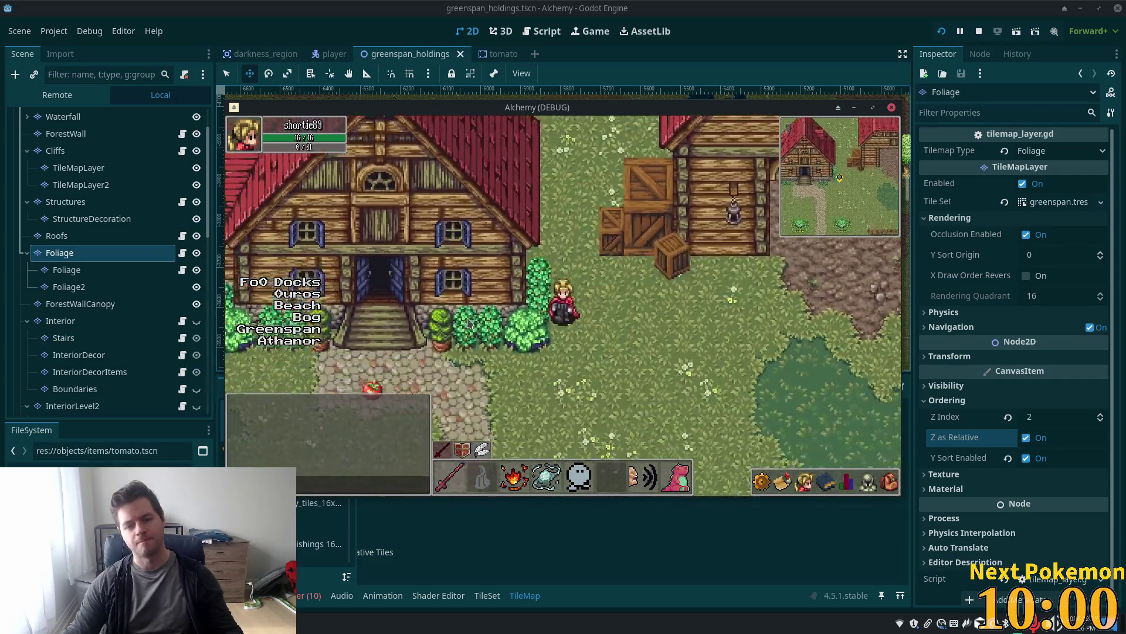
key(Left)
key(Down)
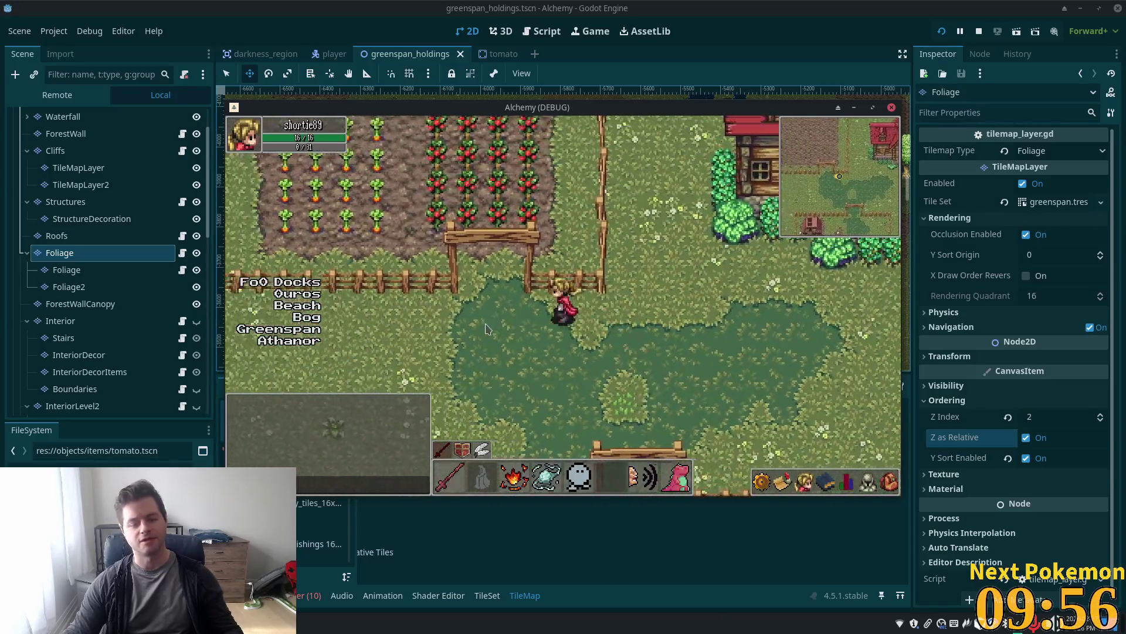
key(Up)
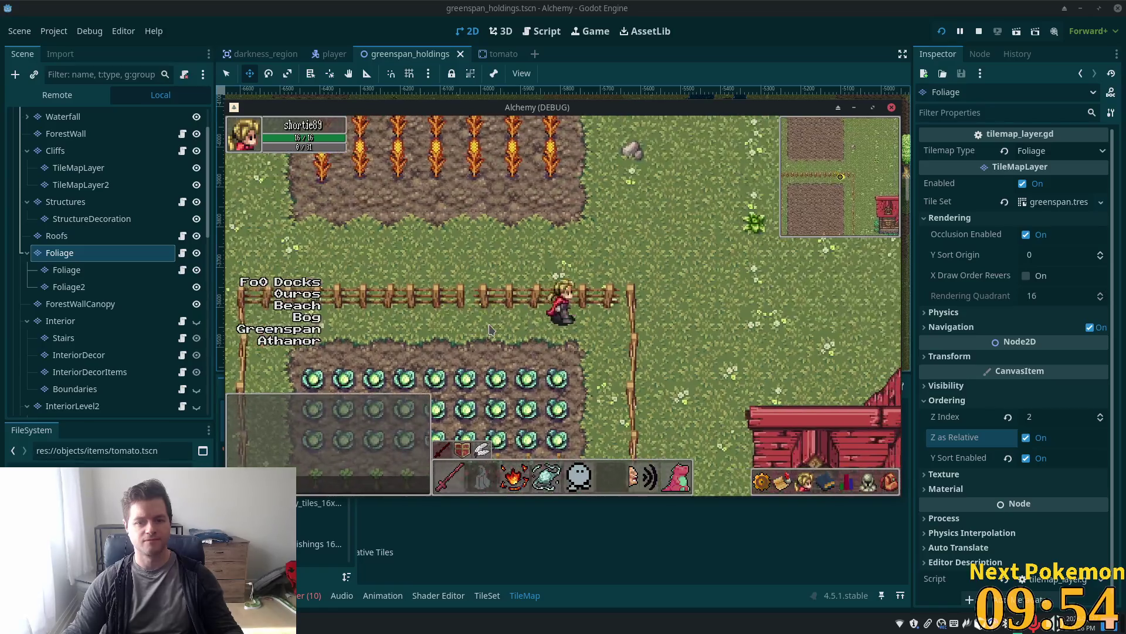
Walk along the crop fence into the house, back out, and onto the tomato to pick it up
key(Down)
key(Left)
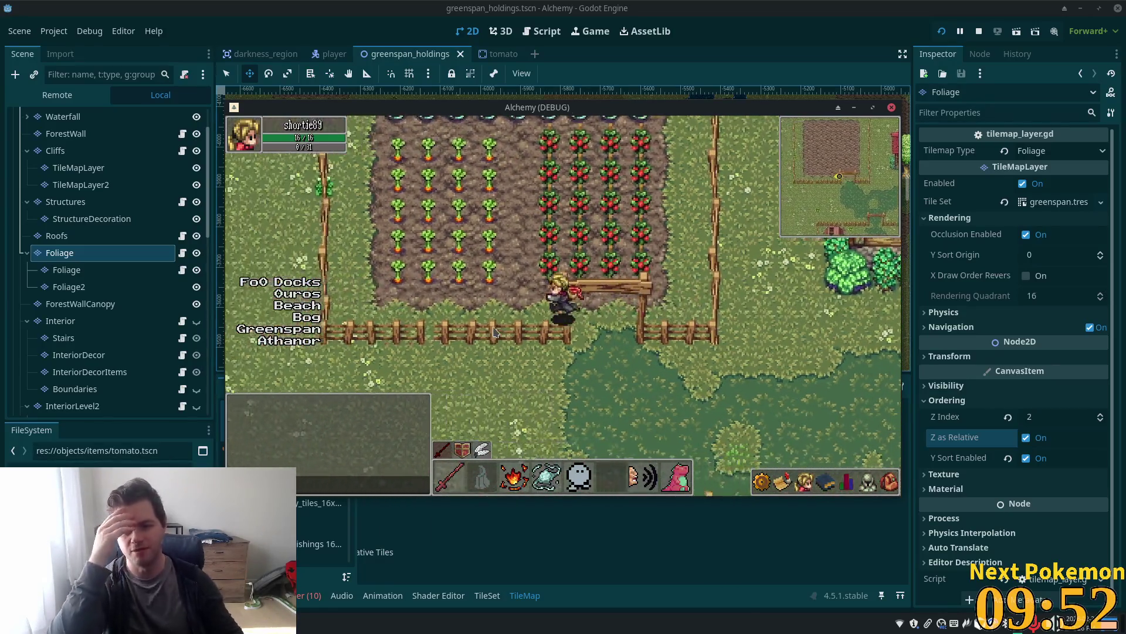
key(Left)
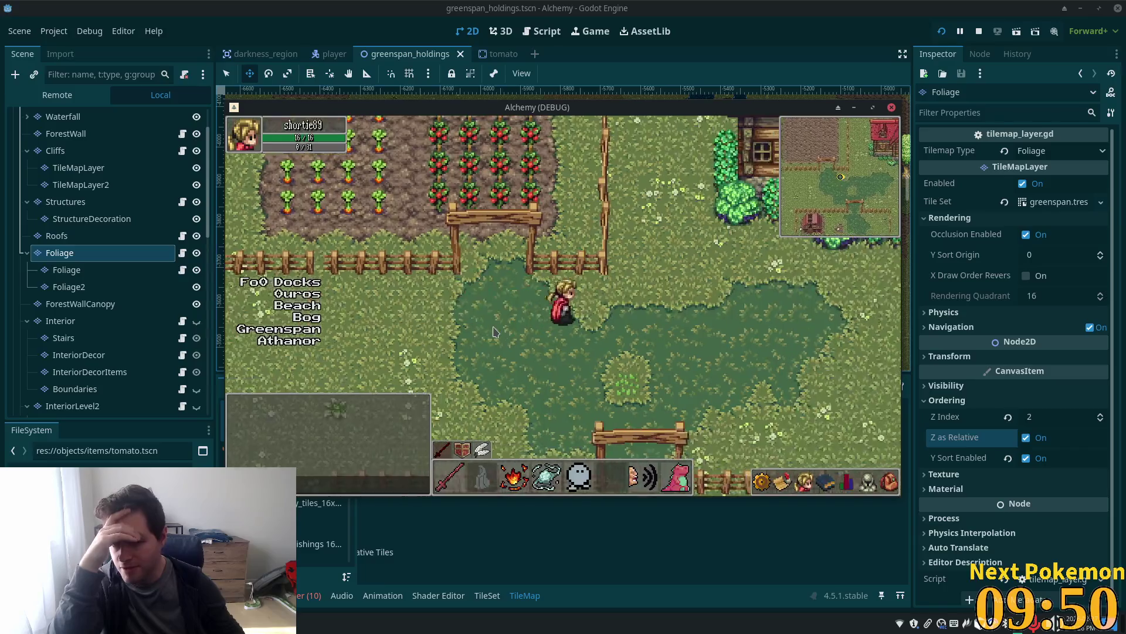
key(Right)
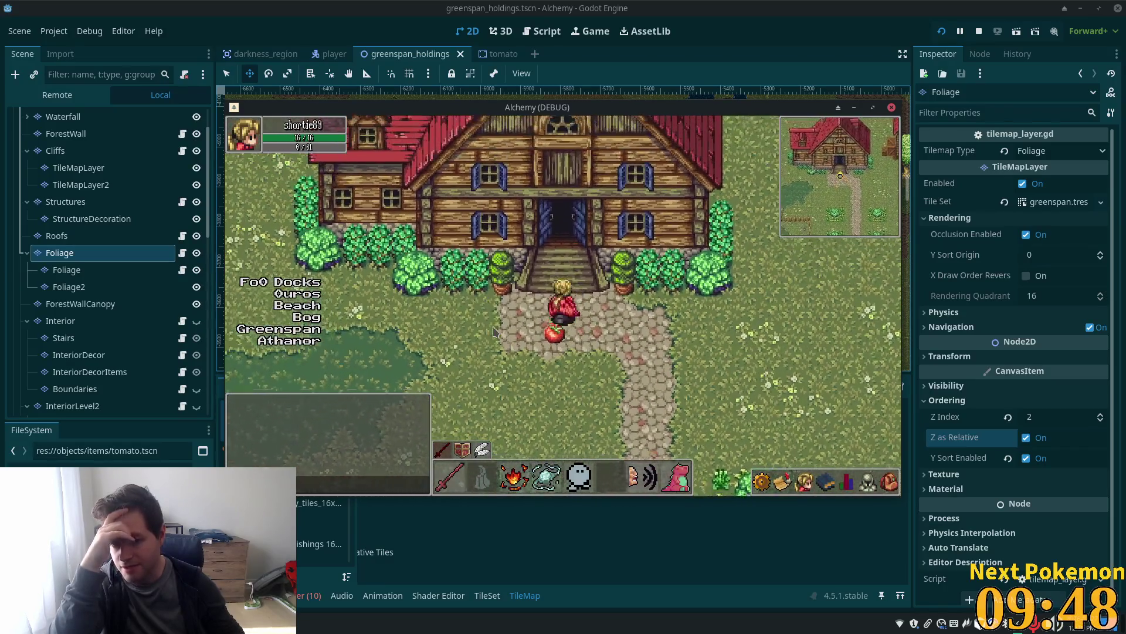
key(Up)
key(Up)
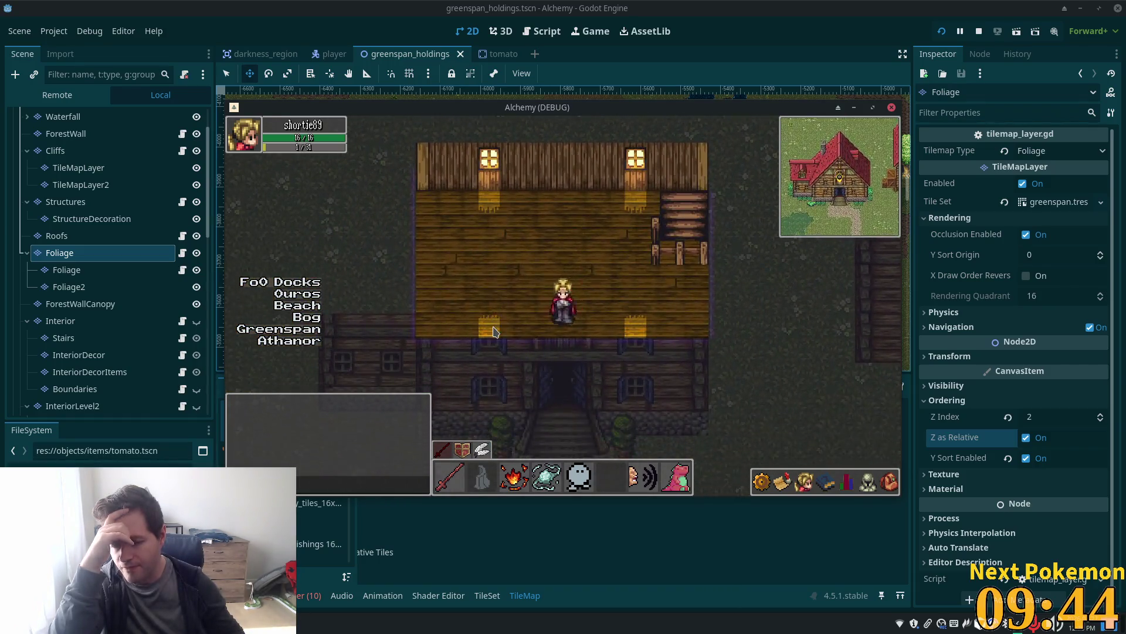
key(Up)
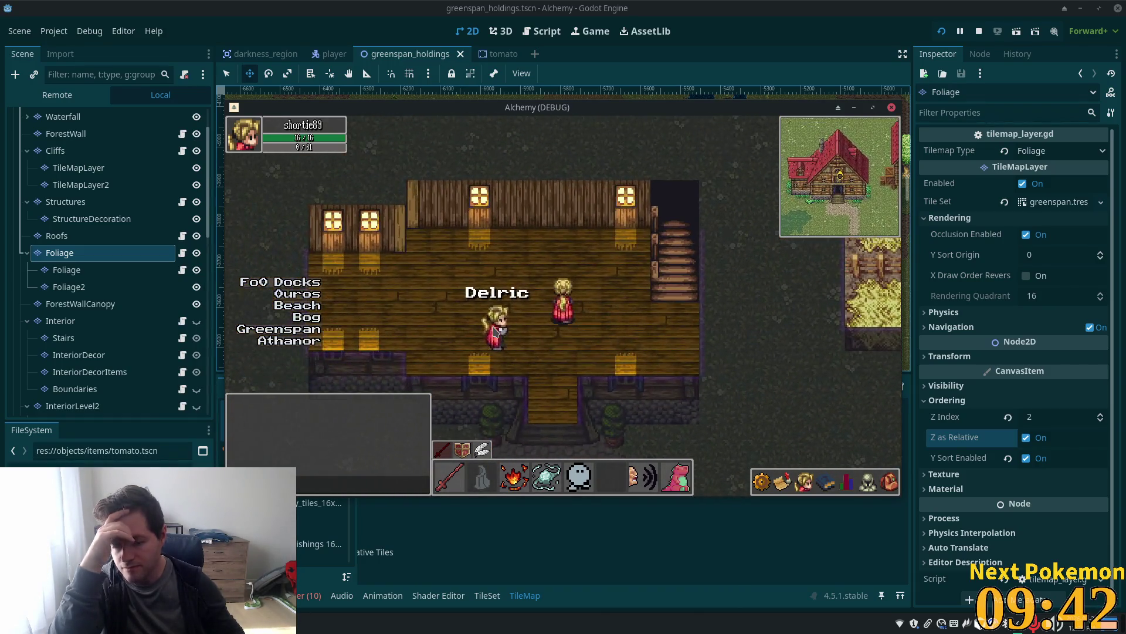
key(Left)
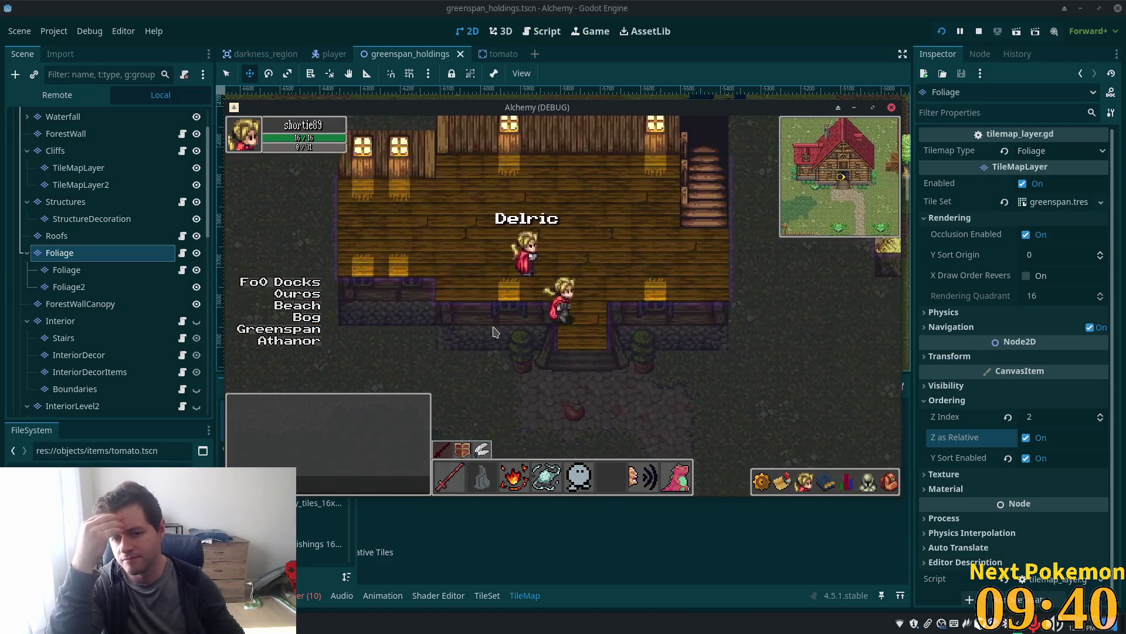
key(Right)
key(Down)
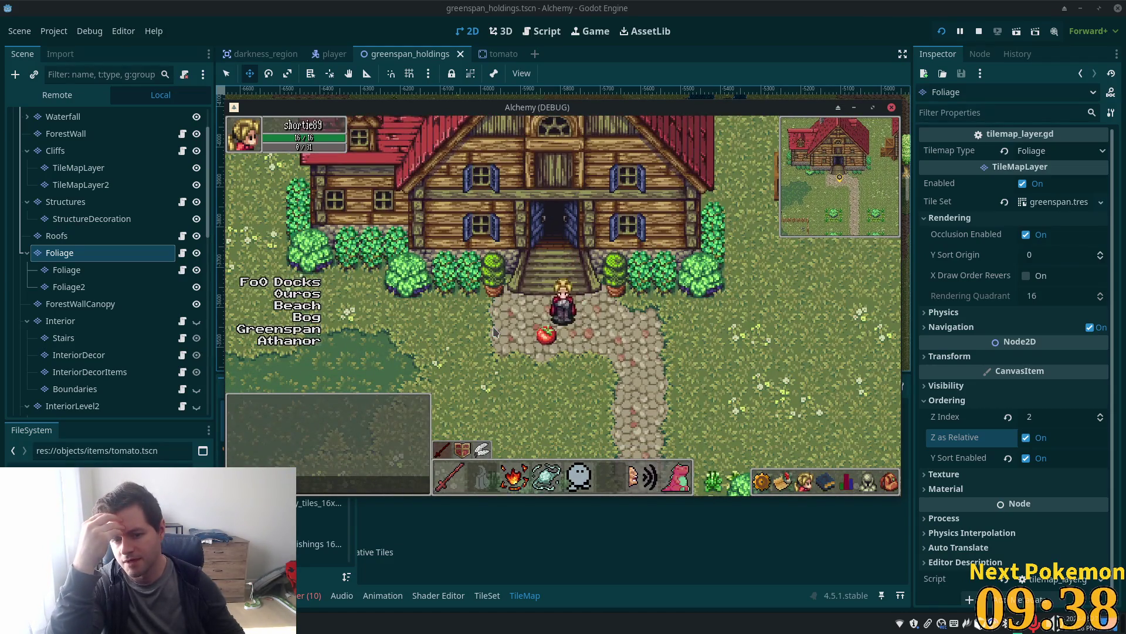
key(Left)
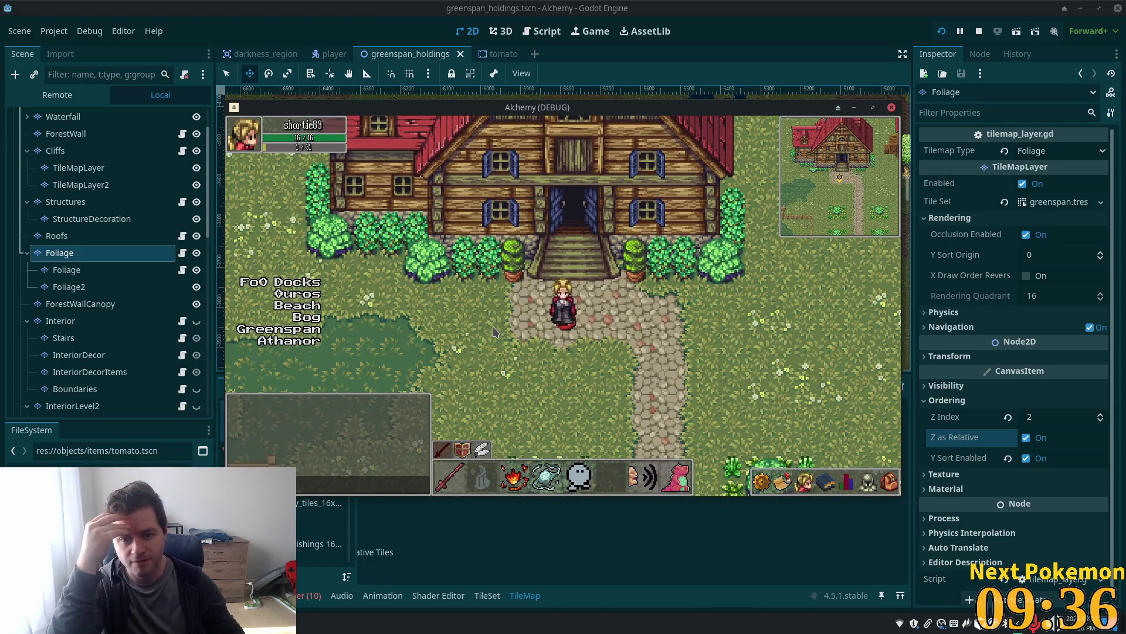
click(105, 269)
scroll(113, 318, down, 4)
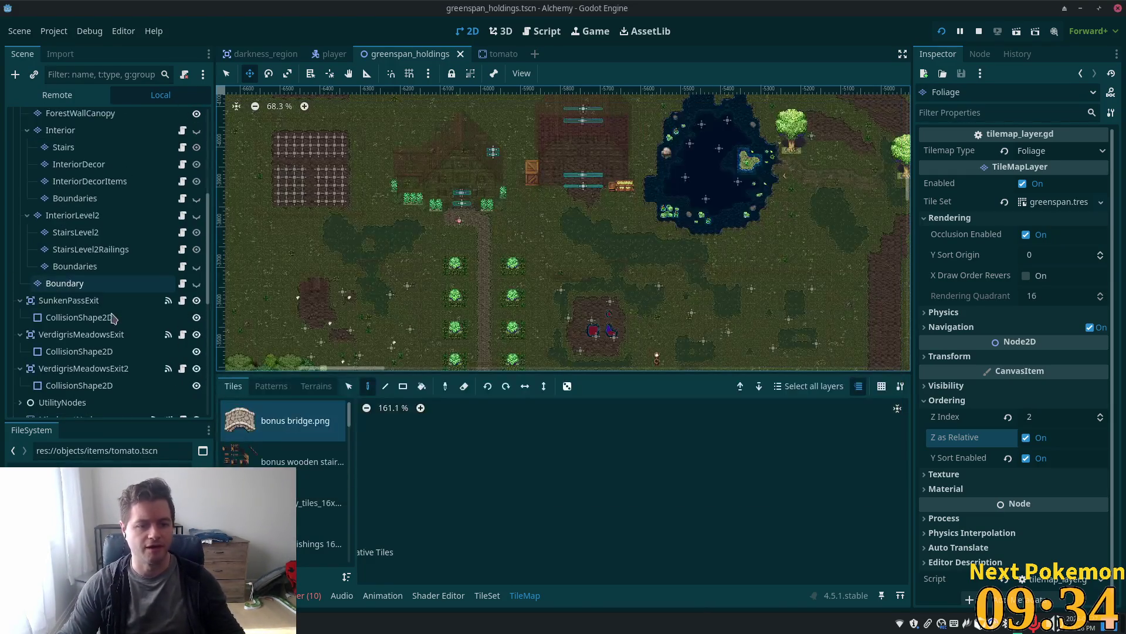
Move the Tomato node up beside the house door
scroll(131, 336, down, 1)
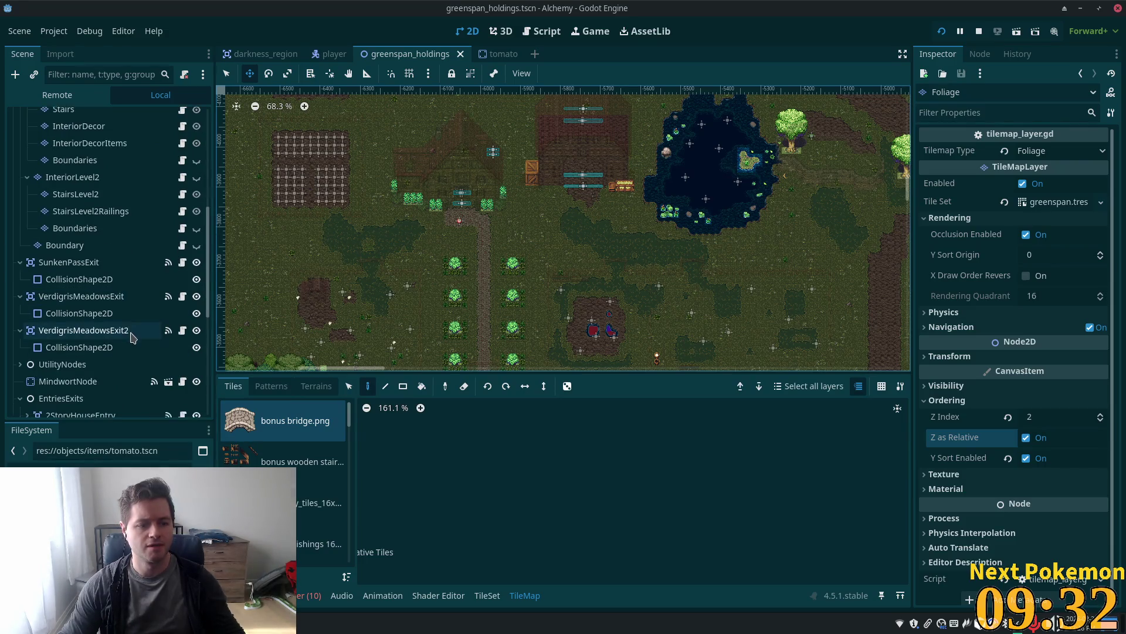
scroll(94, 324, down, 1)
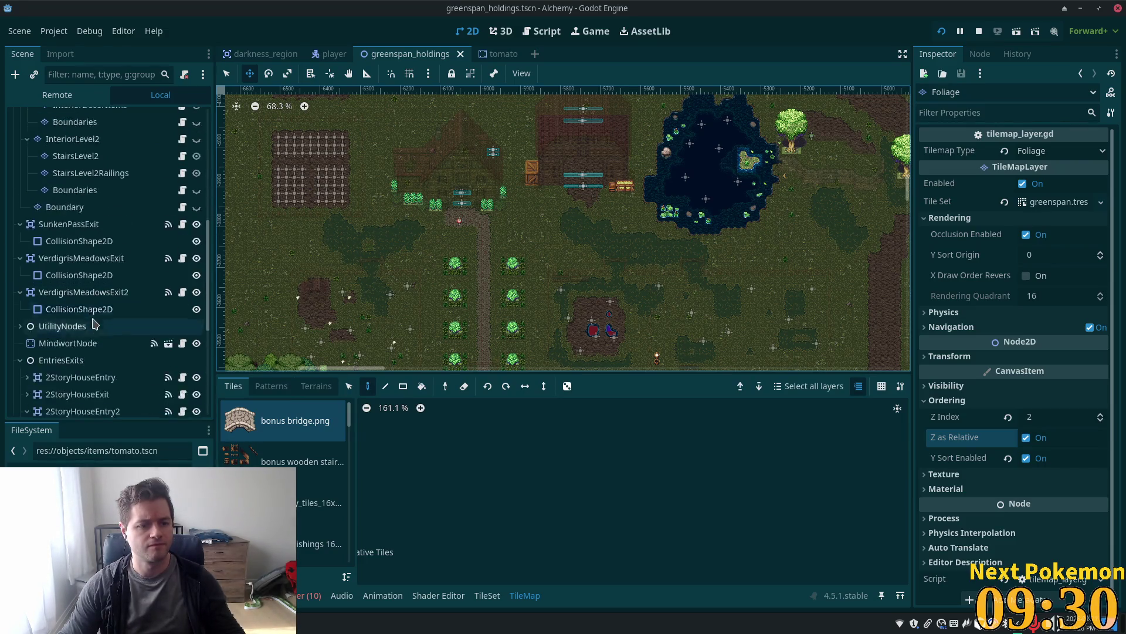
scroll(94, 323, down, 5)
click(88, 406)
drag(527, 205, 524, 172)
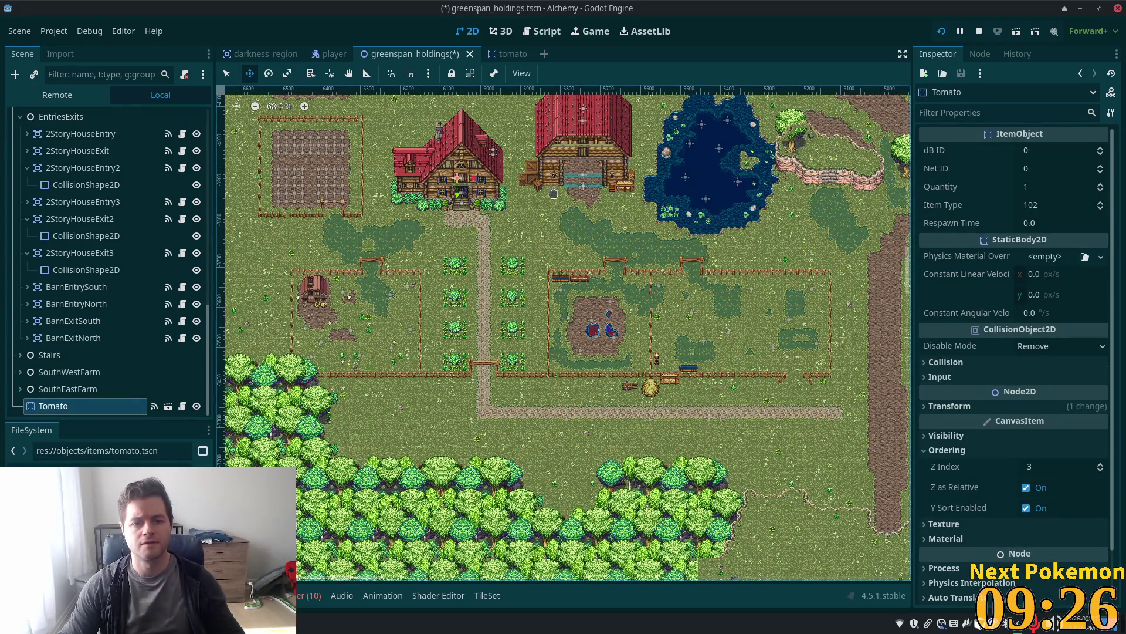
Save and run the game, walking the character in and out of the house and up its stairs
key(F5)
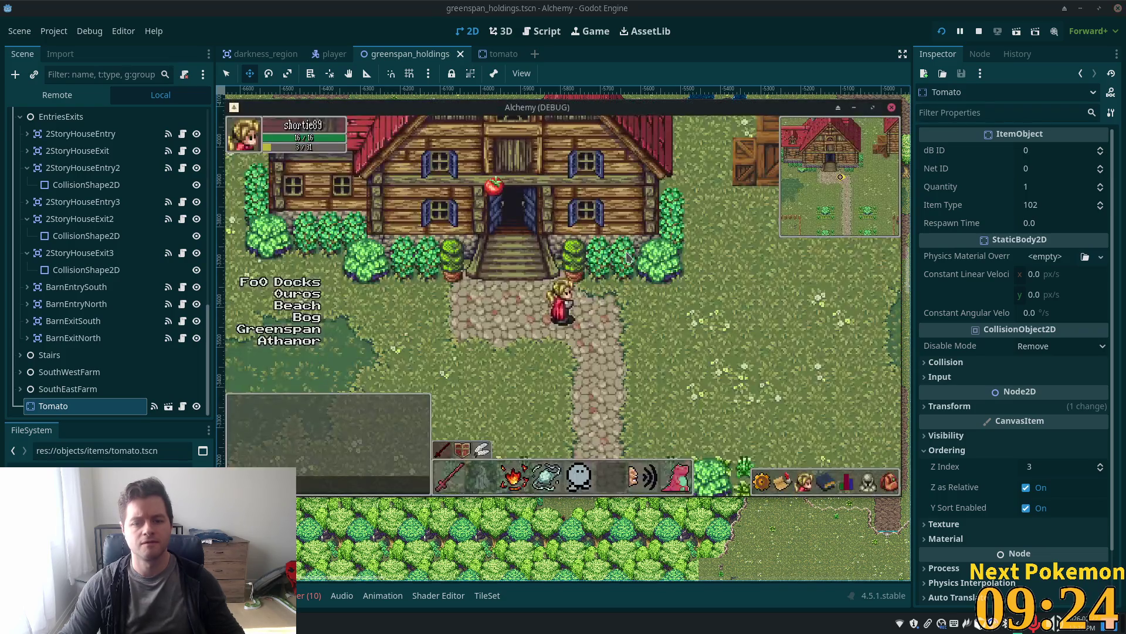
key(Up)
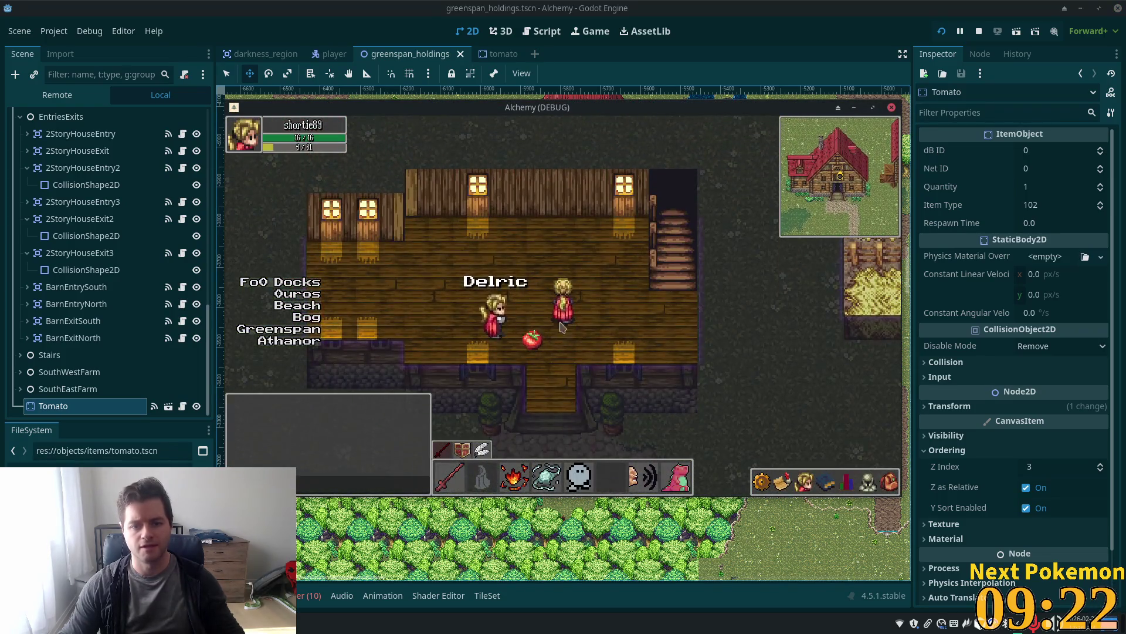
key(Down)
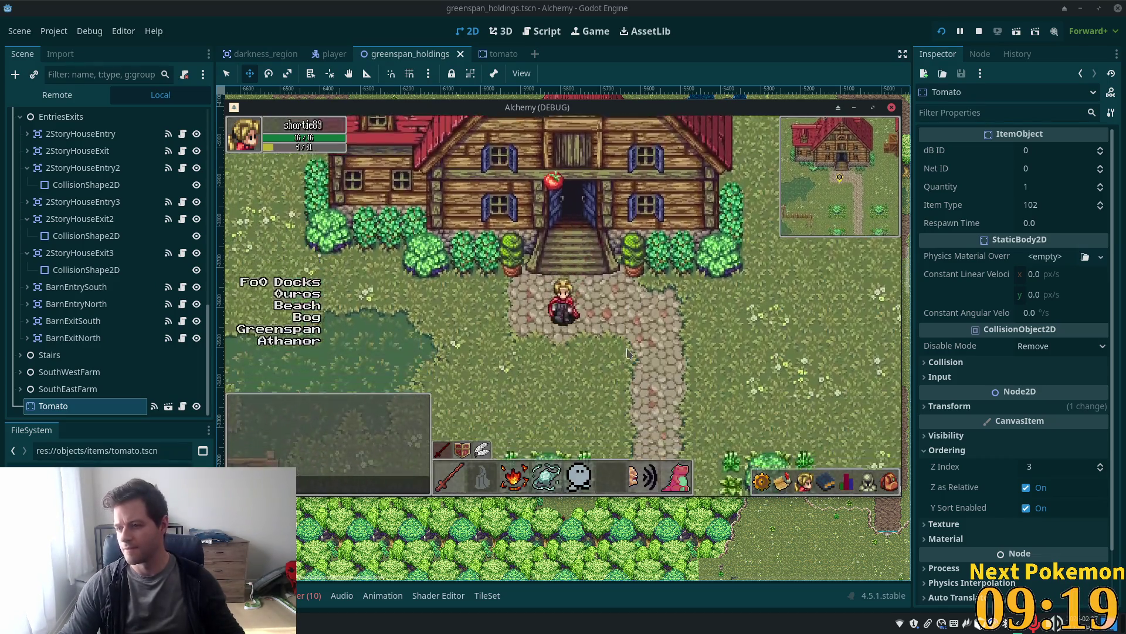
key(Down)
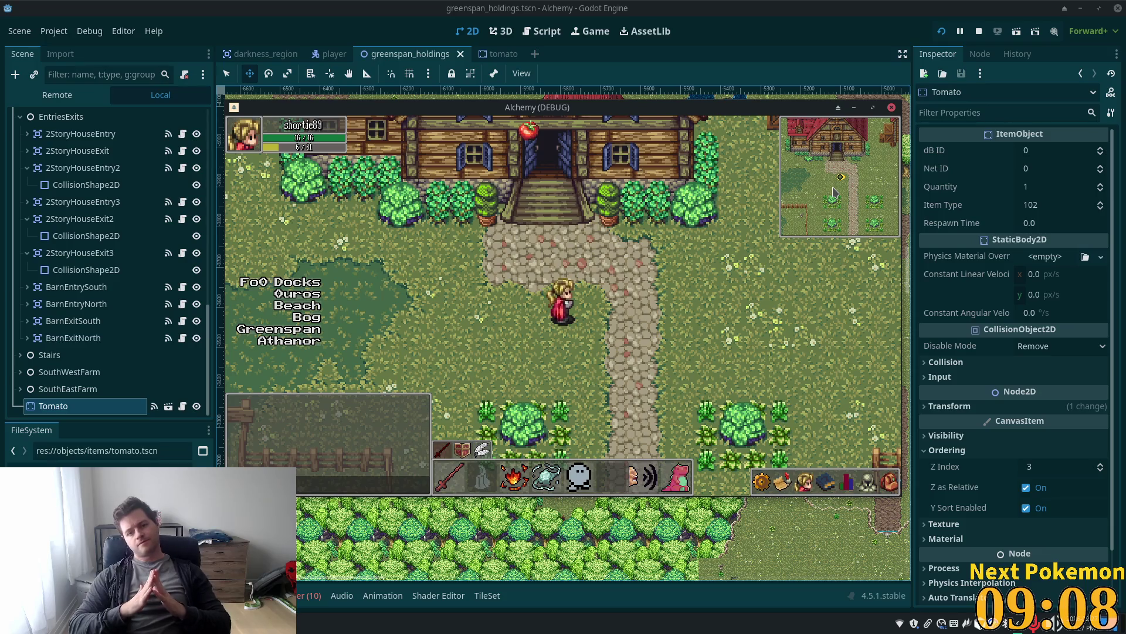
key(Up)
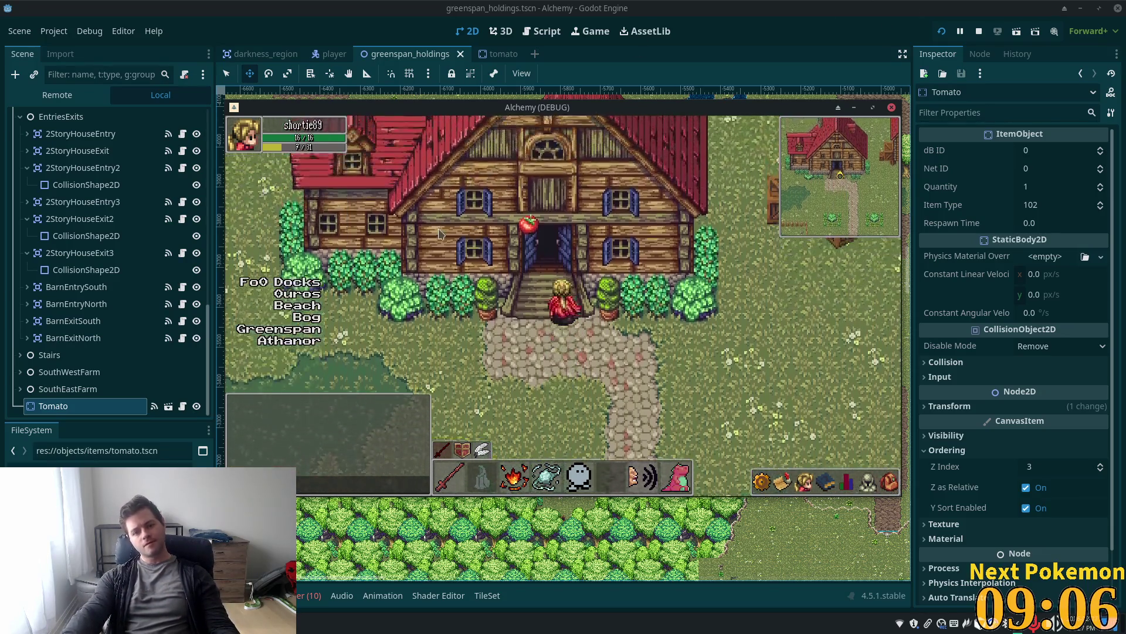
key(Up)
key(Down)
key(Up)
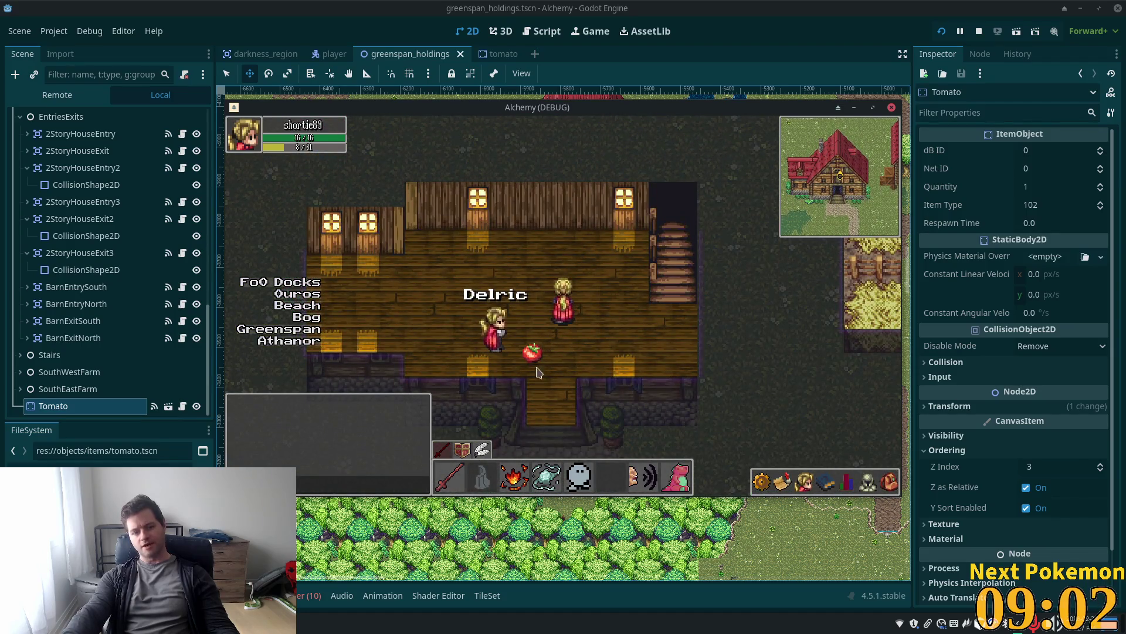
key(Down)
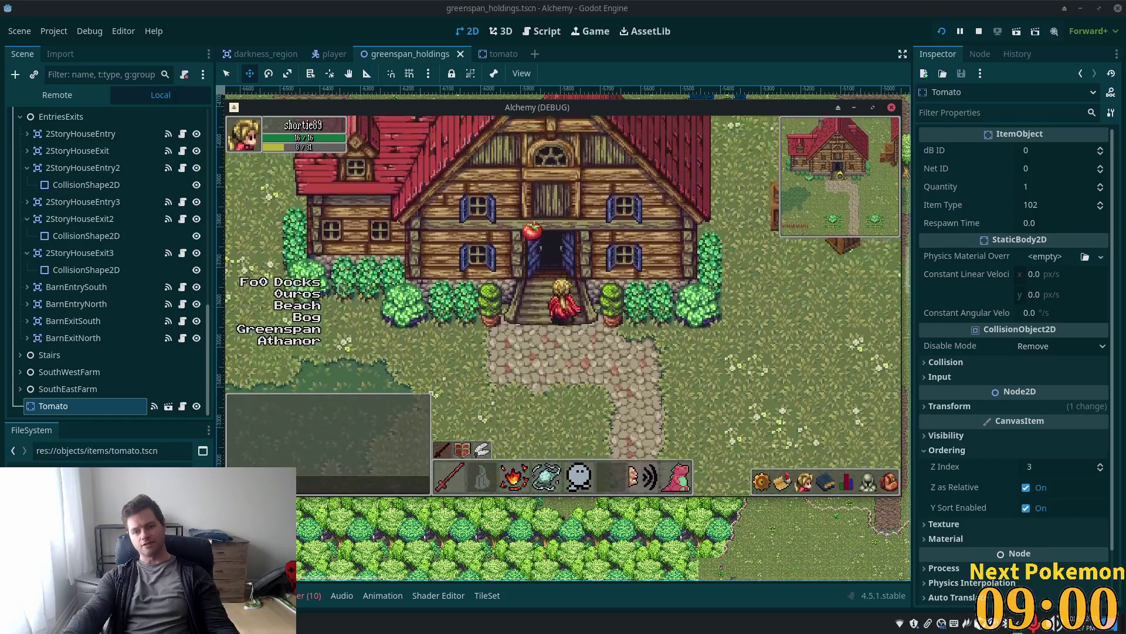
key(Up)
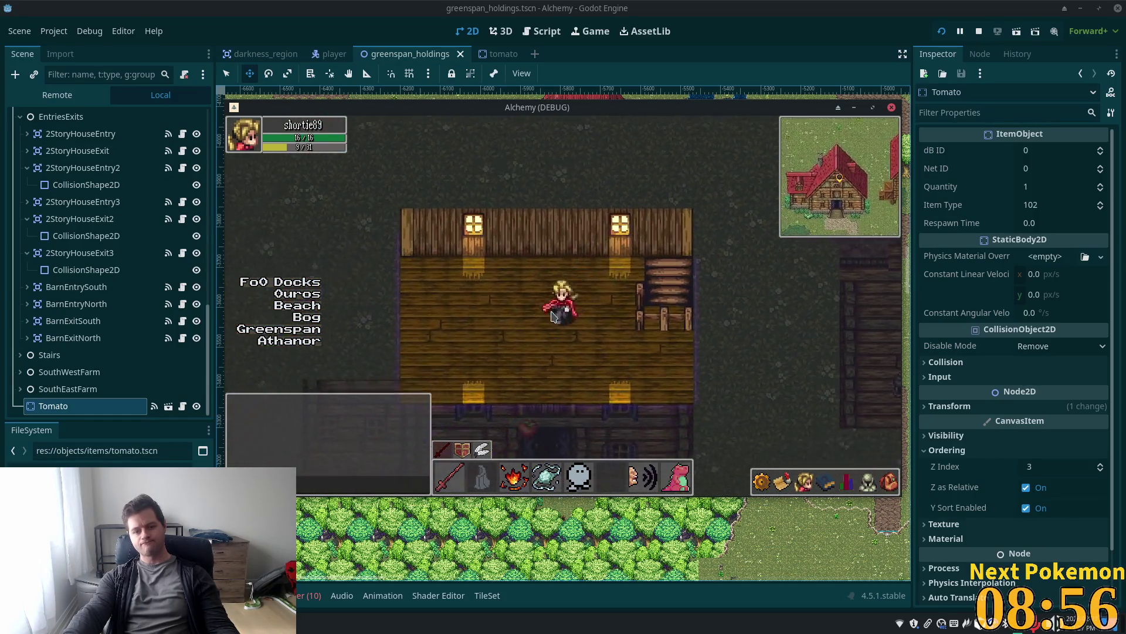
key(Right)
key(Up)
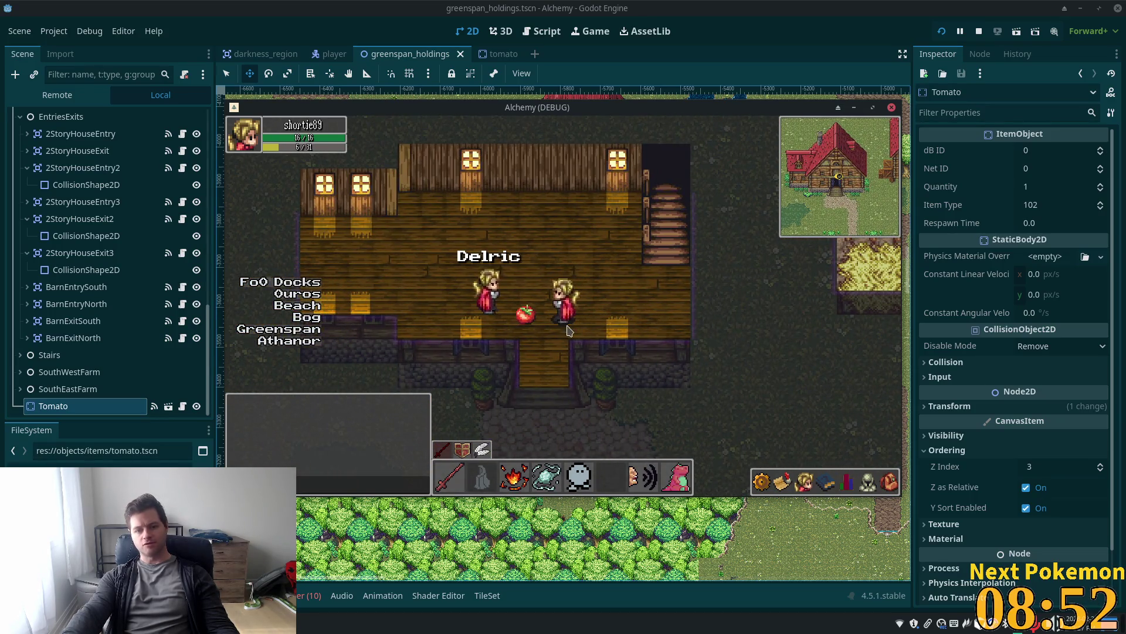
key(Left)
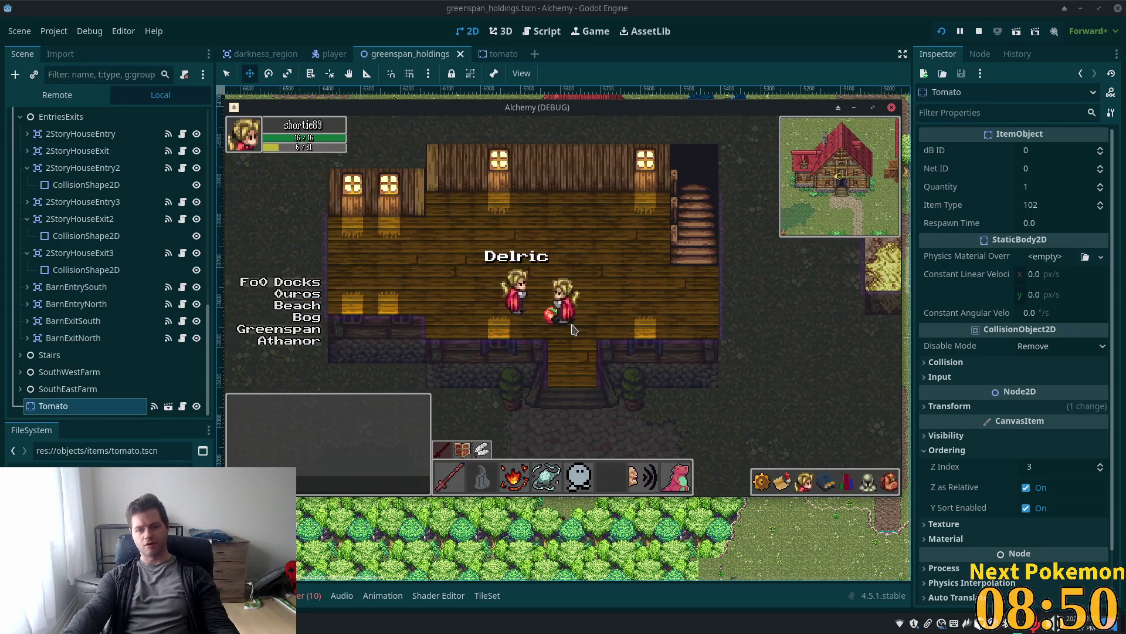
key(Down)
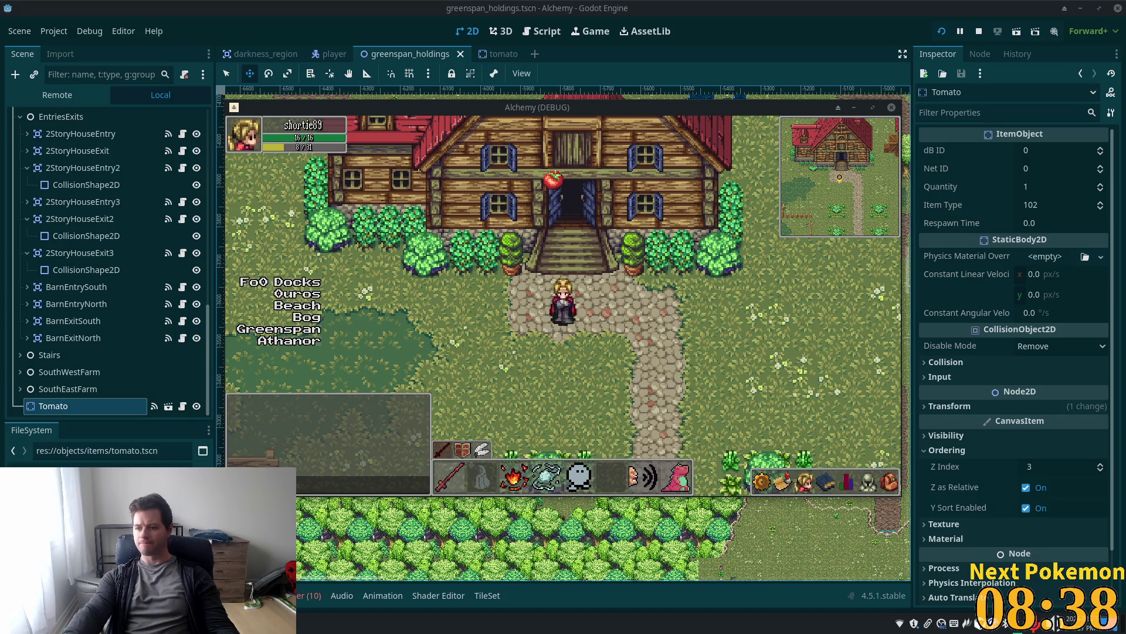
Walk the character through the farm crop rows, then bring the editor back to the front
key(Left)
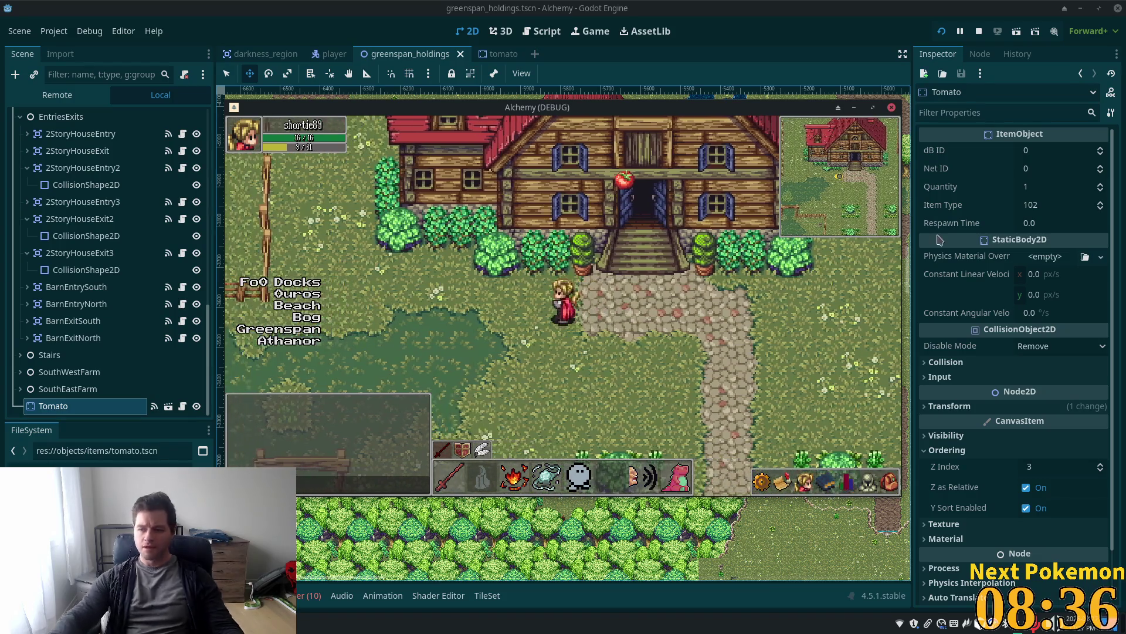
key(Up)
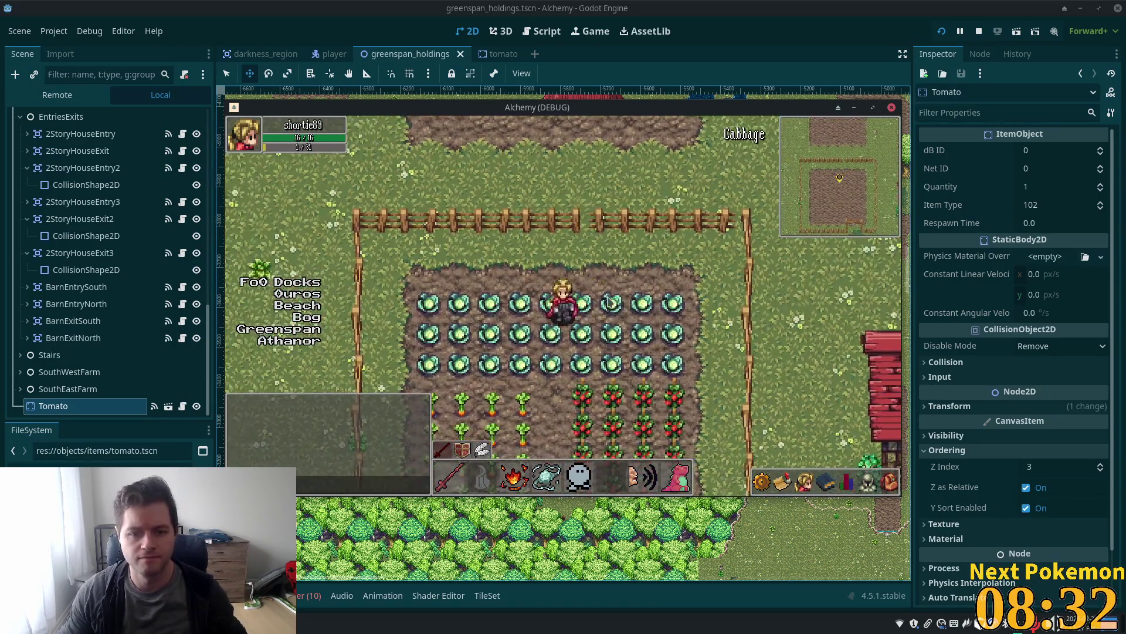
key(Down)
key(Up)
key(Left)
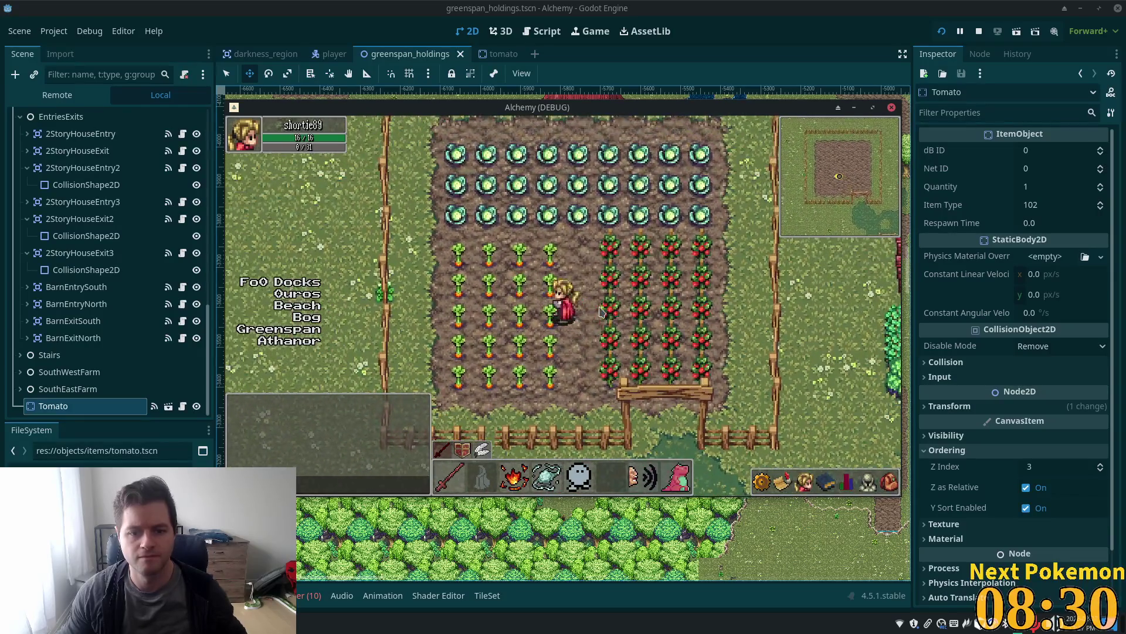
key(Left)
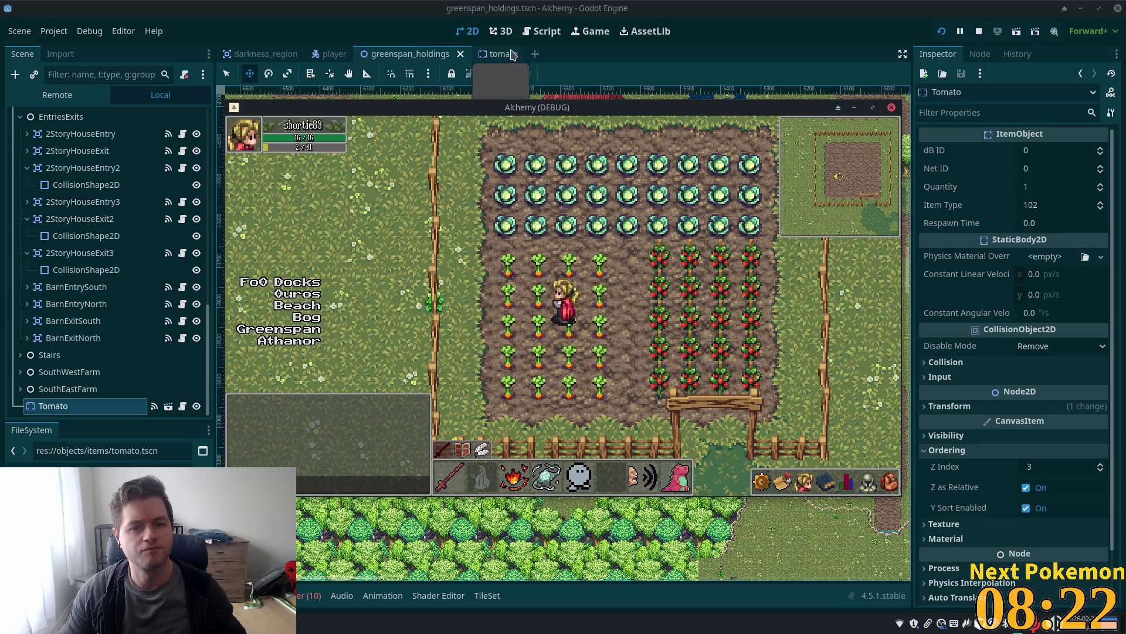
click(704, 28)
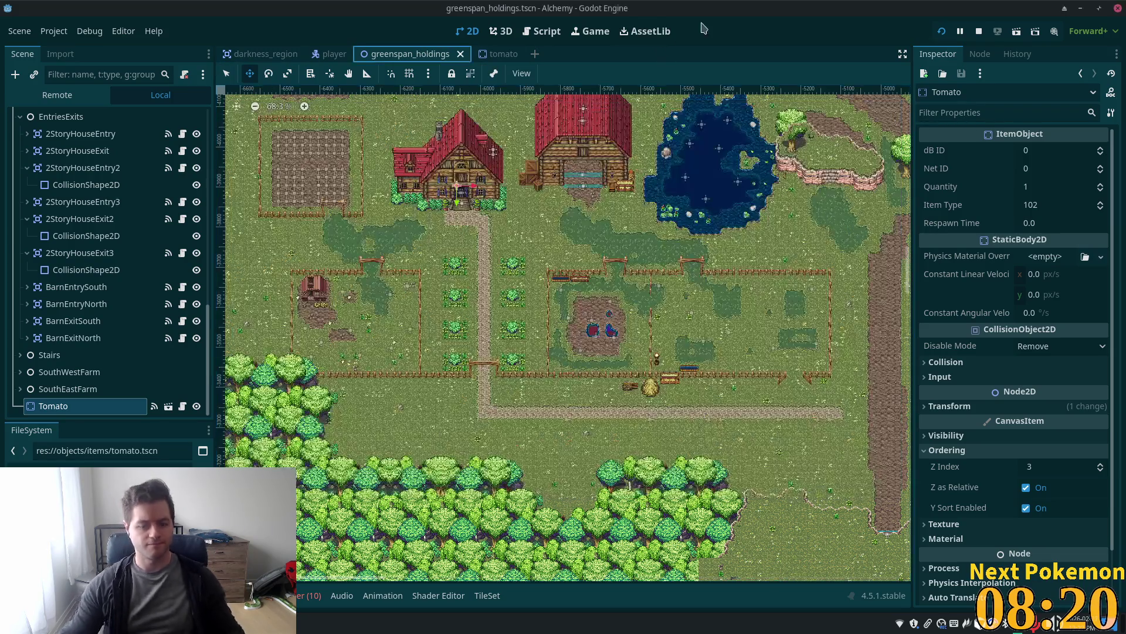
Quick-open carrot_plant.tscn and select the CarrotPlant root node's Z Index field
key(alt+shift+o)
text(pla)
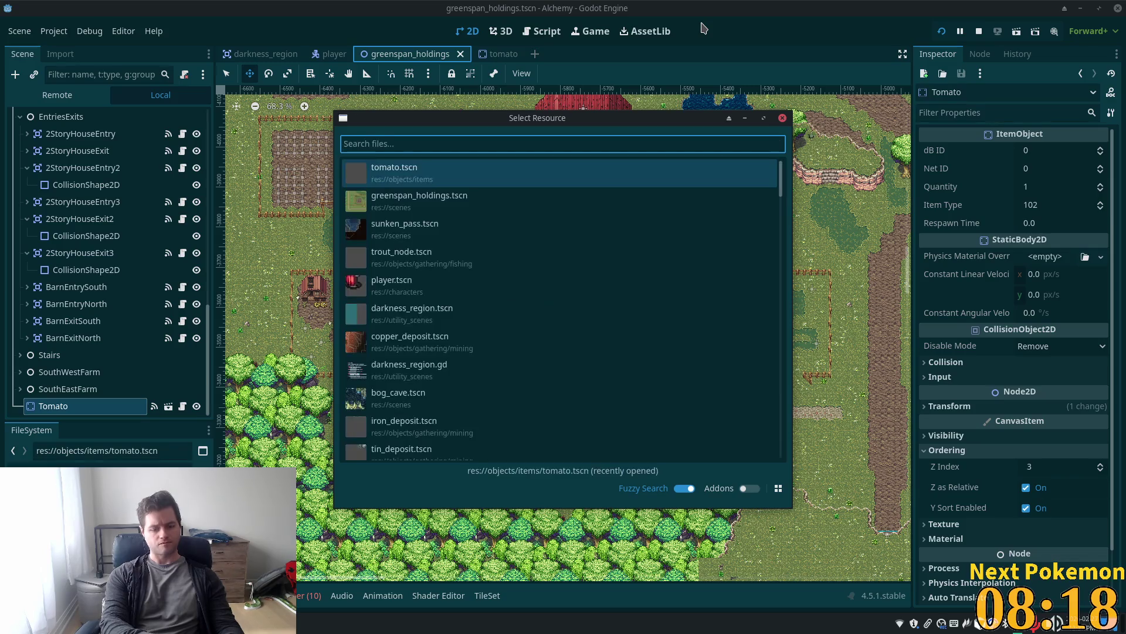
text(nt)
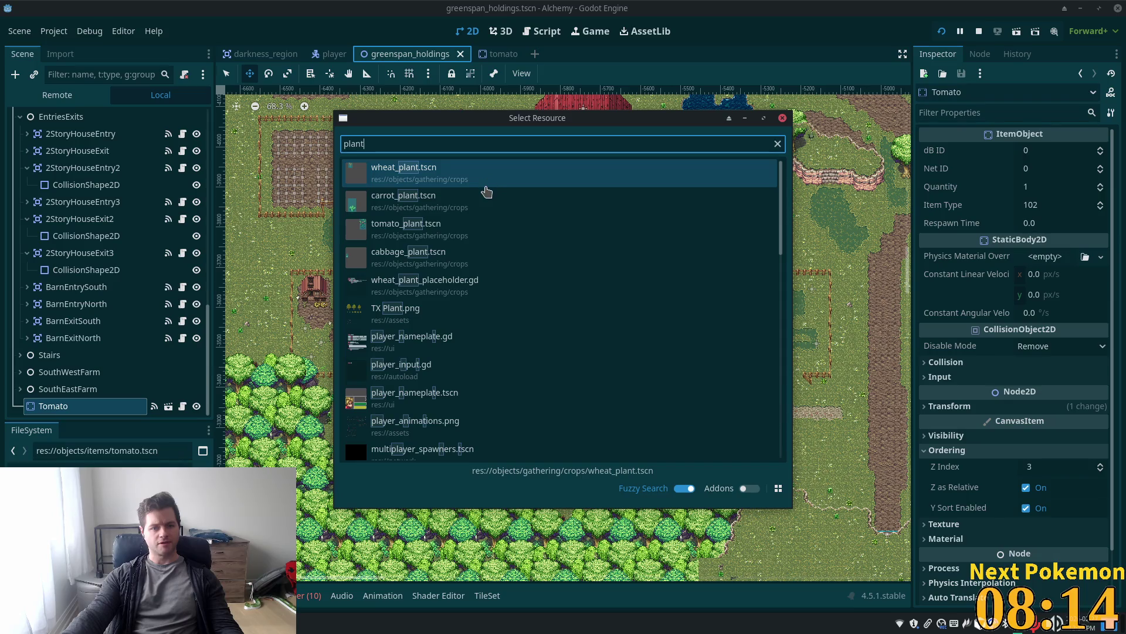
click(486, 196)
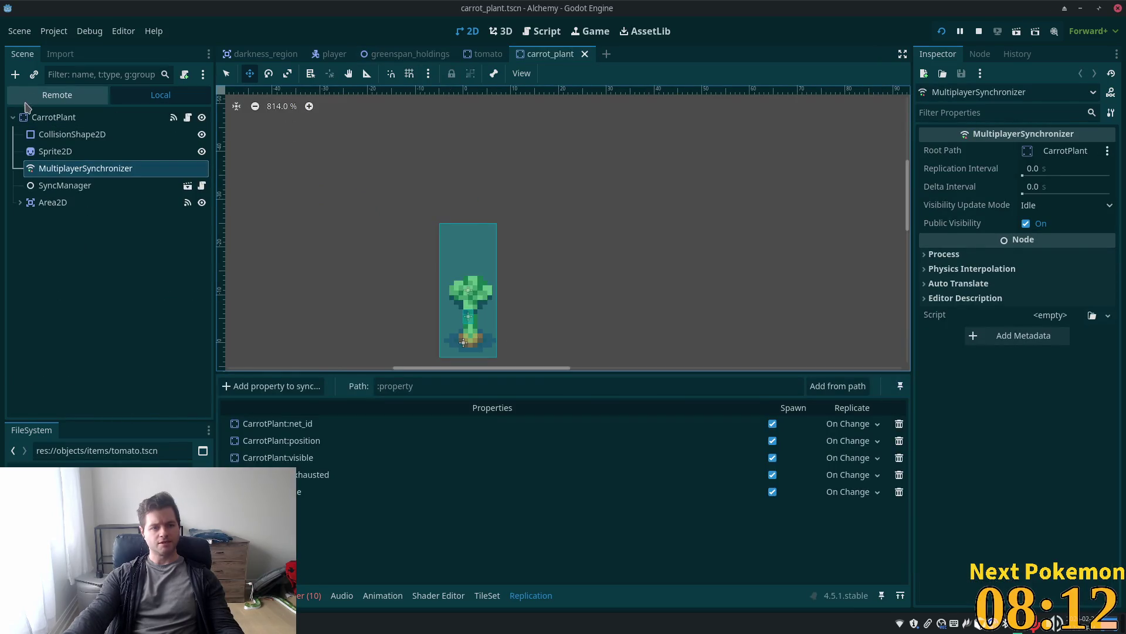
click(47, 117)
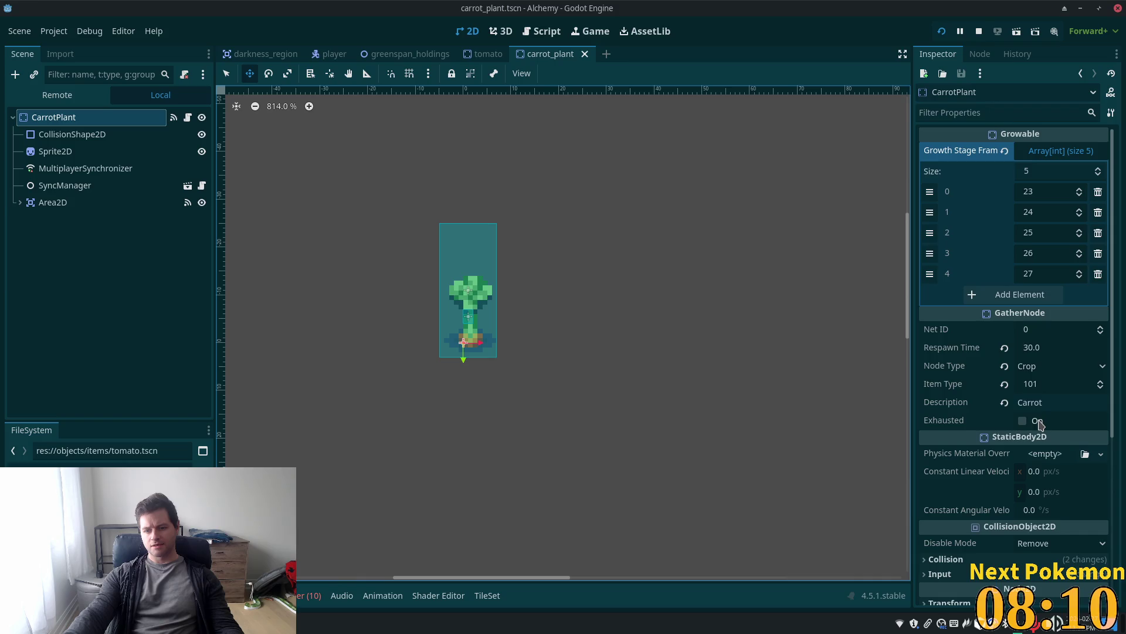
scroll(1038, 423, down, 5)
click(1032, 413)
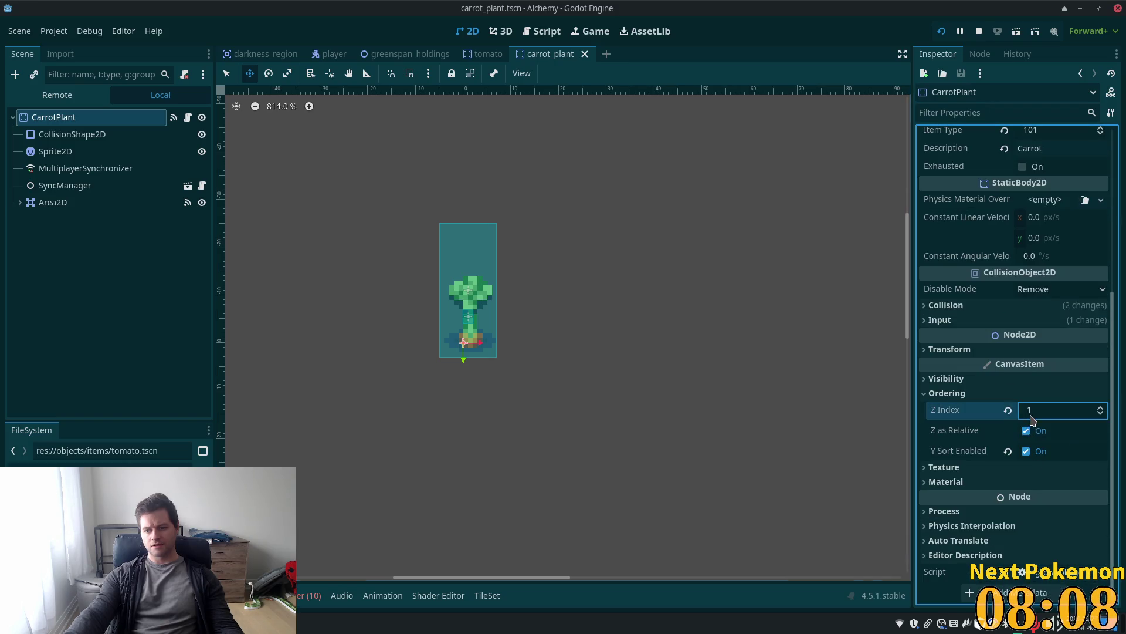
click(1032, 417)
Compare with the player's Z Index, then set CarrotPlant's Z Index to 10 and save
click(331, 53)
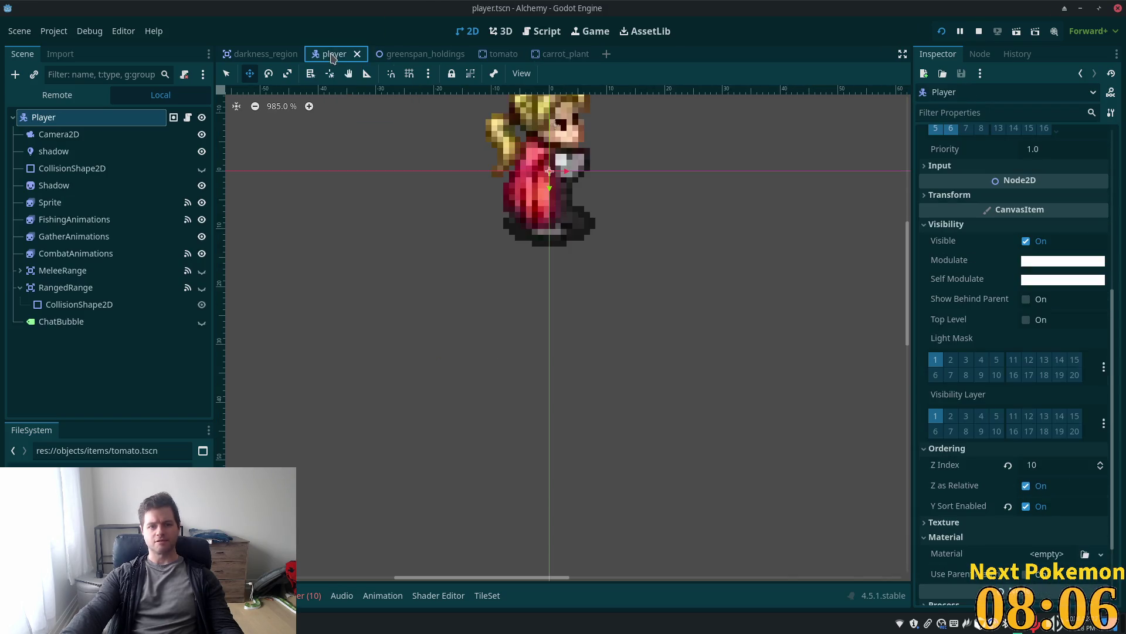
click(555, 54)
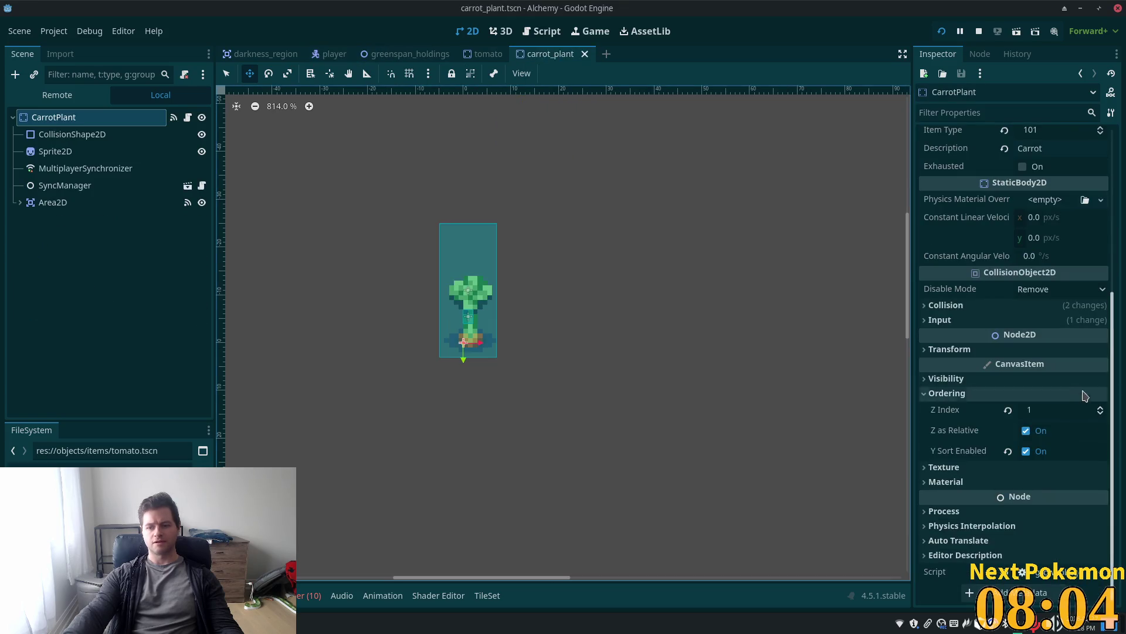
click(1054, 409)
text(10)
key(Return)
key(ctrl+s)
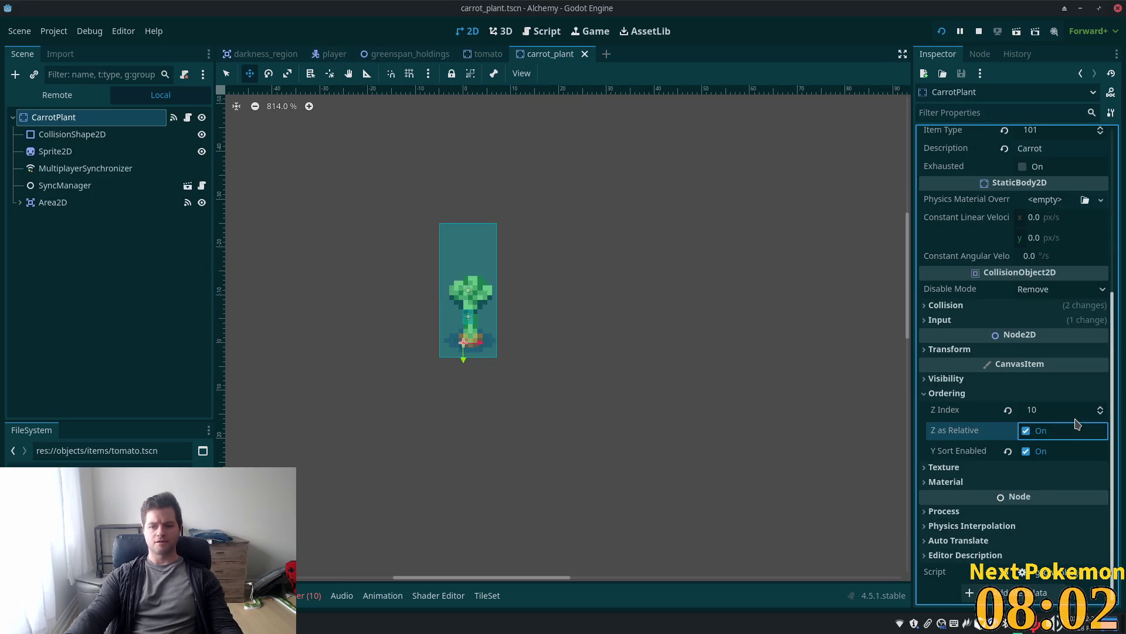
Walk the character among the carrot rows in the running game to check layering
key(alt+Tab)
key(d)
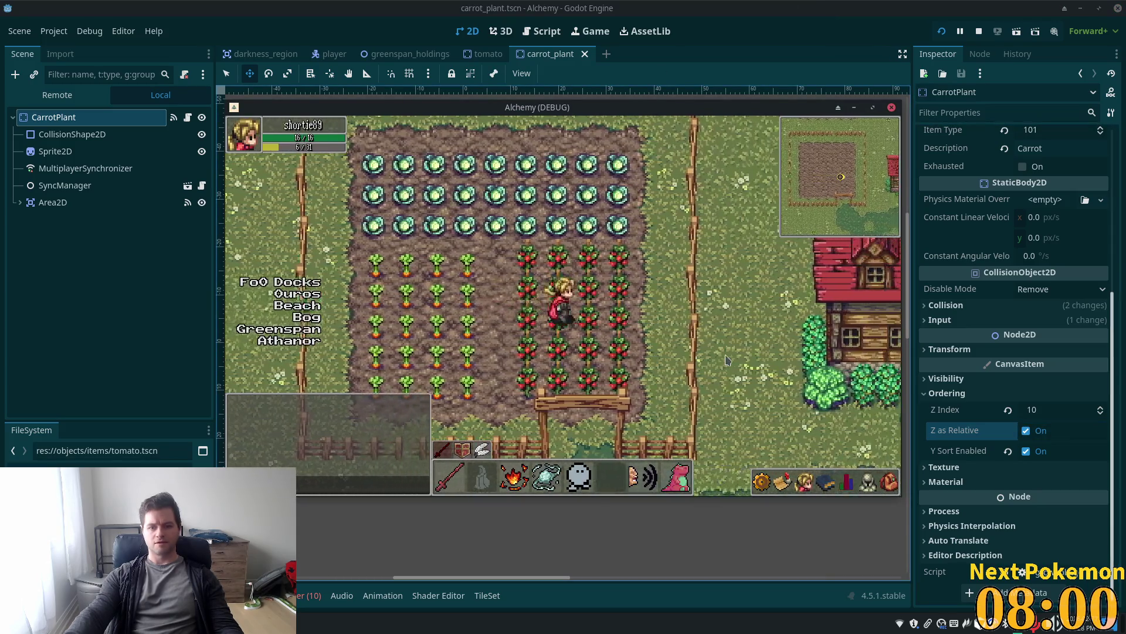
key(a)
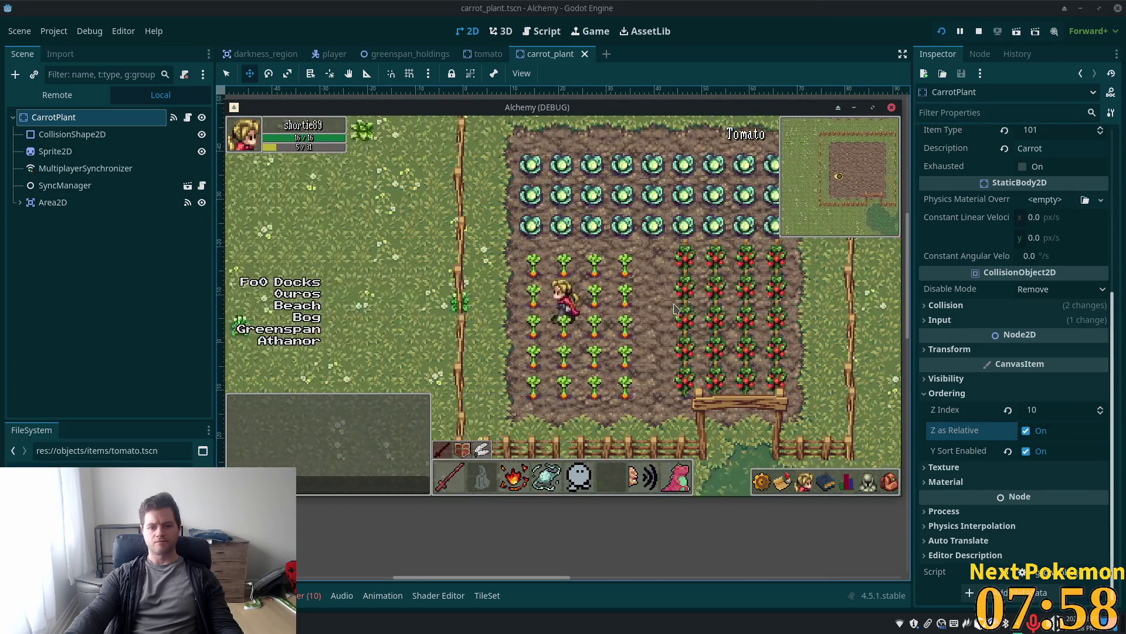
key(d)
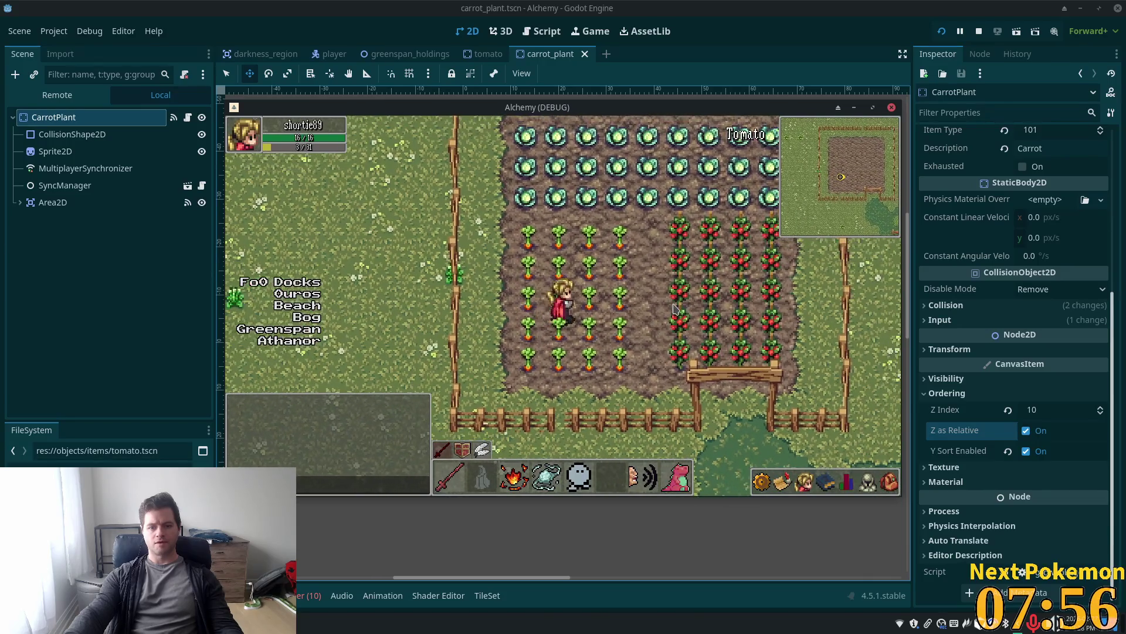
key(a)
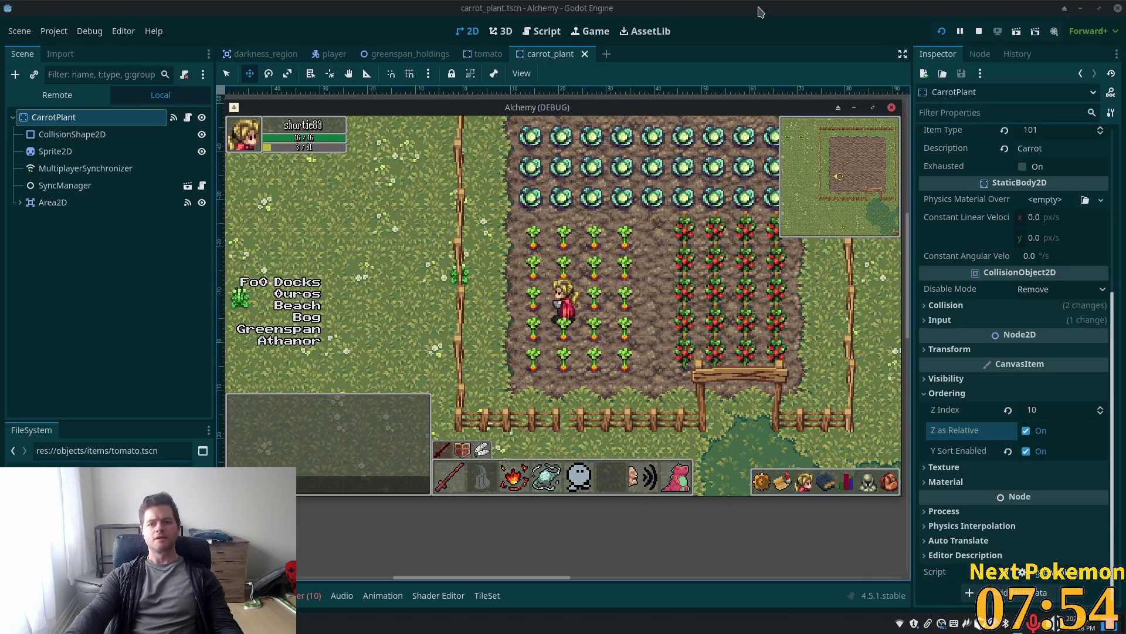
click(735, 72)
key(shift+alt+o)
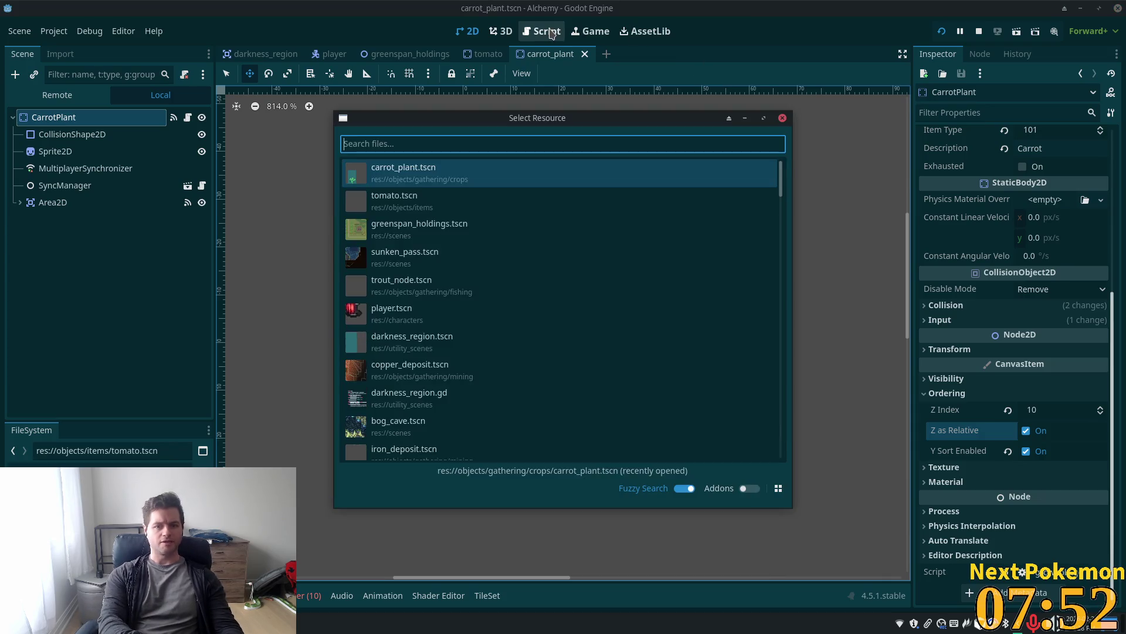
Quick-open tomato_plant.tscn and set the TomatoPlant's Z Index to 10
text(pla)
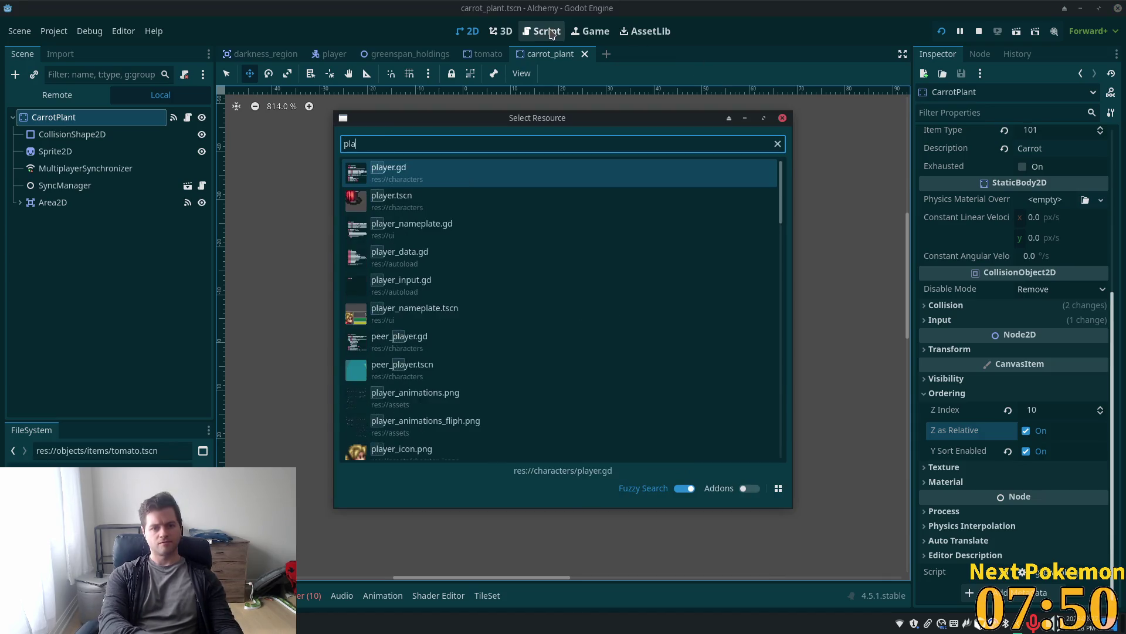
text(nt)
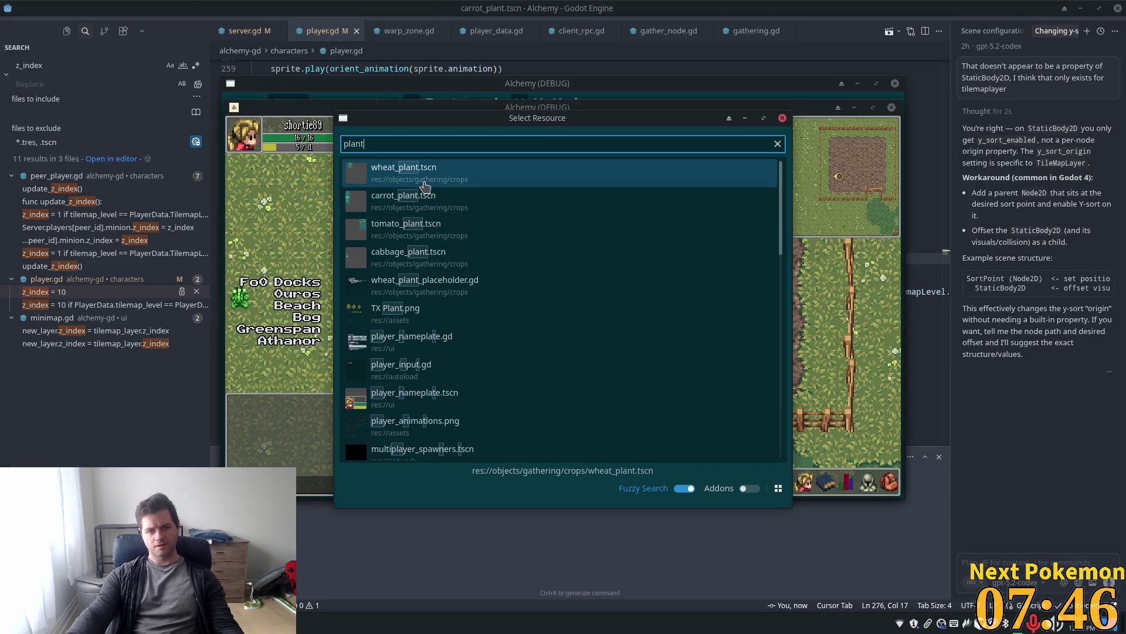
click(721, 5)
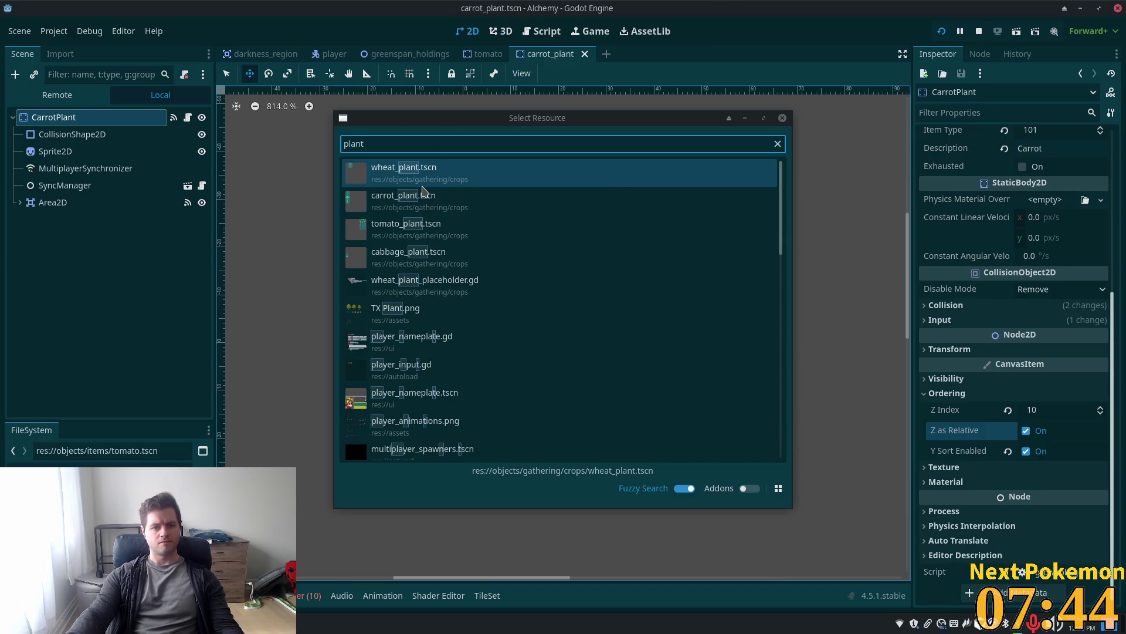
click(403, 236)
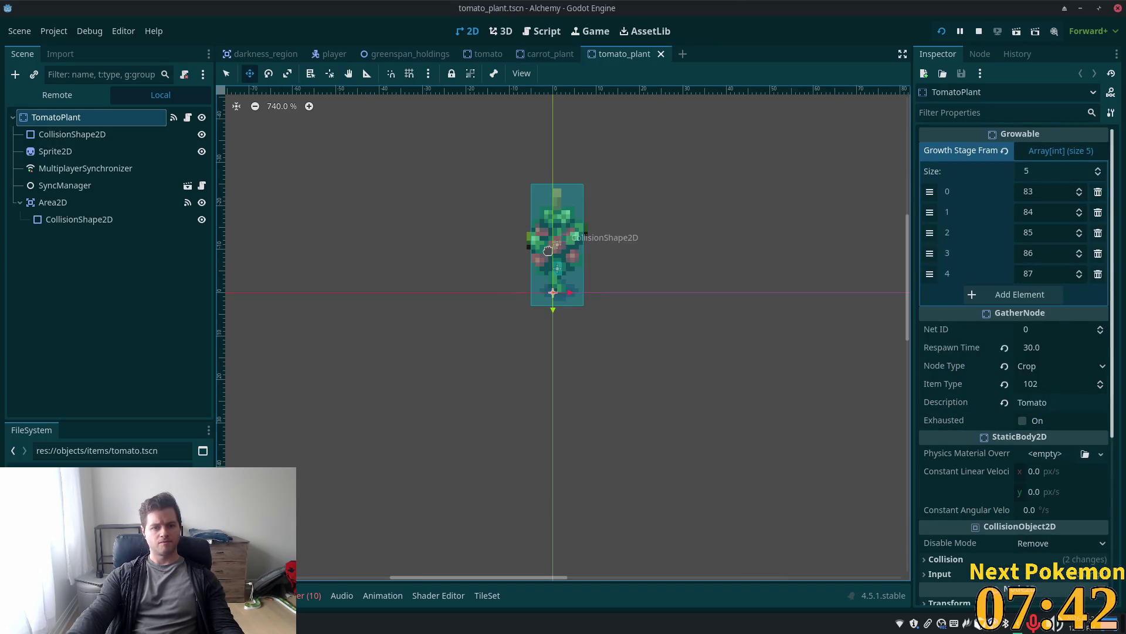
scroll(1004, 407, down, 5)
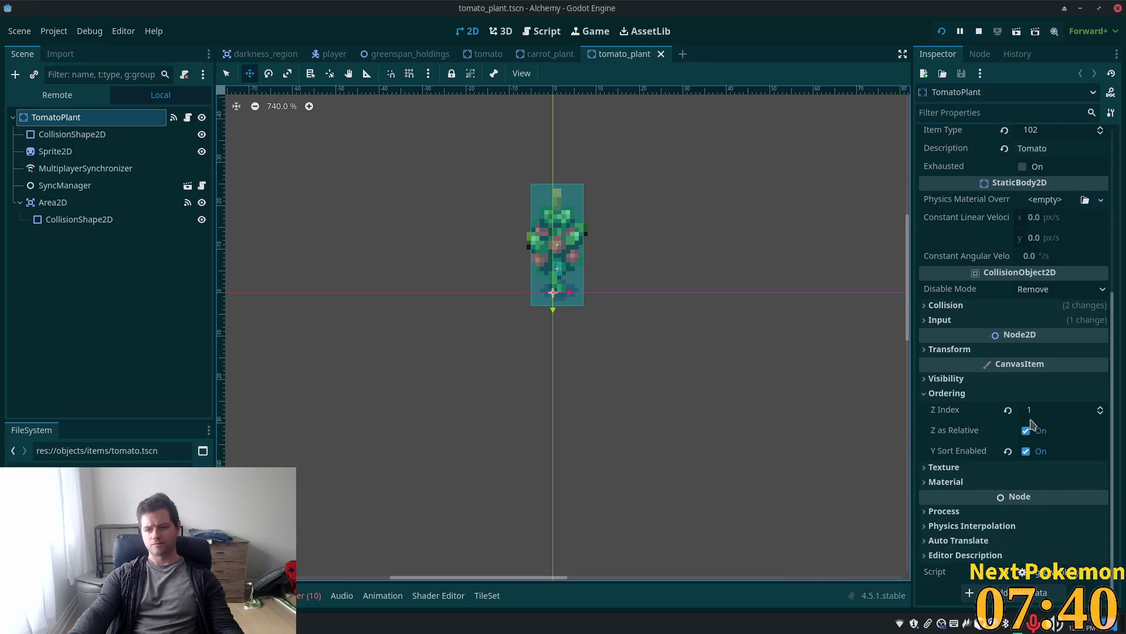
click(1050, 407)
text(0)
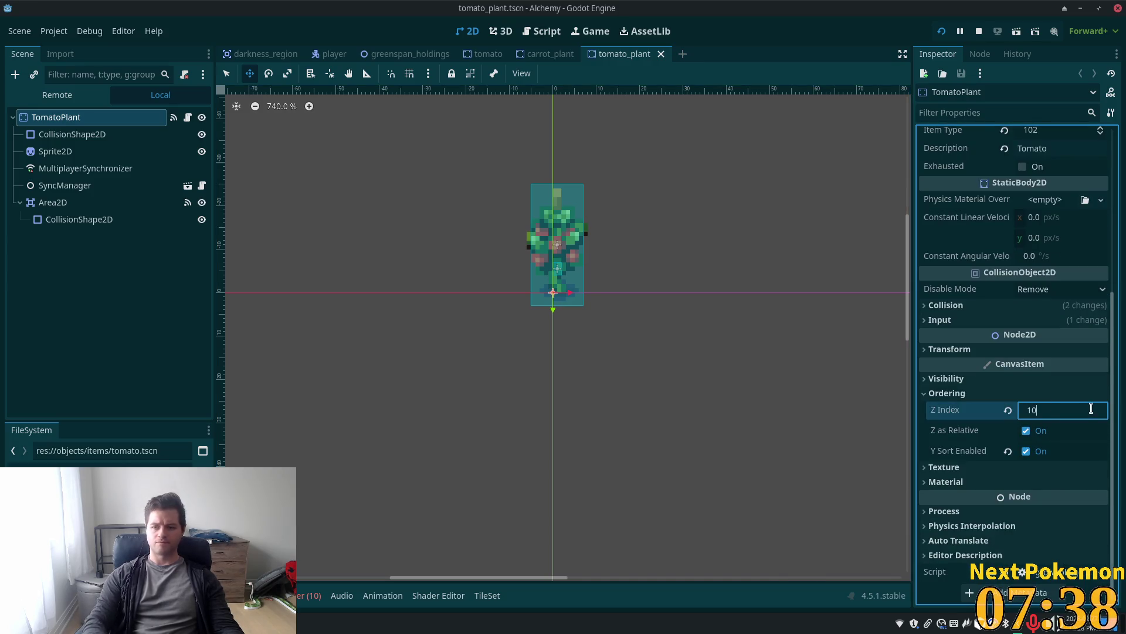
key(Tab)
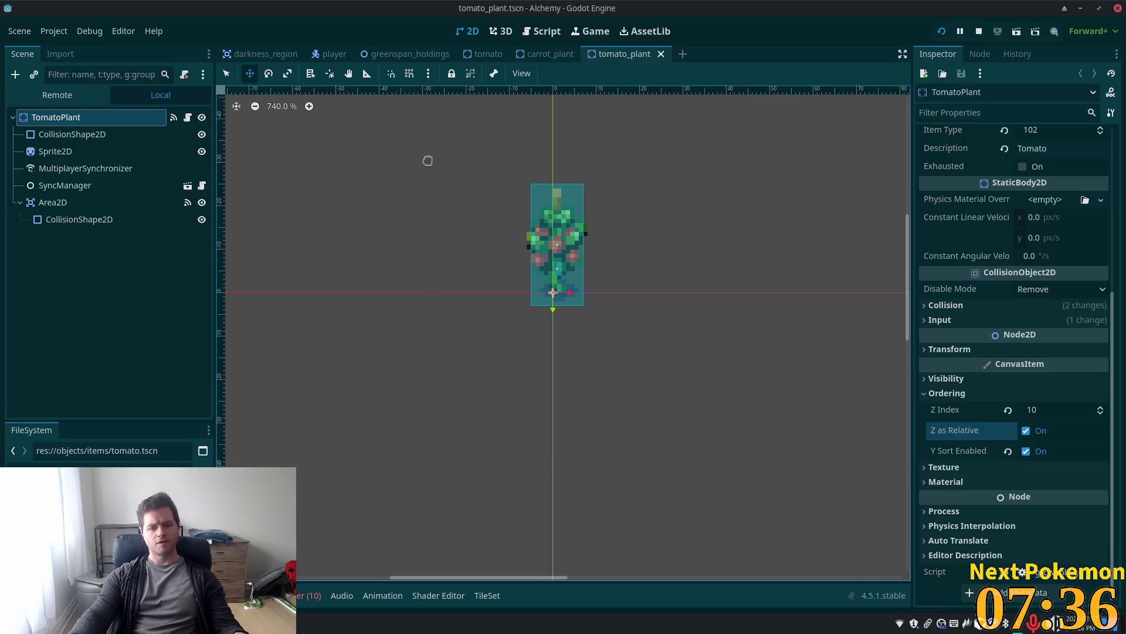
key(shift+alt+o)
text(plant)
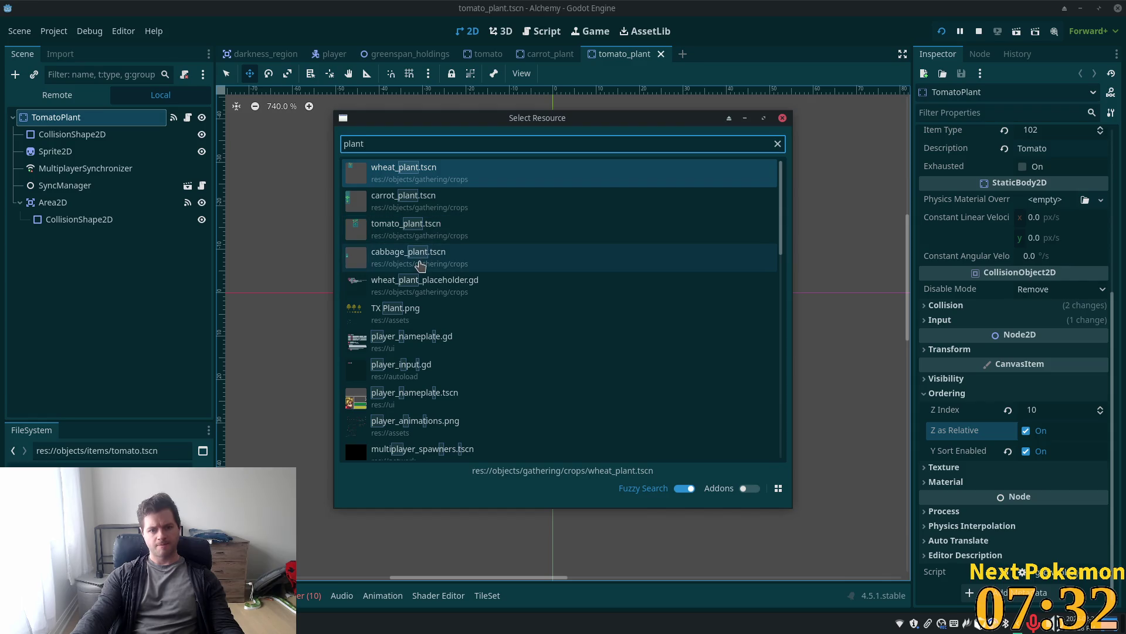
Open cabbage_plant.tscn, set the Cabbage node's Z Index to 10, and save
double_click(420, 265)
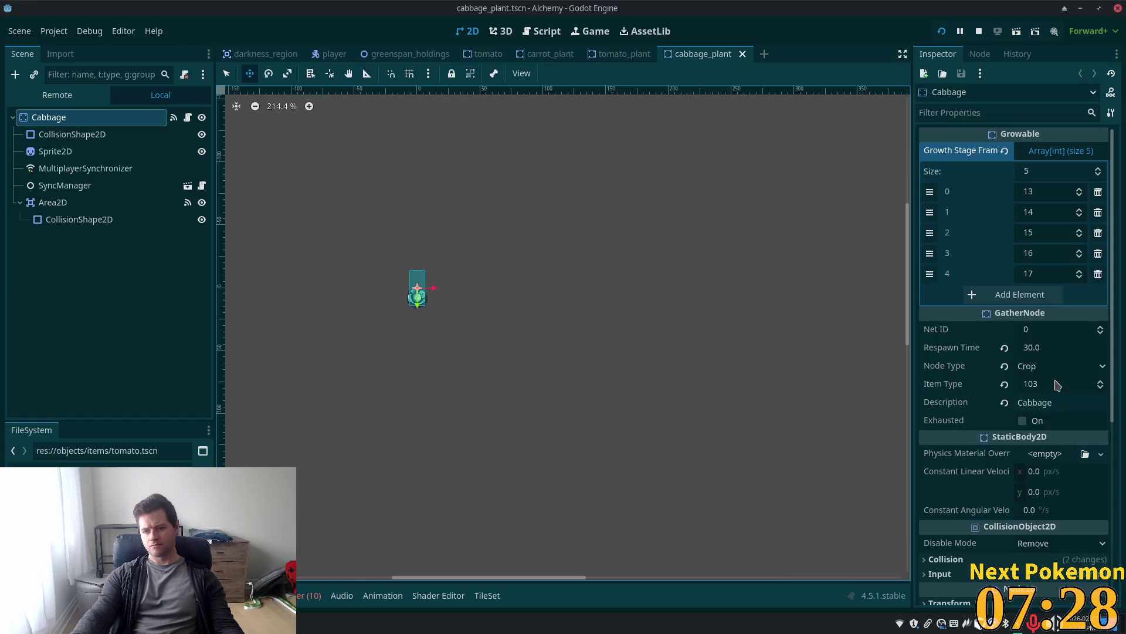
scroll(1063, 420, down, 5)
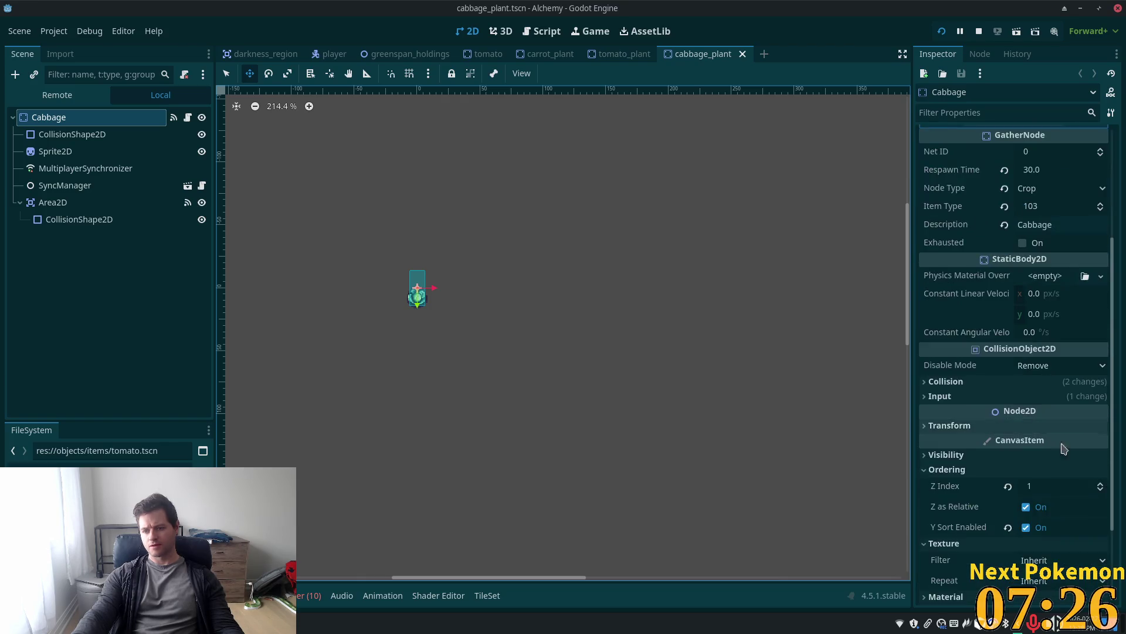
click(1032, 372)
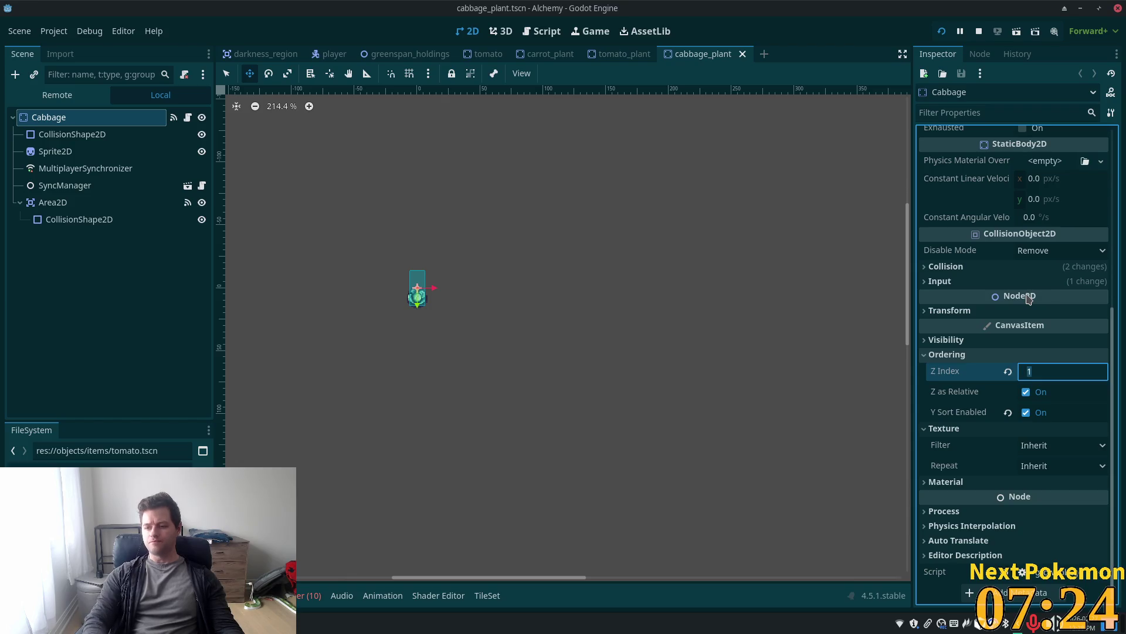
text(1)
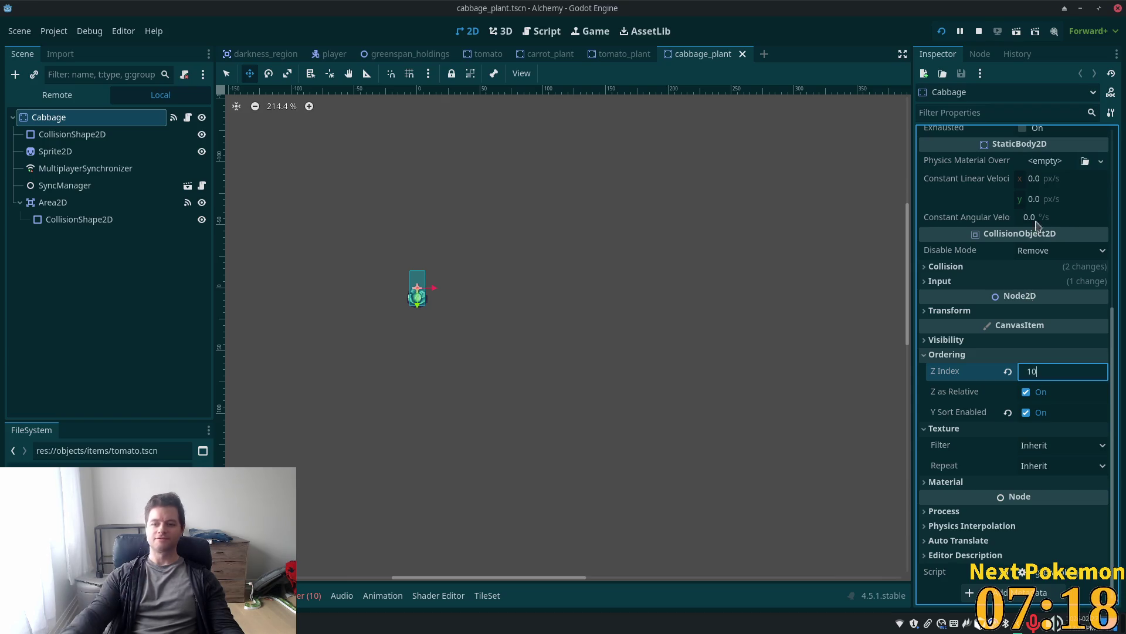
key(Tab)
key(ctrl+s)
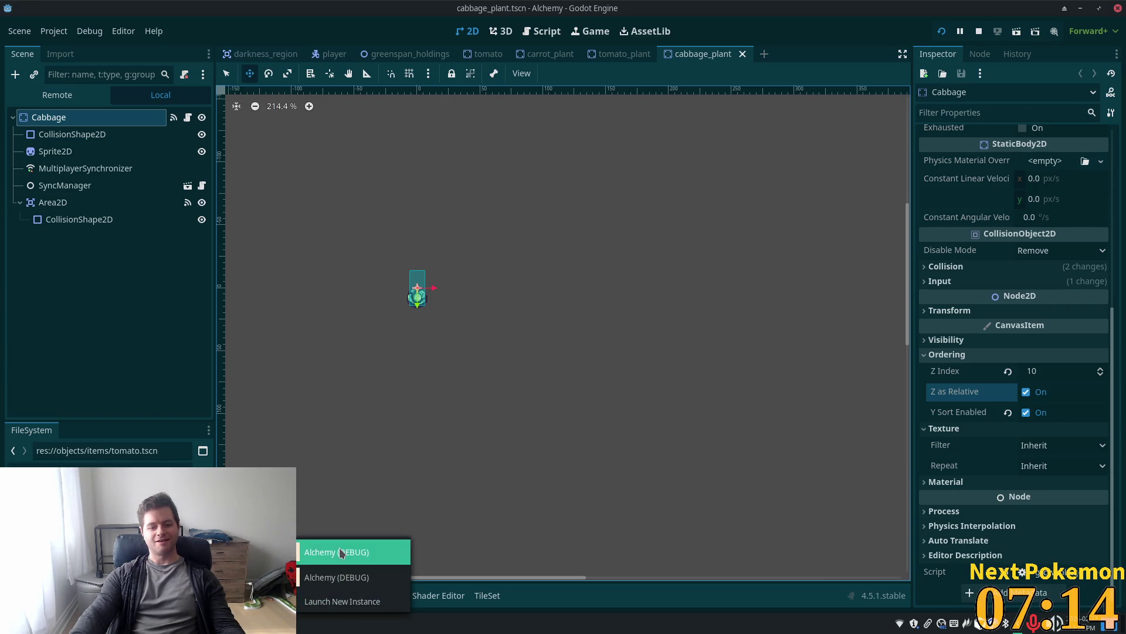
key(s)
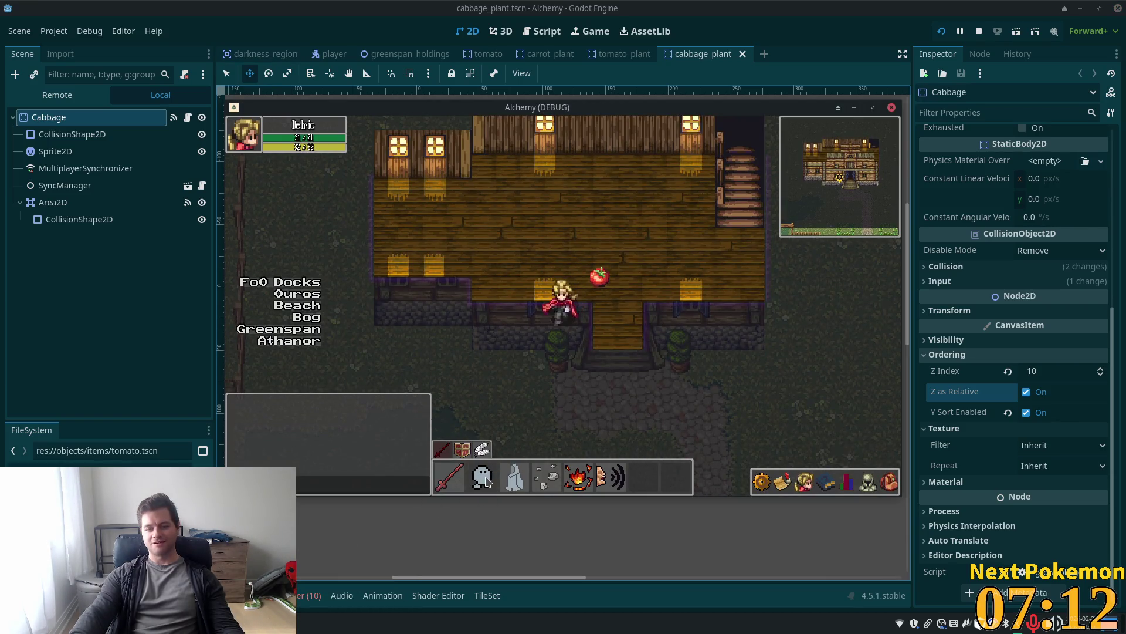
key(s)
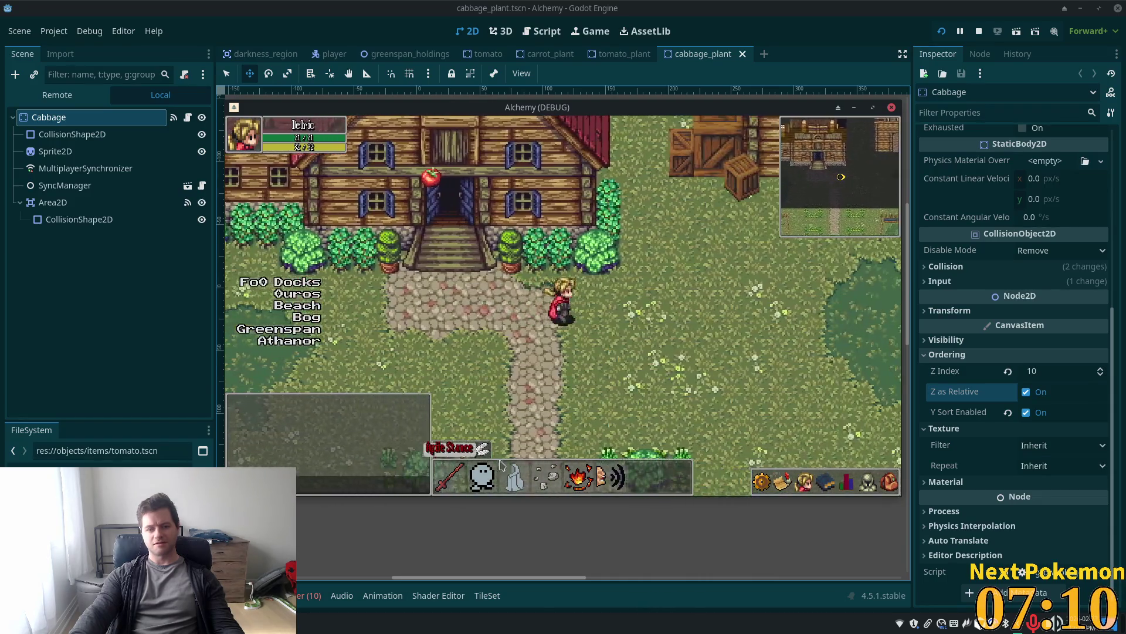
key(s)
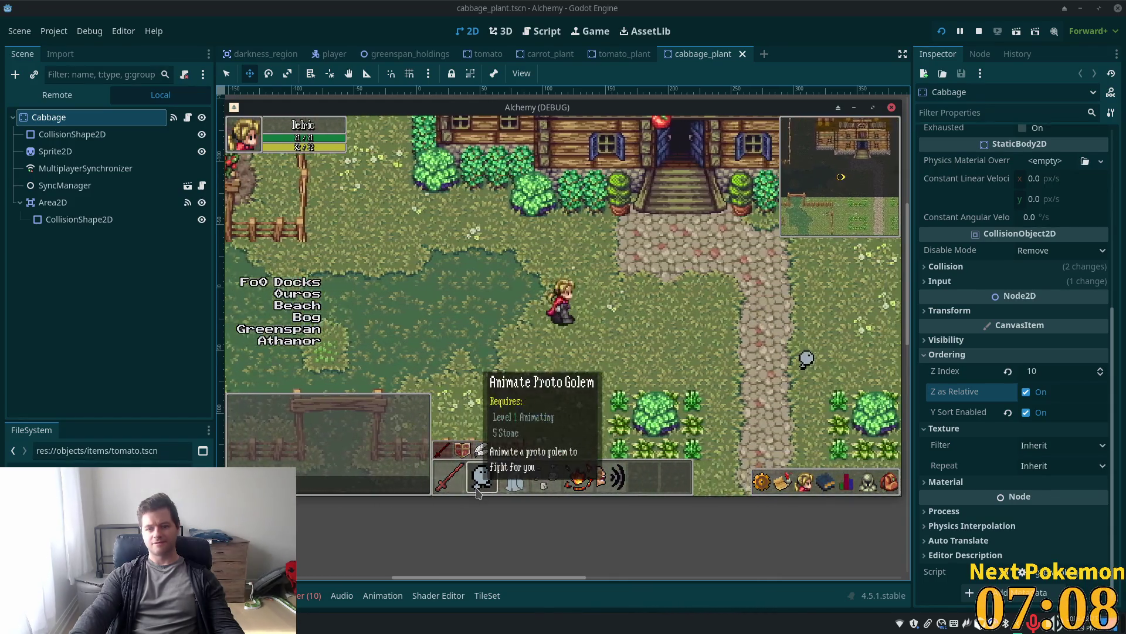
key(s)
key(d)
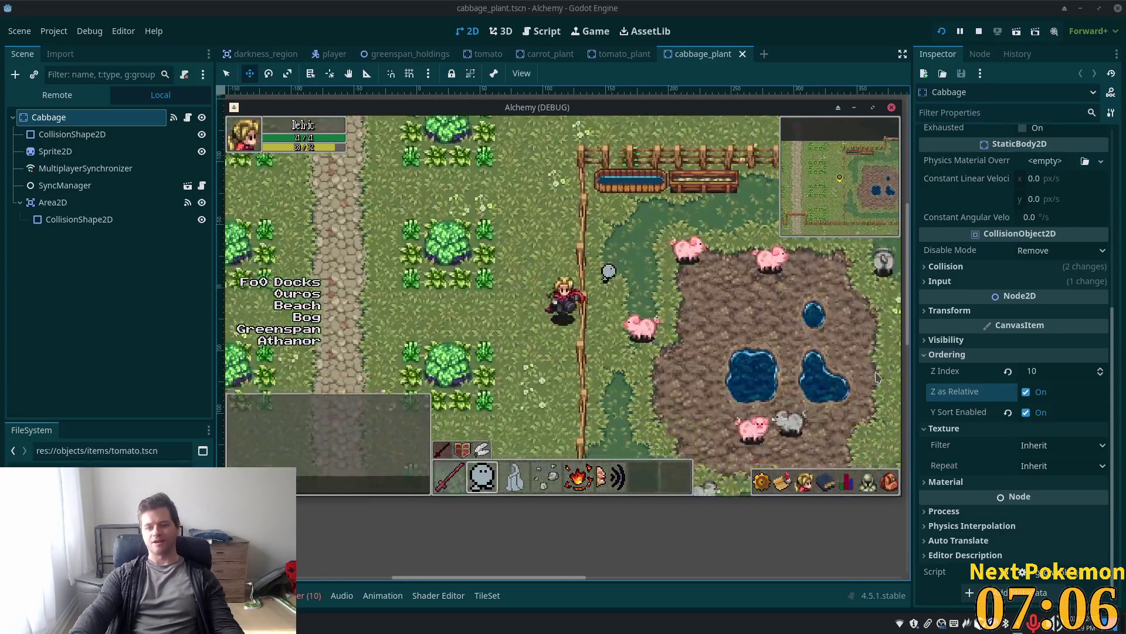
key(a)
key(w)
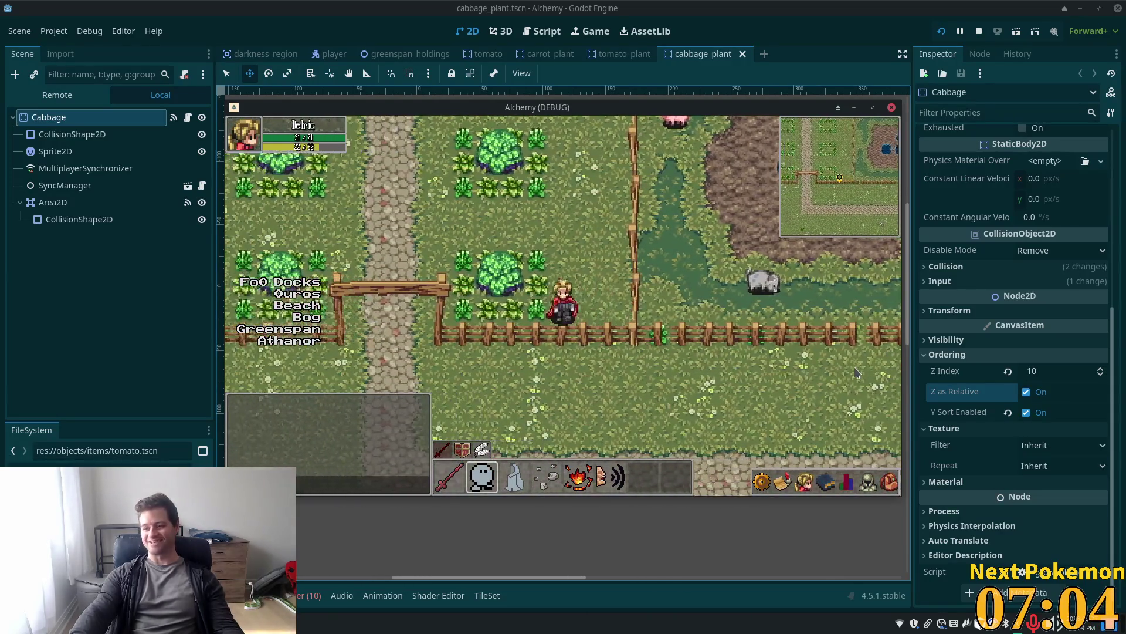
key(w)
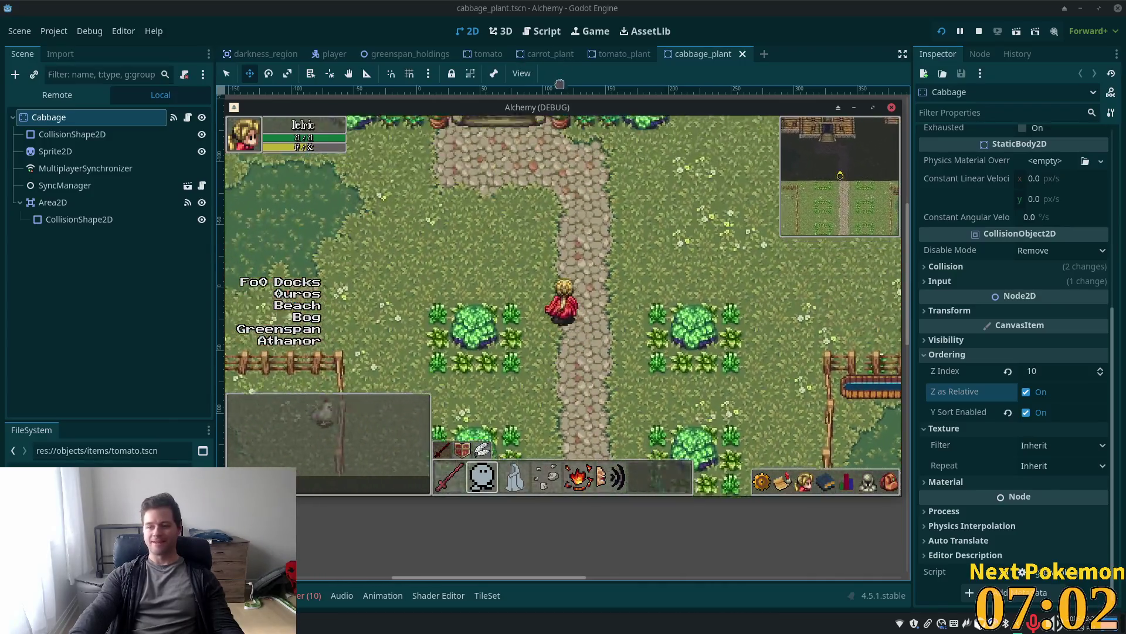
key(d)
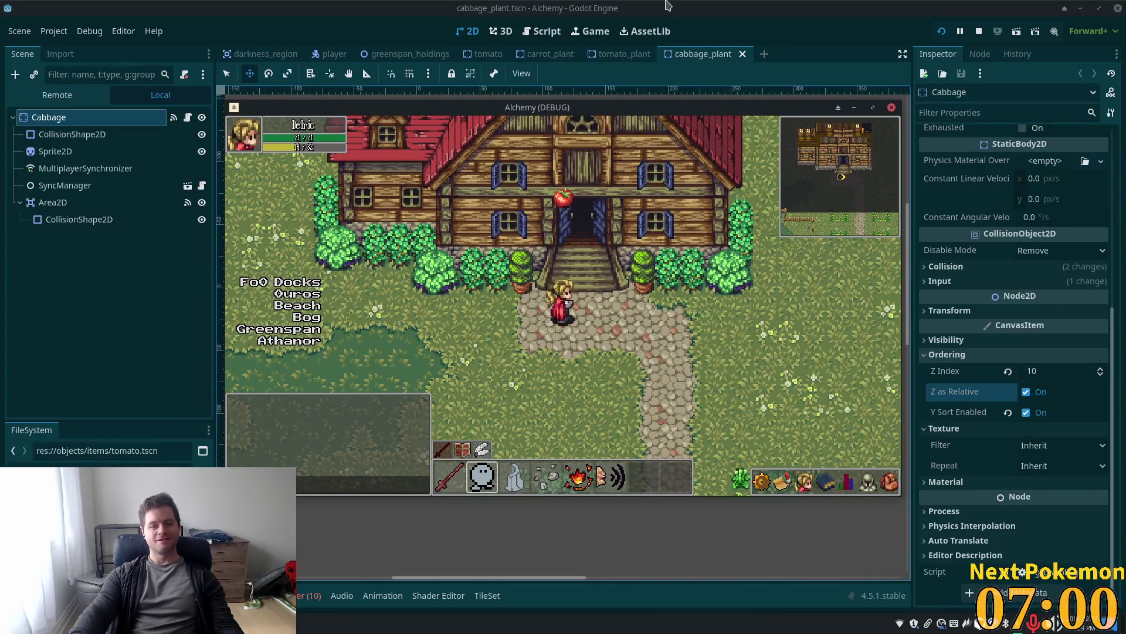
click(771, 5)
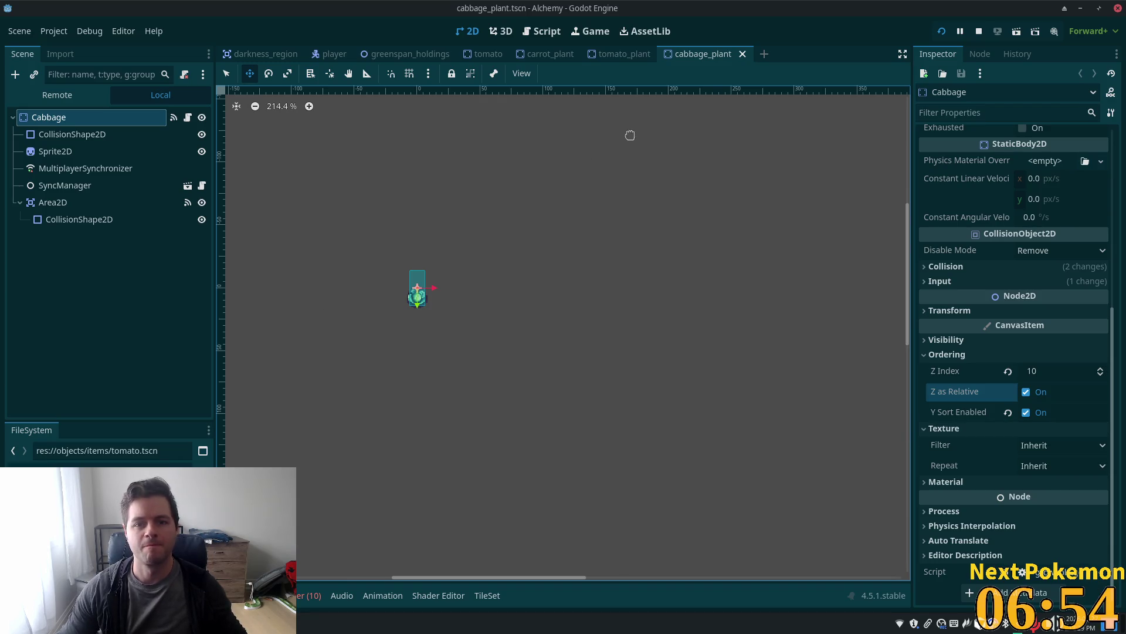
Close the carrot_plant, cabbage_plant, tomato_plant and empty scene tabs
click(508, 58)
click(557, 57)
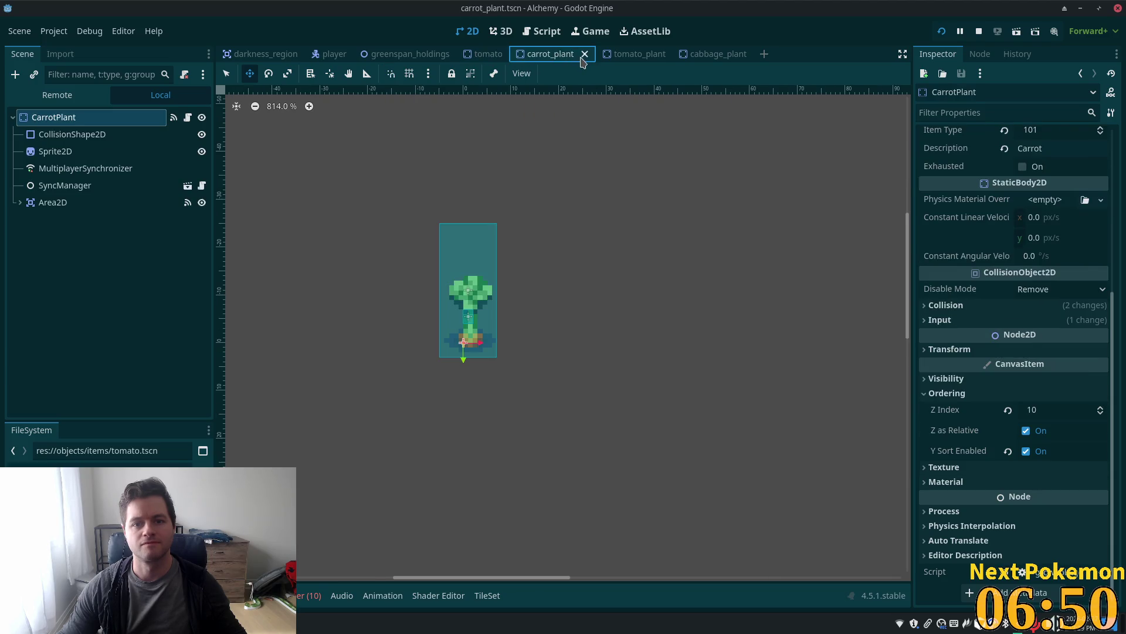
click(588, 58)
click(595, 57)
click(594, 57)
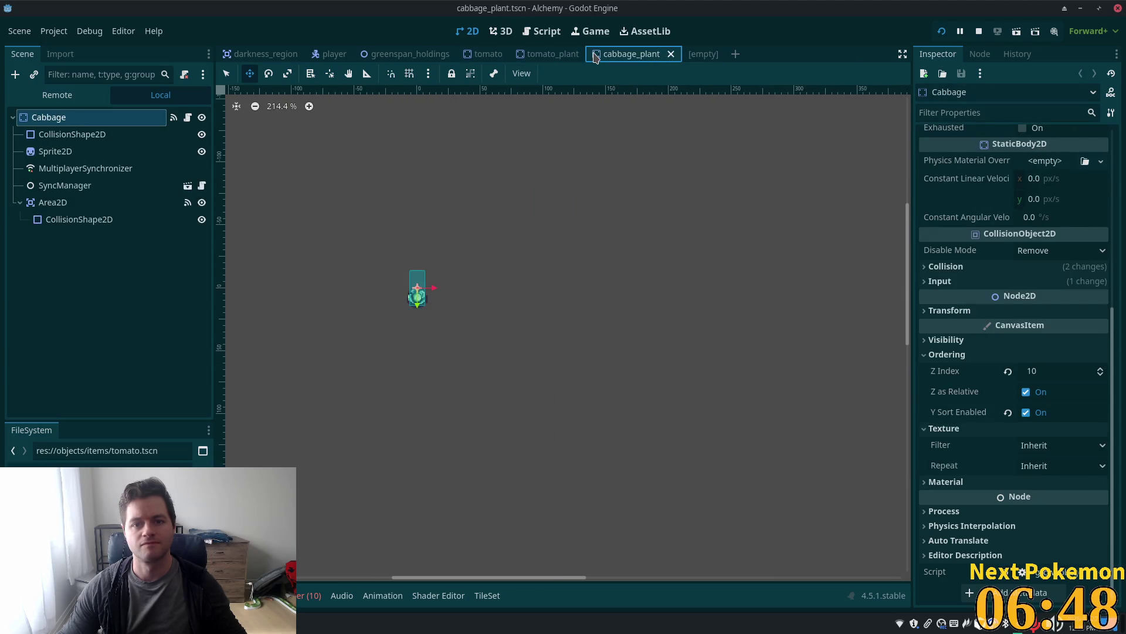
click(671, 54)
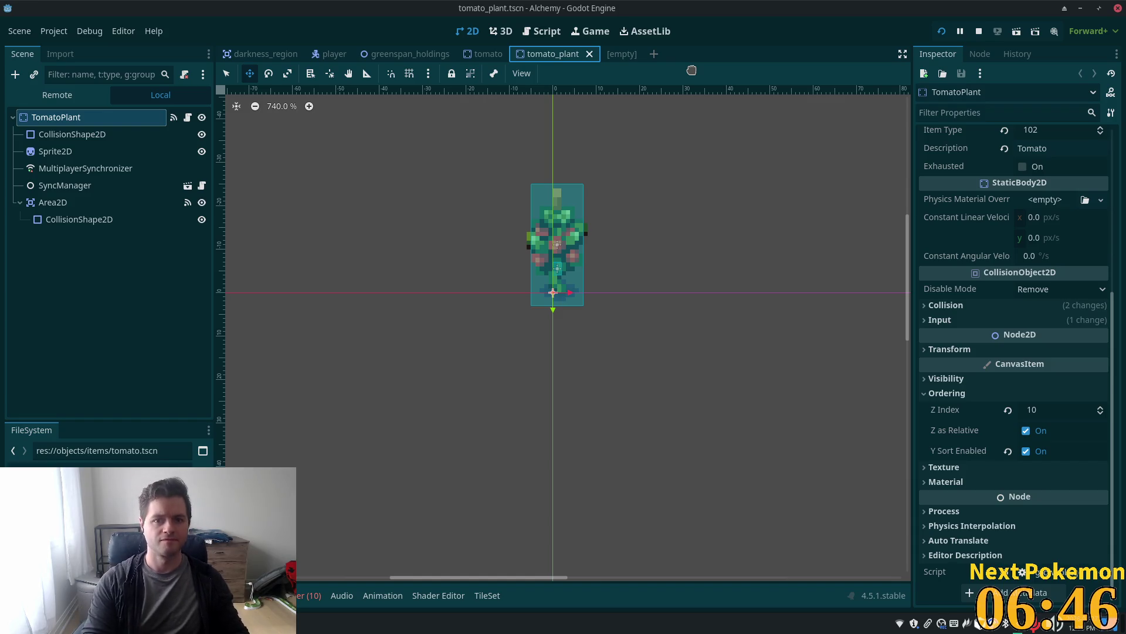
click(591, 54)
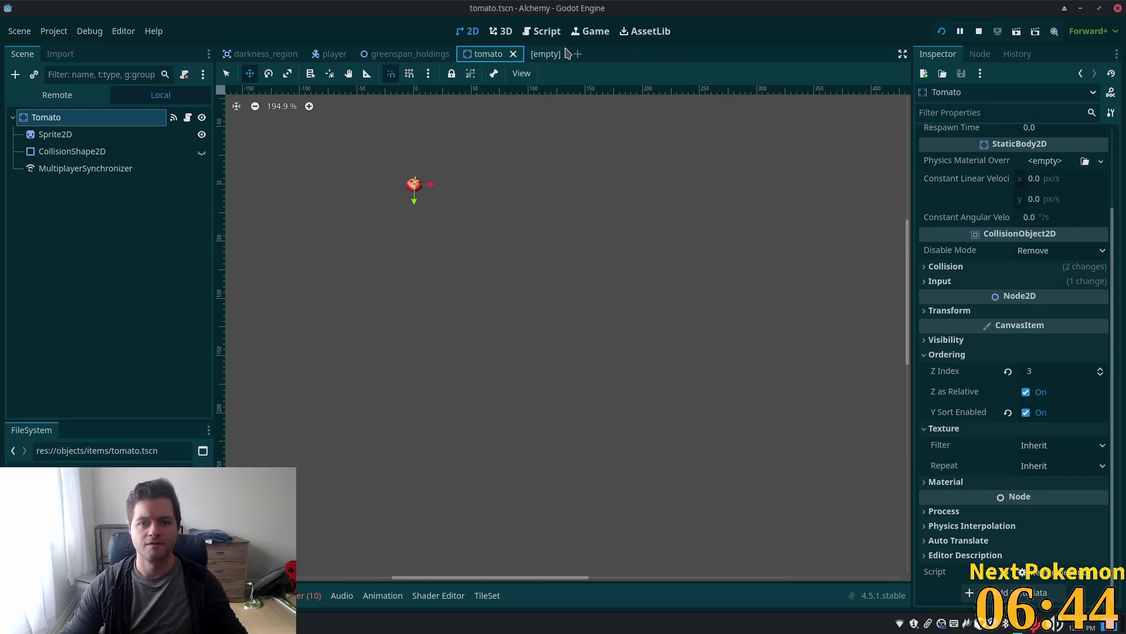
click(556, 59)
click(564, 55)
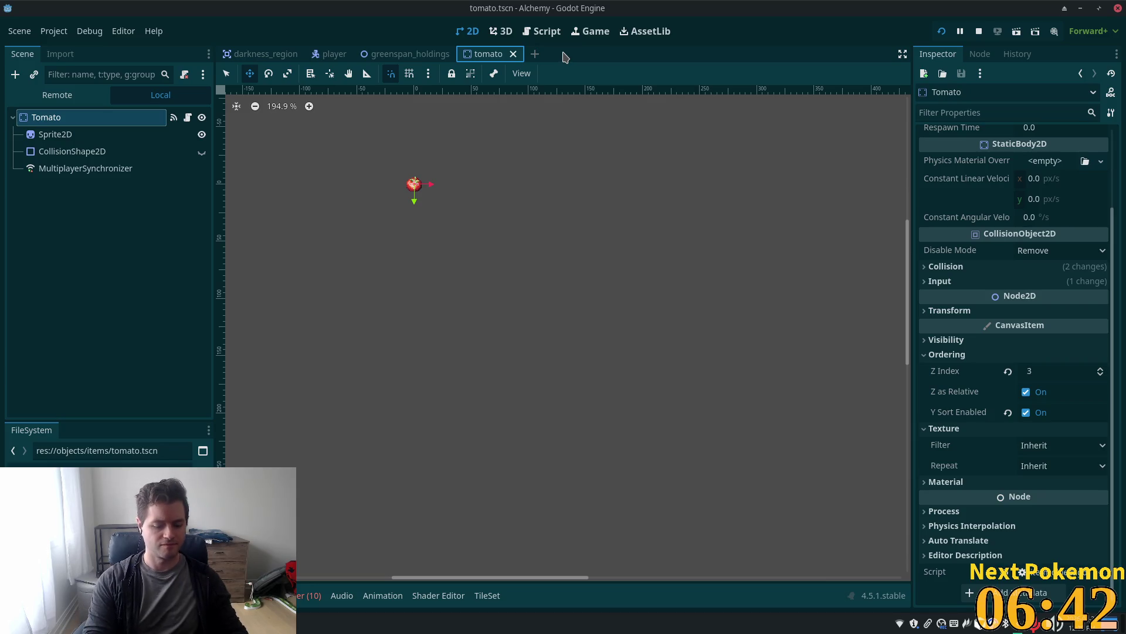
Quick-open the wheat_plant.tscn scene
key(shift+alt+o)
text(whea)
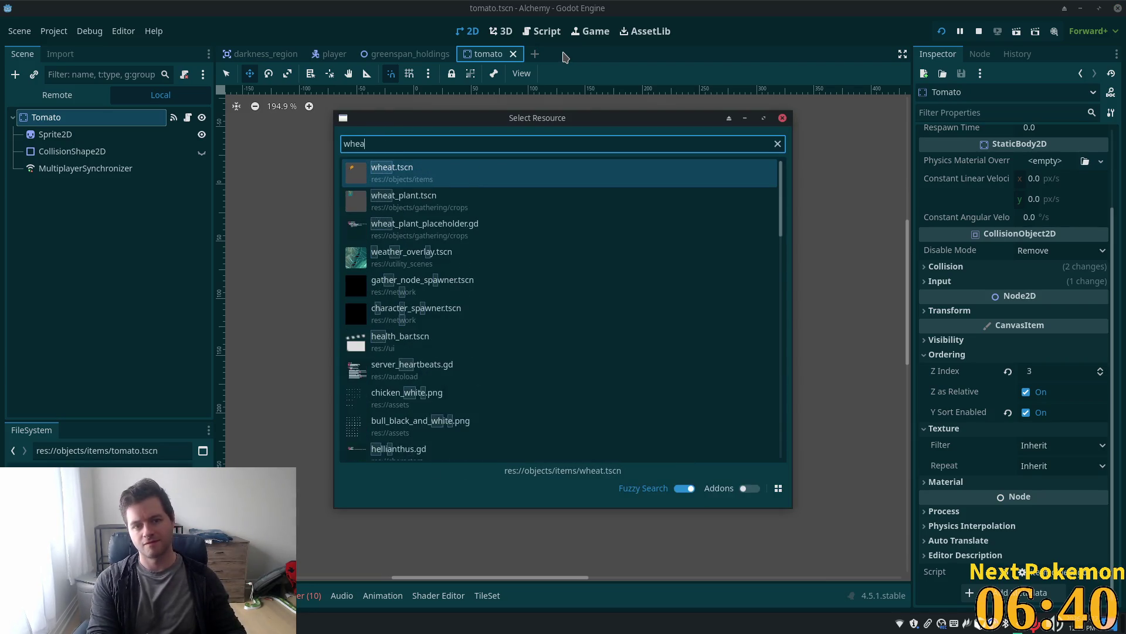
text(t_plant)
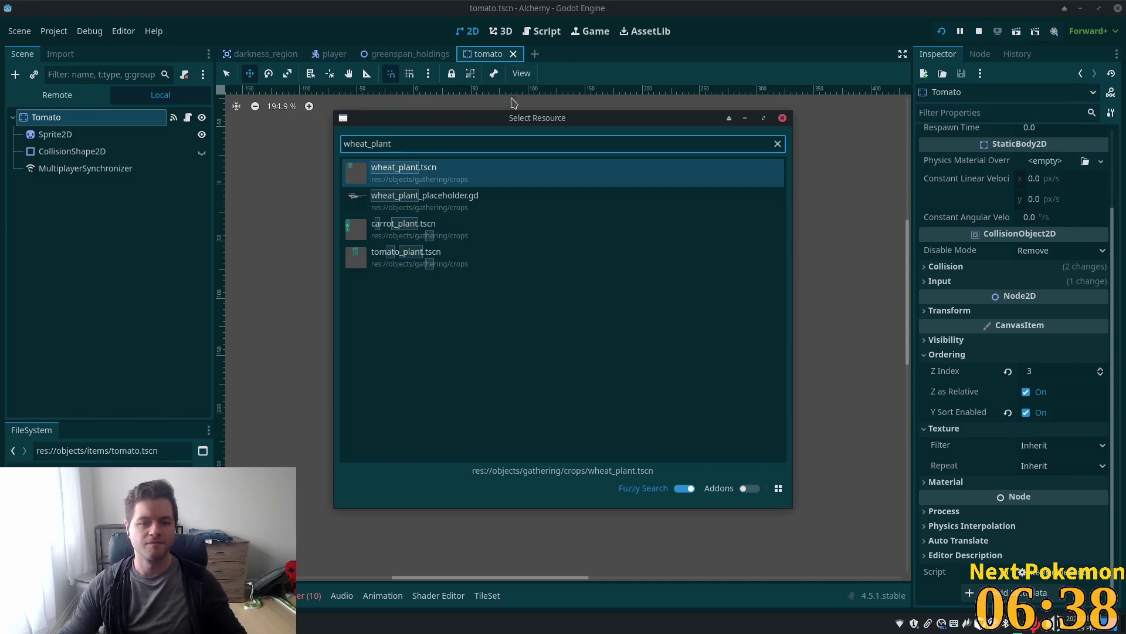
double_click(472, 178)
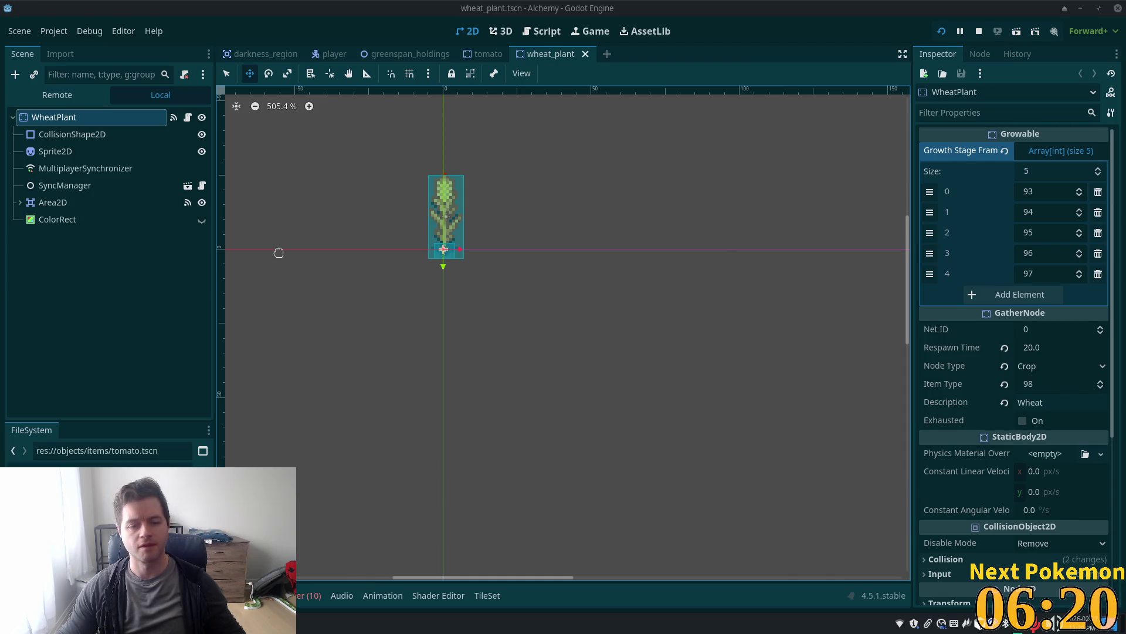
Enter a Z Index of 10 for the WheatPlant under CanvasItem Ordering
scroll(1056, 398, down, 5)
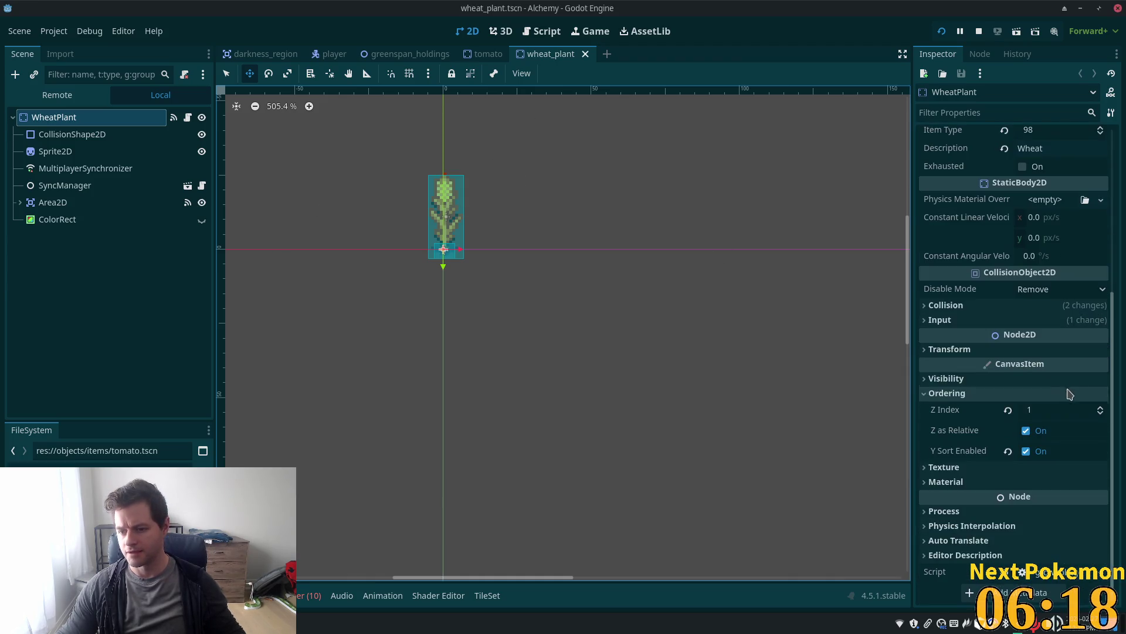
click(1073, 409)
text(0)
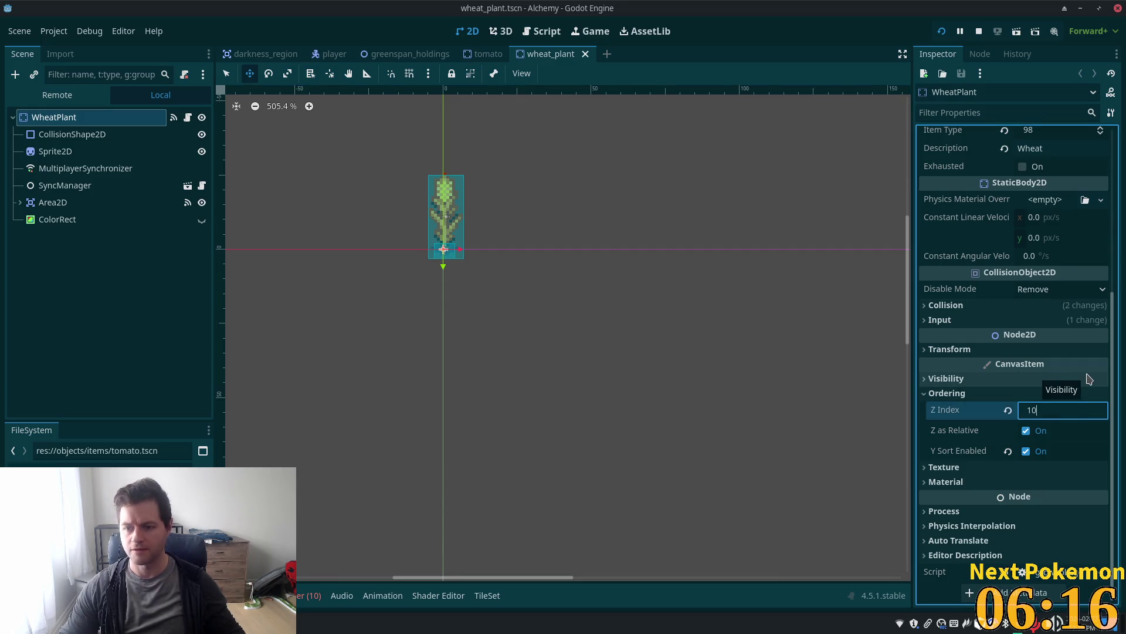
key(Tab)
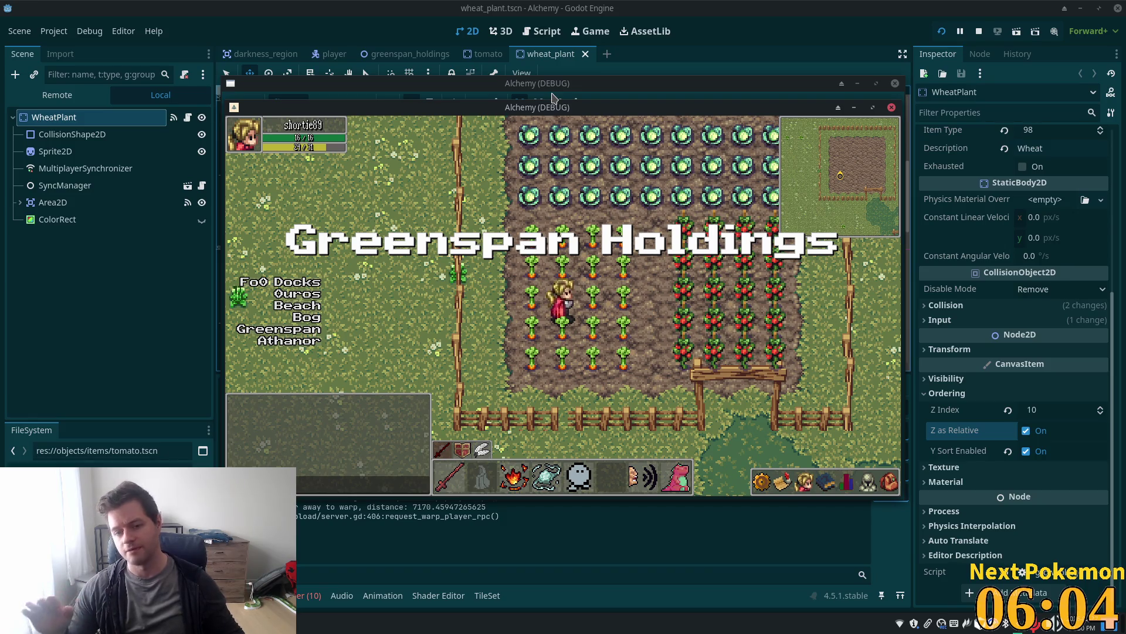
Walk the character past the house and forest, along the stone wall and castle gate
key(d)
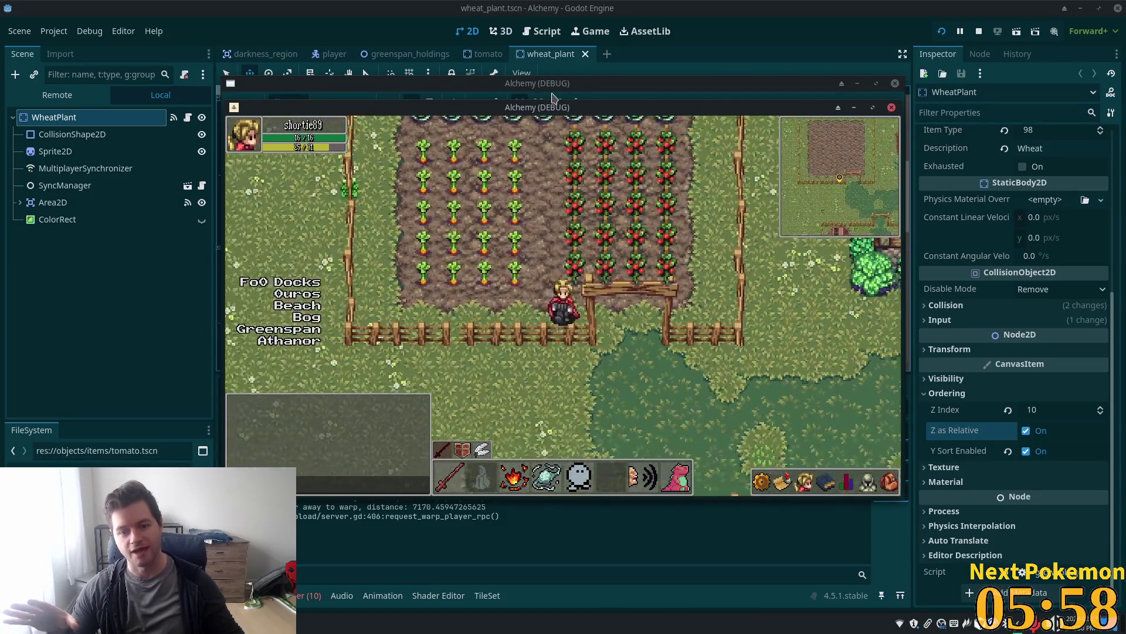
key(s)
key(d)
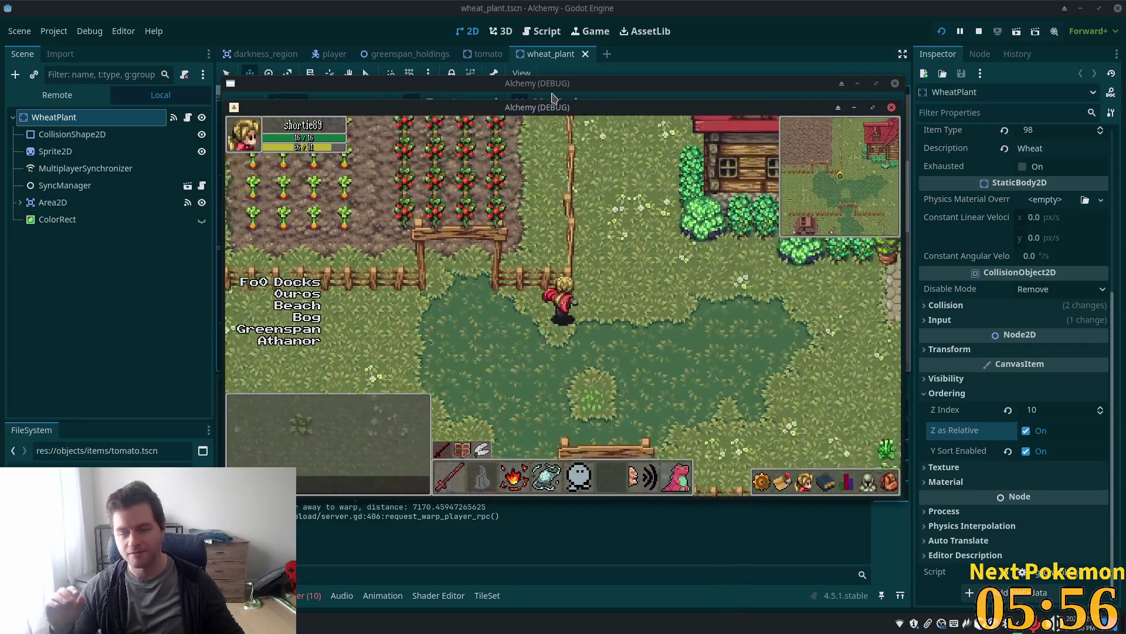
key(w)
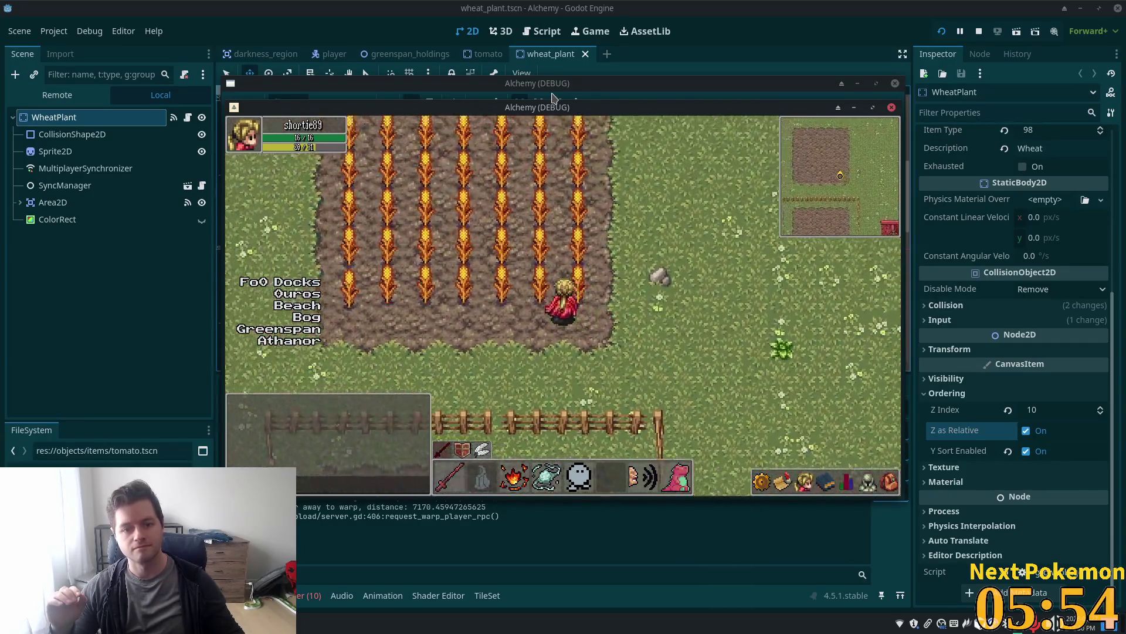
key(a)
key(w)
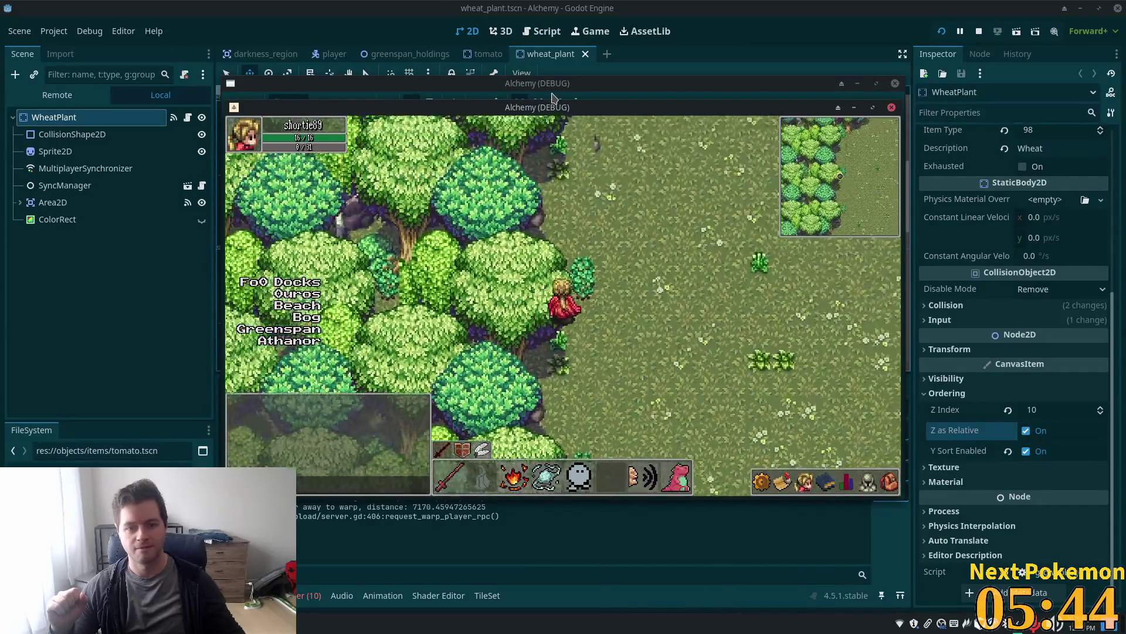
key(w)
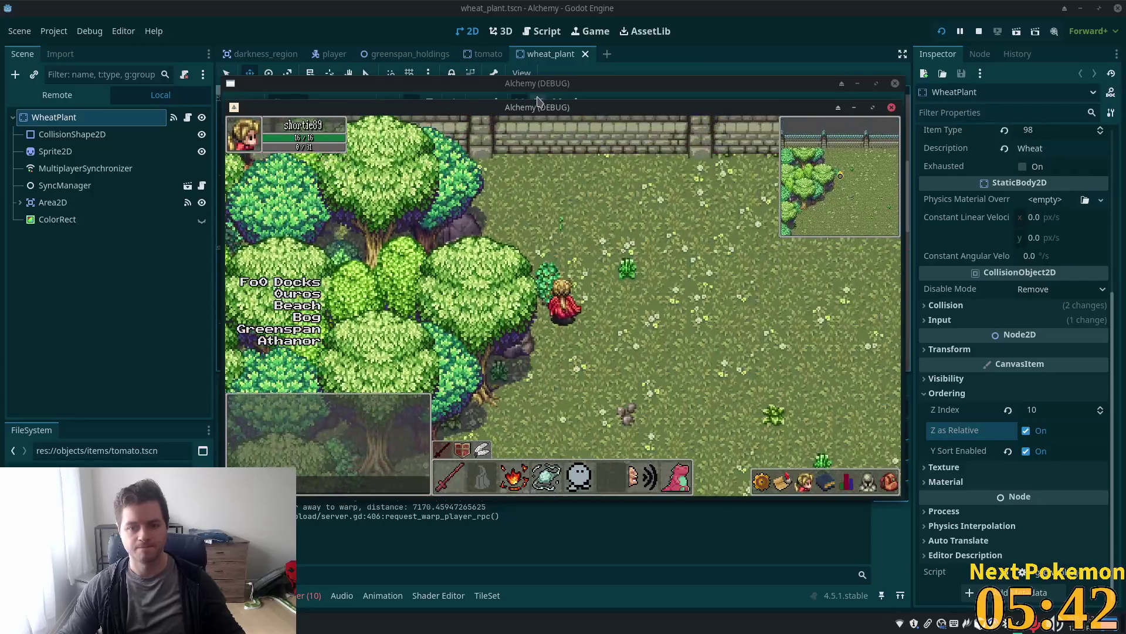
key(w)
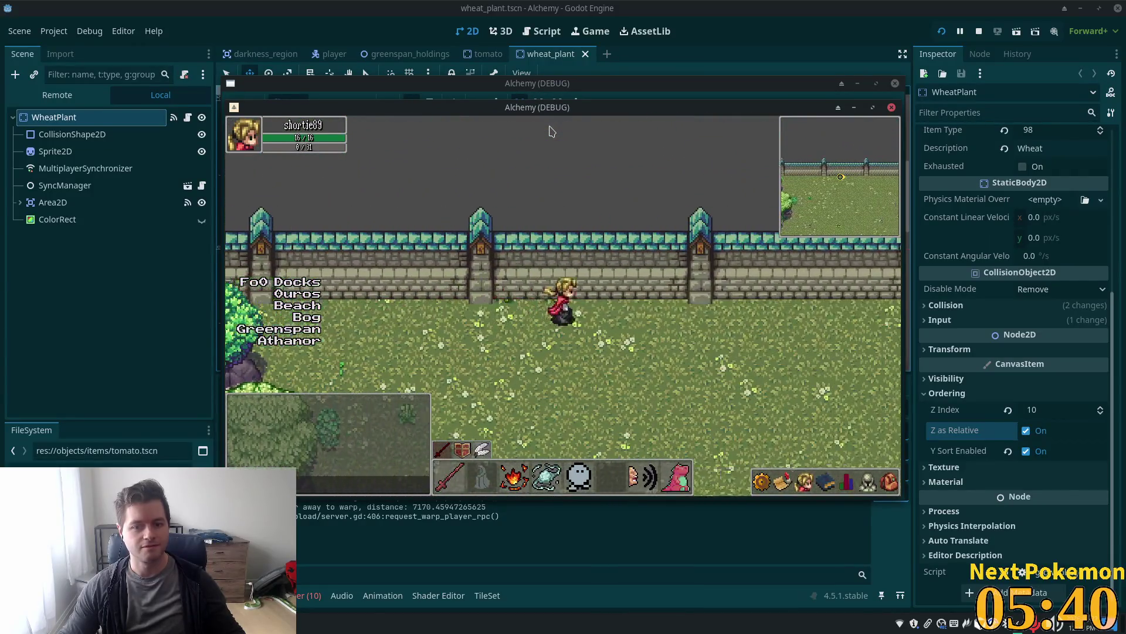
key(a)
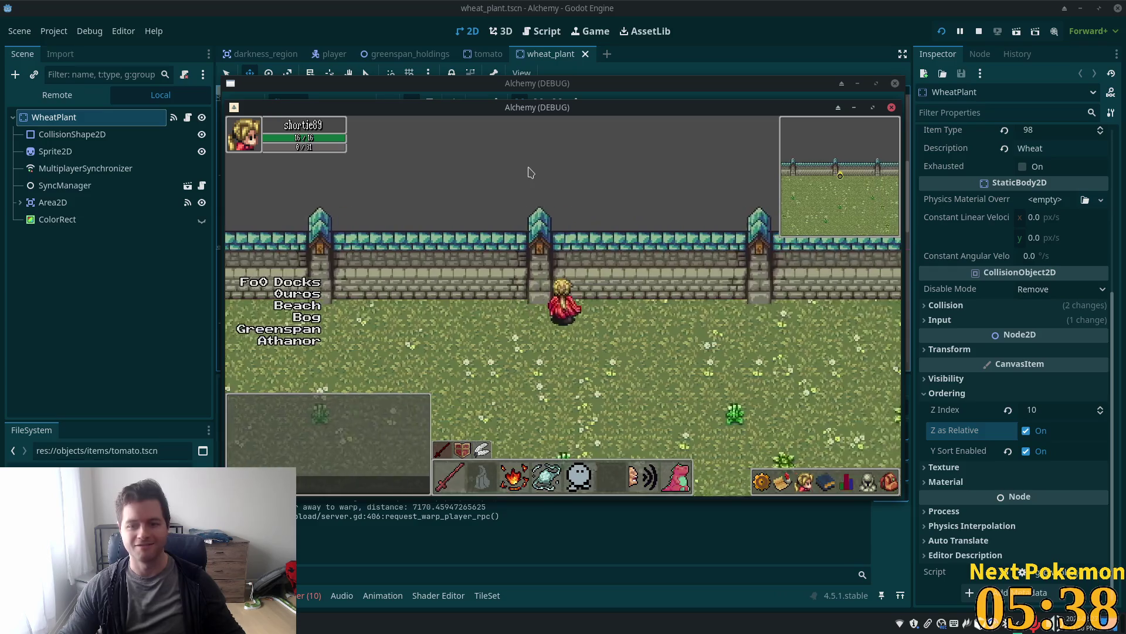
key(d)
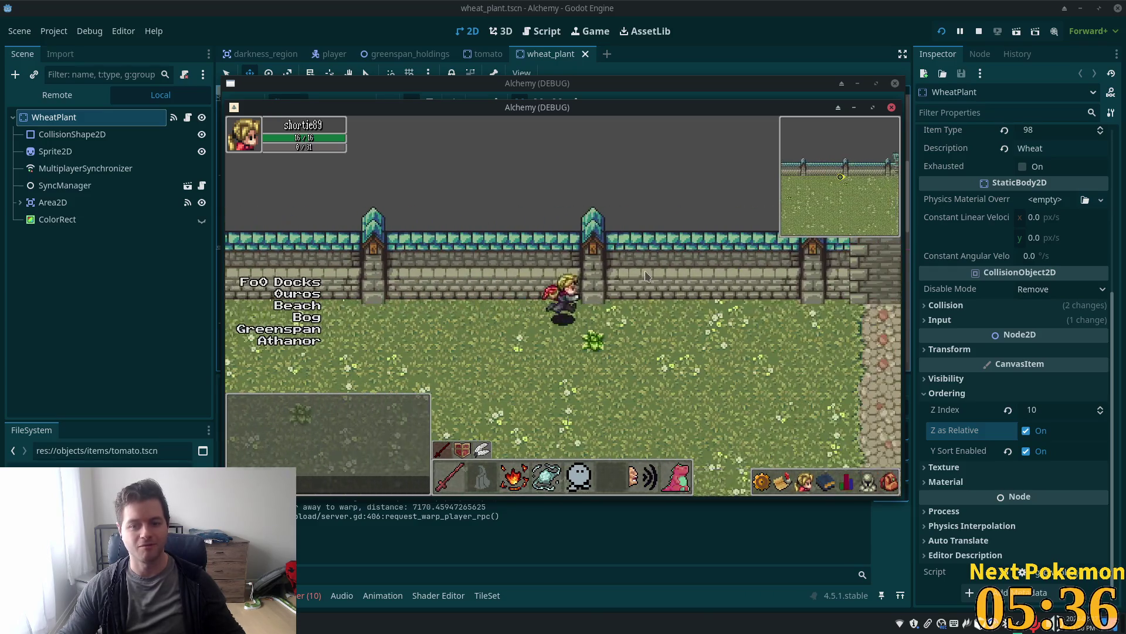
key(d)
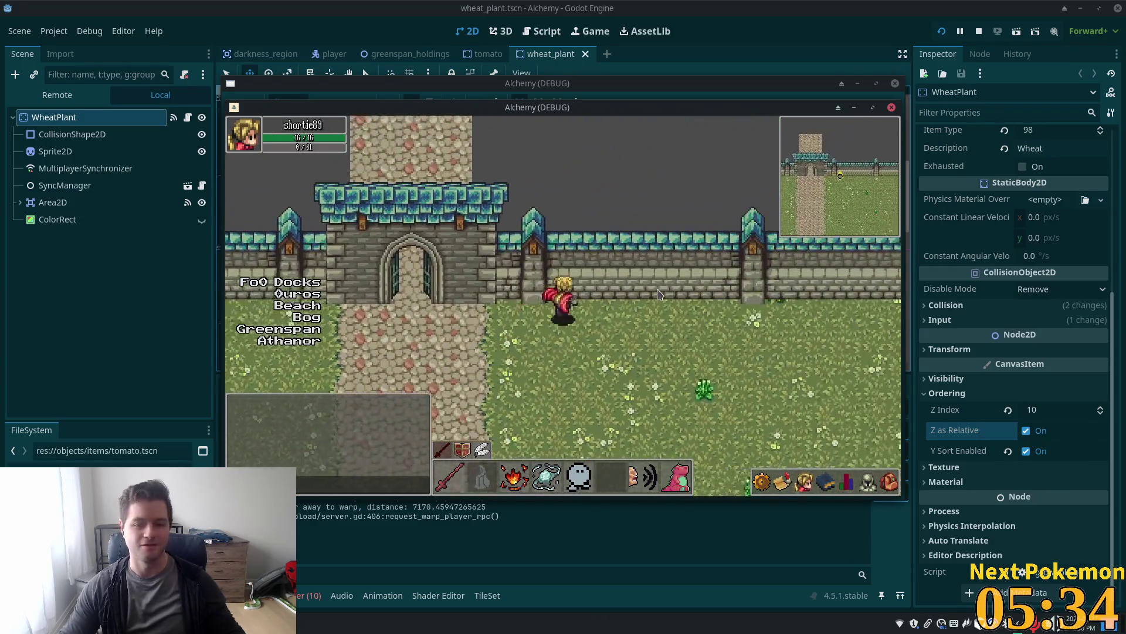
key(d)
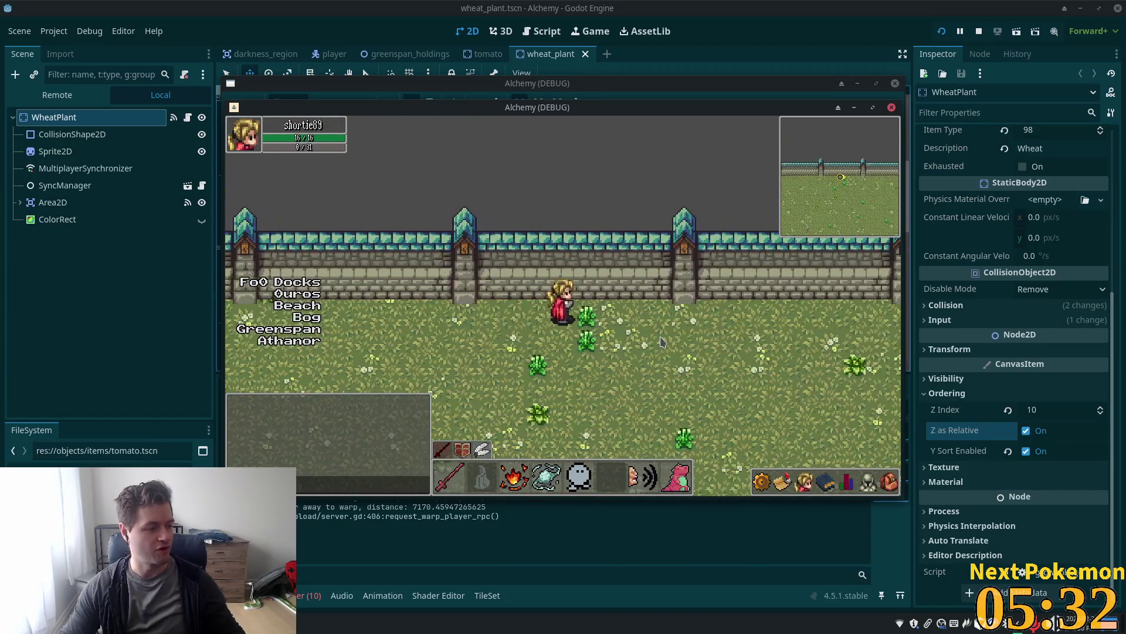
key(d)
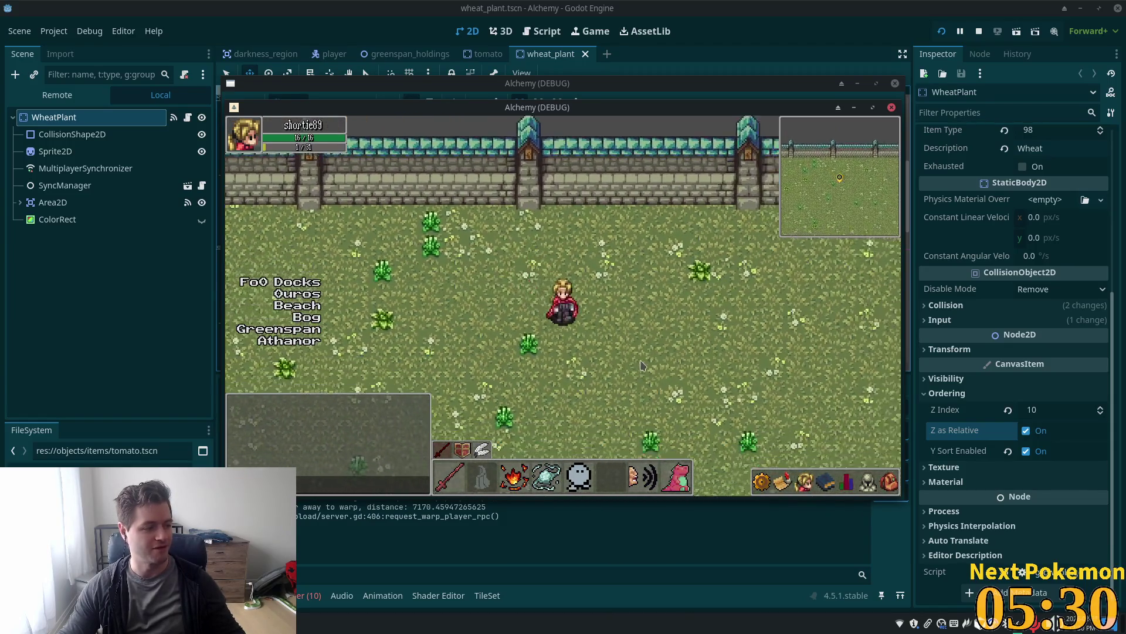
key(d)
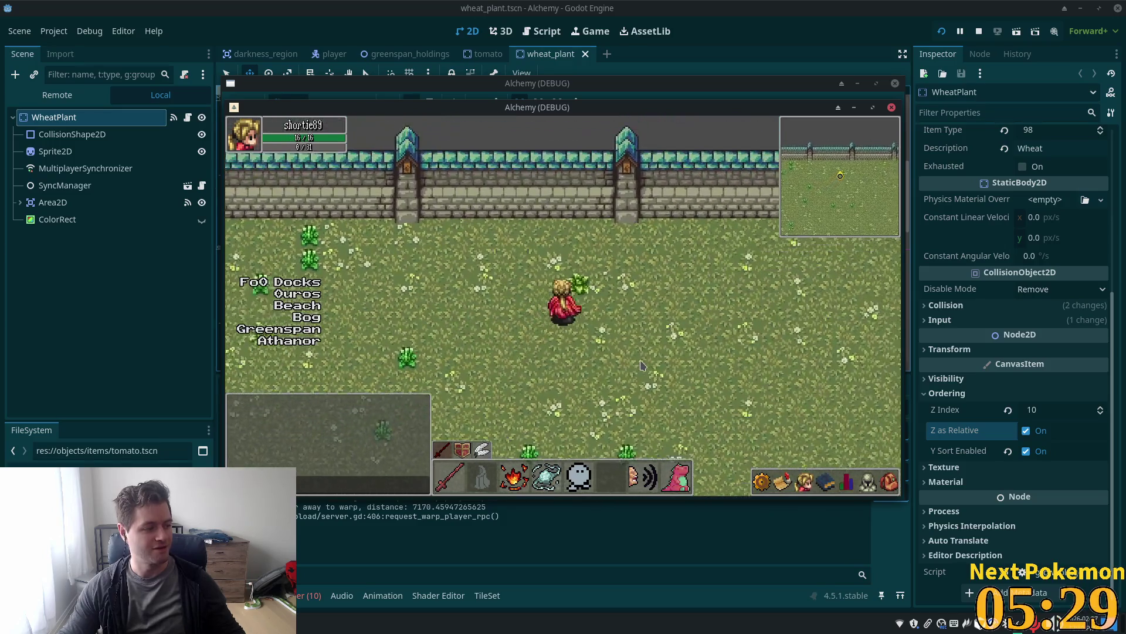
key(w)
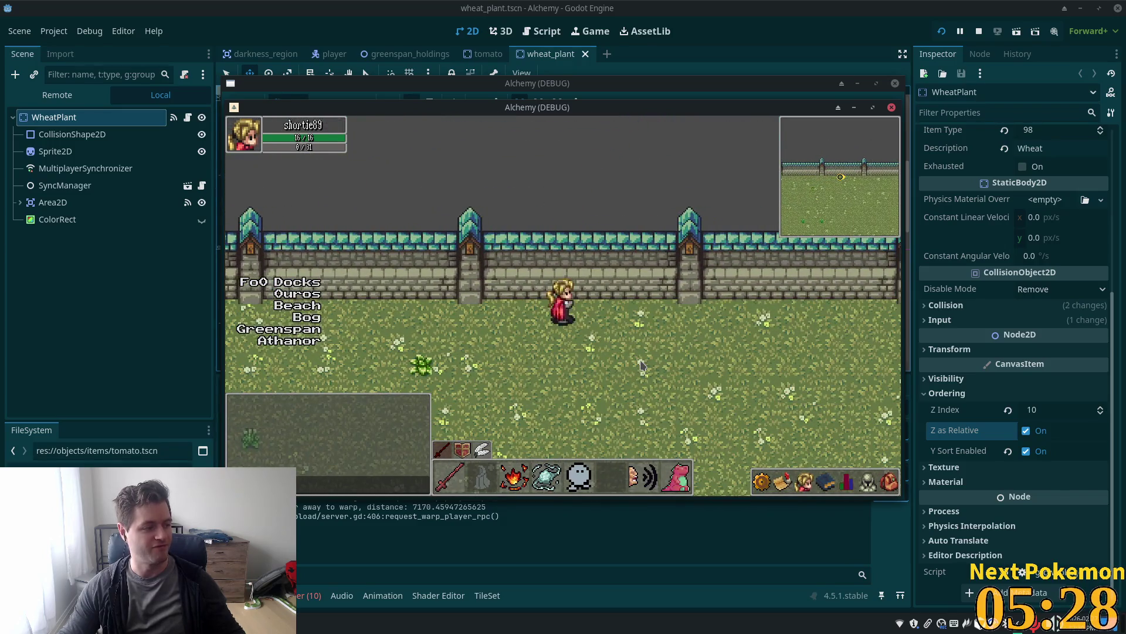
key(d)
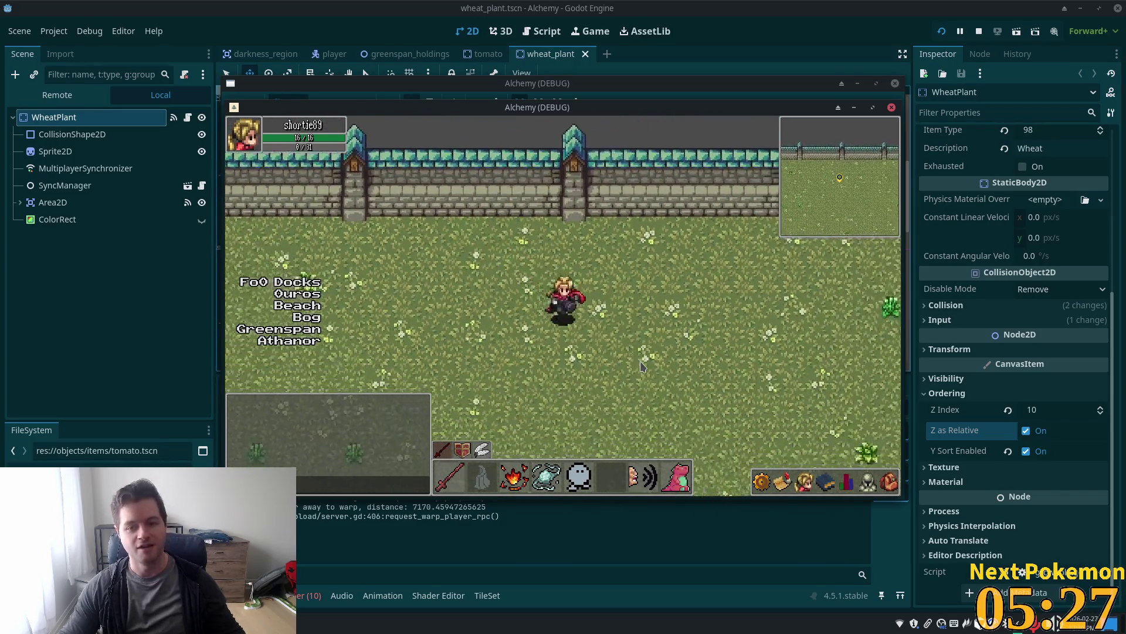
key(s)
key(a)
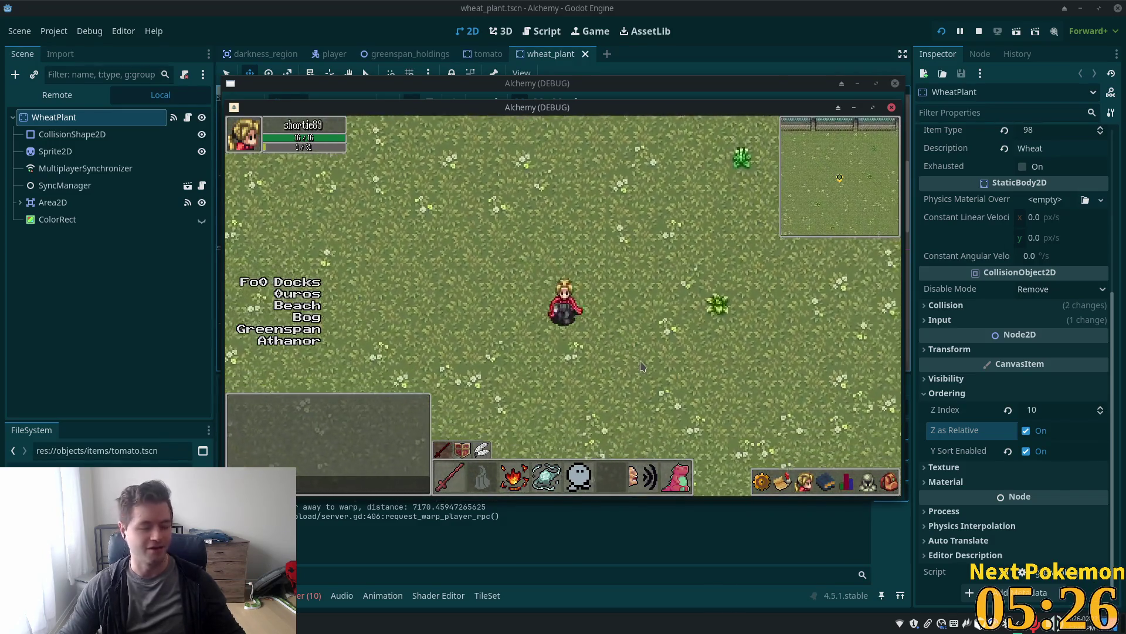
key(s)
key(d)
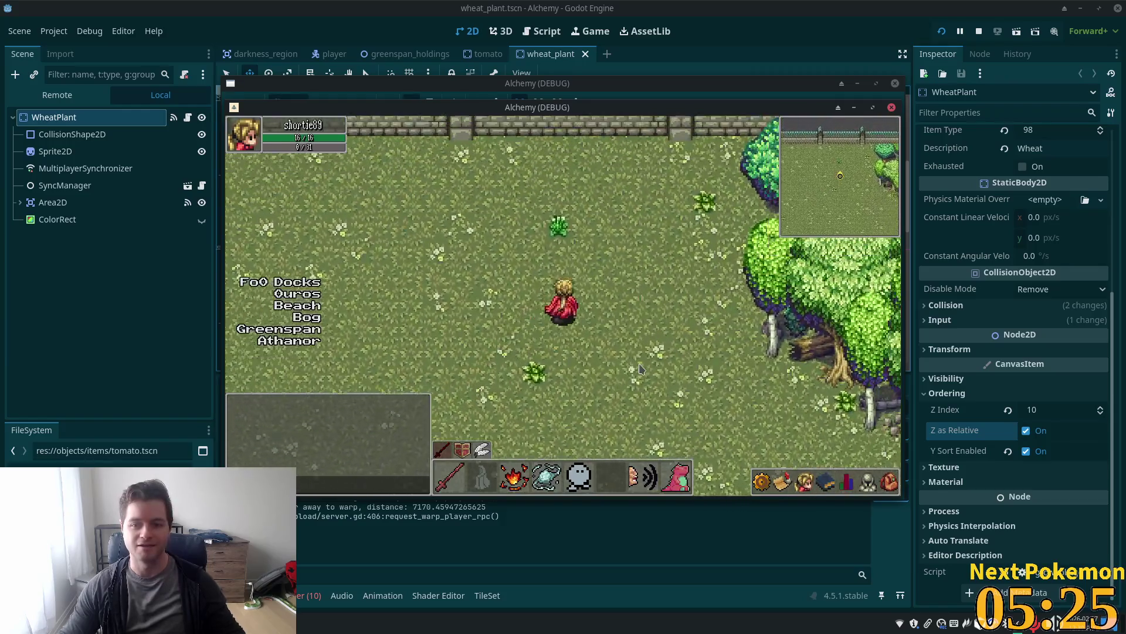
key(w)
key(d)
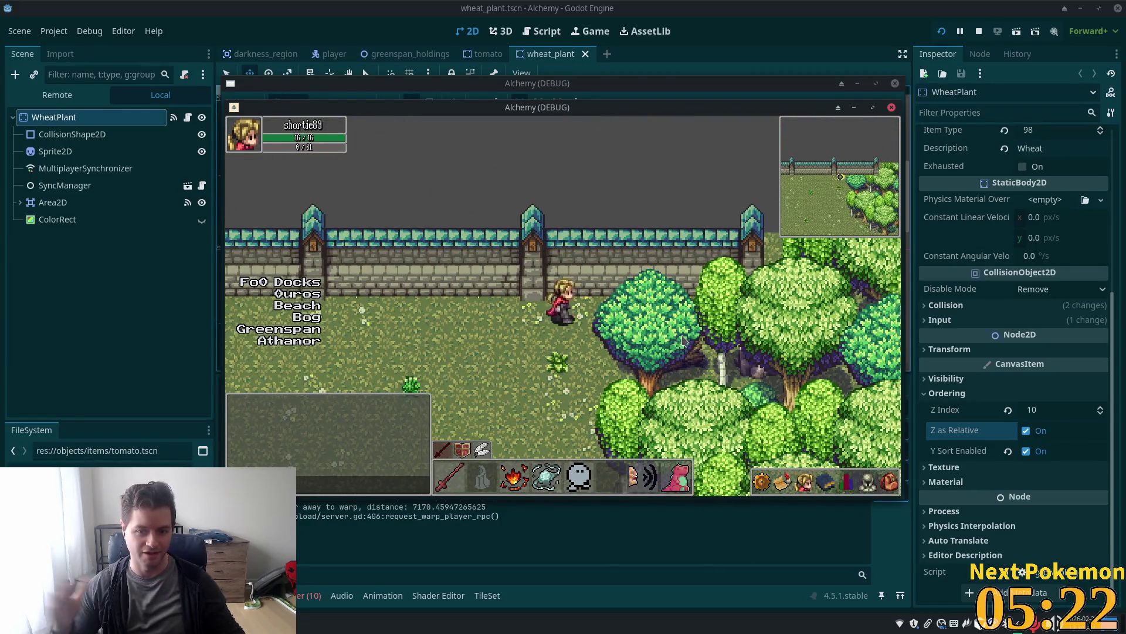
key(s)
key(d)
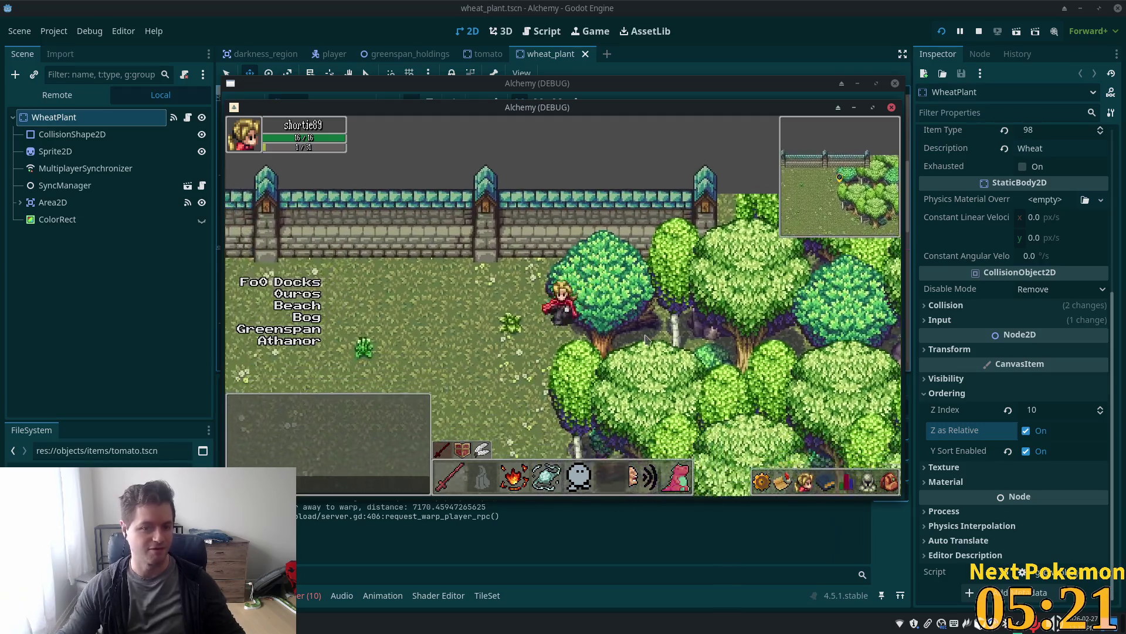
key(s)
key(a)
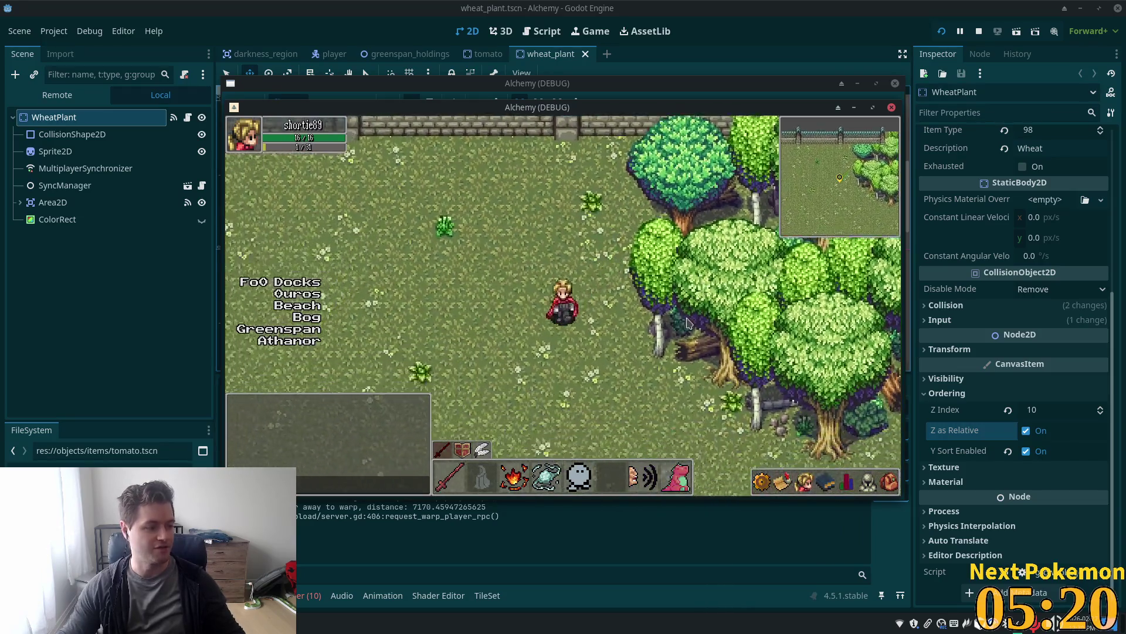
key(s)
key(a)
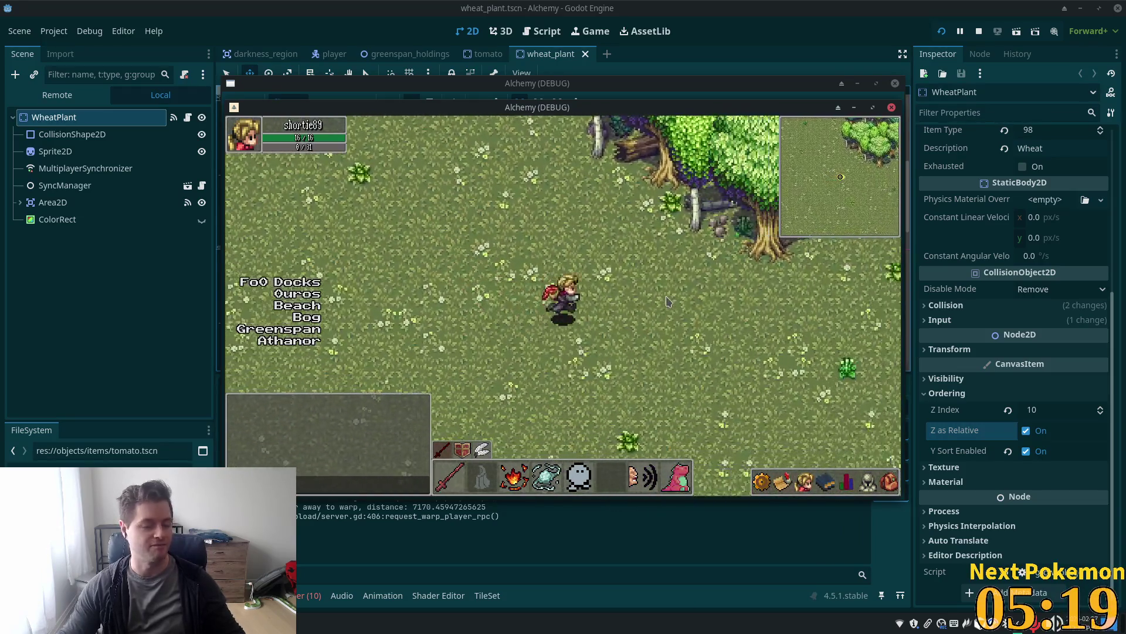
key(s)
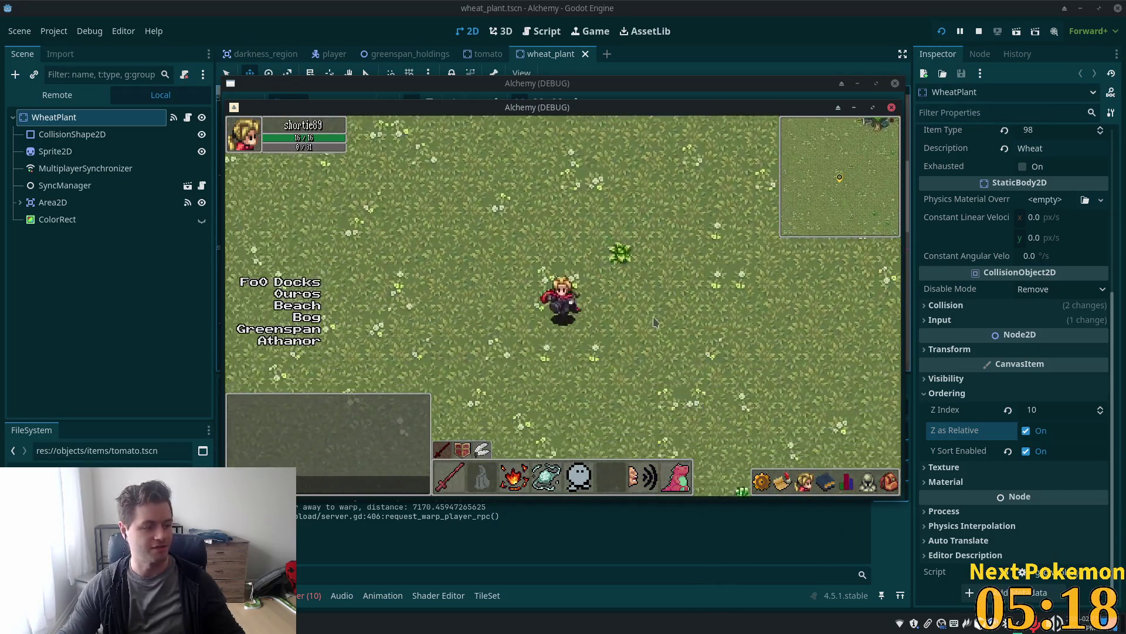
key(s)
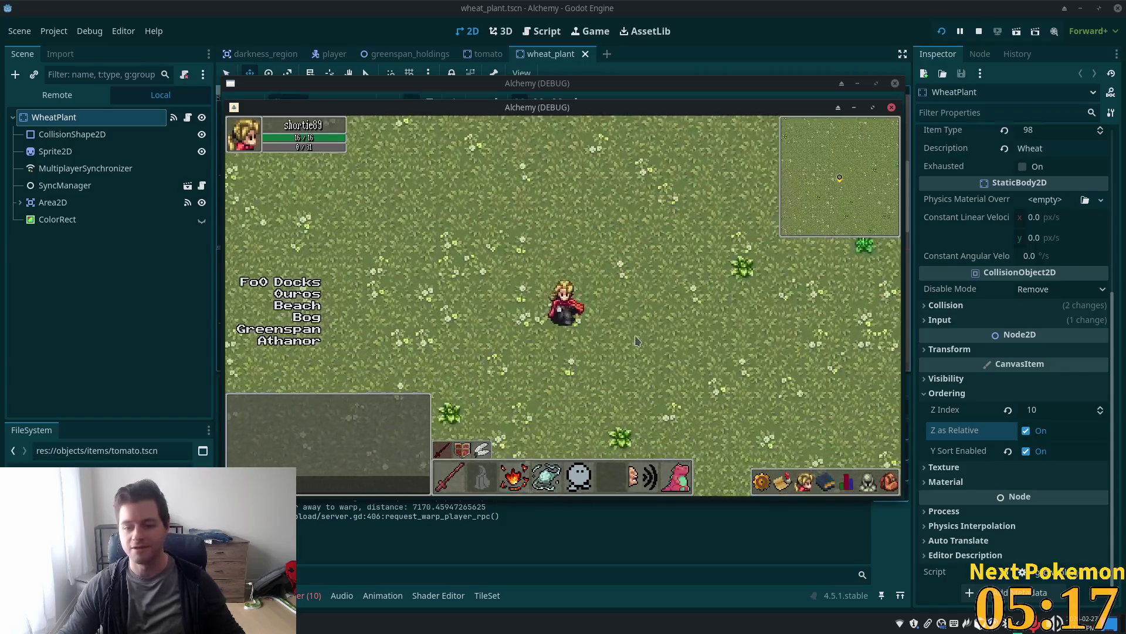
key(d)
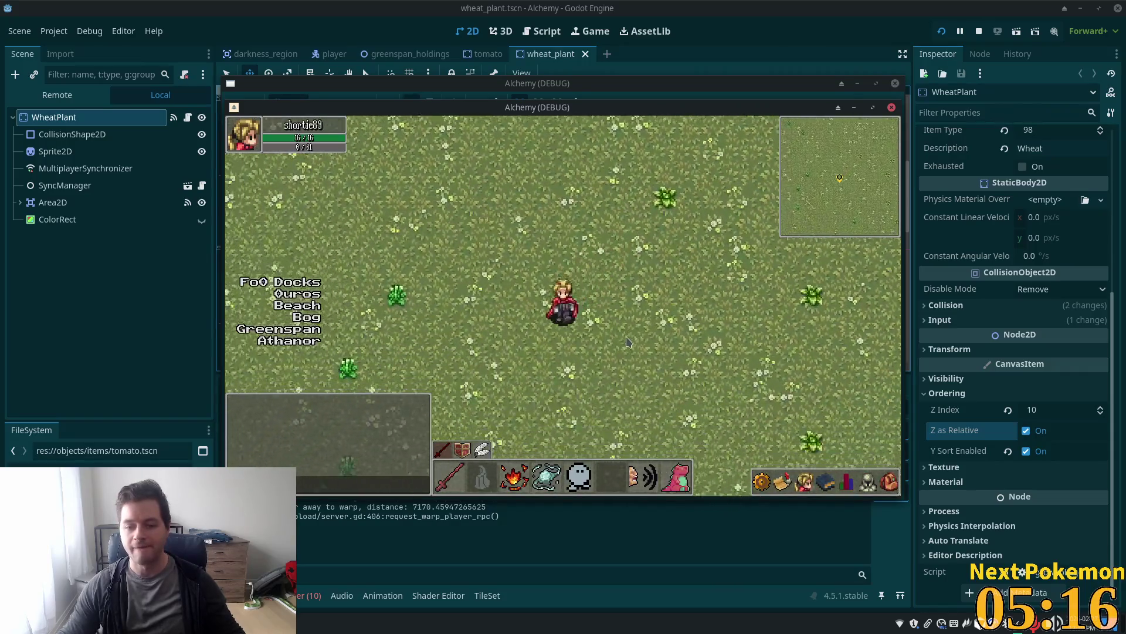
key(a)
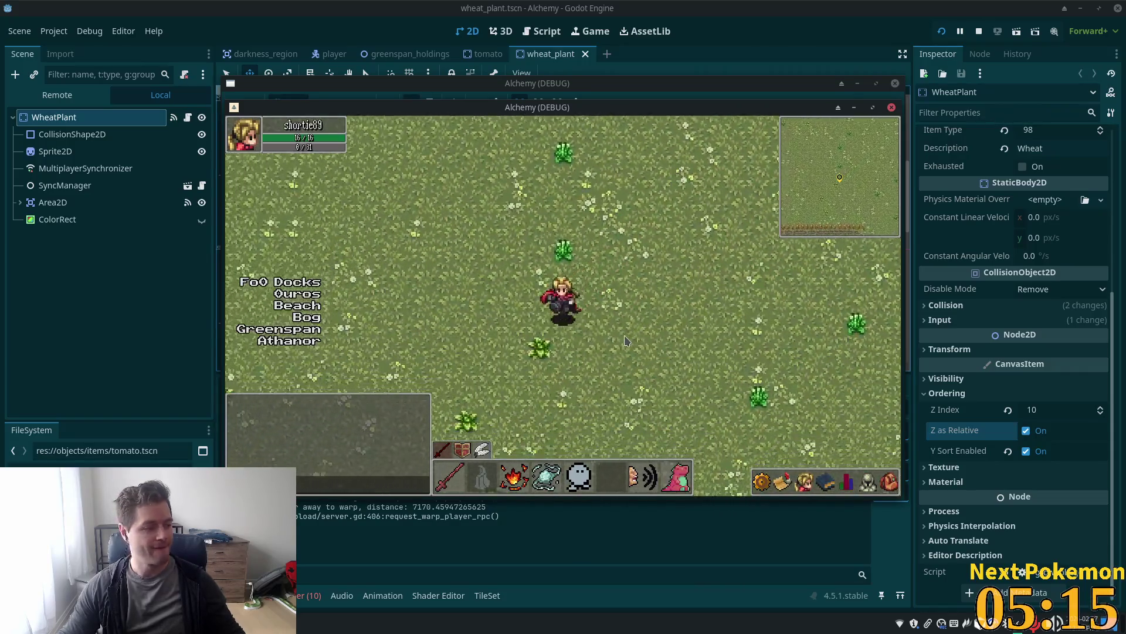
Walk through the wheat, cabbage and carrot fields to check plant layering, then return to the editor
key(s)
key(a)
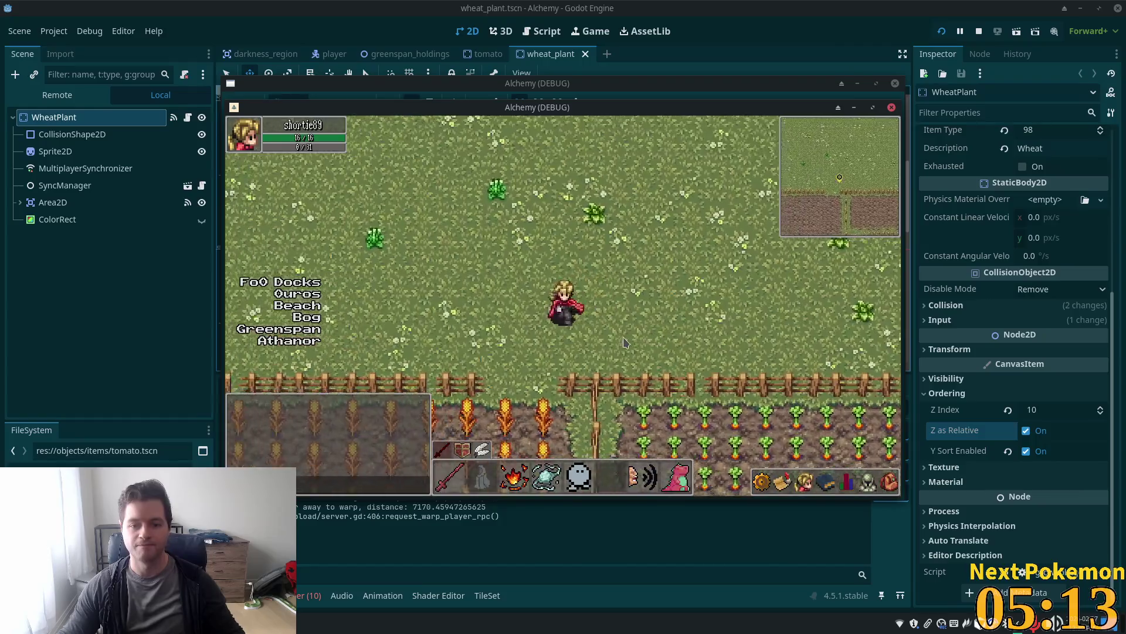
key(s)
key(a)
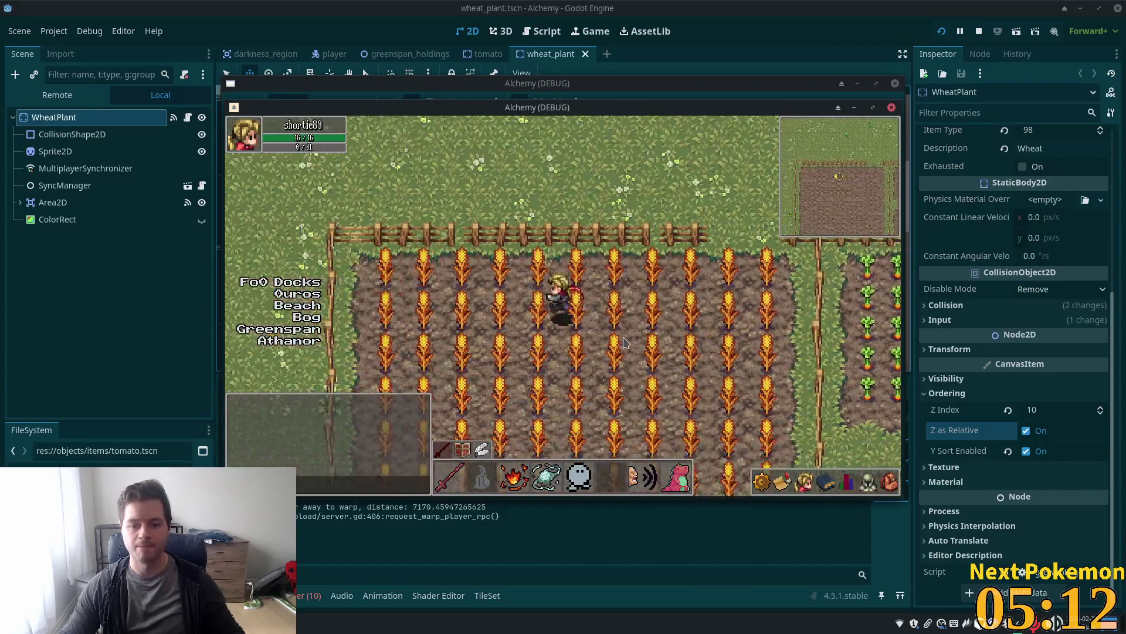
key(s)
key(a)
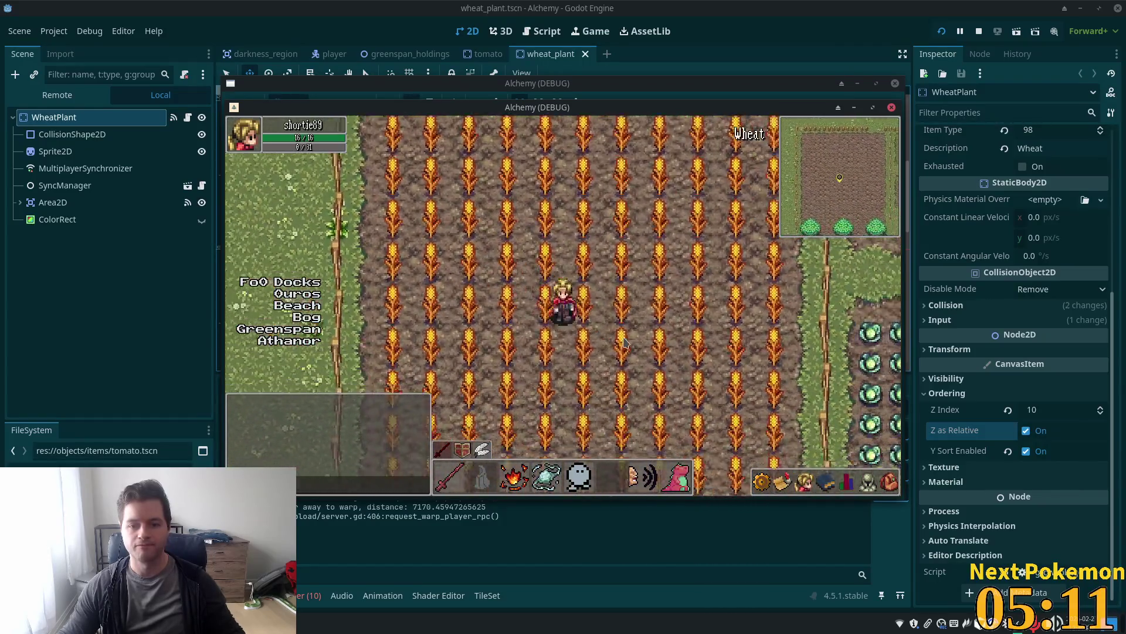
key(d)
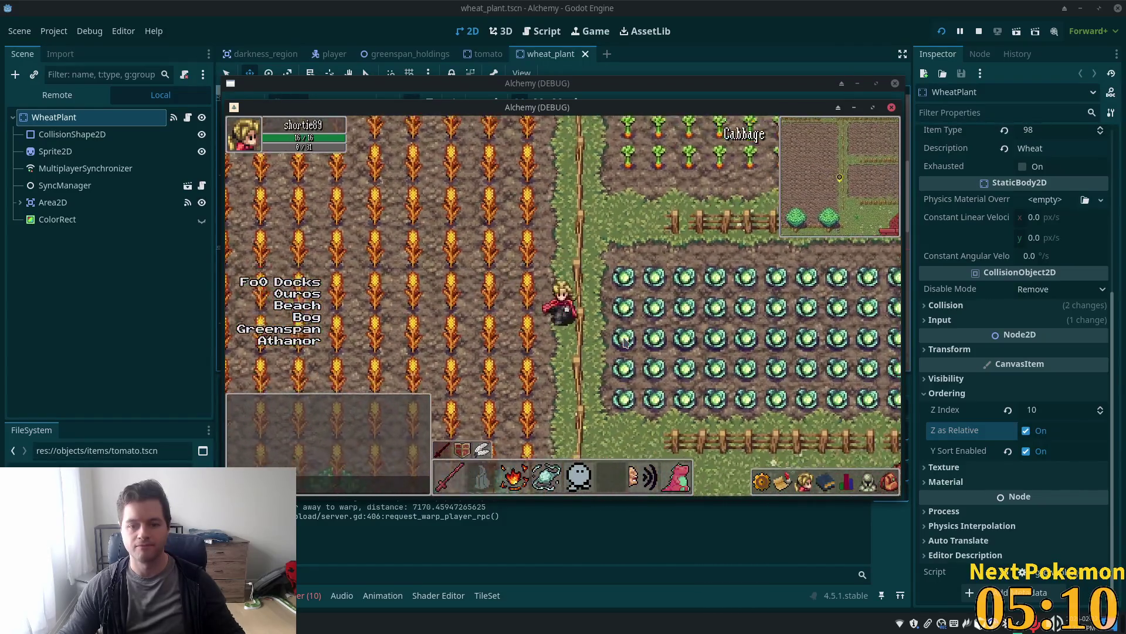
key(s)
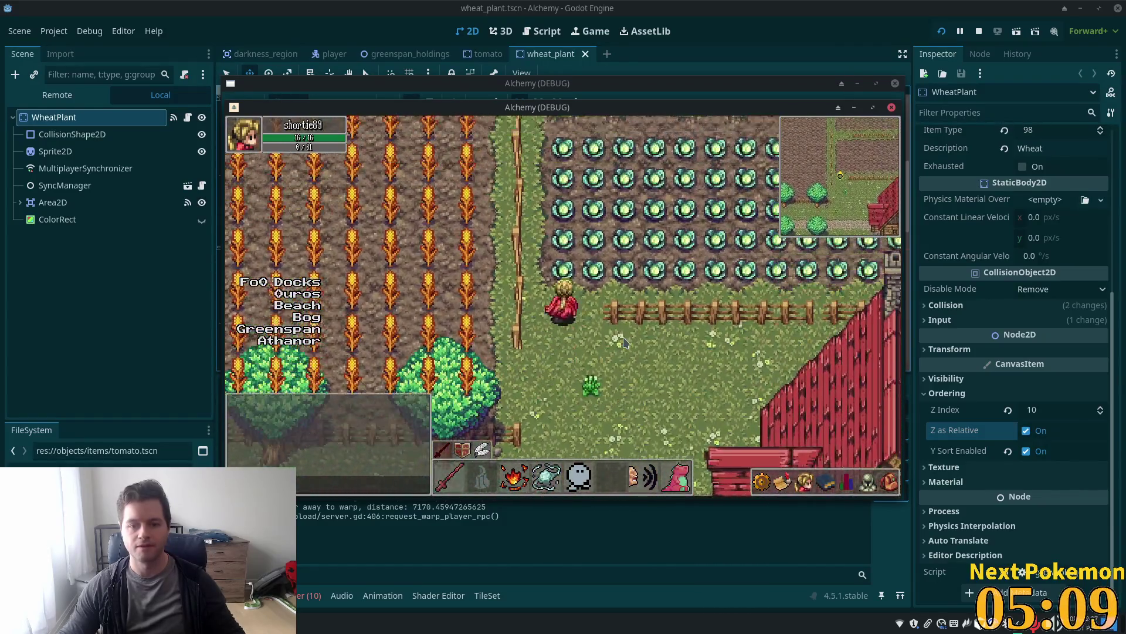
key(w)
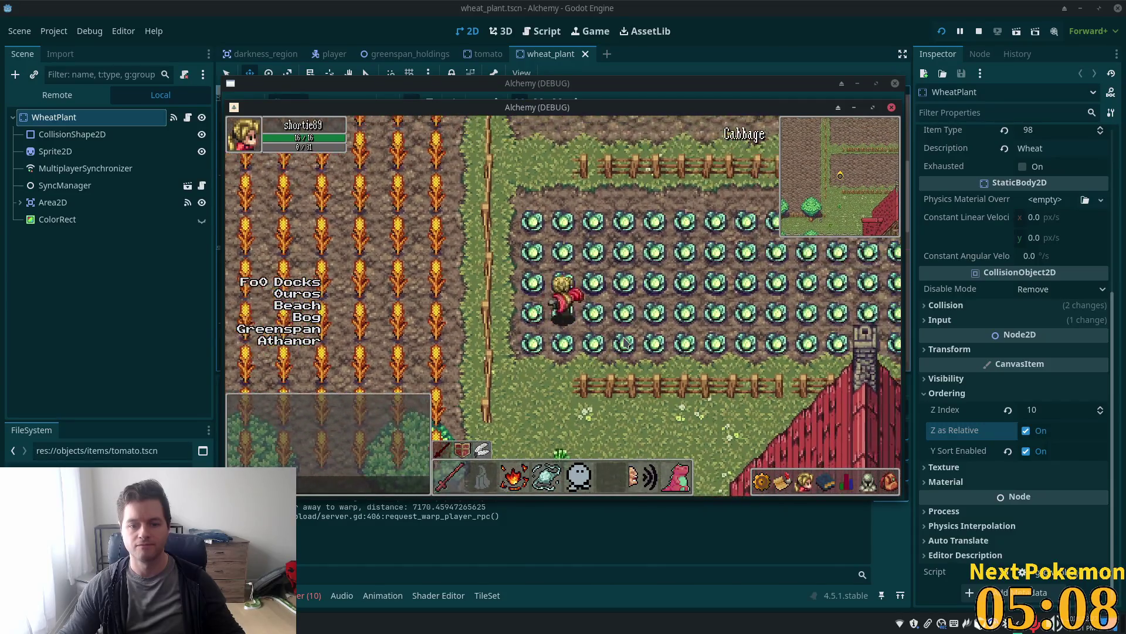
key(w)
key(d)
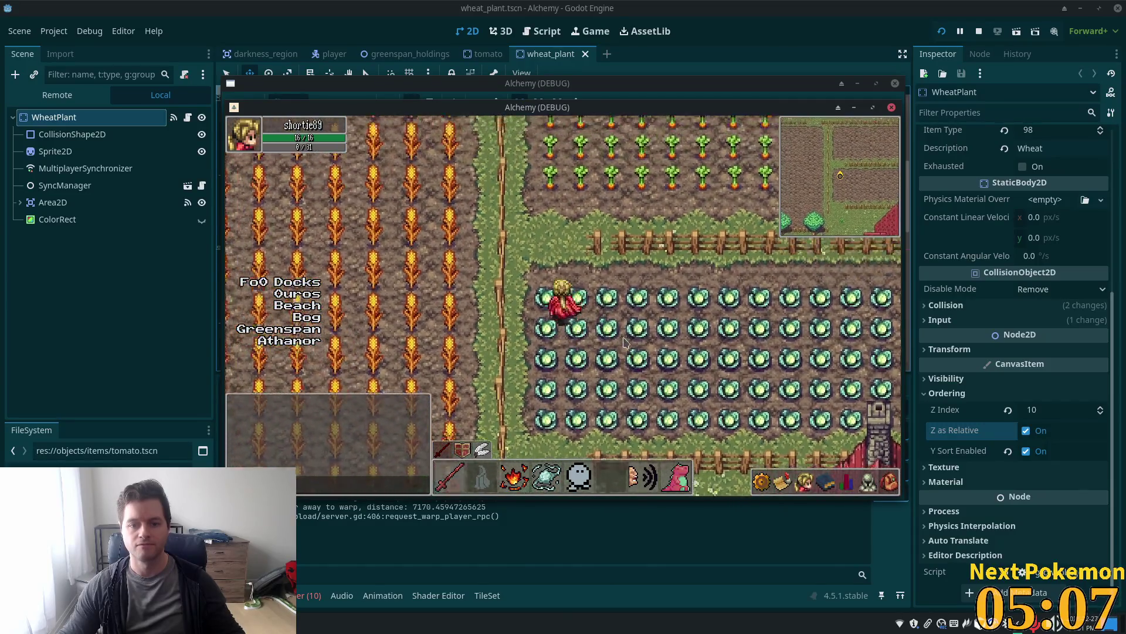
key(w)
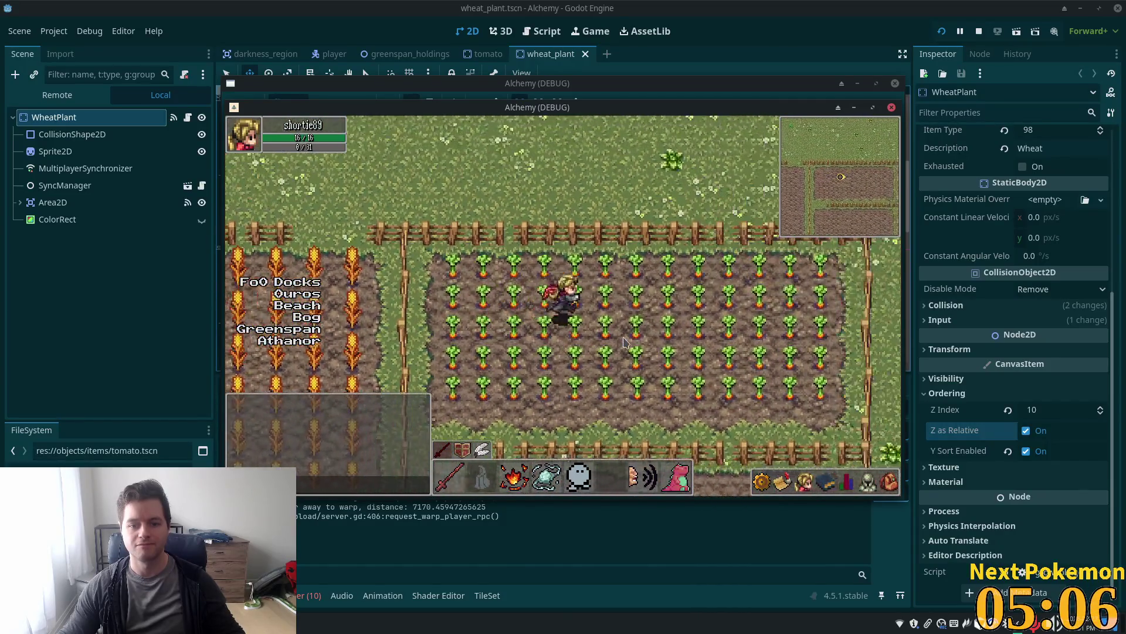
key(d)
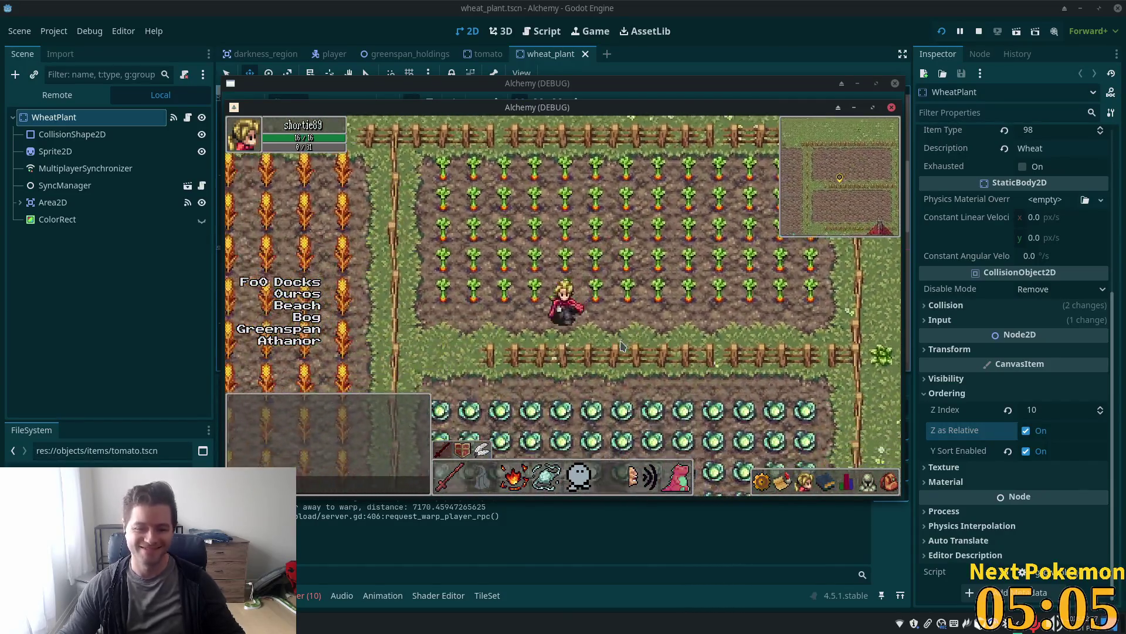
key(a)
key(s)
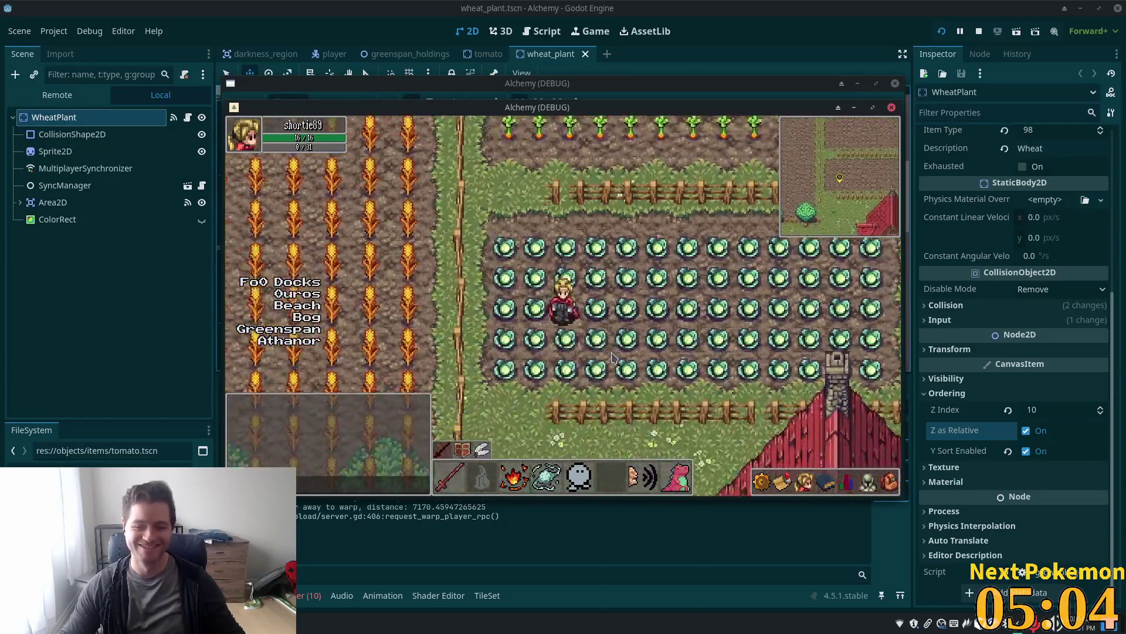
key(s)
key(d)
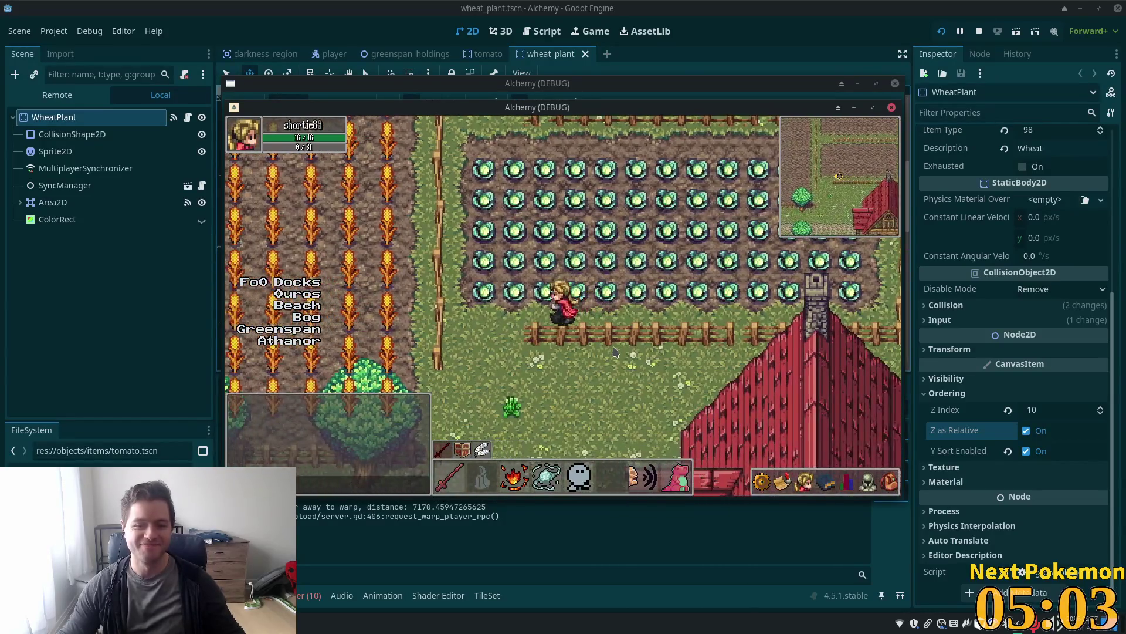
key(w)
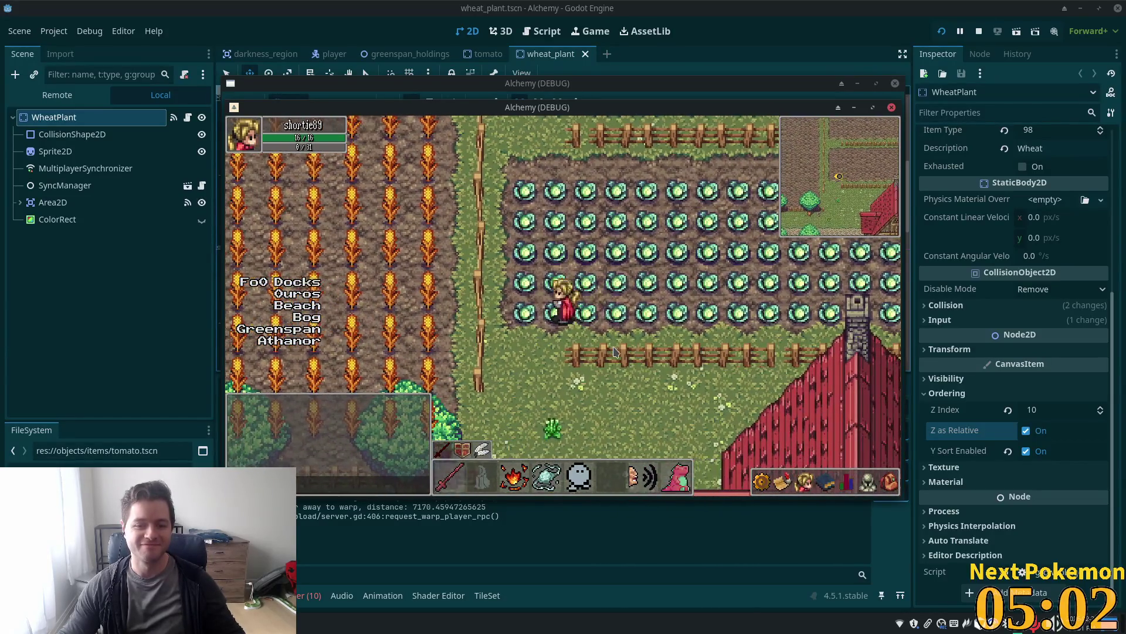
key(s)
key(a)
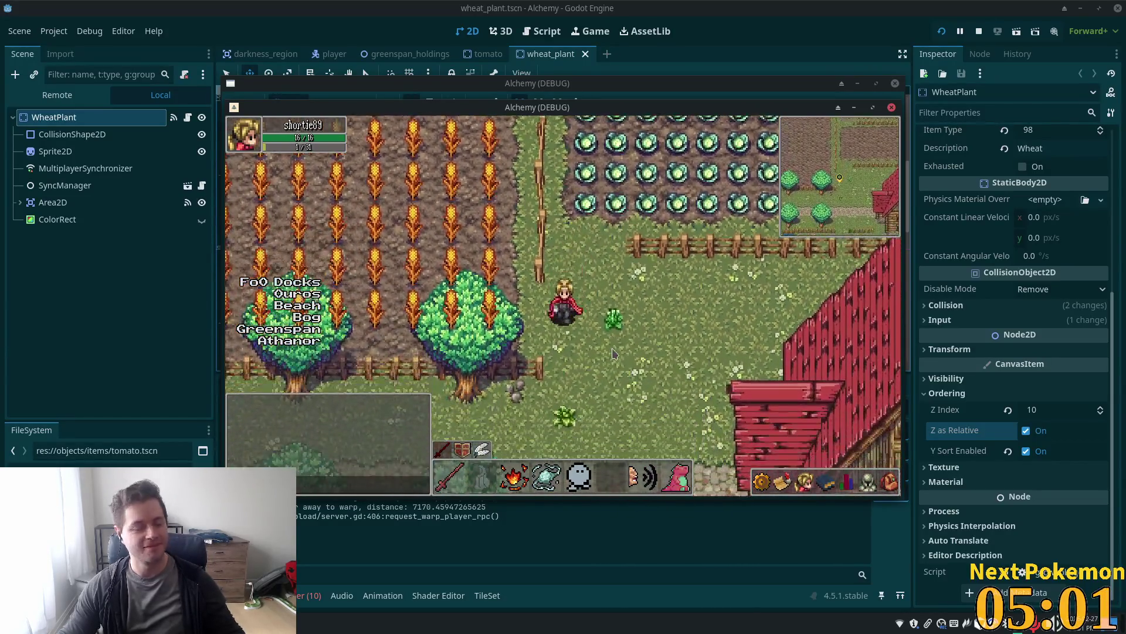
key(s)
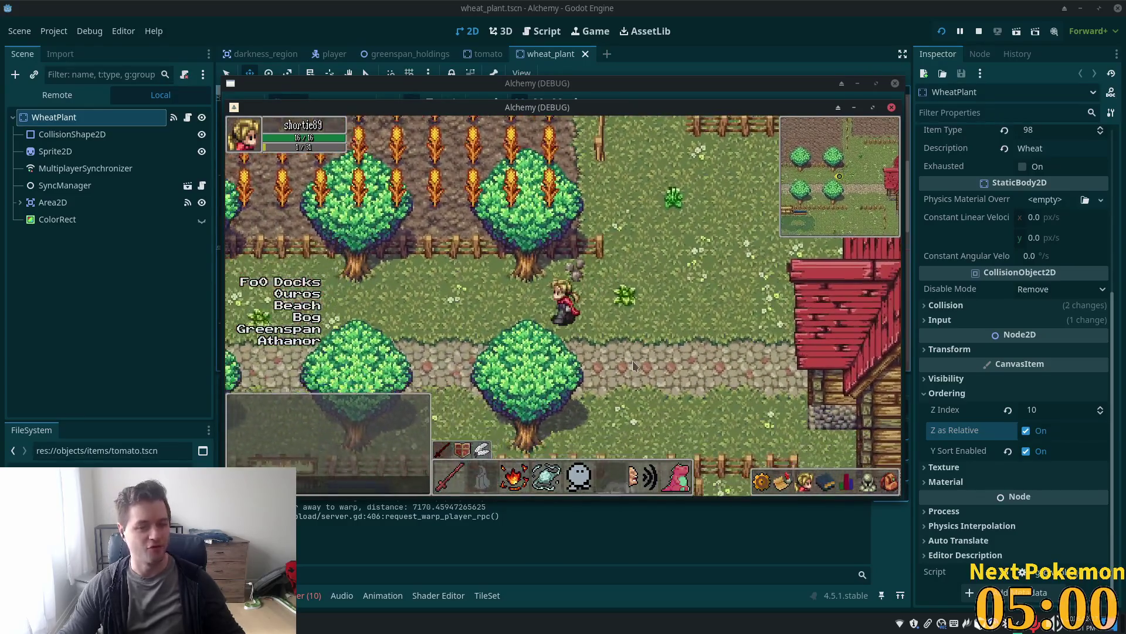
key(a)
key(w)
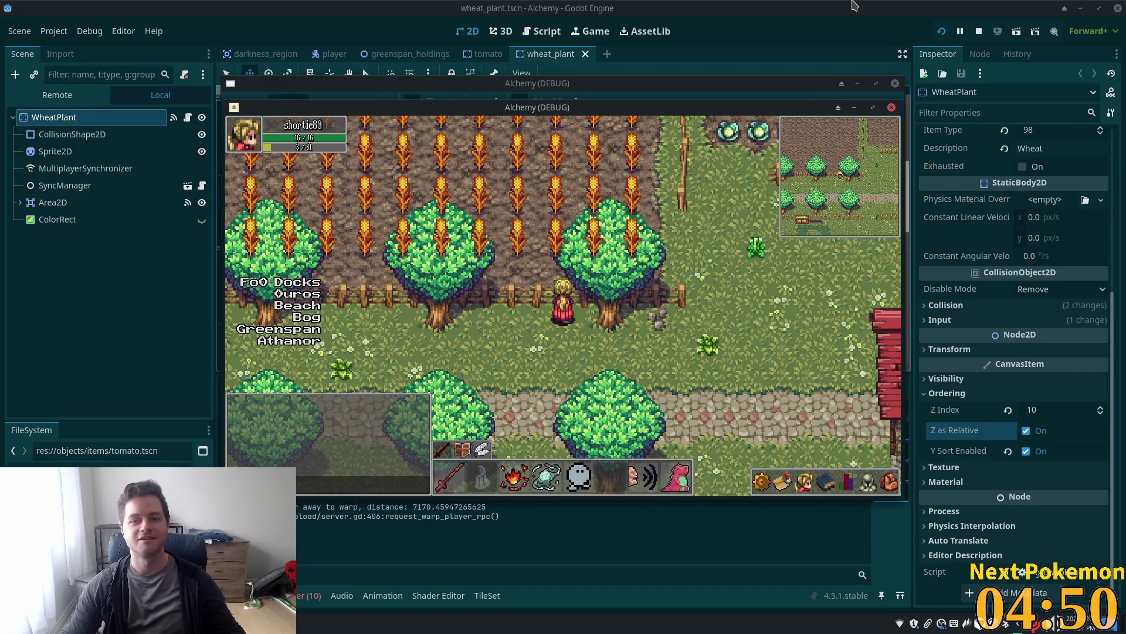
key(alt+Tab)
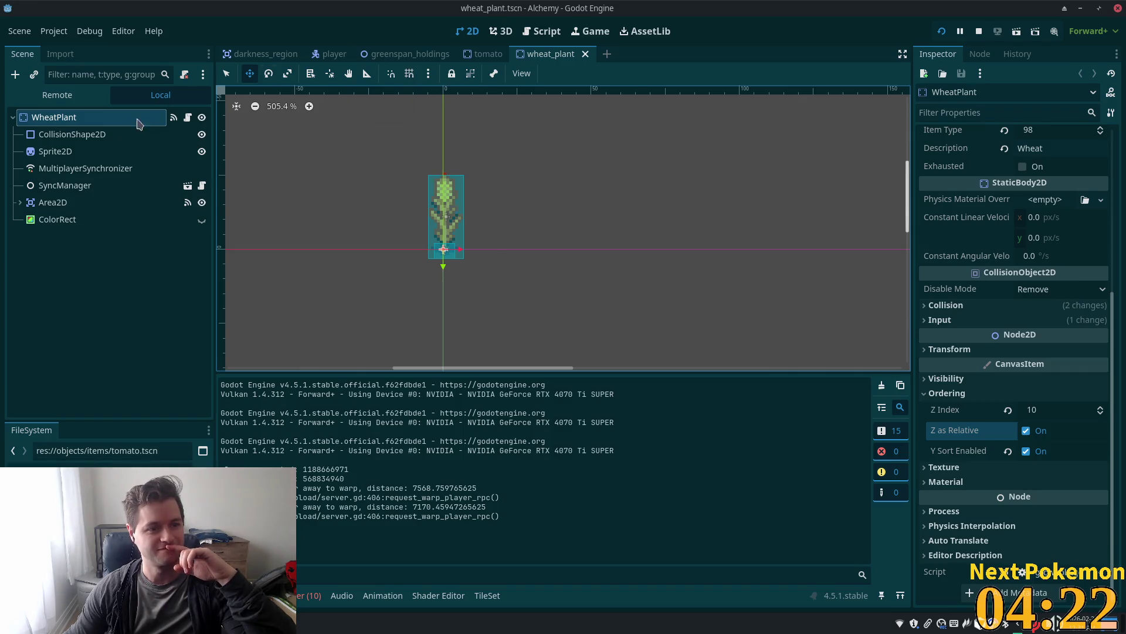
Change the greenspan_holdings Foliage layer's Z Index from 2 to 10, then relaunch the game
click(405, 54)
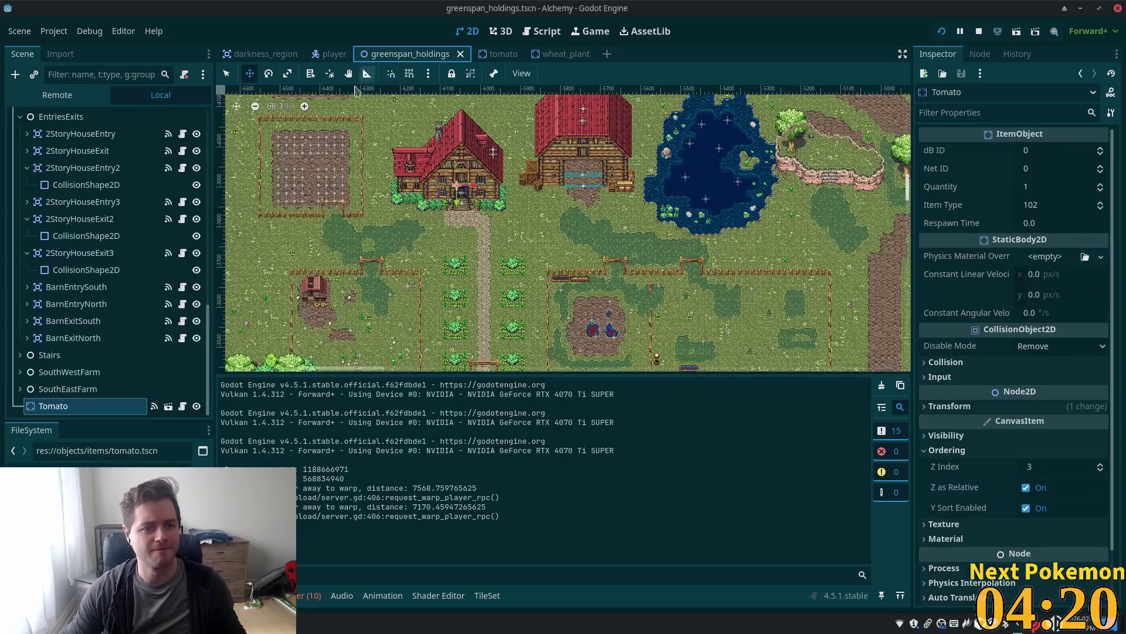
scroll(90, 300, up, 5)
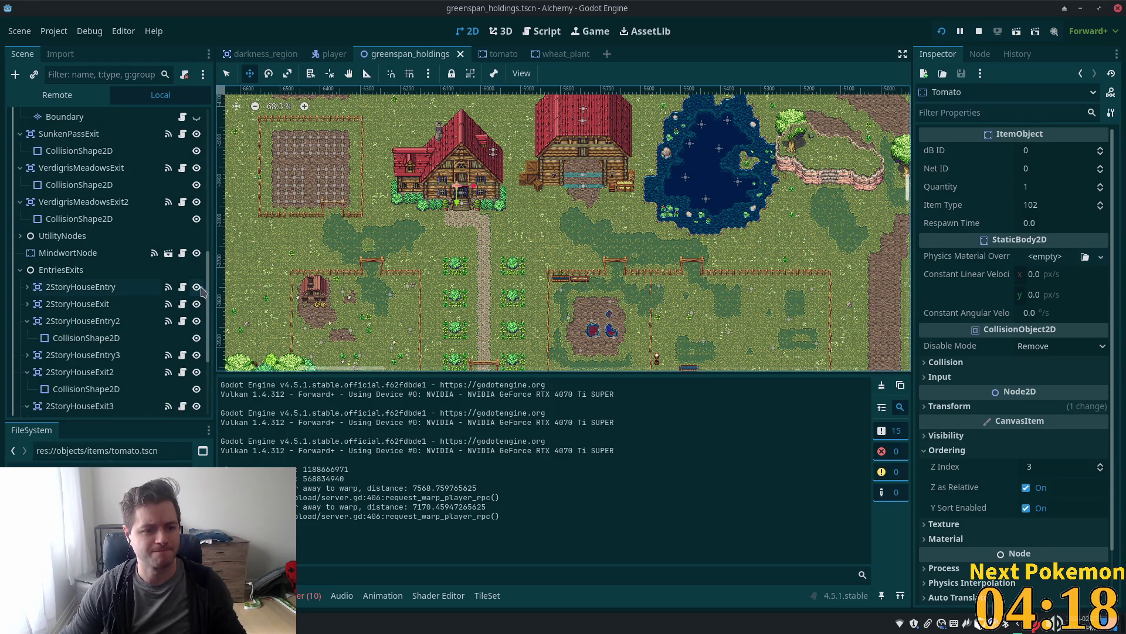
drag(209, 291, 221, 98)
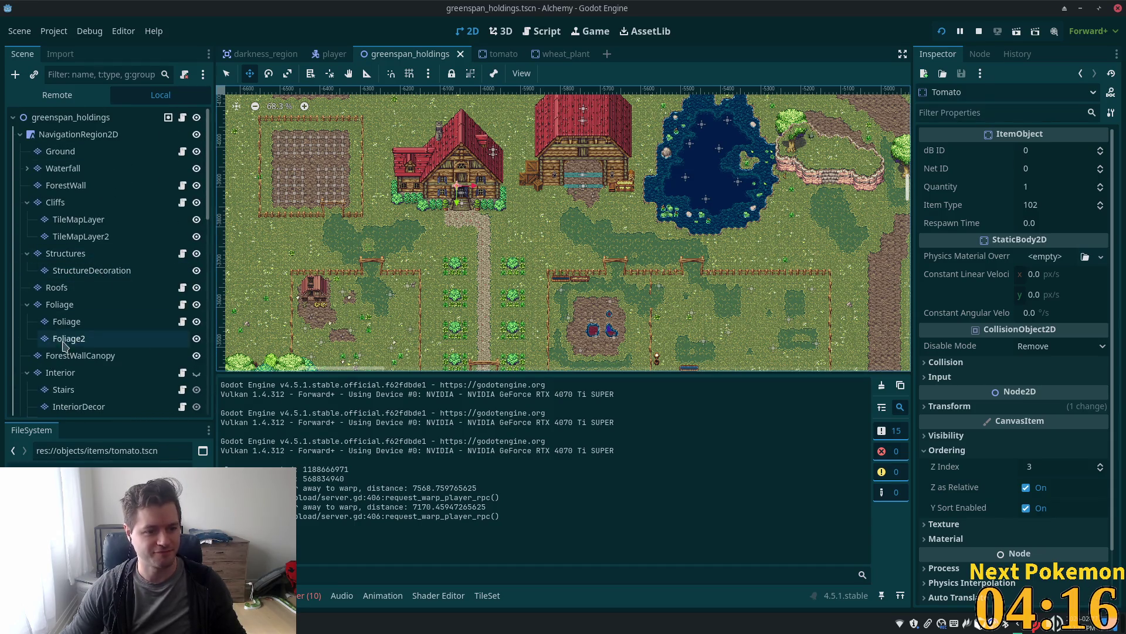
scroll(55, 276, down, 4)
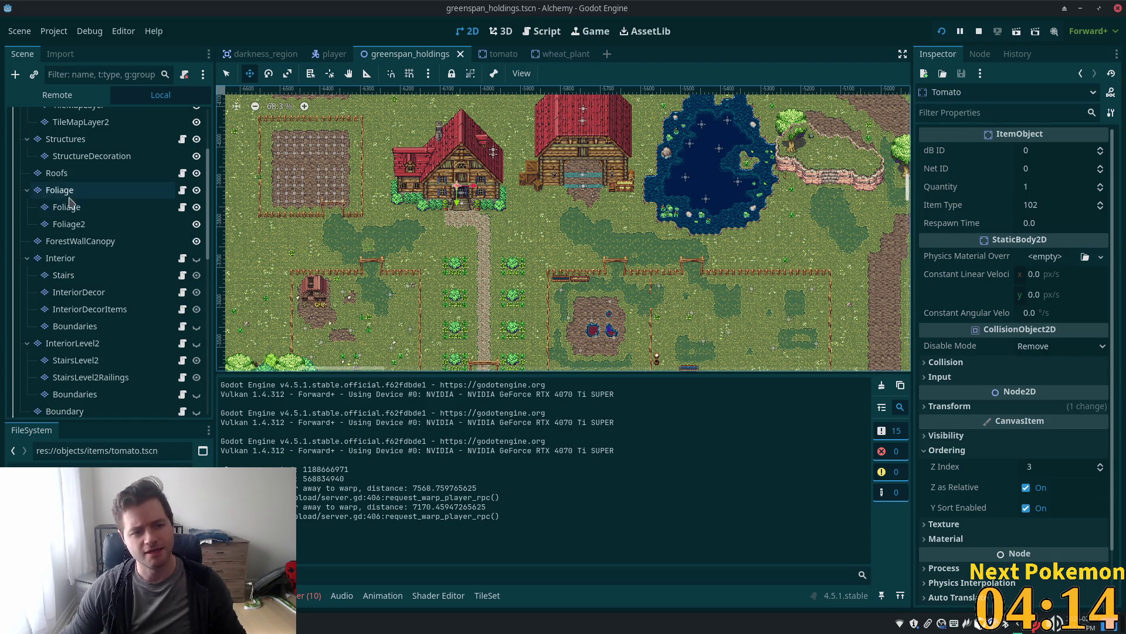
click(65, 190)
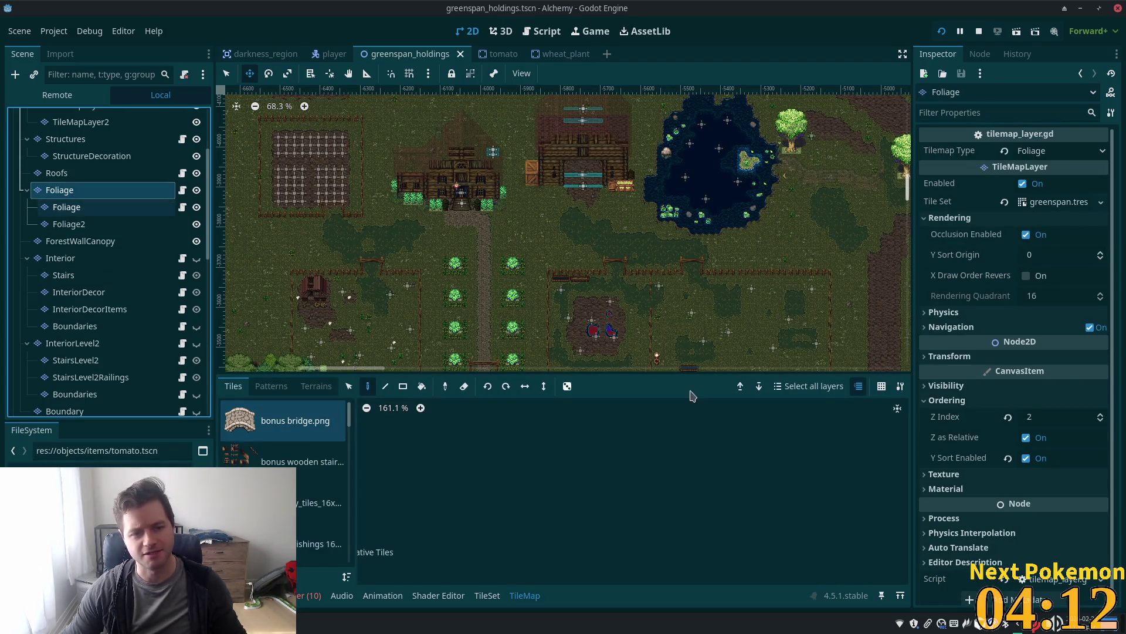
click(1056, 424)
text(10)
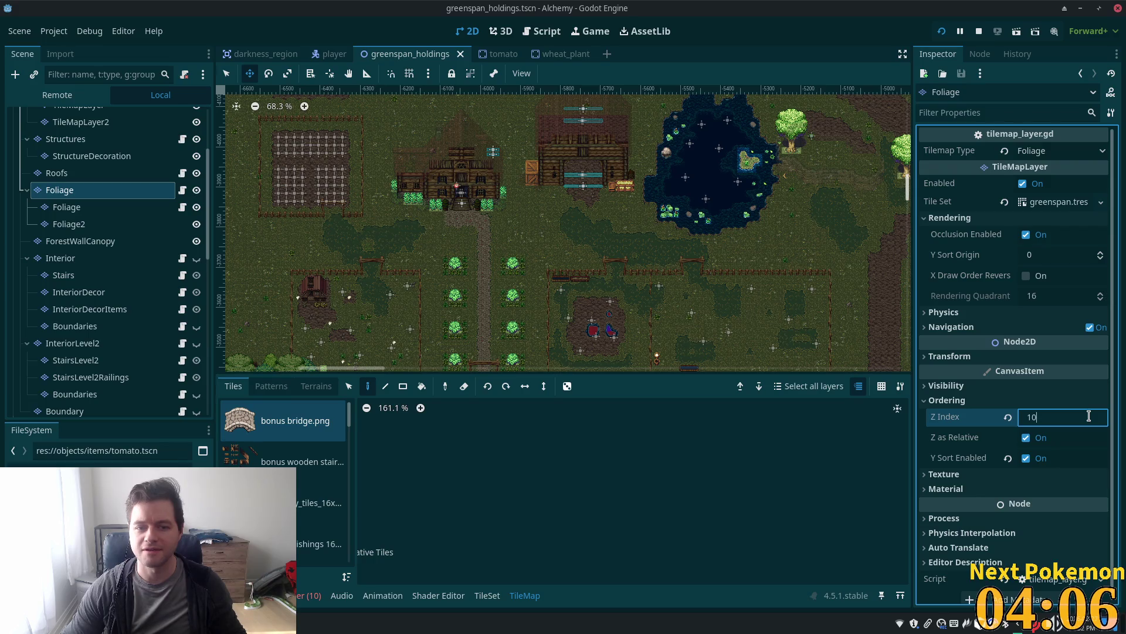
key(Tab)
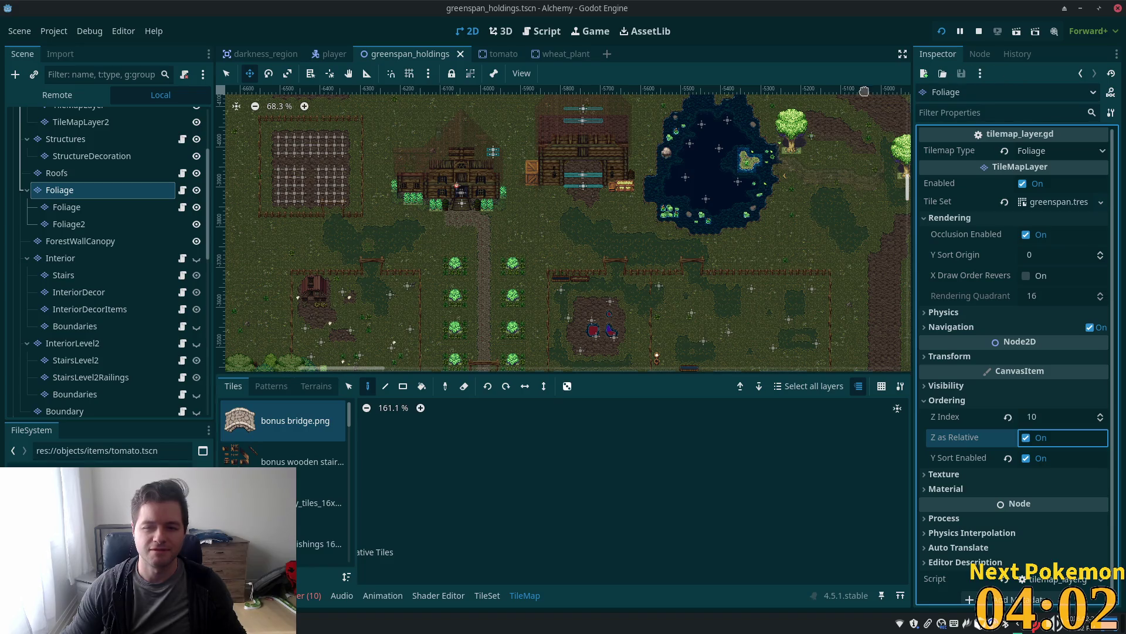
click(941, 31)
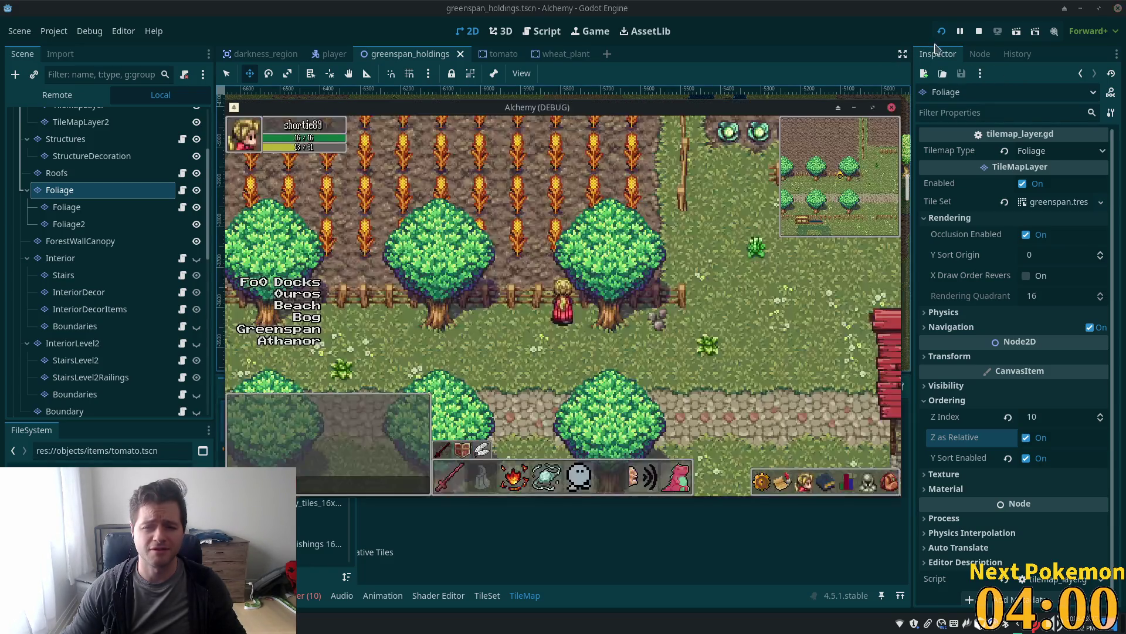
Walk the character through the wheat and cabbage fields, behind trees and fences, checking layering
key(s)
key(d)
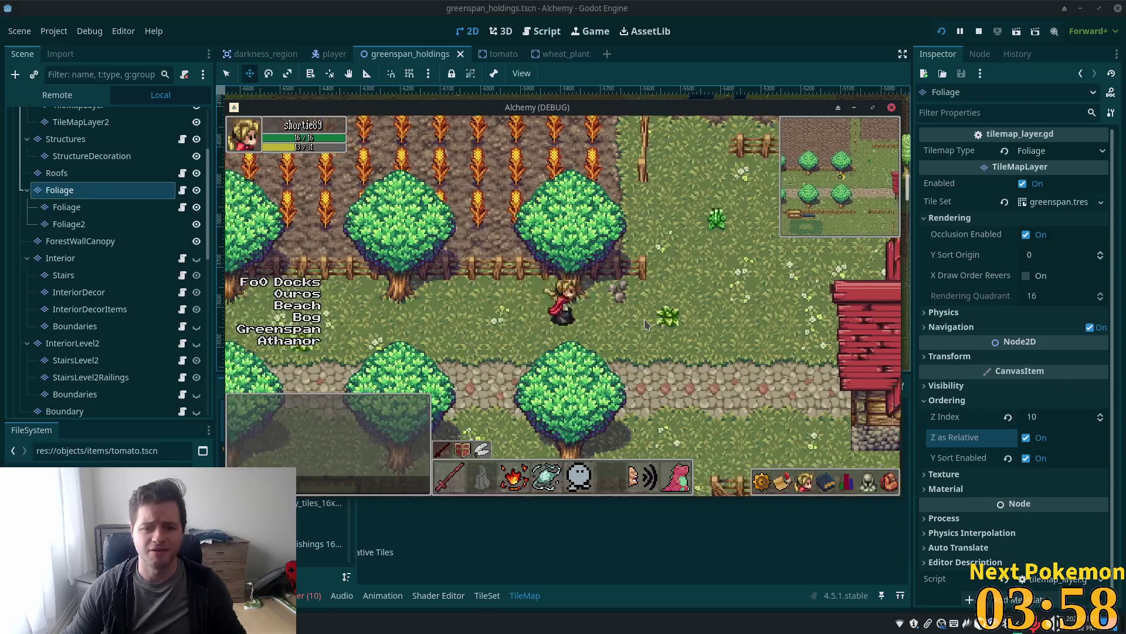
key(d)
key(w)
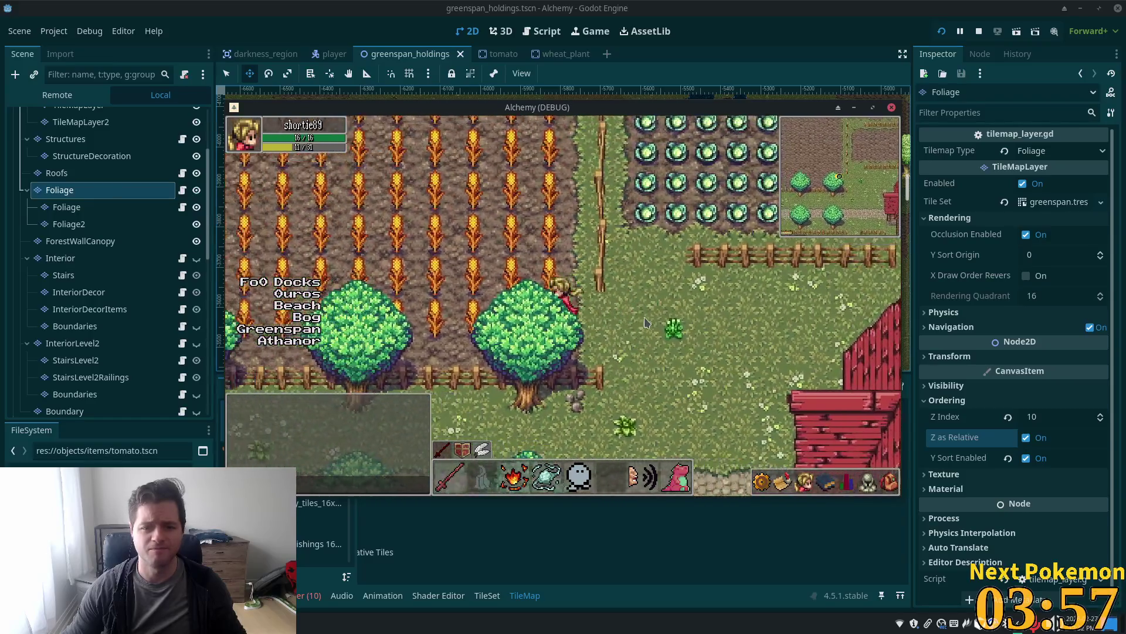
key(a)
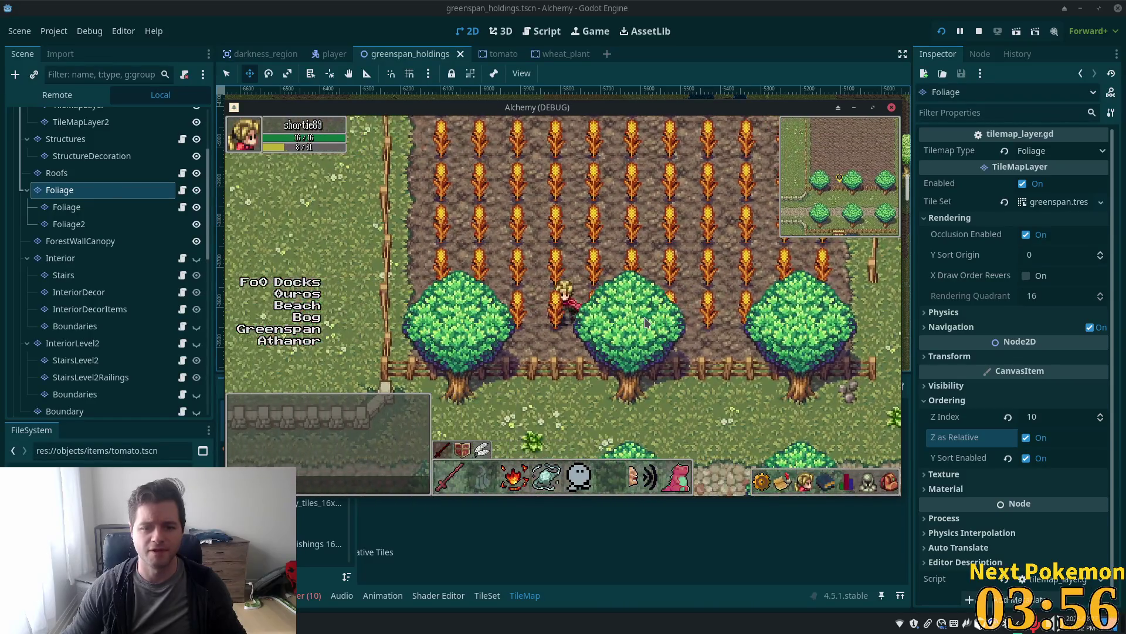
key(d)
key(s)
key(d)
key(s)
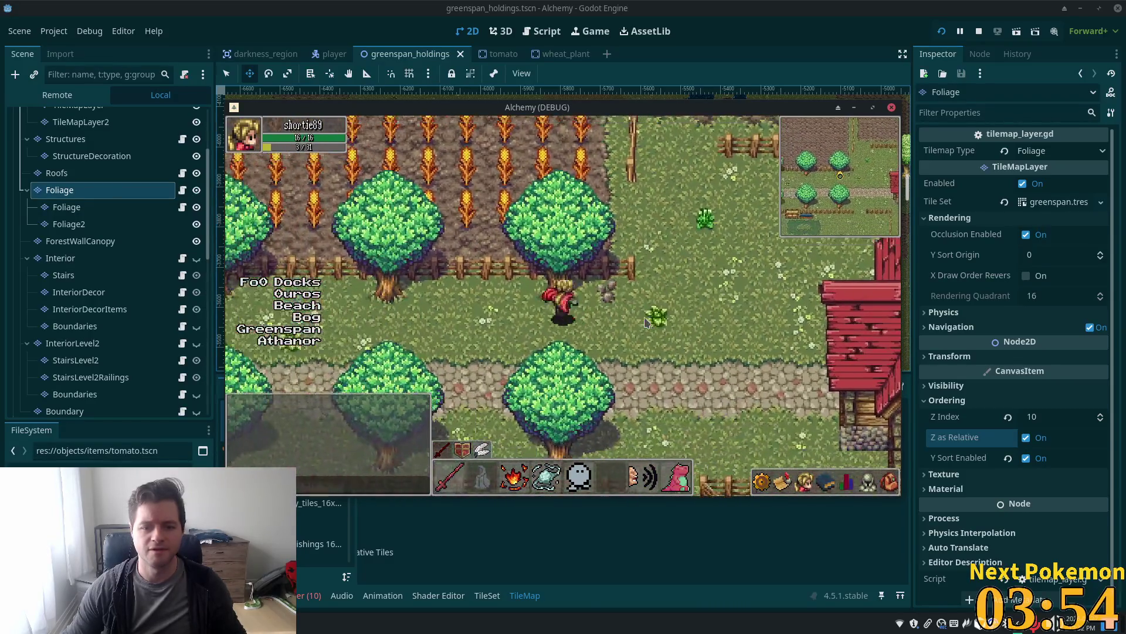
key(d)
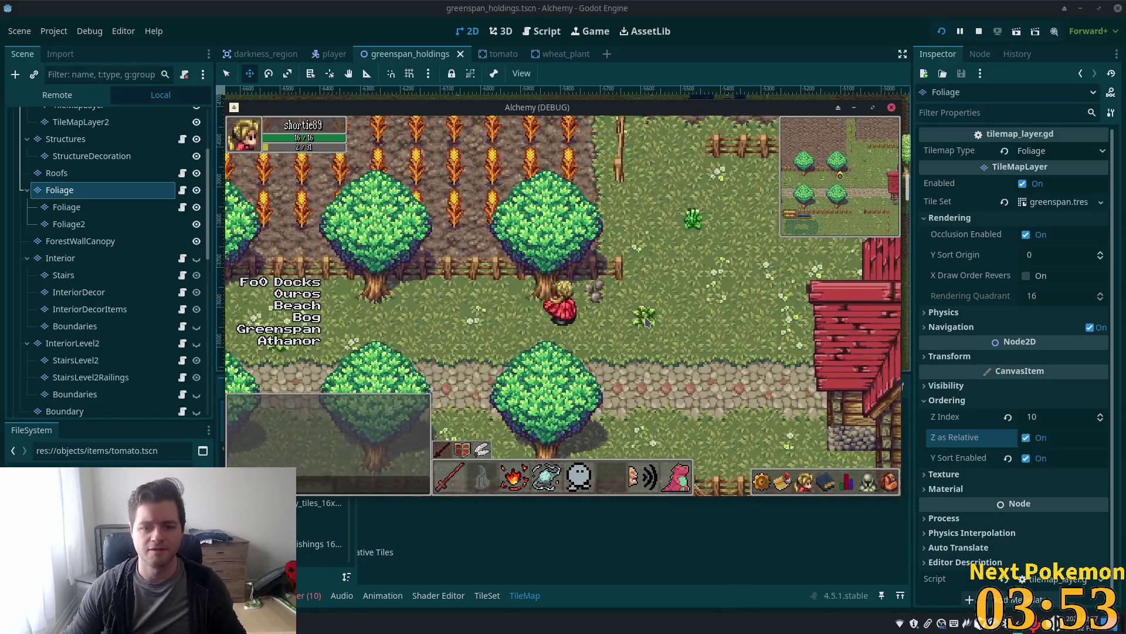
key(w)
key(d)
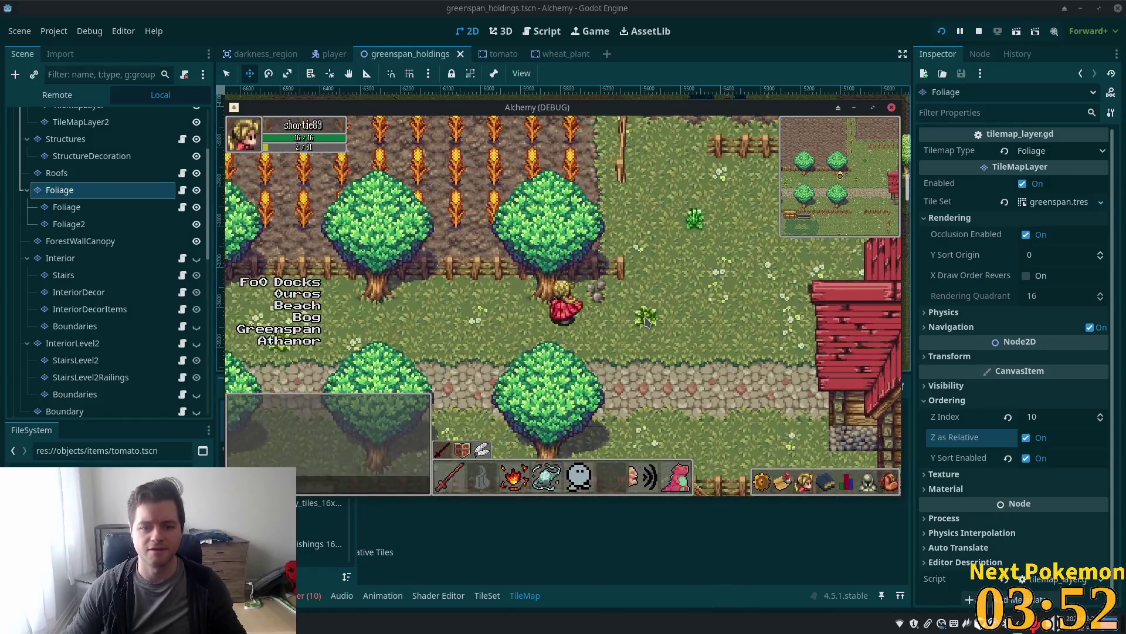
key(w)
key(d)
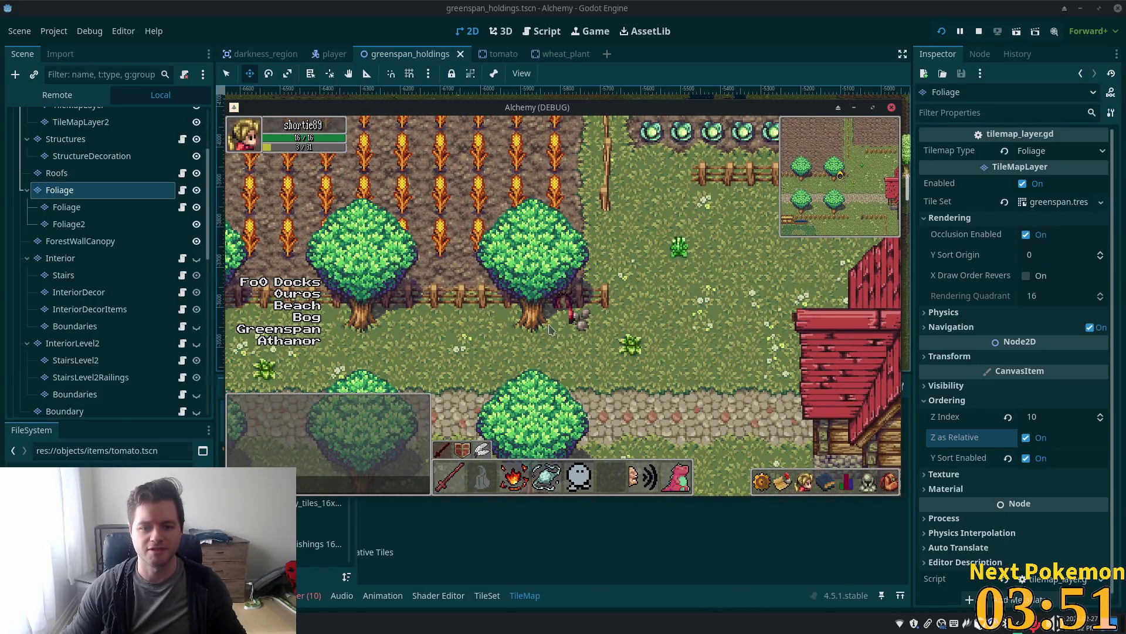
key(d)
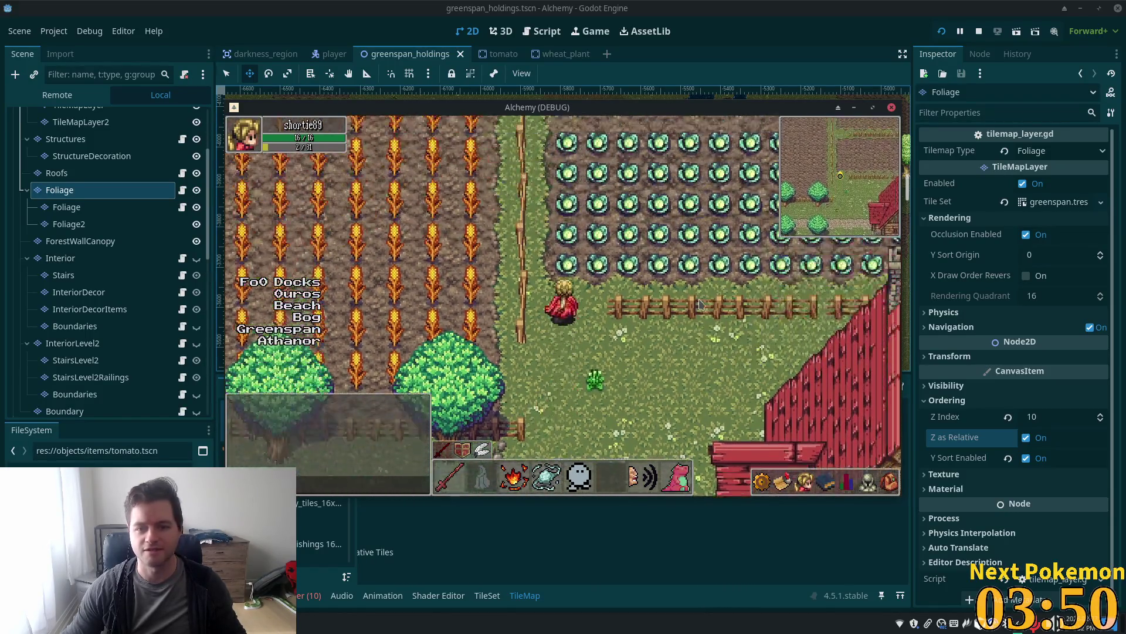
key(w)
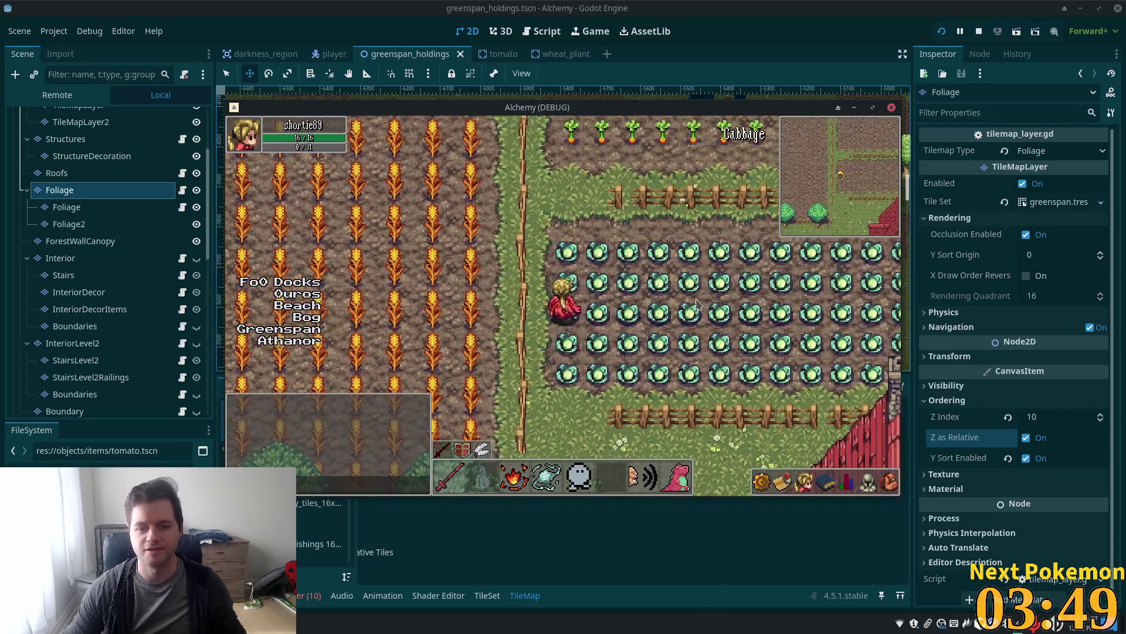
key(w)
key(a)
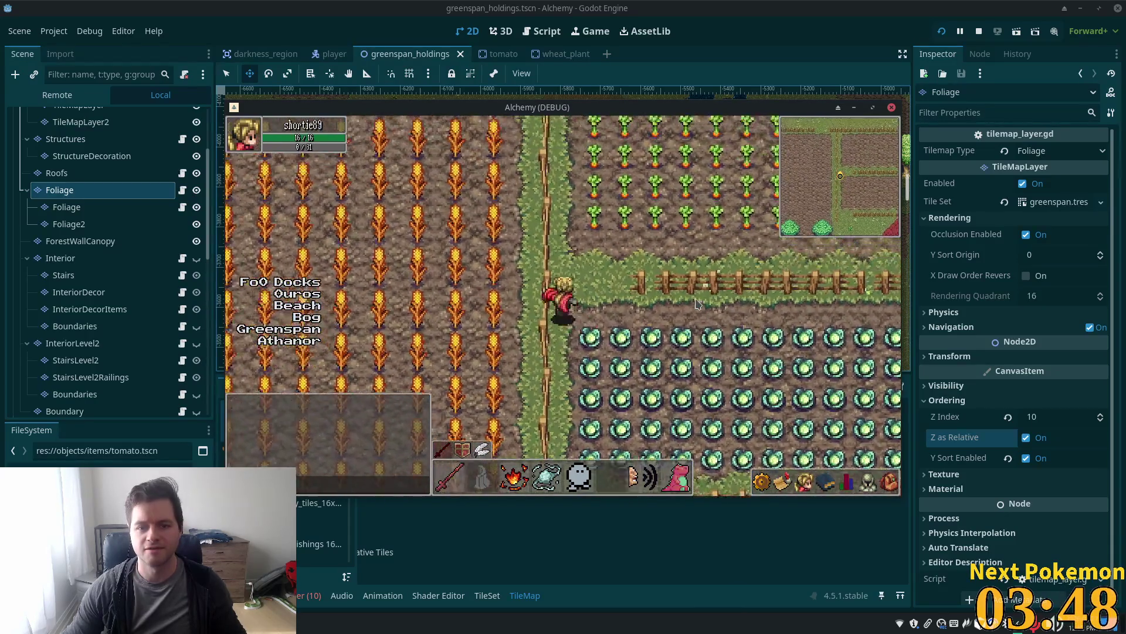
key(w)
key(d)
key(s)
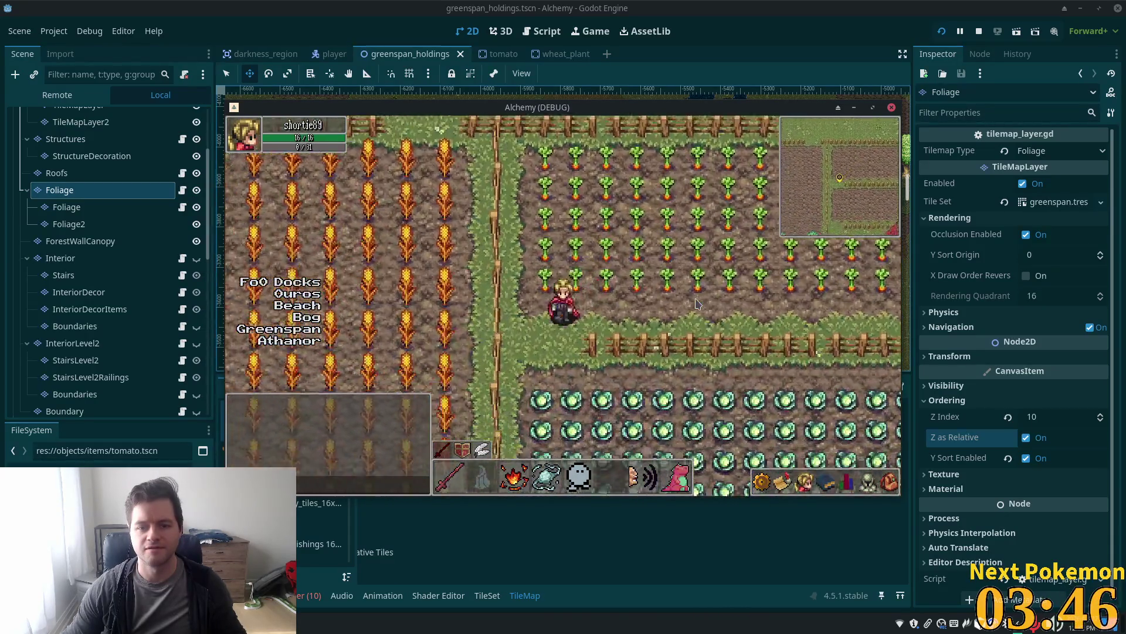
key(s)
key(a)
key(s)
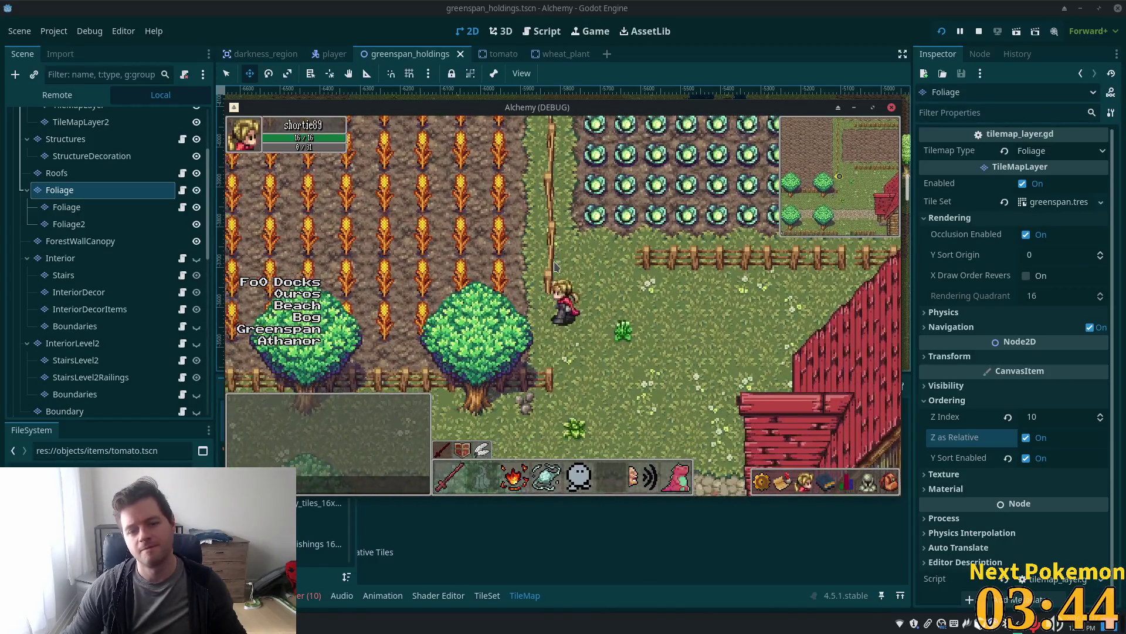
key(w)
key(a)
key(a)
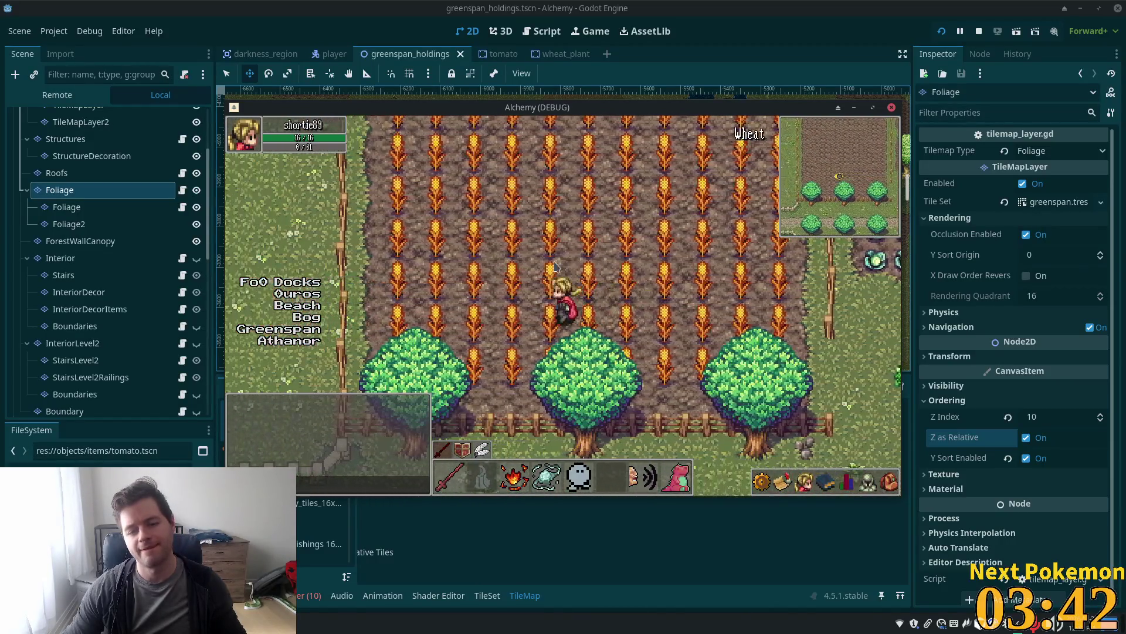
key(a)
key(d)
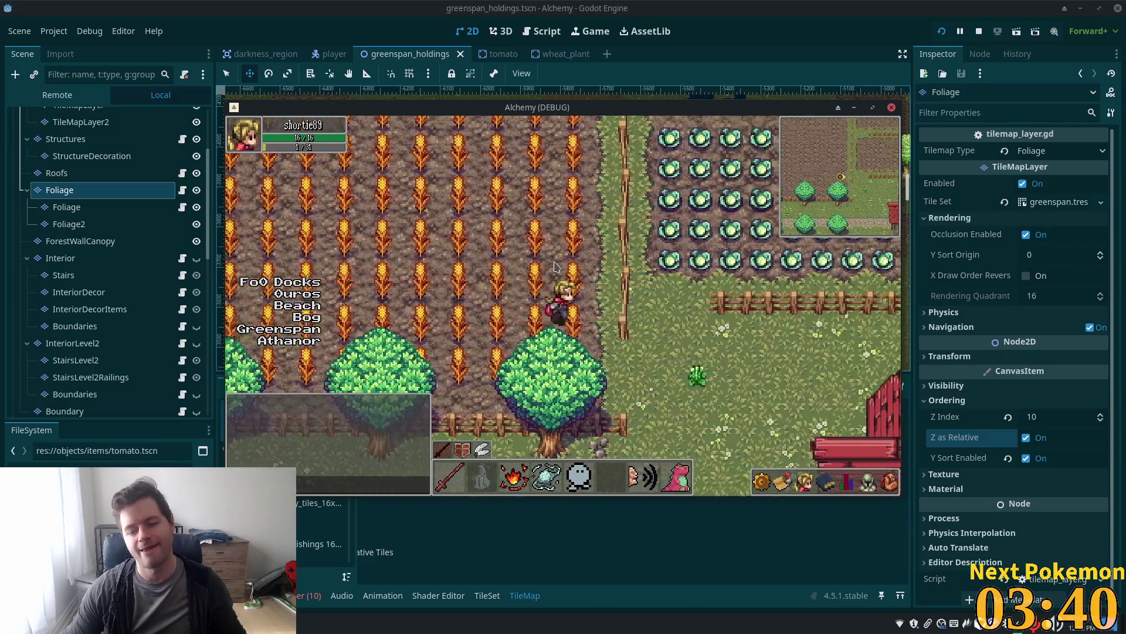
key(d)
key(s)
key(s)
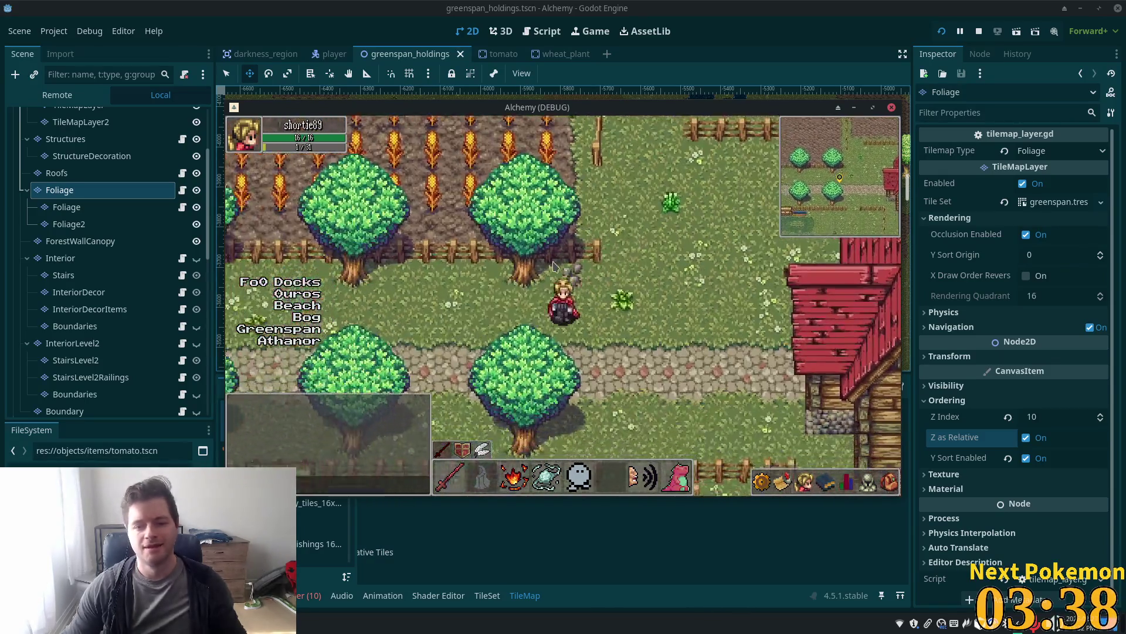
key(a)
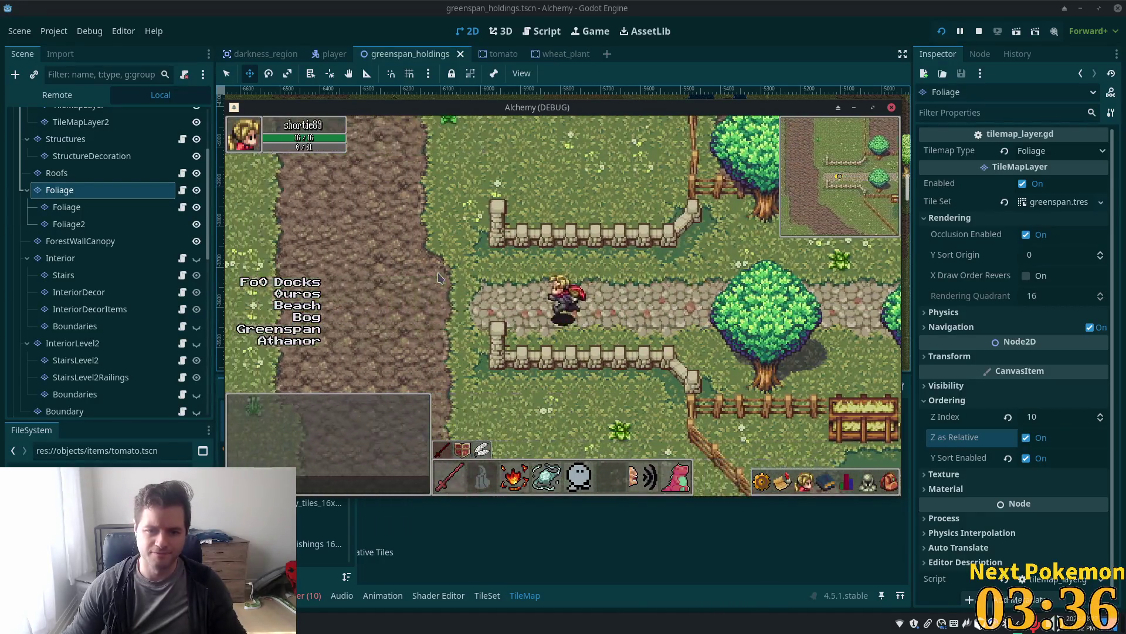
key(a)
key(s)
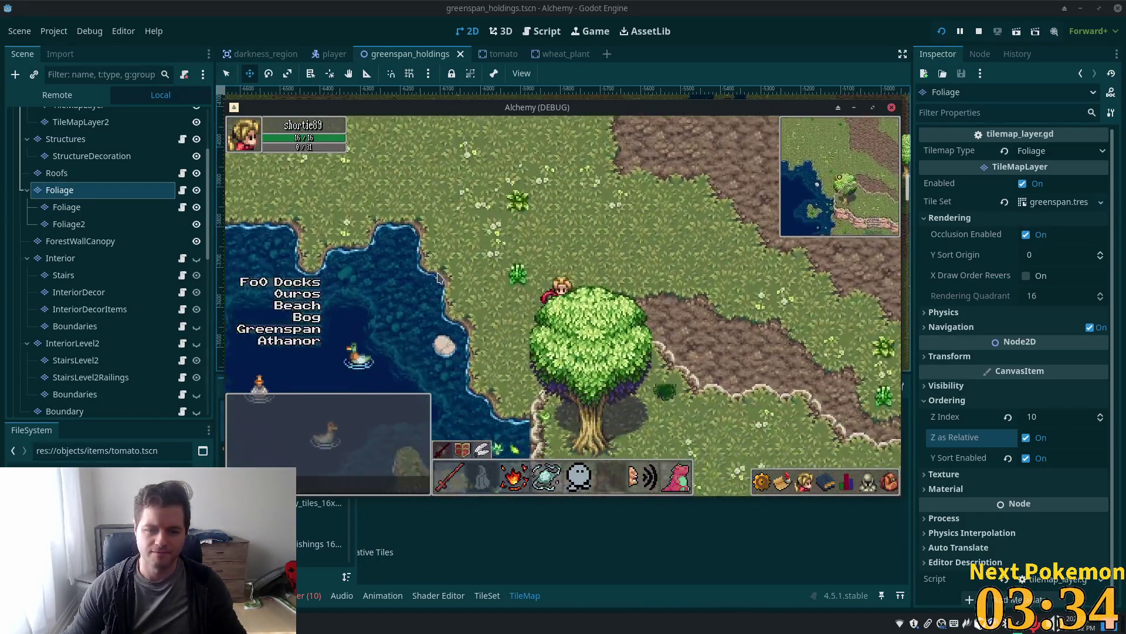
key(d)
key(d)
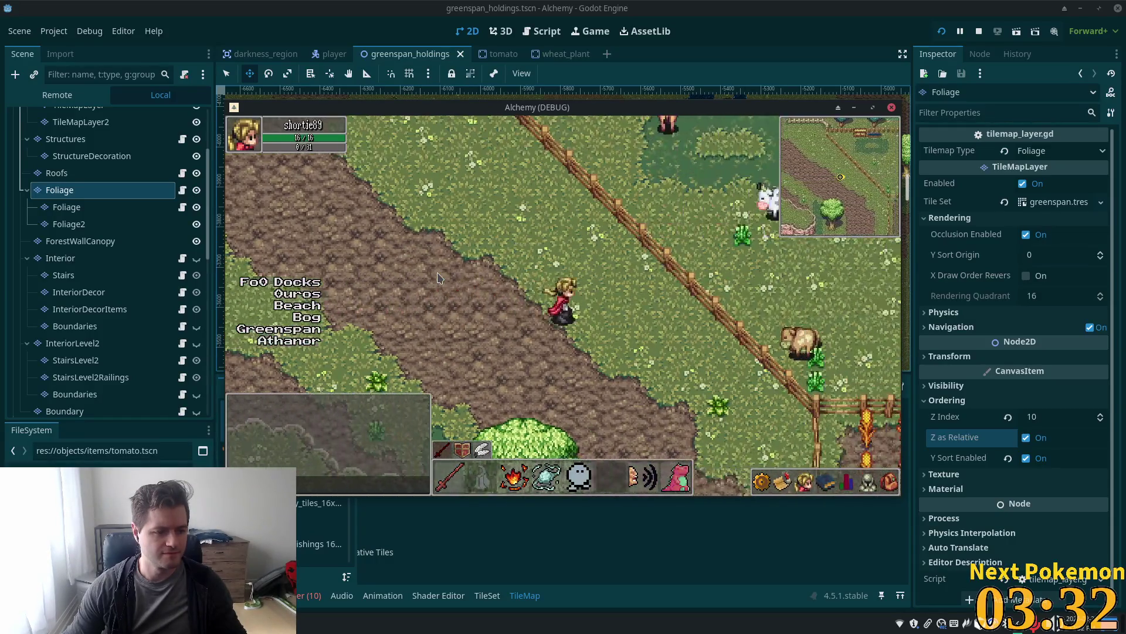
key(d)
key(s)
key(s)
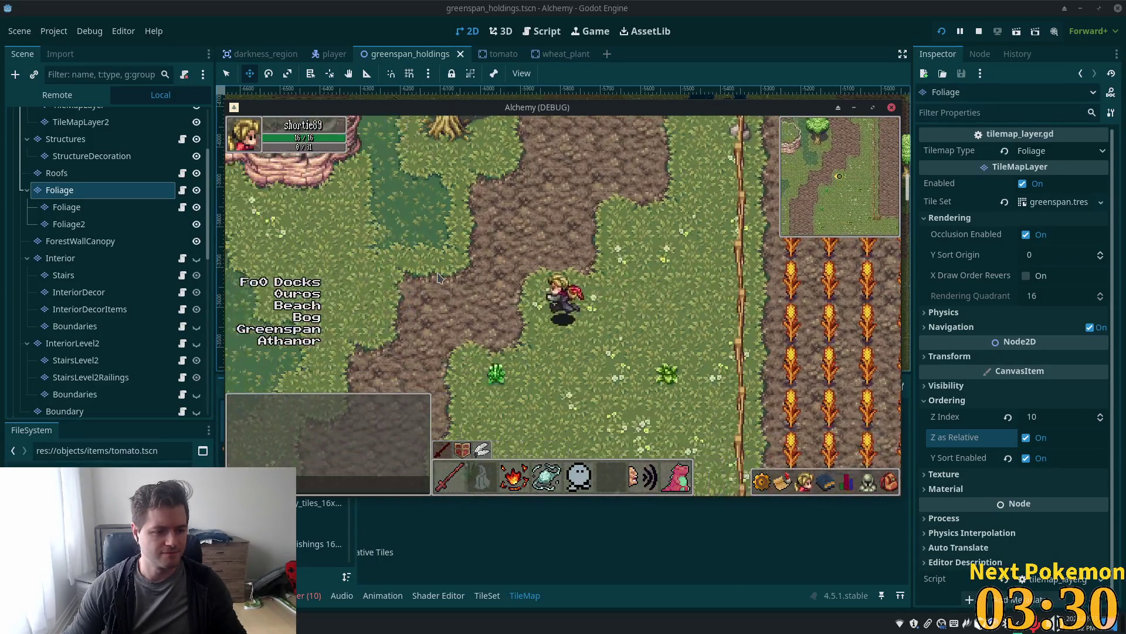
key(a)
key(a)
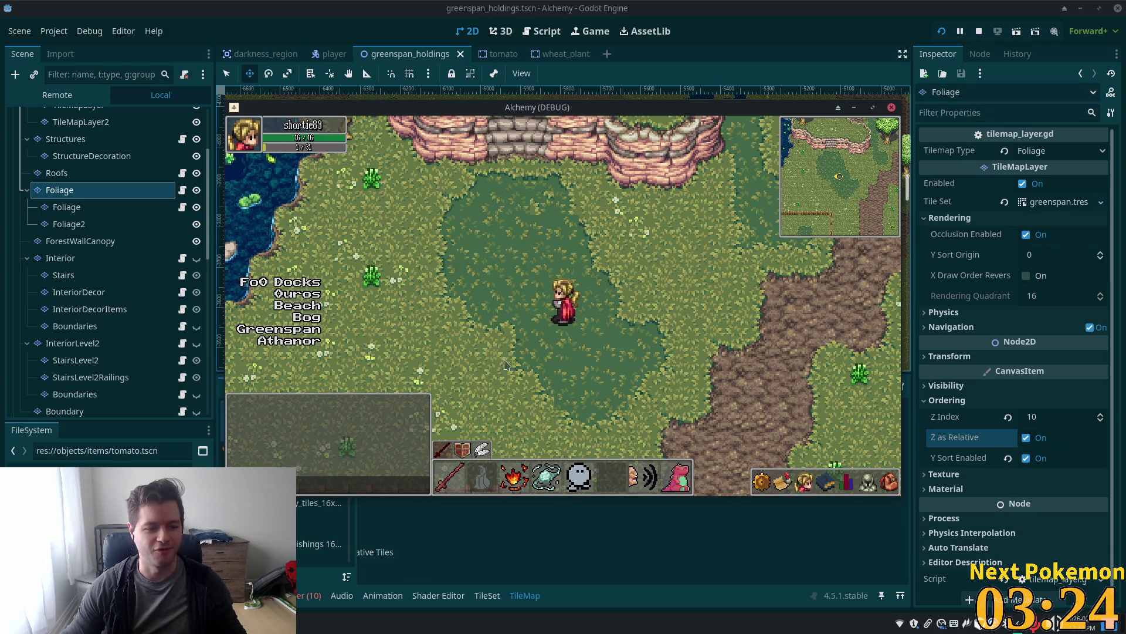
Walk up the cliff stairs, across the field, and into and out of a village house
click(495, 300)
key(Left)
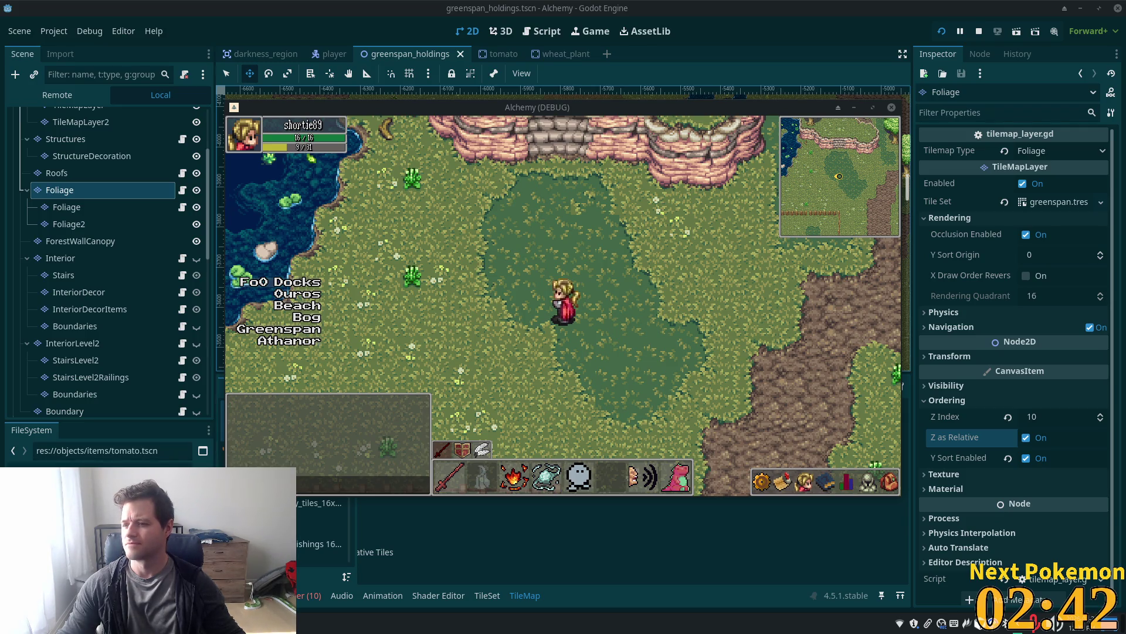
key(Up)
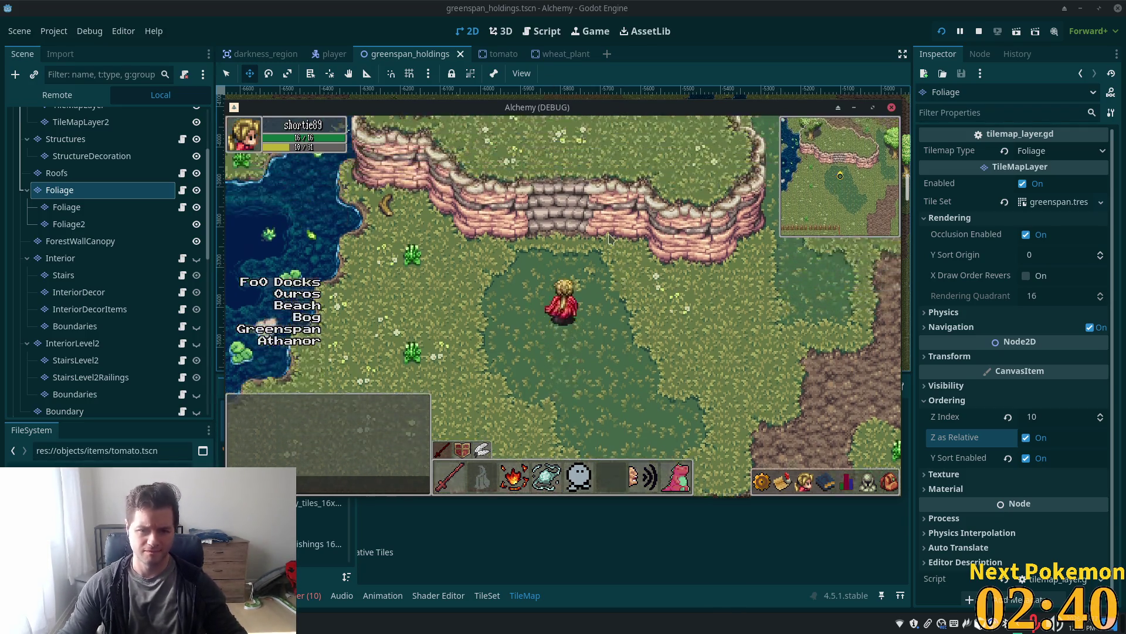
key(Up)
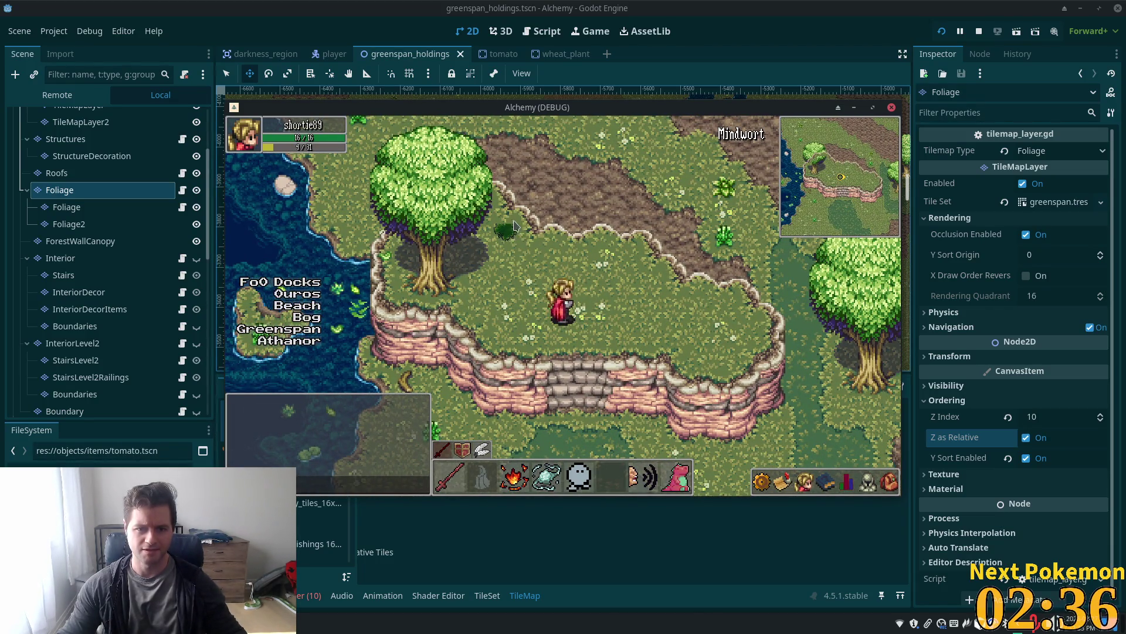
key(Down)
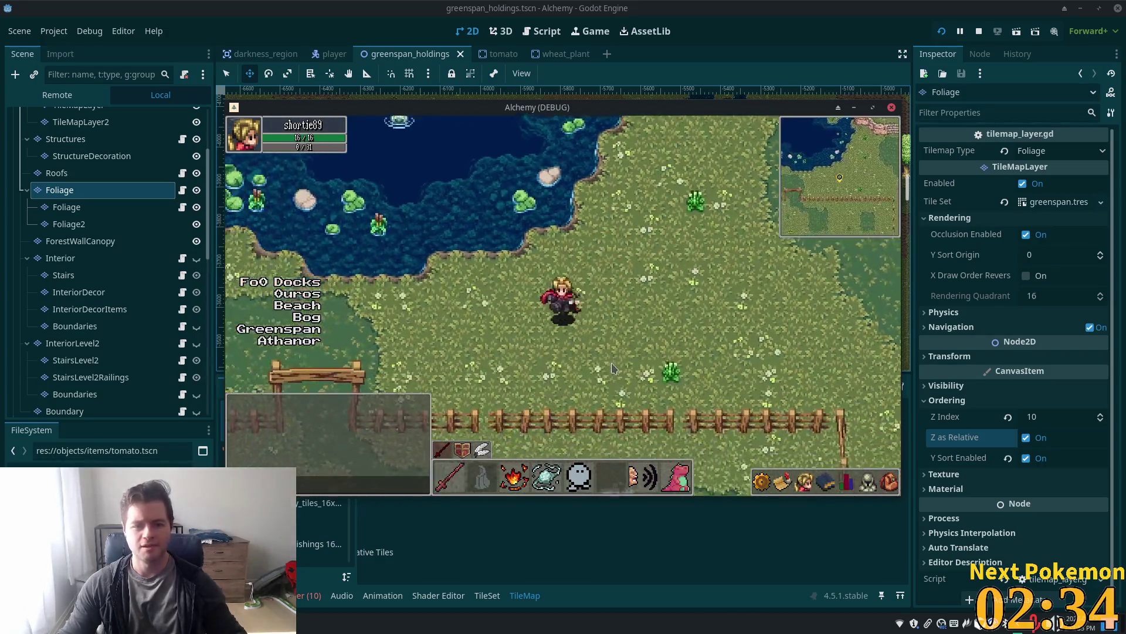
key(Left)
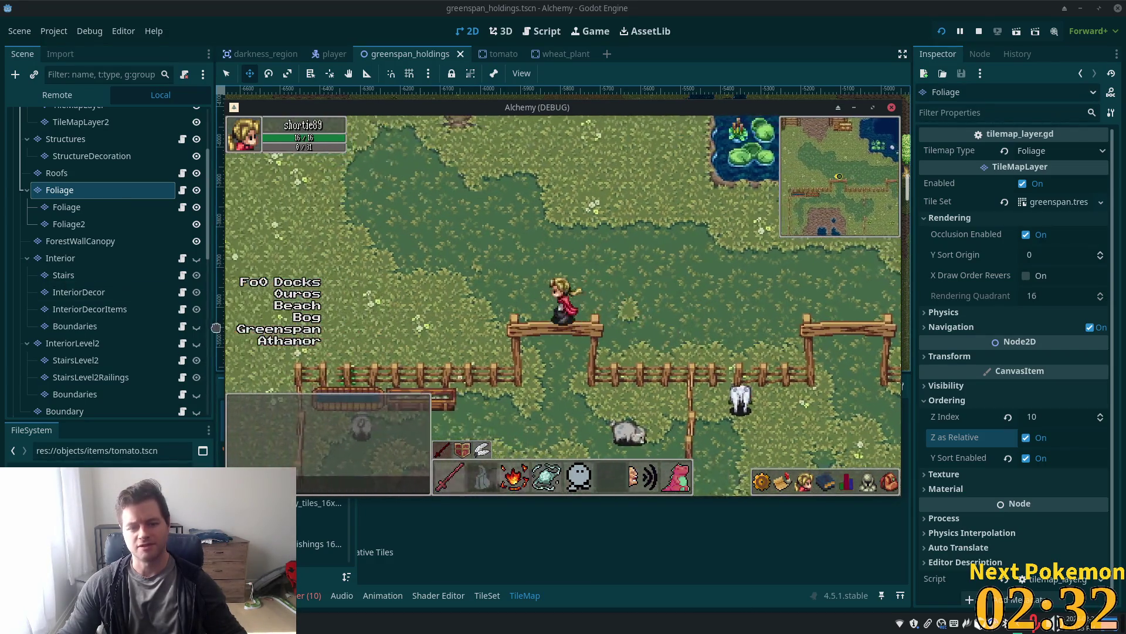
key(Up)
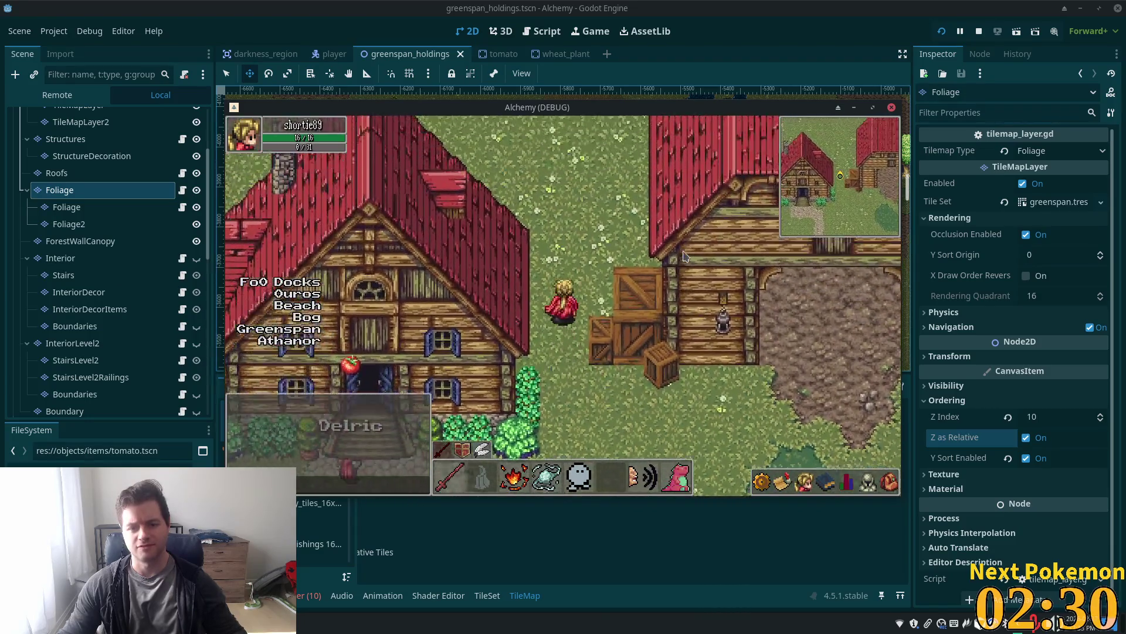
key(Right)
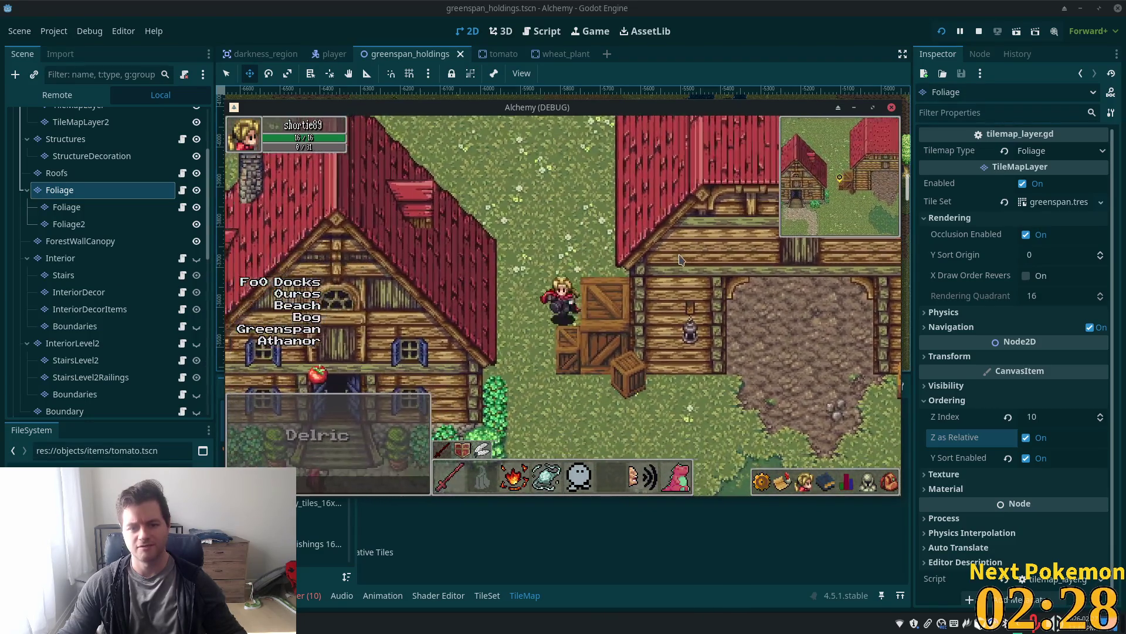
key(Left)
key(Up)
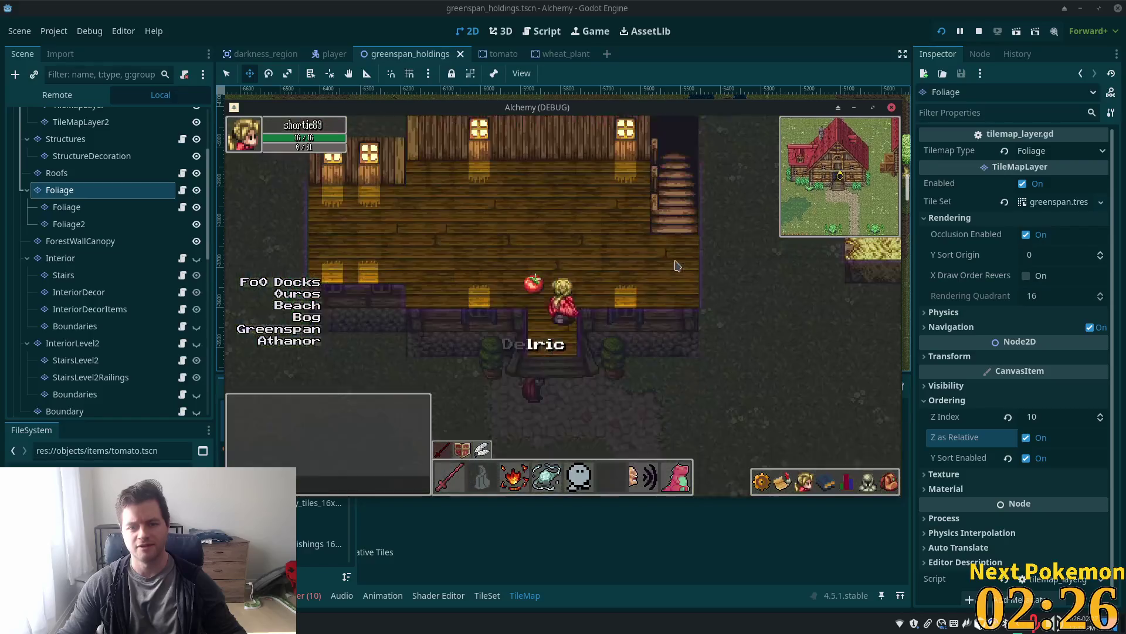
key(Down)
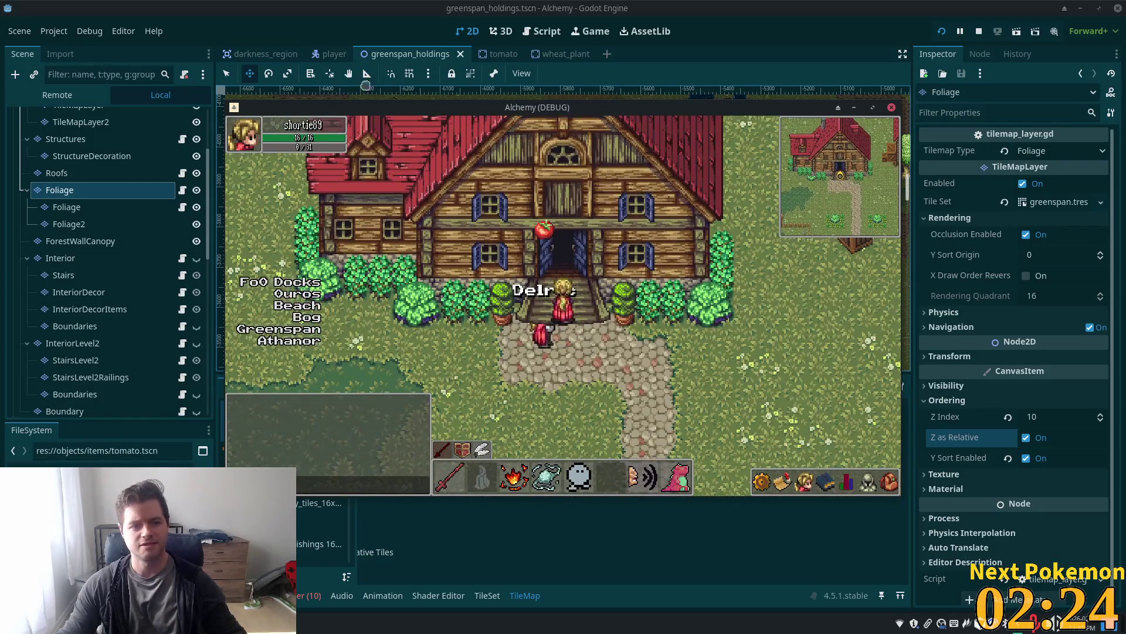
Stop the game and search Quick Open for 'peer_playe'
key(F8)
key(shift+alt+o)
text(pe)
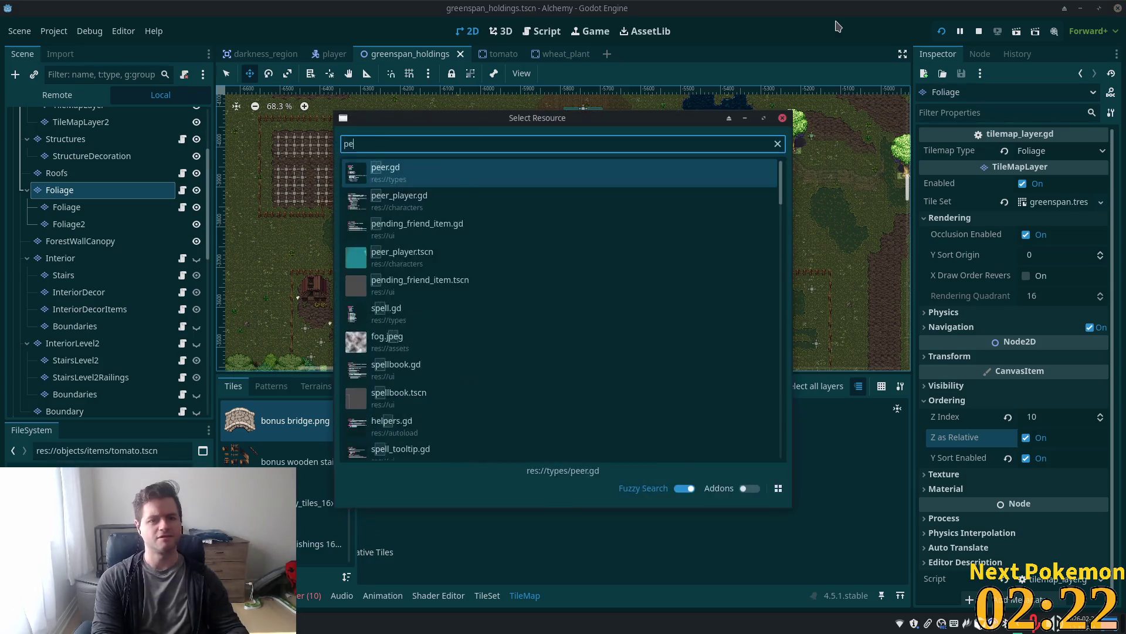
text(er_playe)
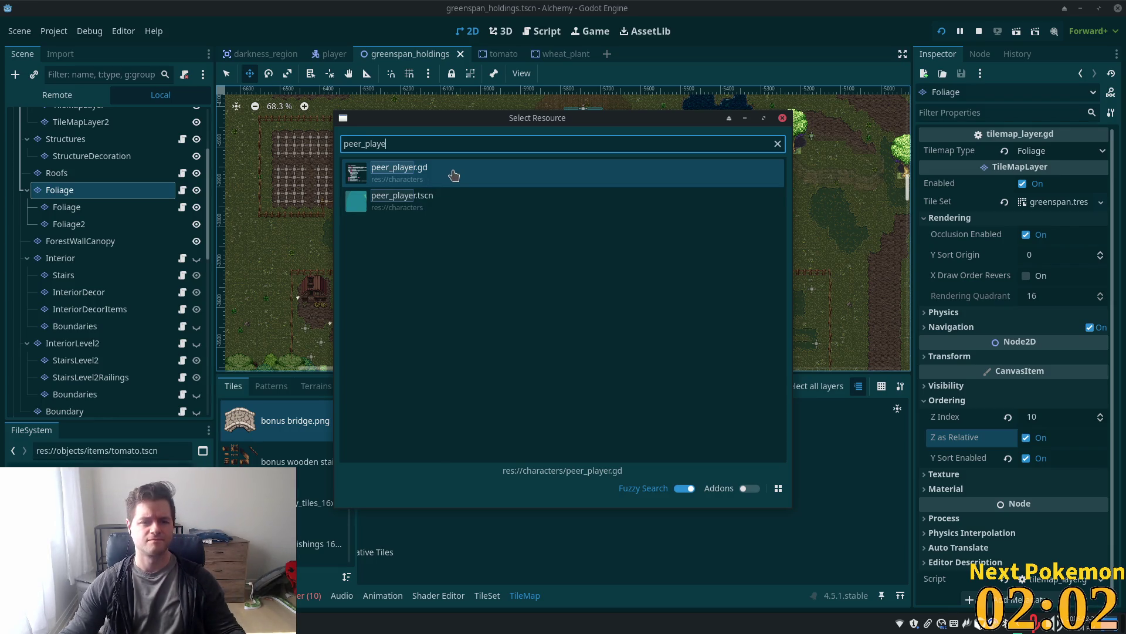
Open peer_player.tscn from the search results
double_click(460, 198)
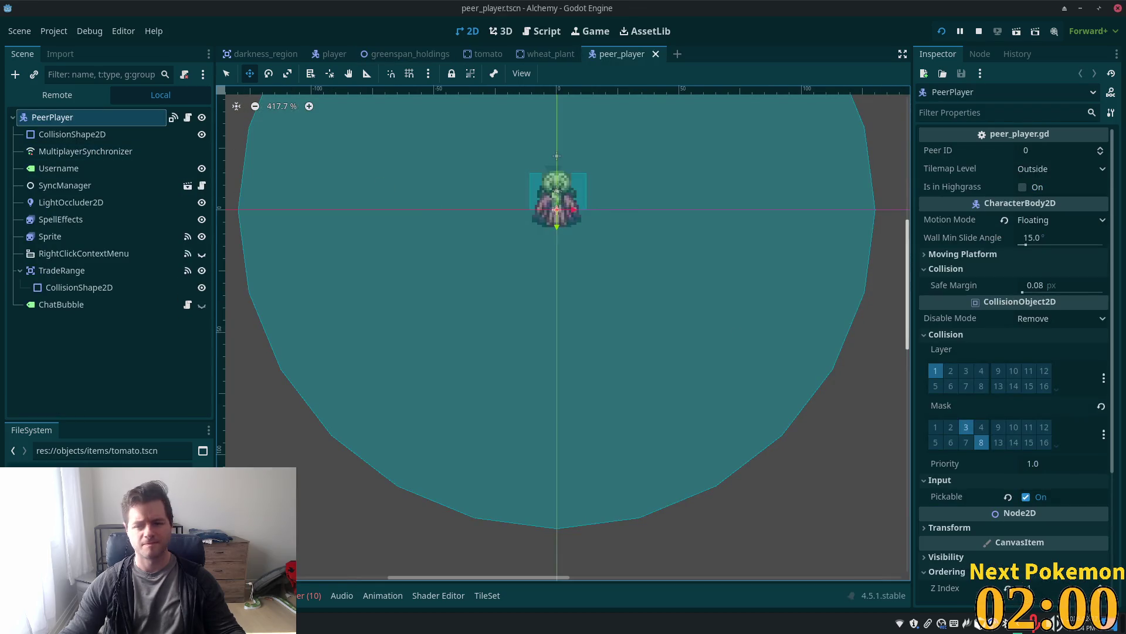
Enter 10 as the PeerPlayer node's Z Index under Ordering
scroll(1054, 458, down, 5)
click(1045, 409)
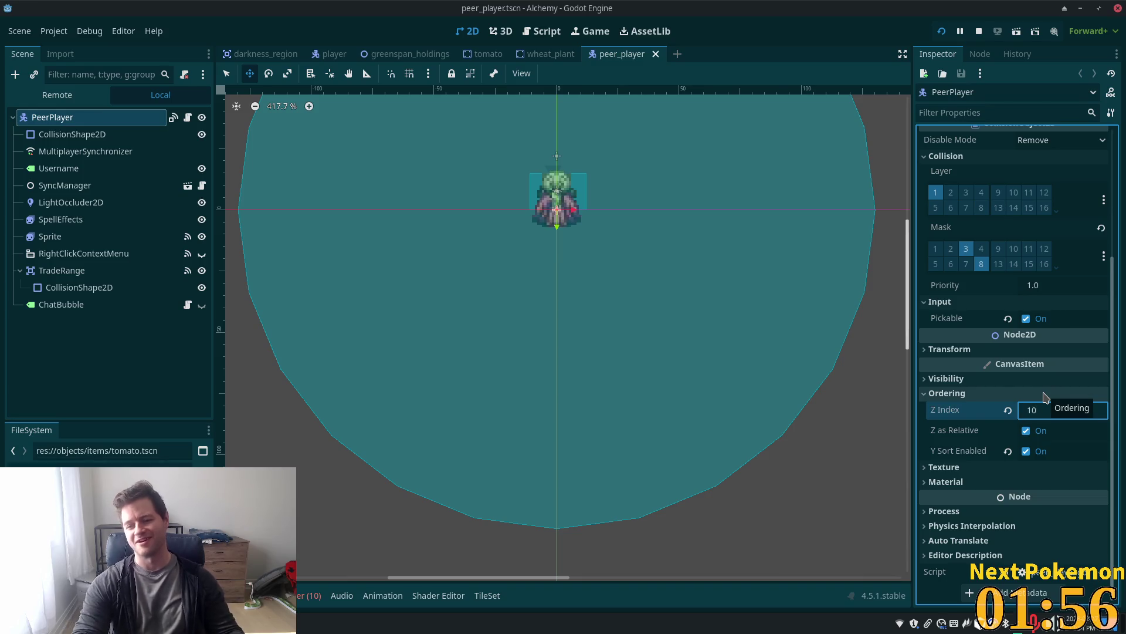
key(Tab)
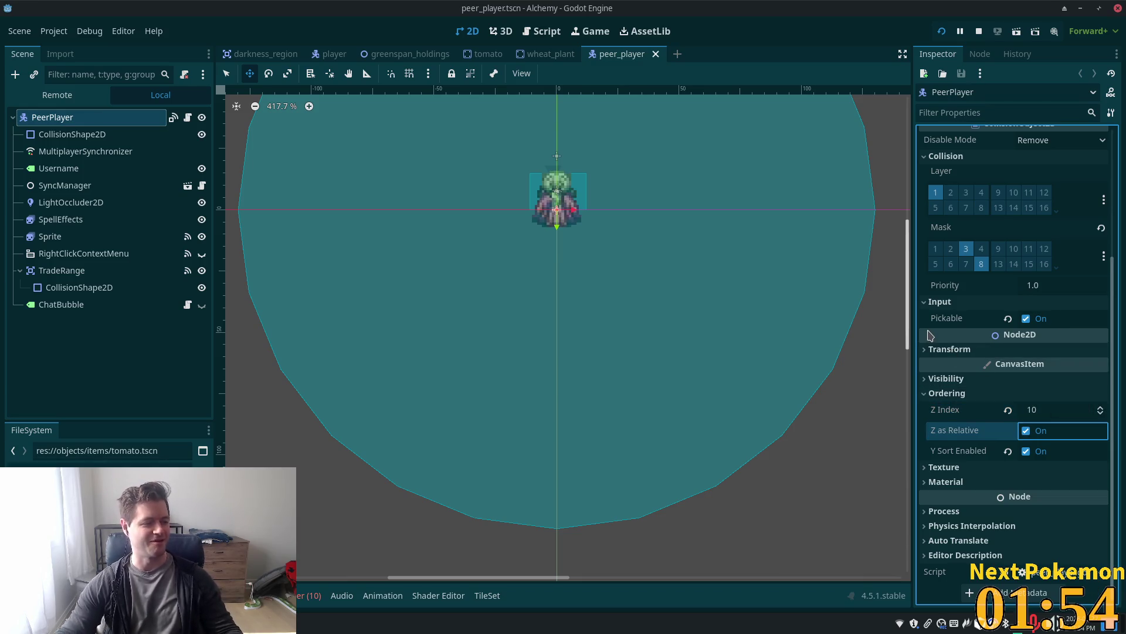
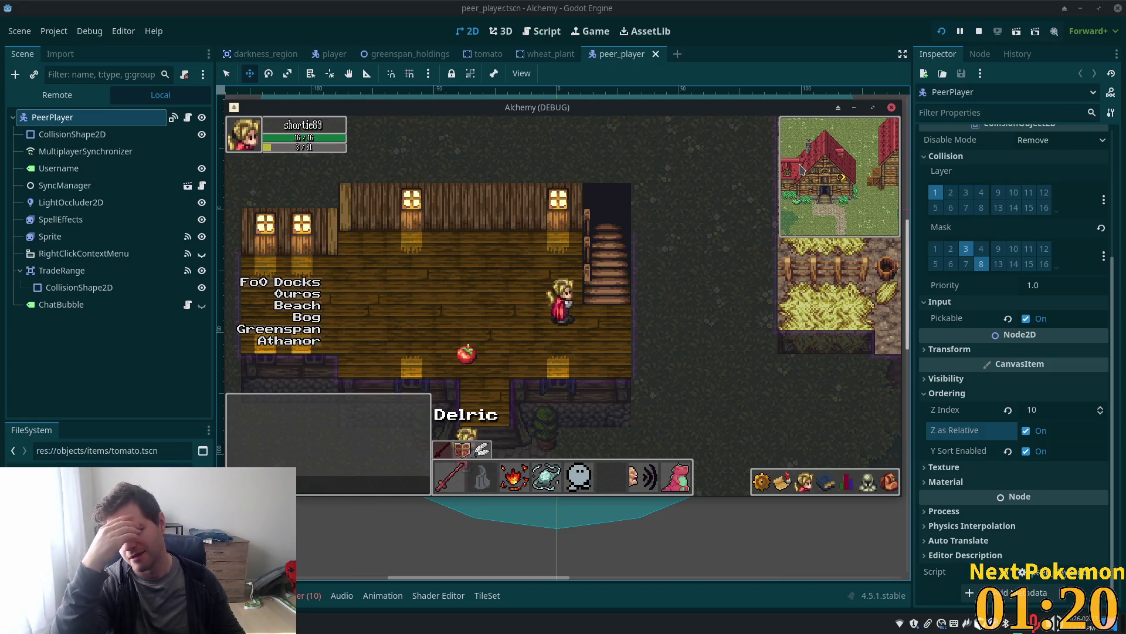
Walk out of the farmhouse, teleport to Ouros and step through a house door
key(Down)
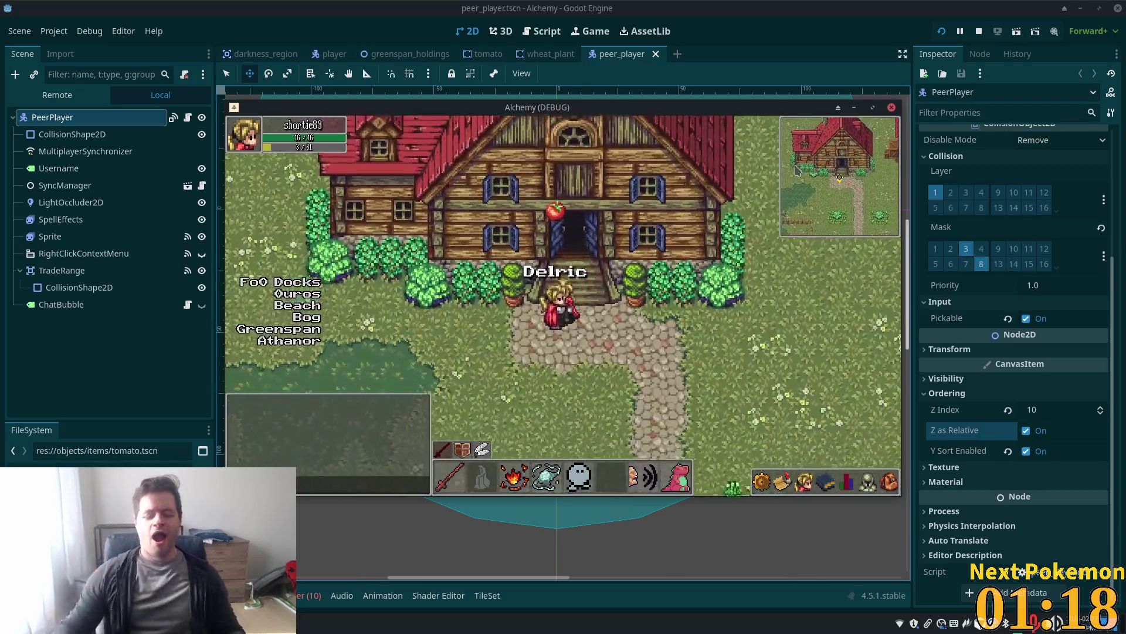
click(298, 294)
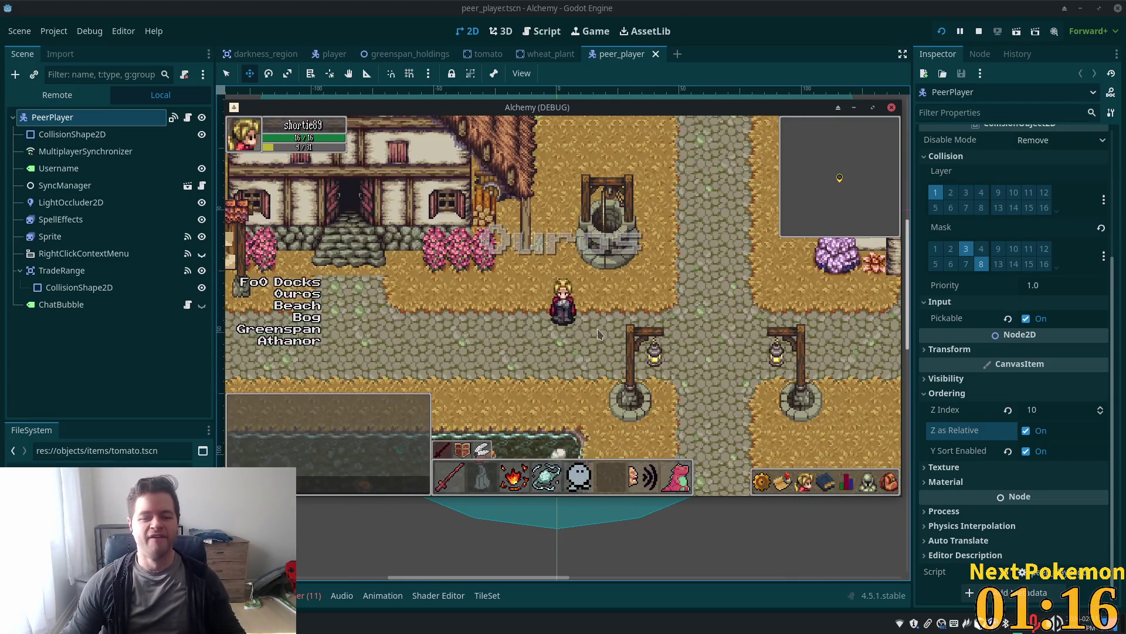
key(Left)
key(Up)
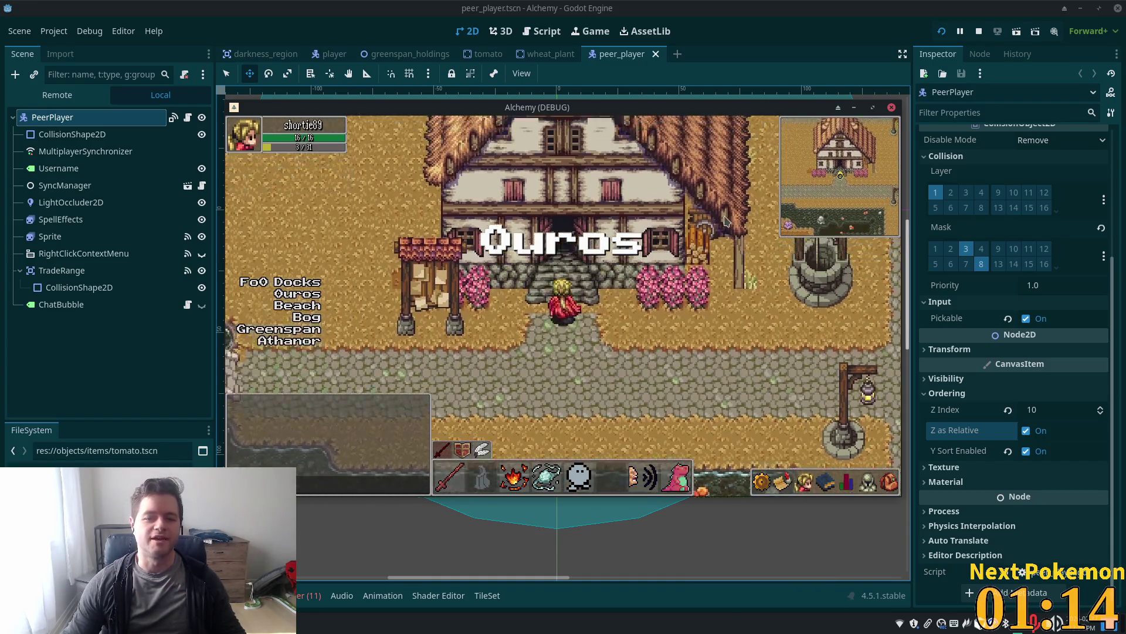
key(Up)
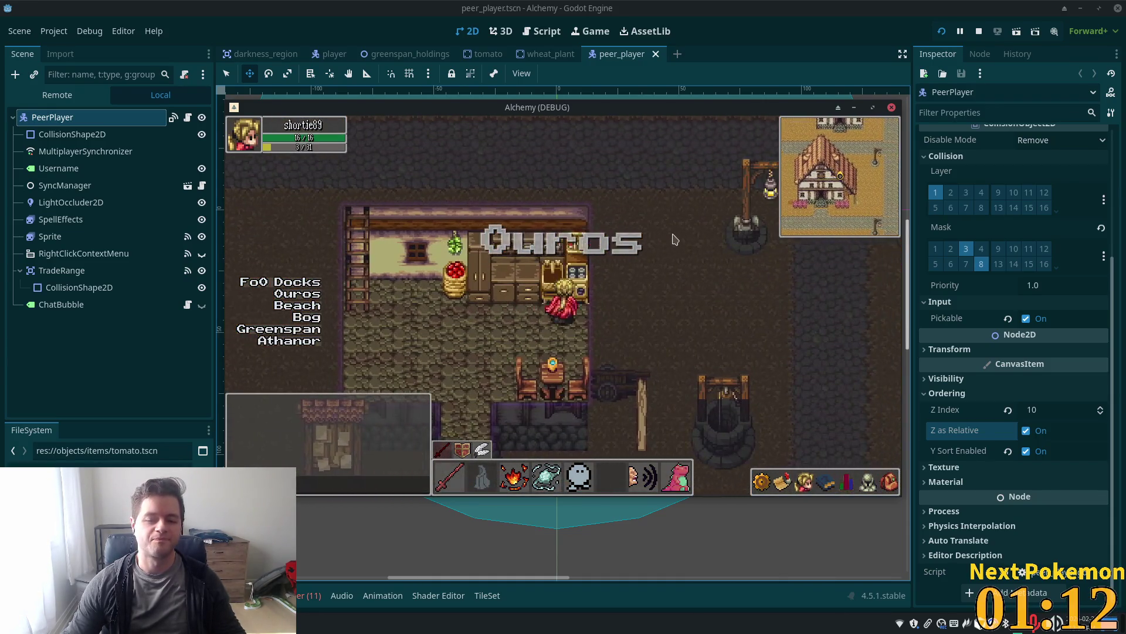
Wander in and out of the Ouros house and through town, ending back inside
key(Left)
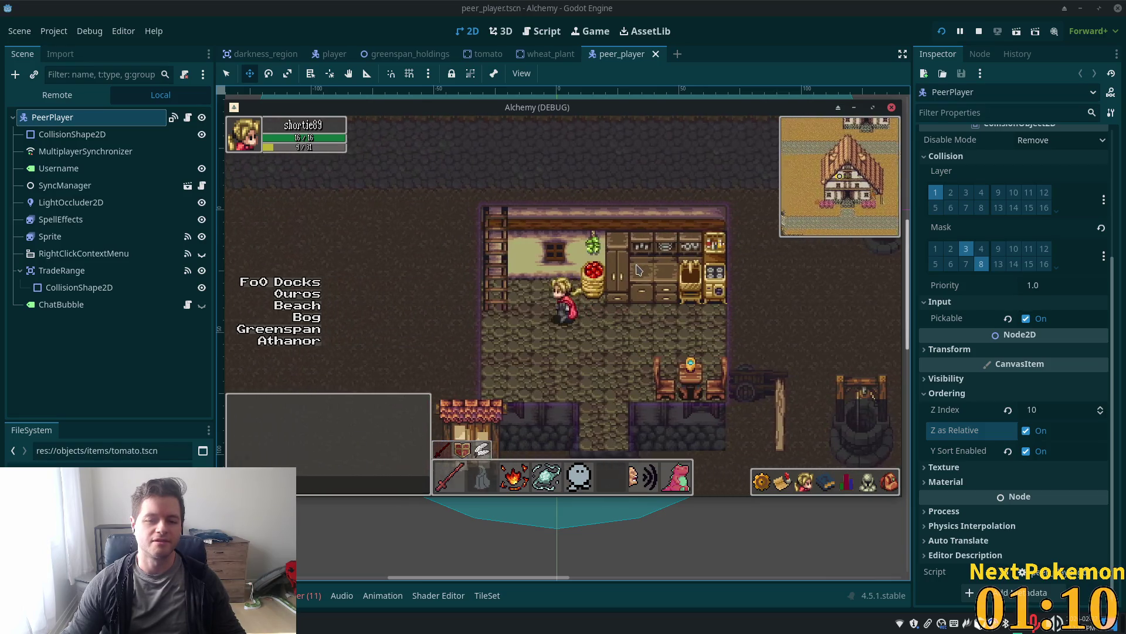
key(Down)
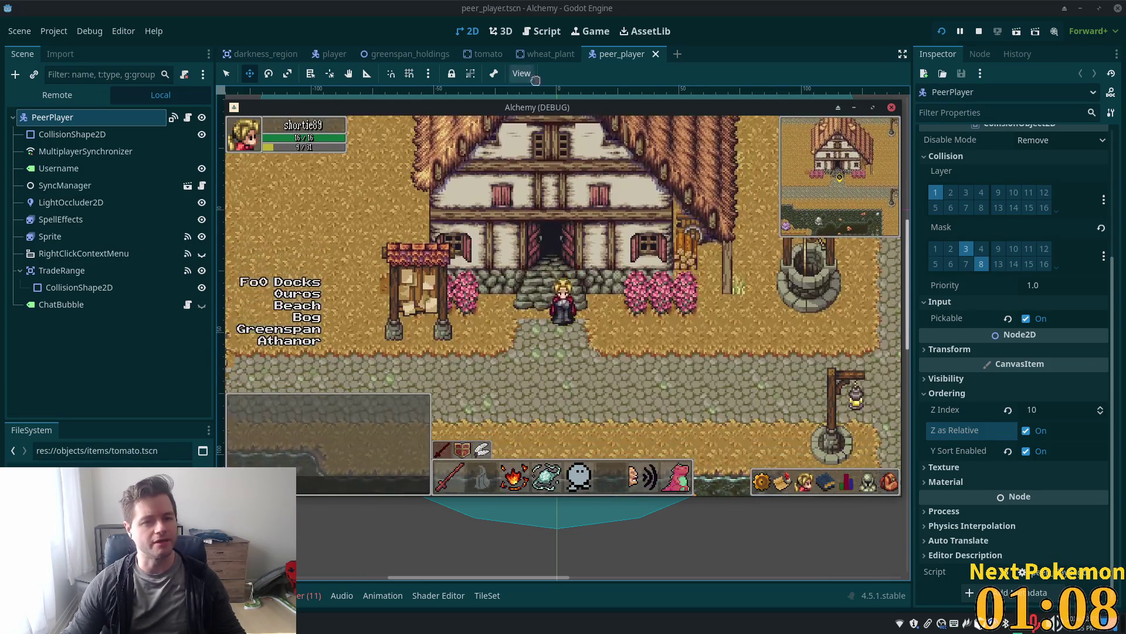
key(Up)
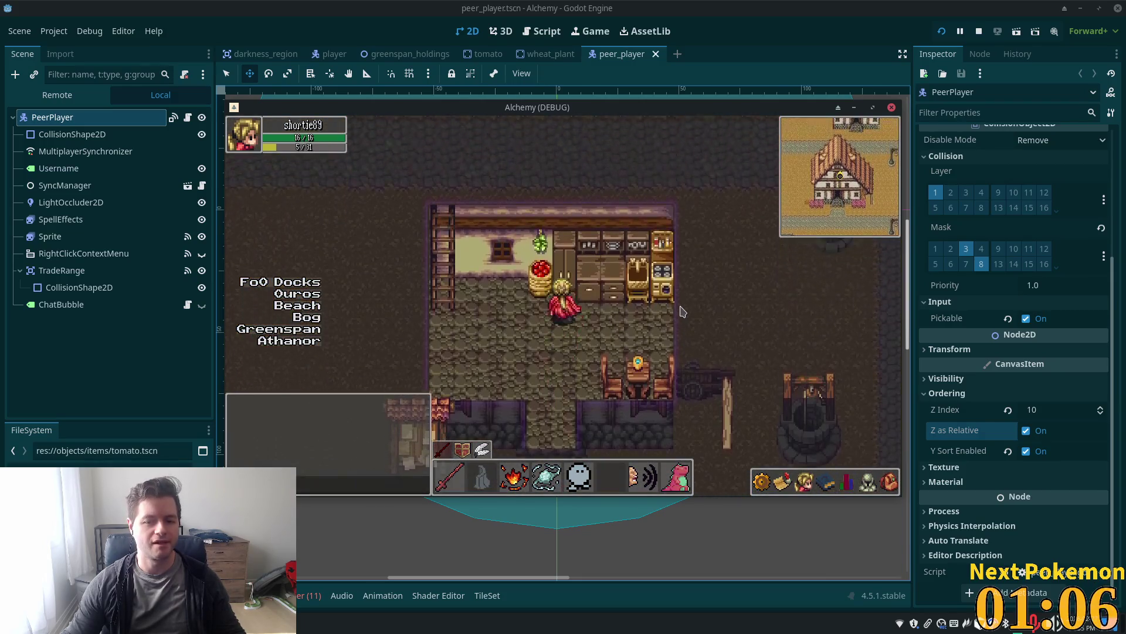
key(Down)
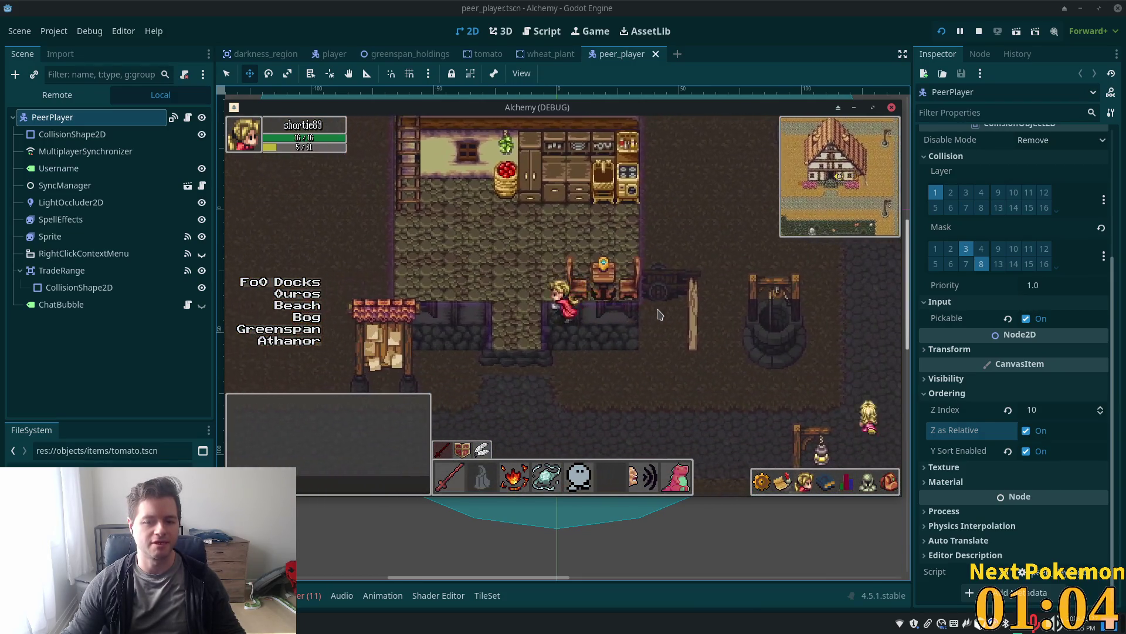
key(Up)
key(Right)
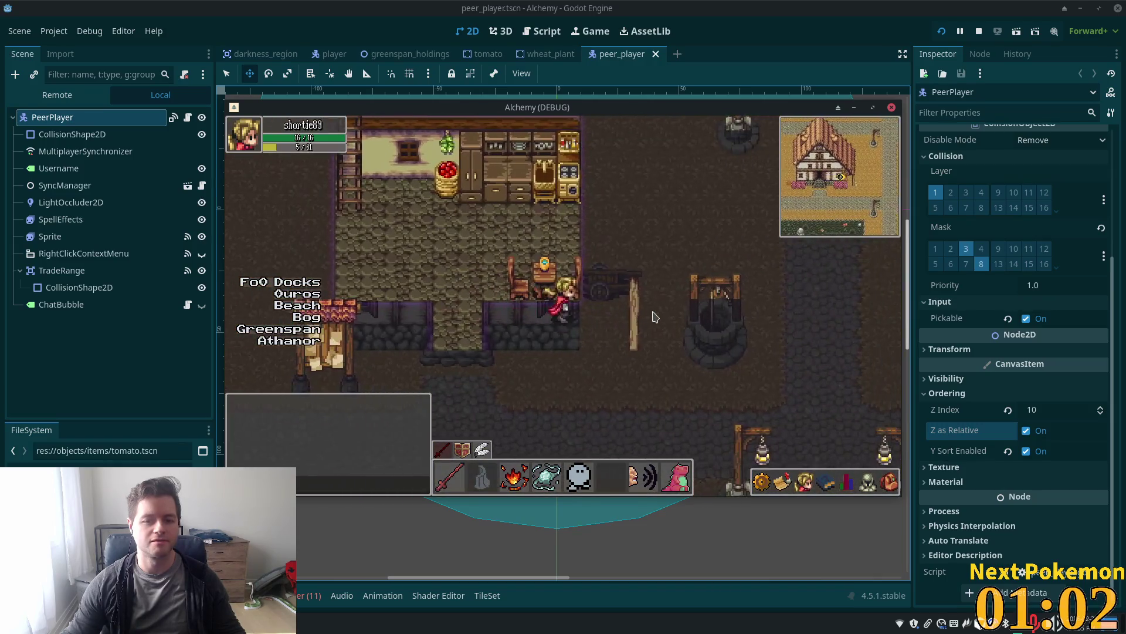
key(Left)
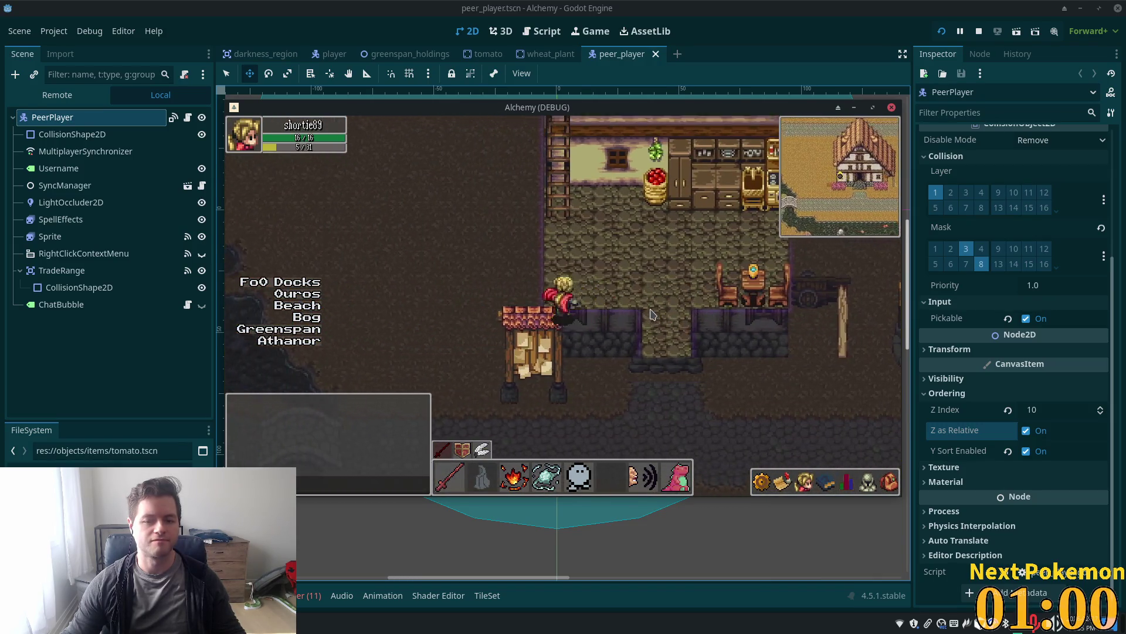
key(Up)
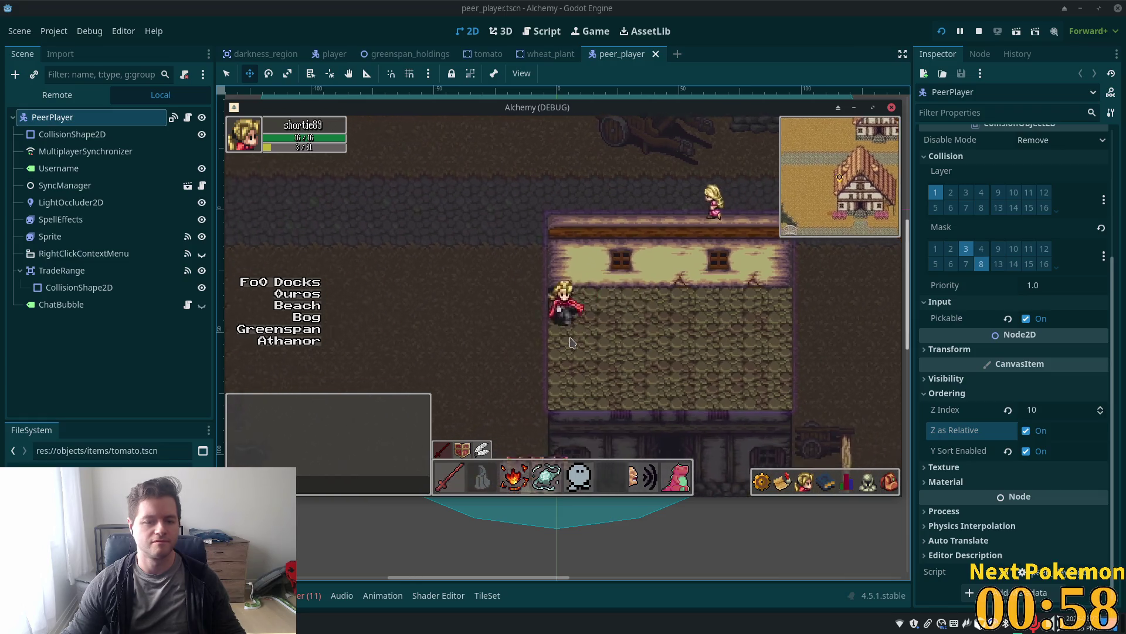
key(Up)
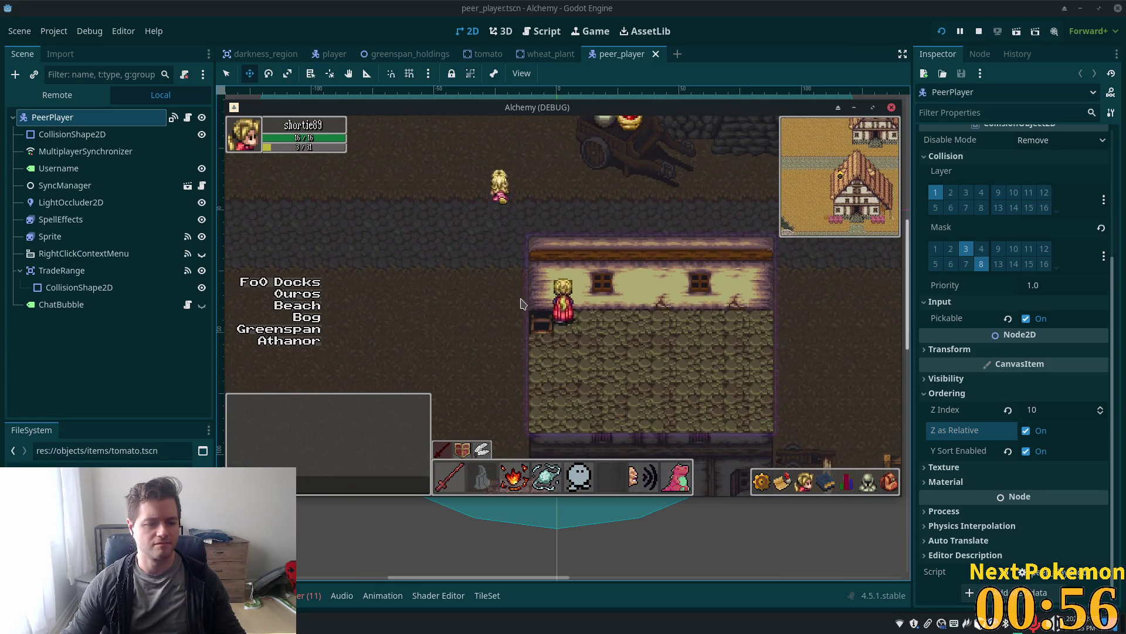
click(542, 321)
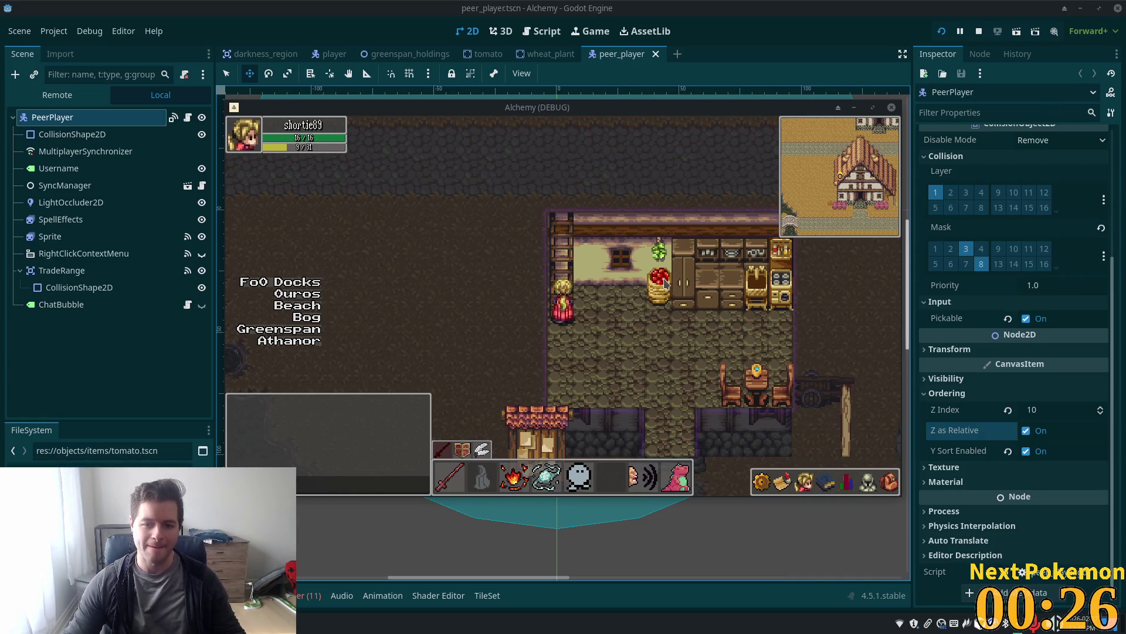
Walk out of the Ouros house, cross the bridge and climb into Ouros Highlands
key(Down)
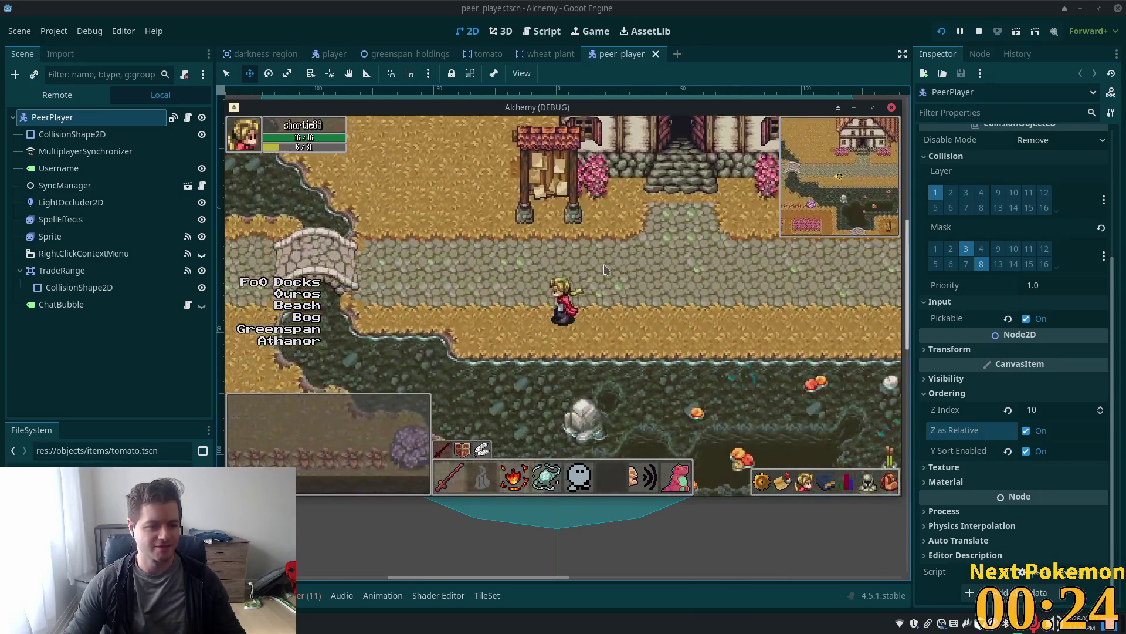
key(Left)
key(Up)
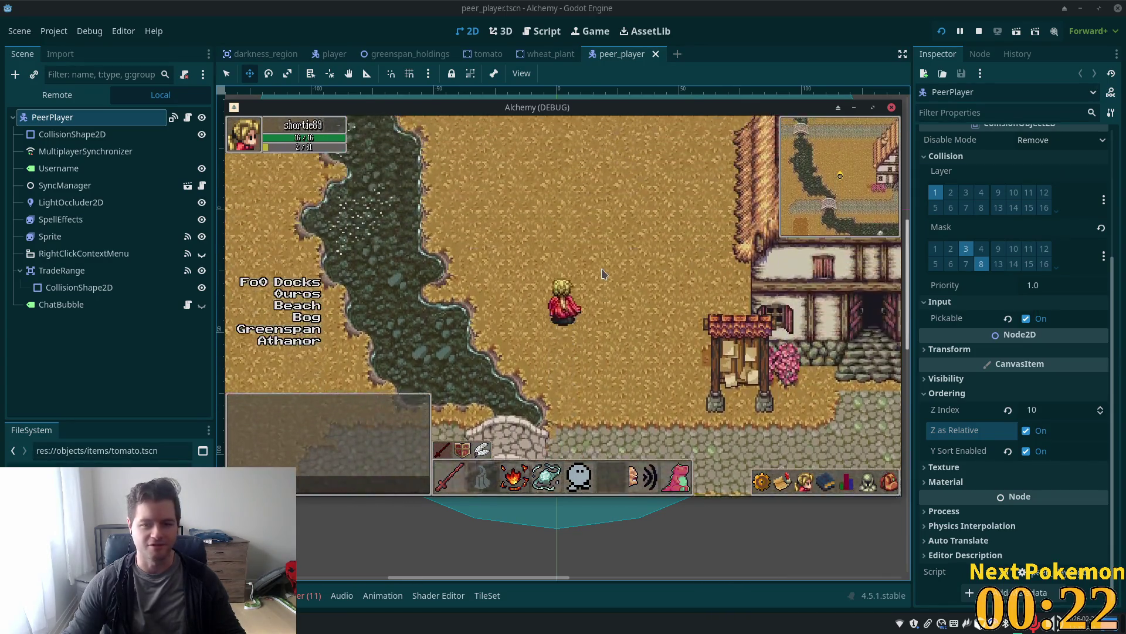
key(Down)
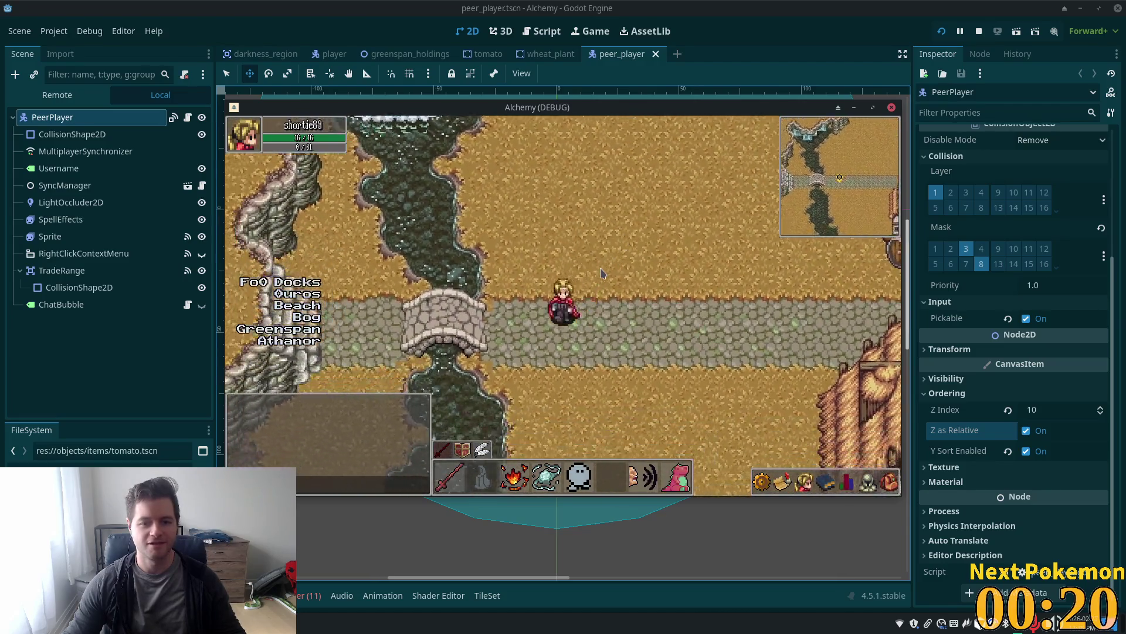
key(Left)
key(Up)
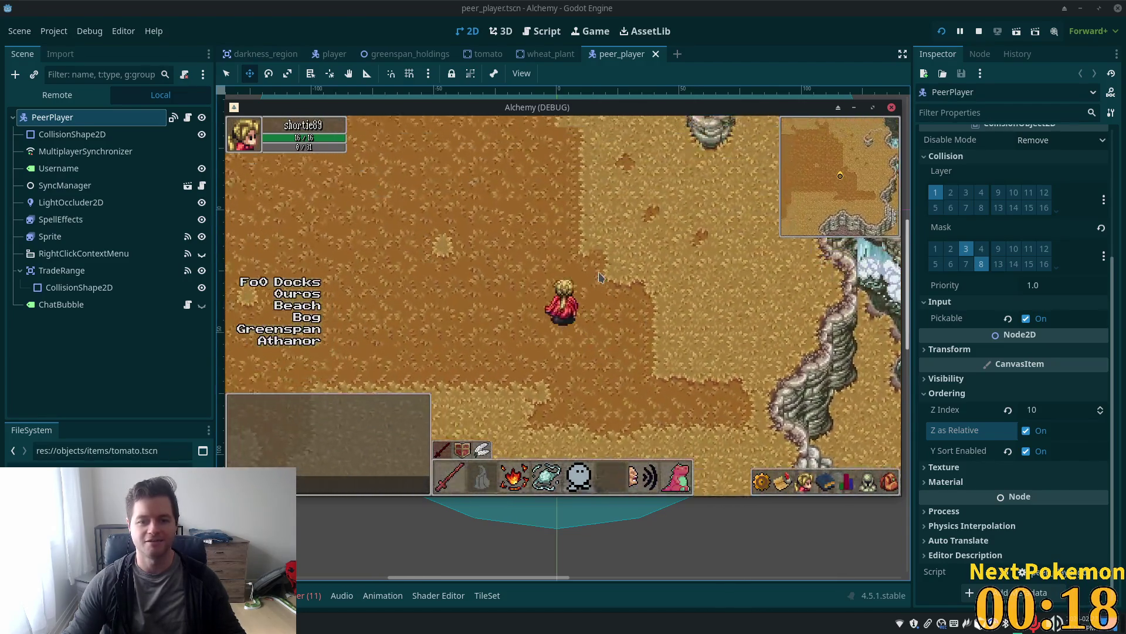
key(Right)
key(Up)
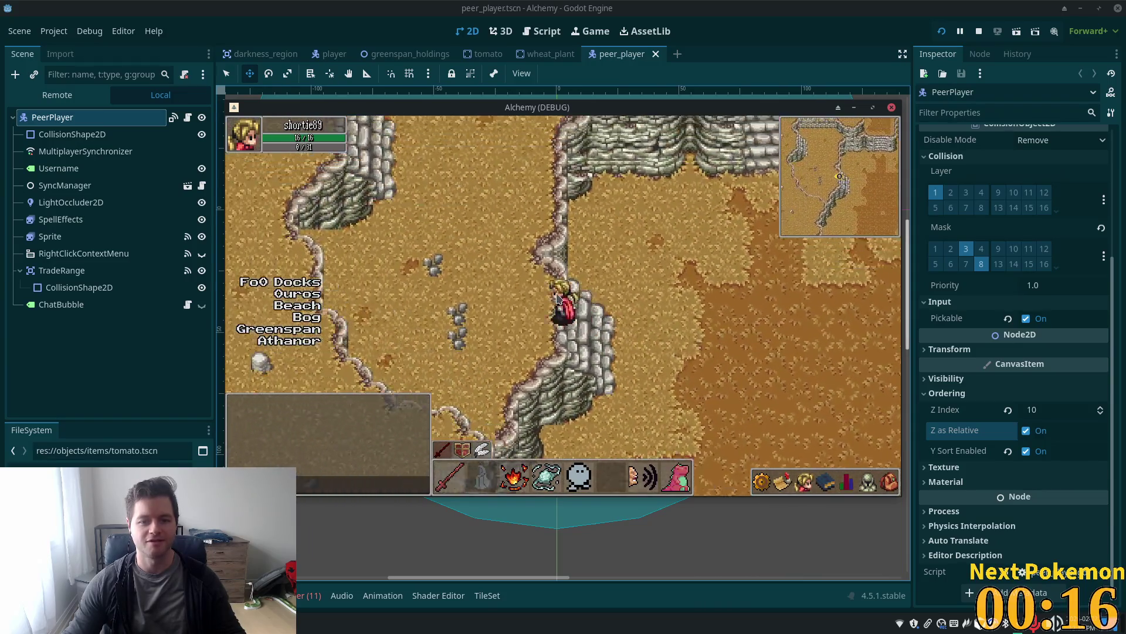
key(Left)
key(Up)
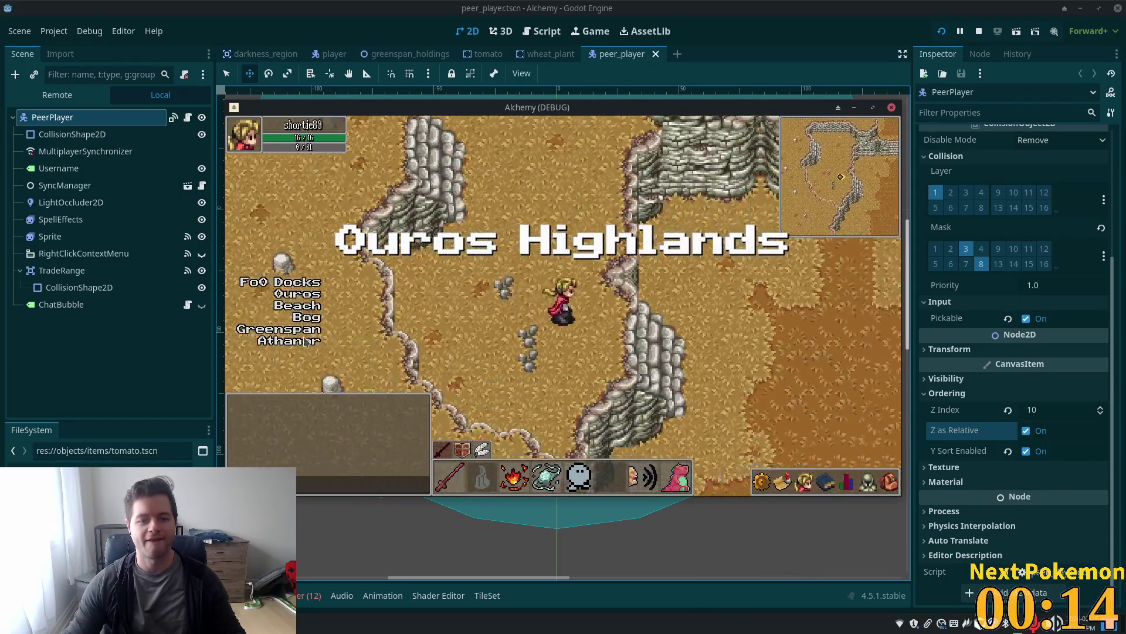
Teleport to Greenspan Holdings and walk back and forth along the fenced stone path
click(292, 329)
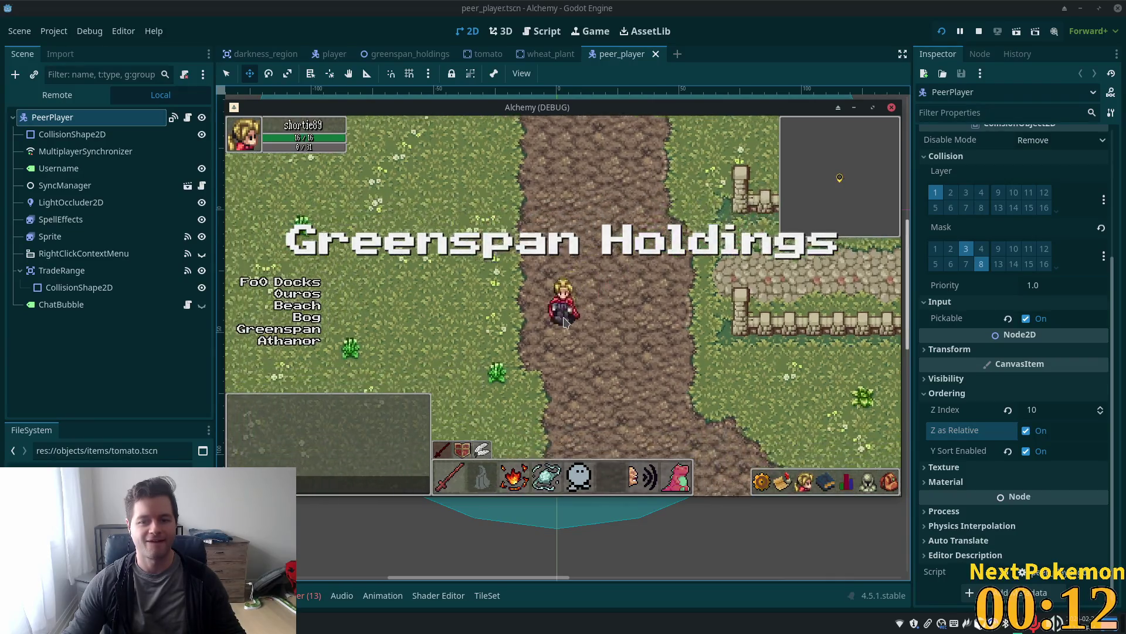
key(Right)
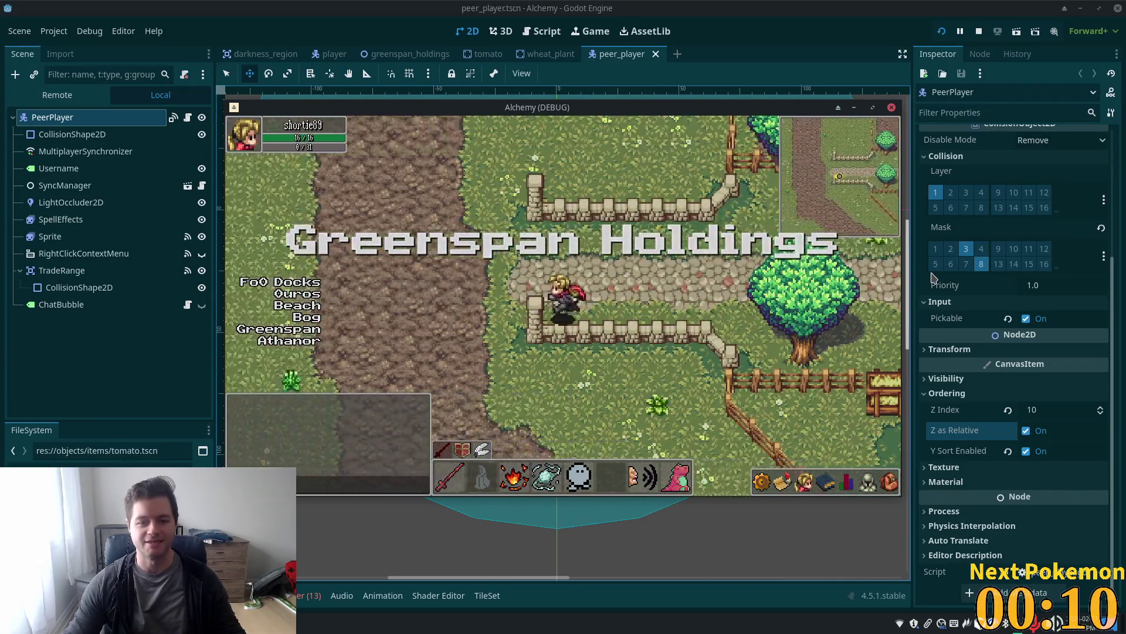
key(Left)
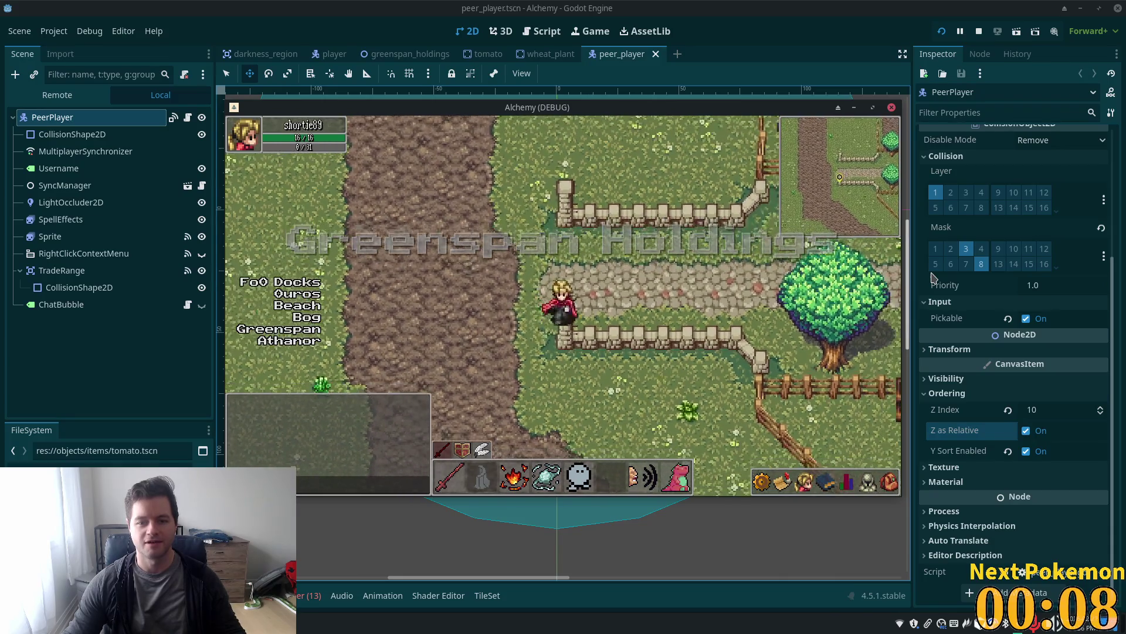
key(Right)
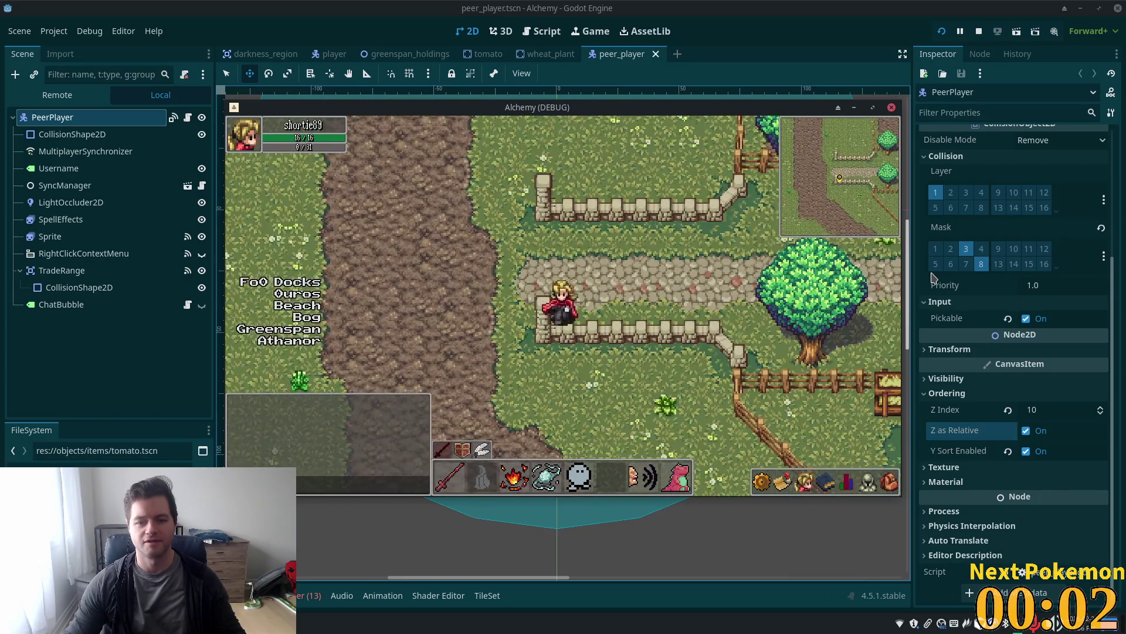
Walk down past the pond to the path below the farmhouse, then raise the Twitch Pokémon popup
key(Left)
key(Down)
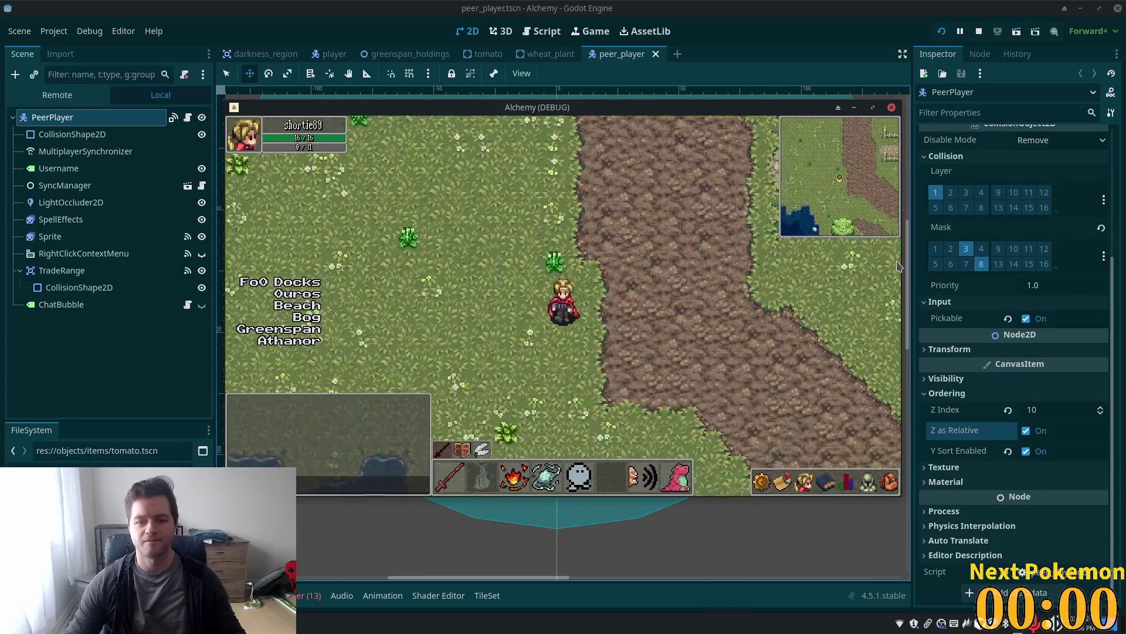
key(Left)
key(Down)
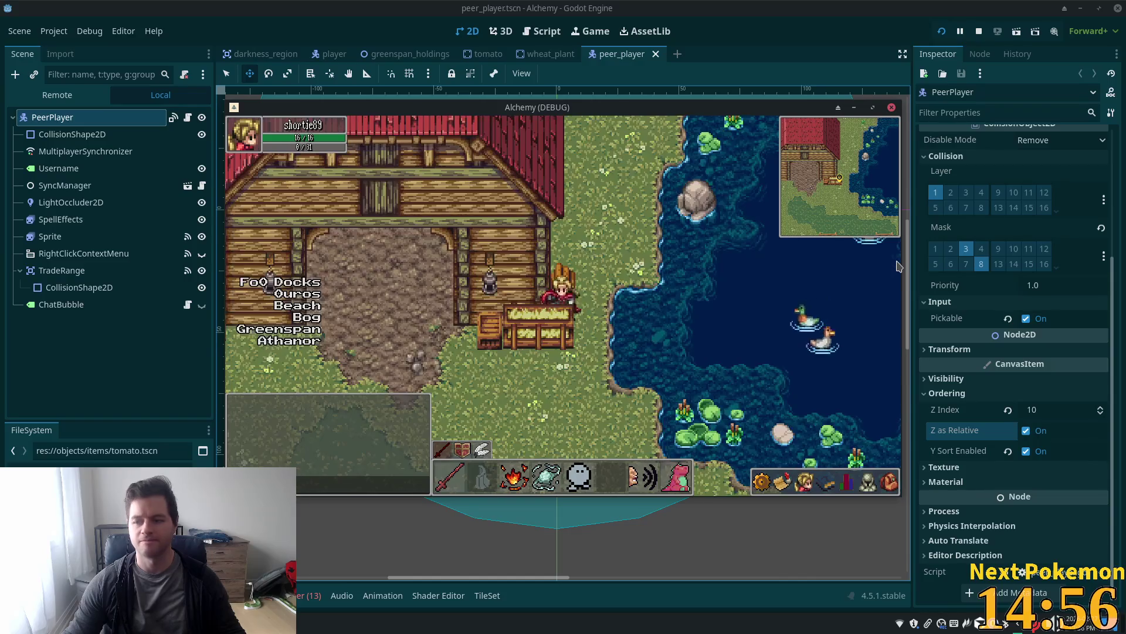
key(Left)
key(Down)
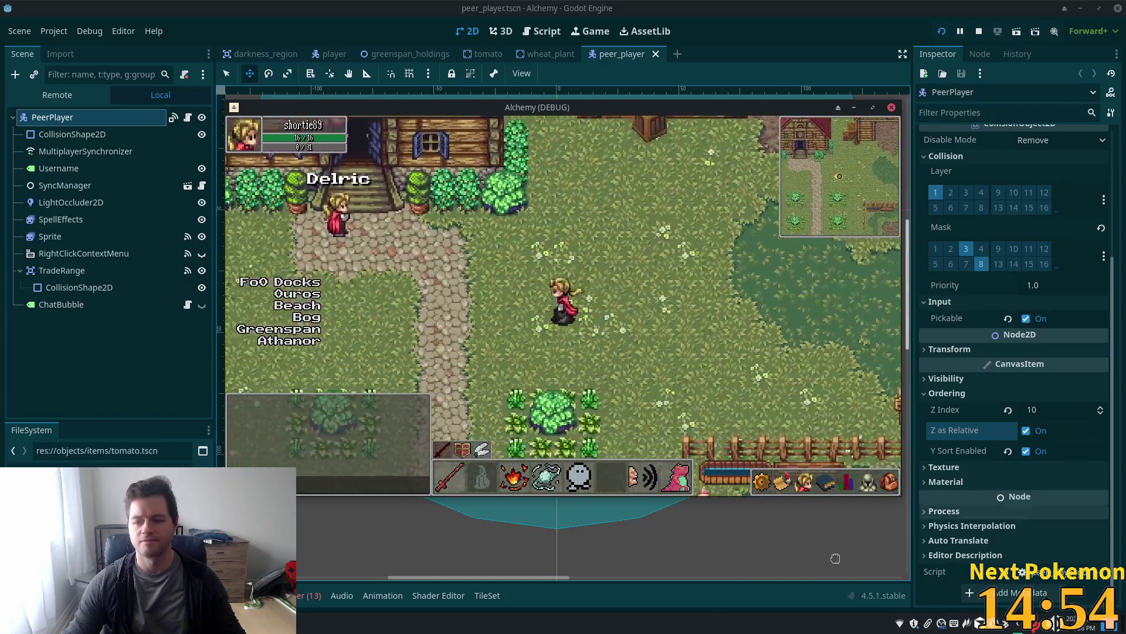
click(235, 415)
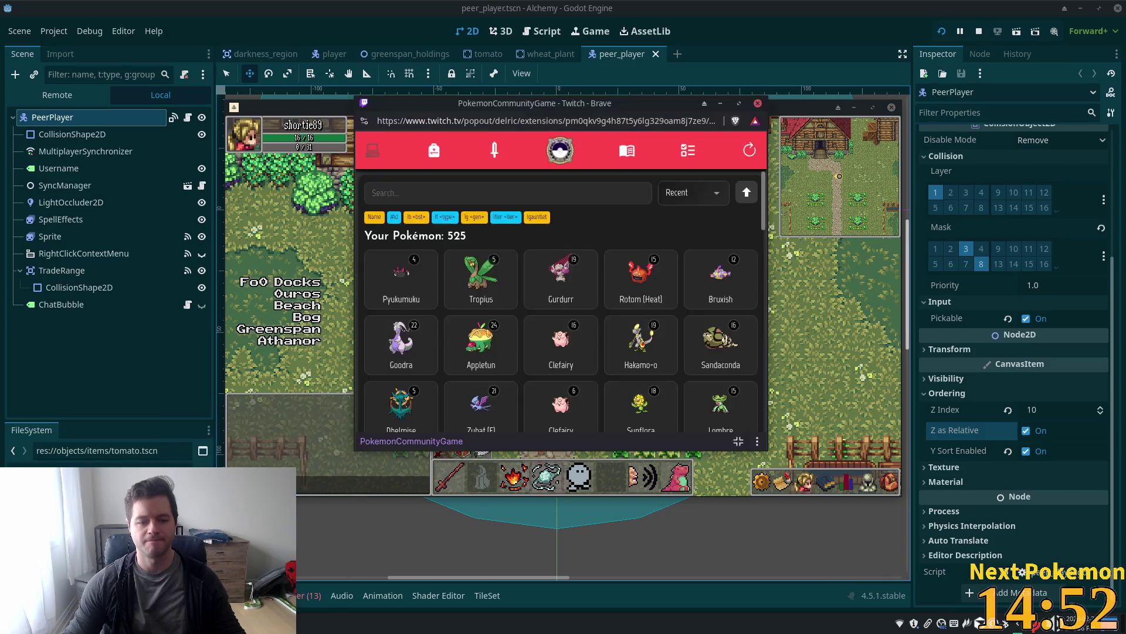
Search the Pokémon list for 'electrike' to show only Electrike
click(482, 187)
text(electriker)
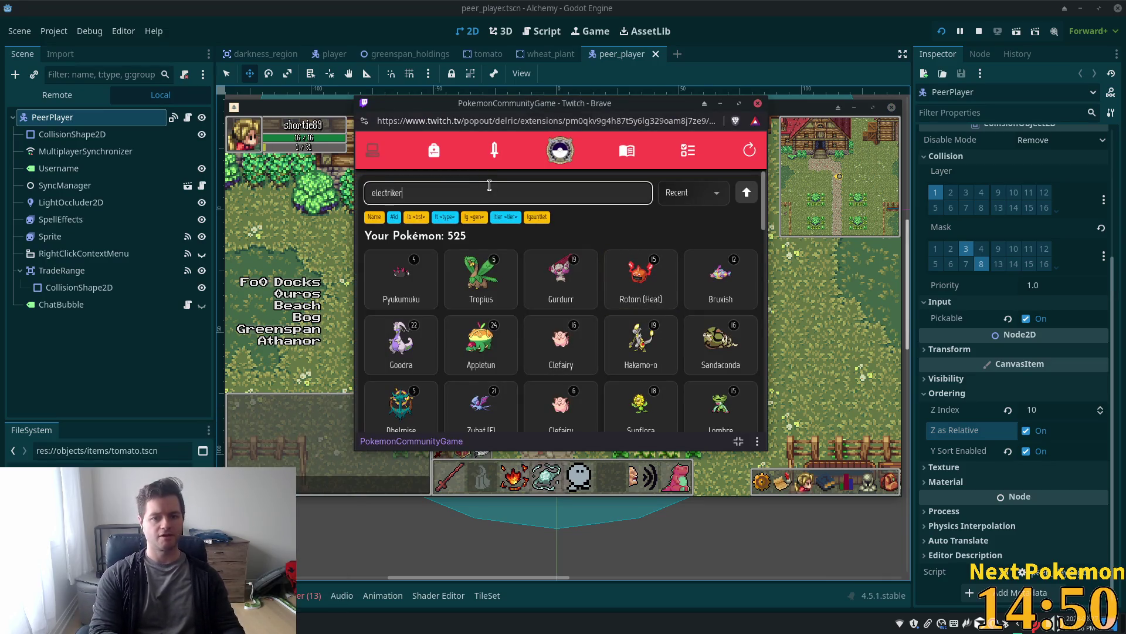
key(BackSpace)
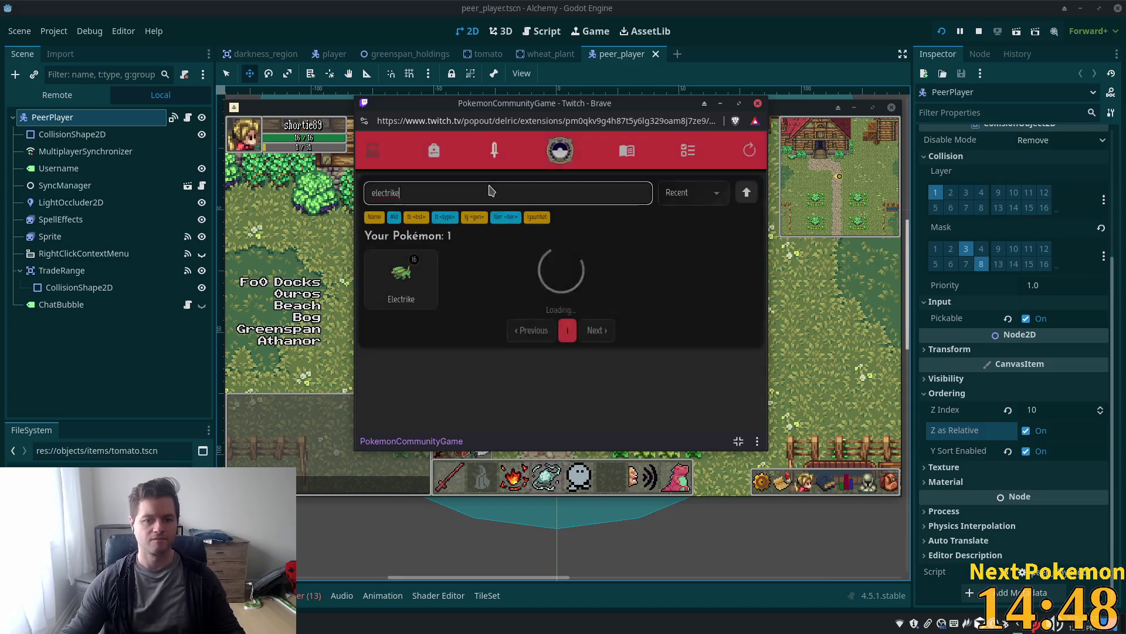
Clear the Pokémon search text and bring the Alchemy game window back to front
key(ctrl+a)
key(BackSpace)
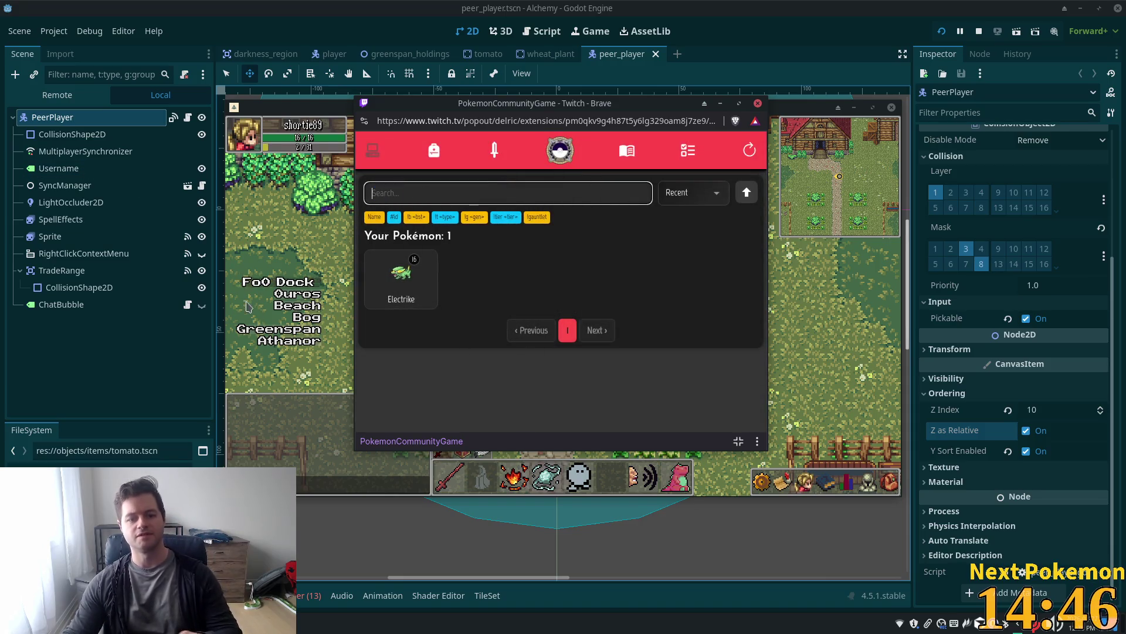
click(281, 284)
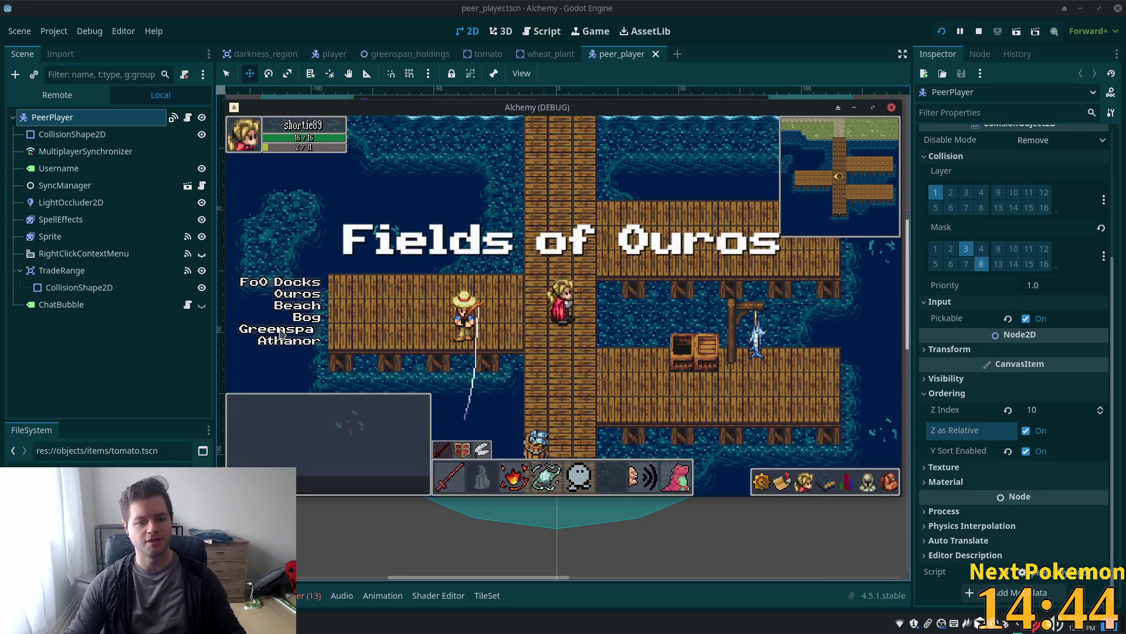
Teleport to Greenspan, enter the farmhouse, climb to the upper room and leave the building
click(280, 329)
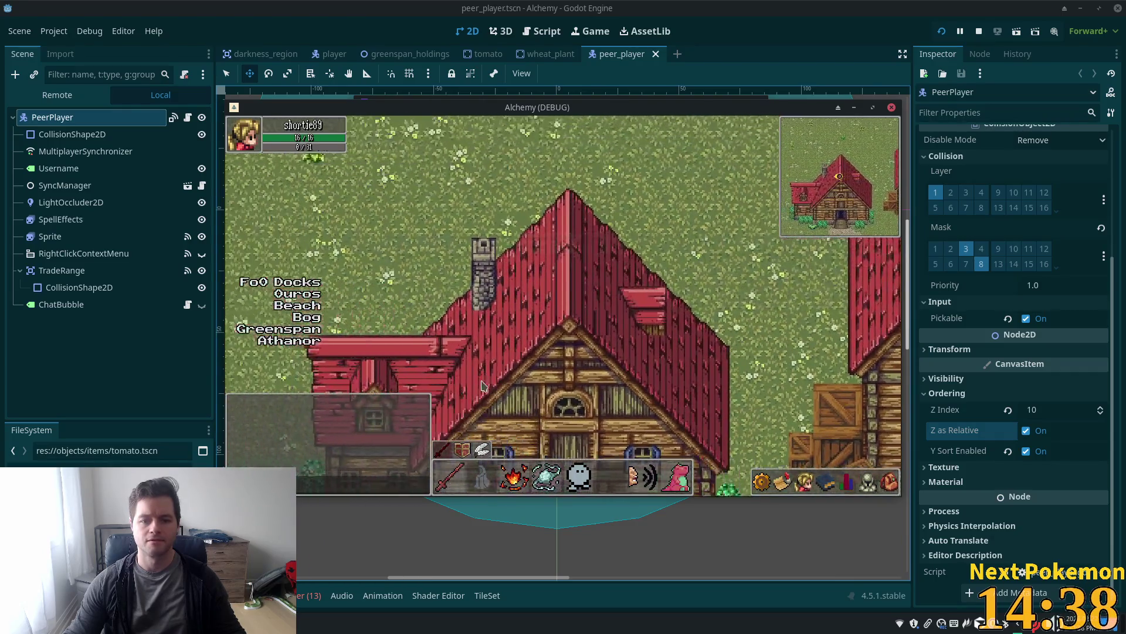
key(Up)
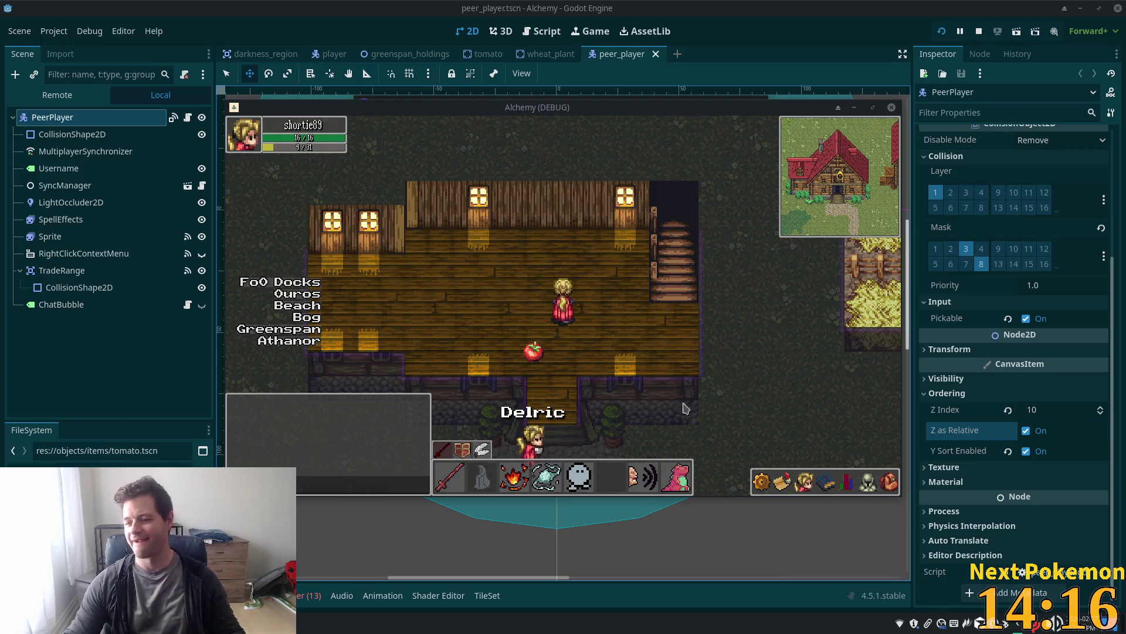
key(Right)
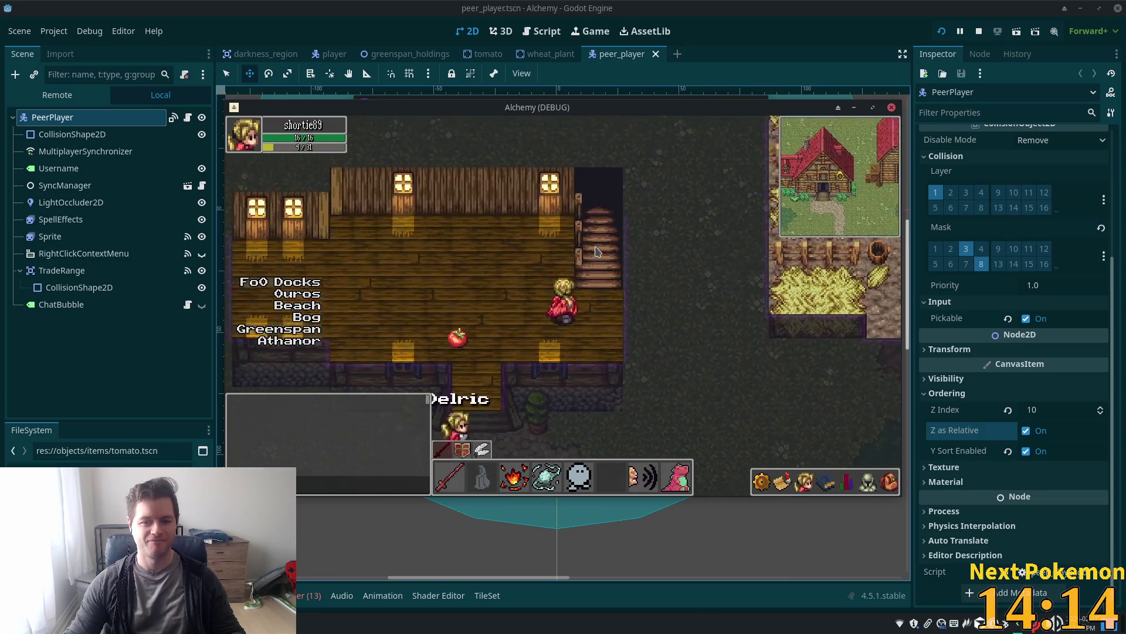
key(Up)
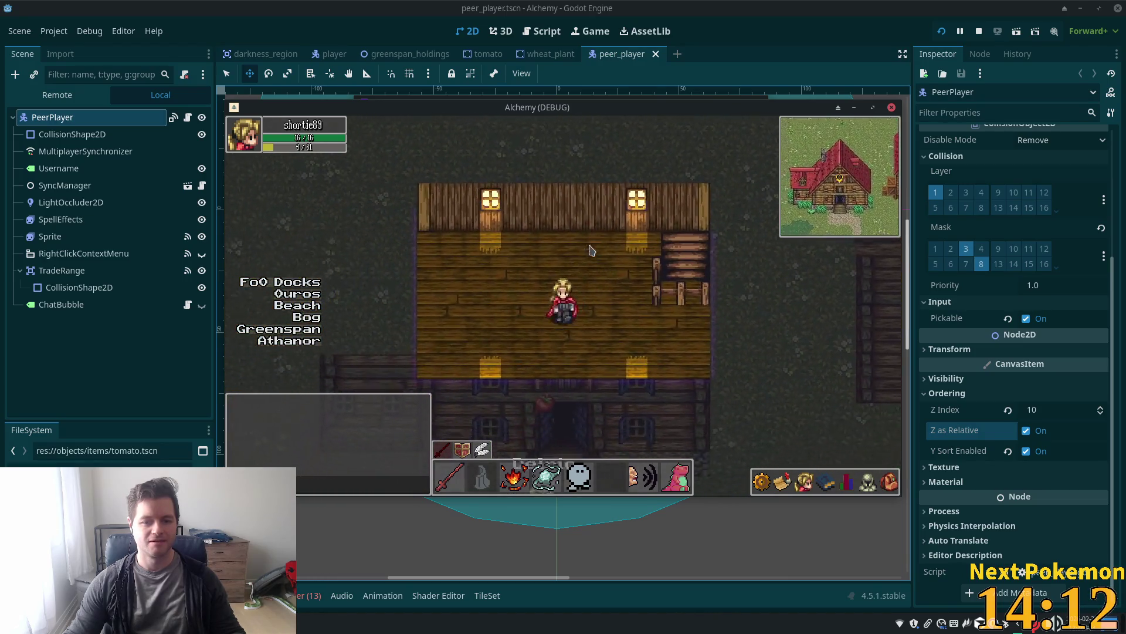
key(Up)
key(Right)
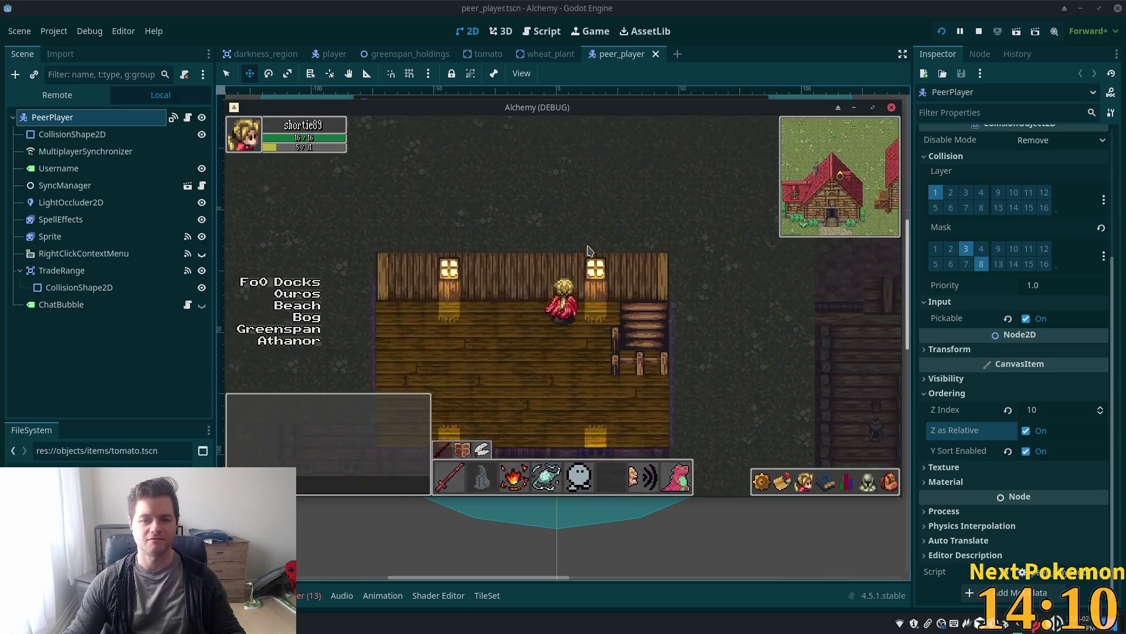
key(Down)
key(Left)
key(Left)
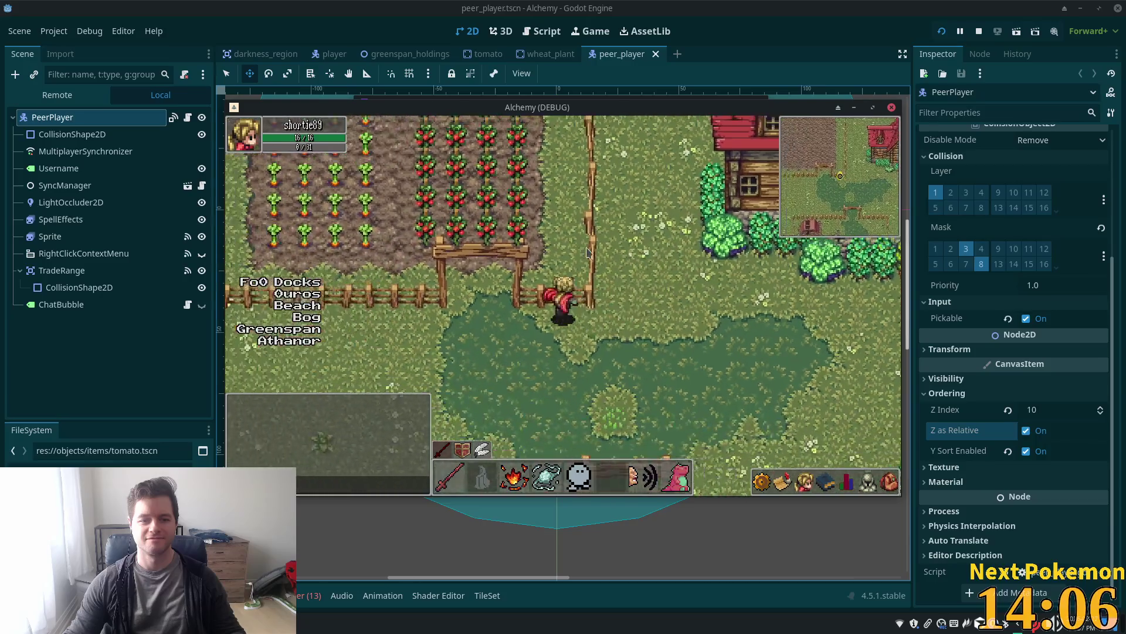
Walk through the tomato rows, then along and into the forest edge
key(Up)
key(Down)
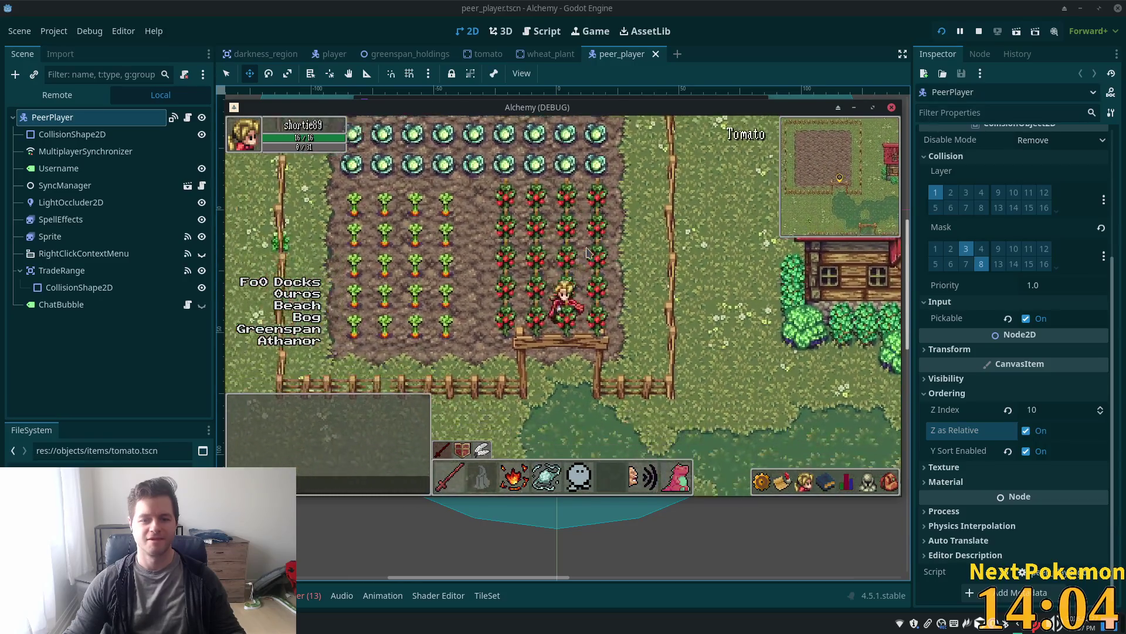
key(Left)
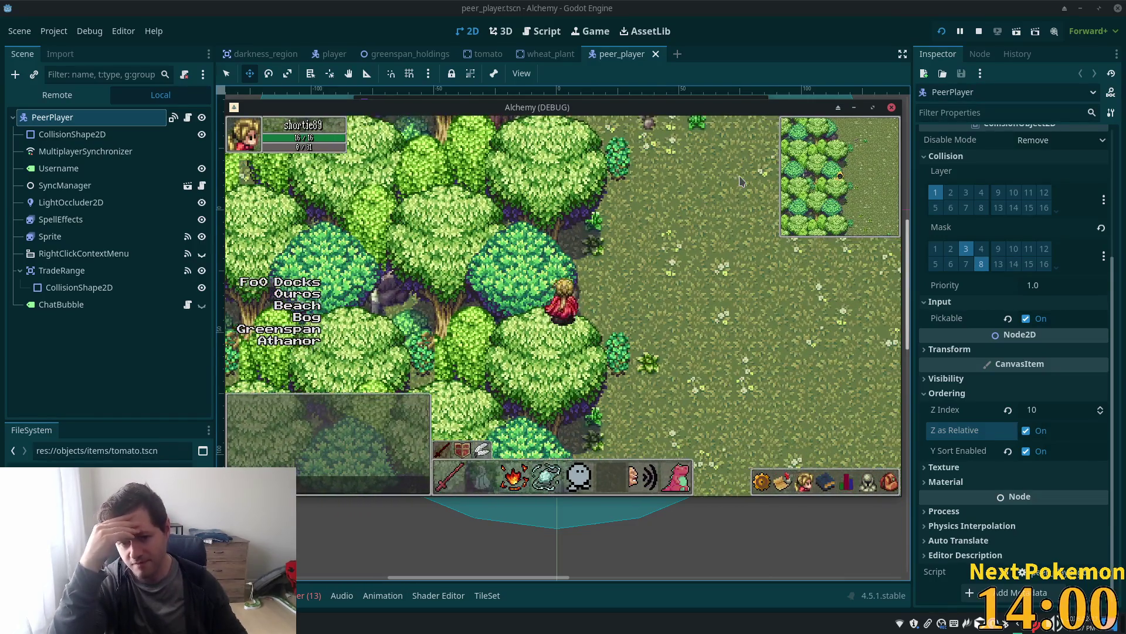
key(Right)
key(Up)
key(Left)
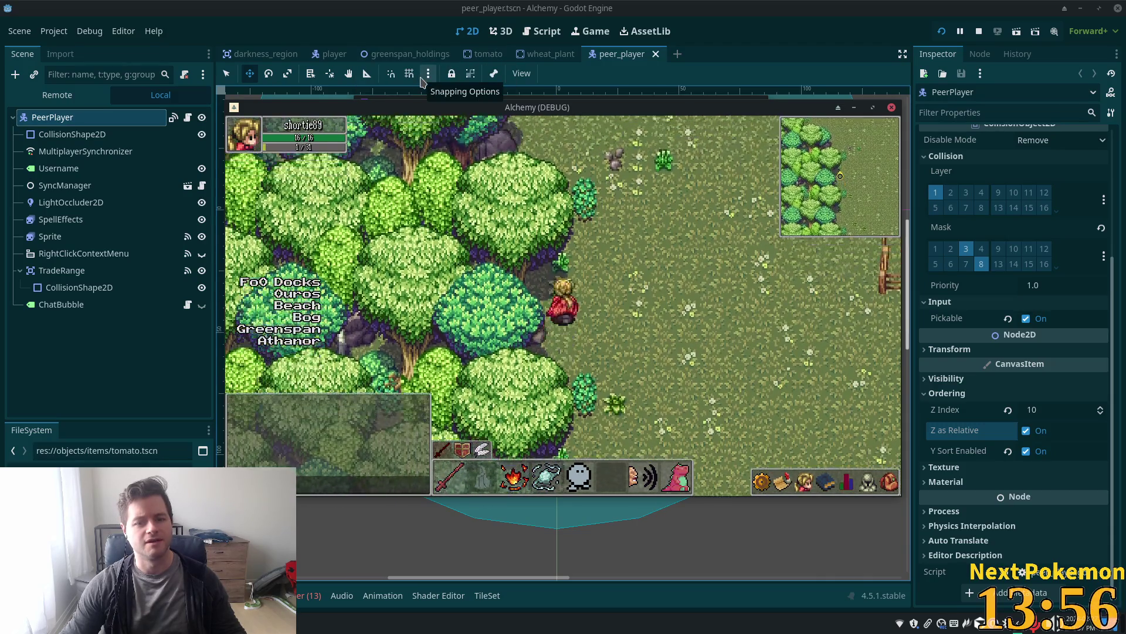
key(Right)
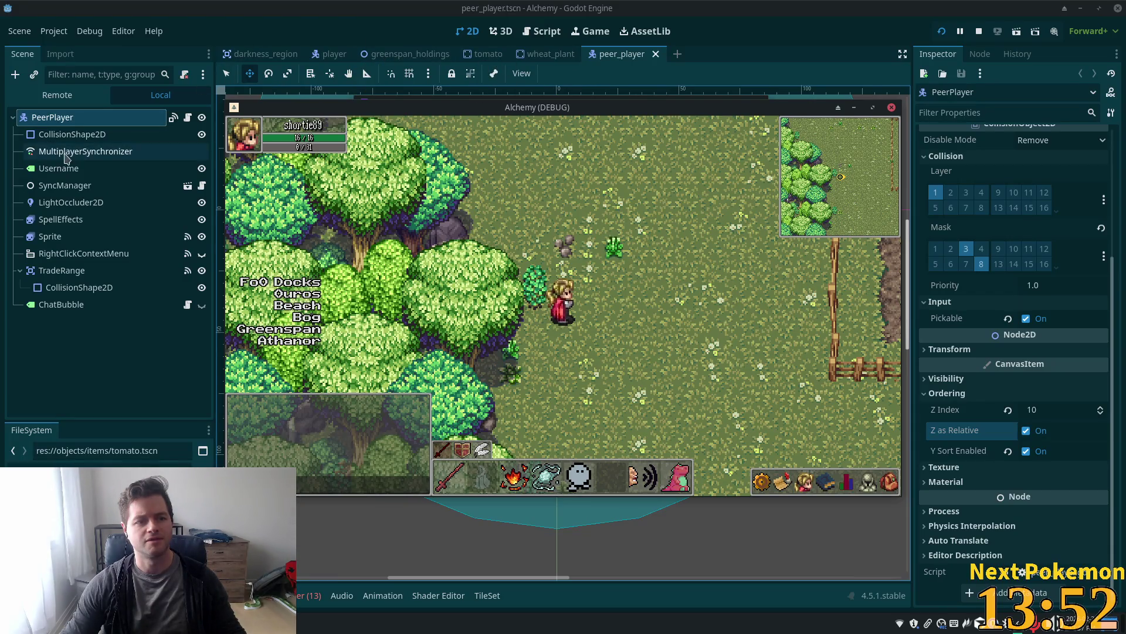
In greenspan_holdings, select ForestWallCanopy and change its Z Index from 2 to 11
click(433, 55)
scroll(63, 281, down, 3)
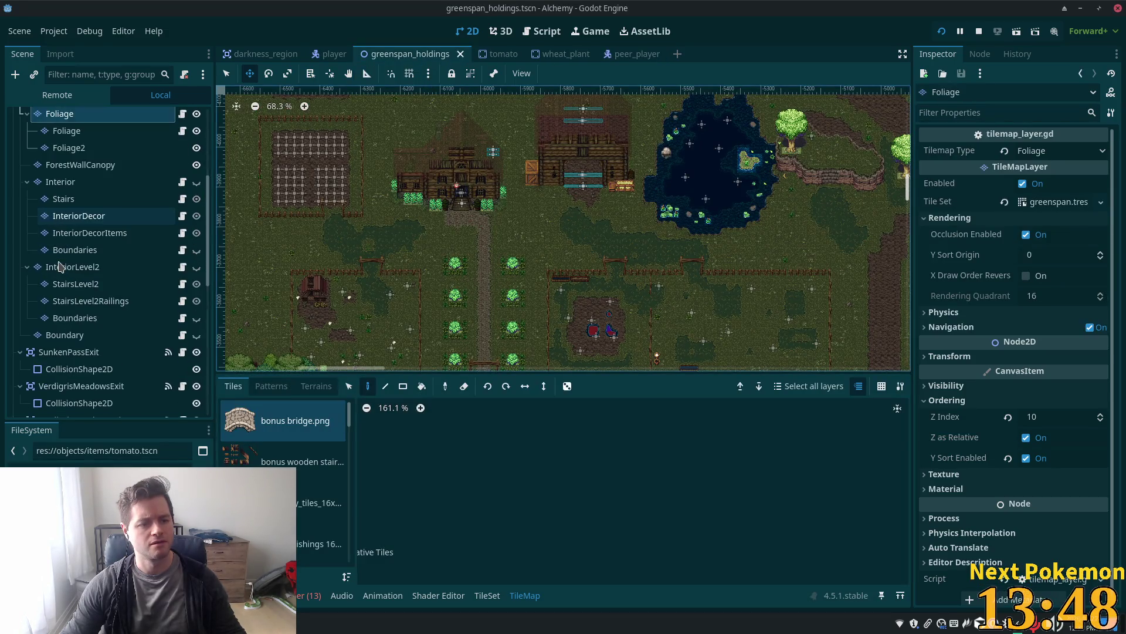
scroll(63, 371, up, 7)
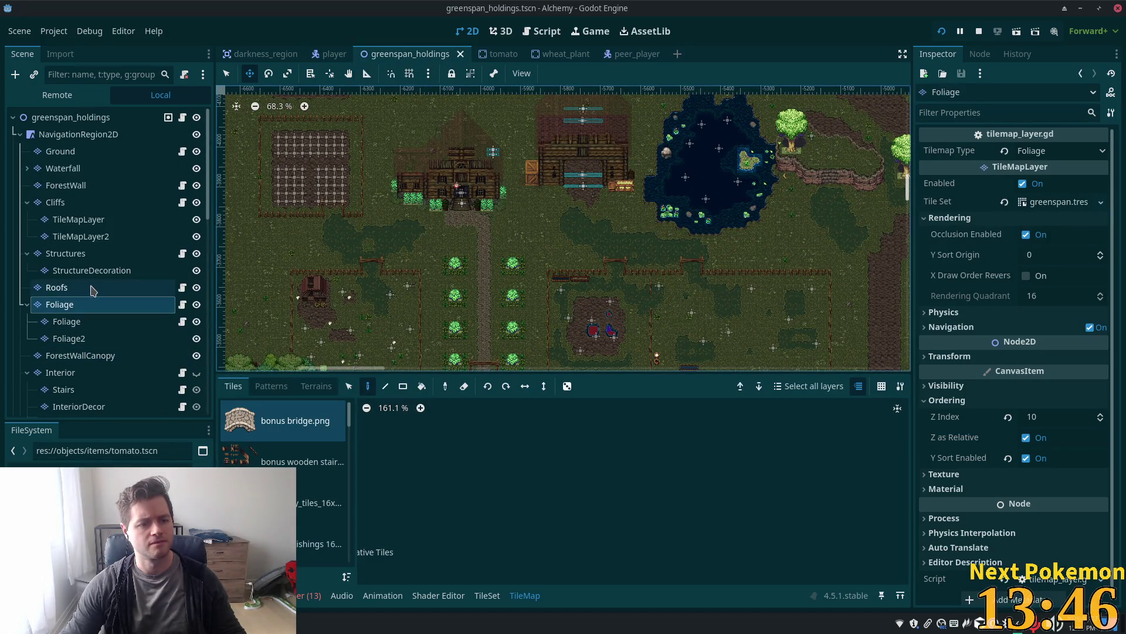
click(27, 253)
click(27, 202)
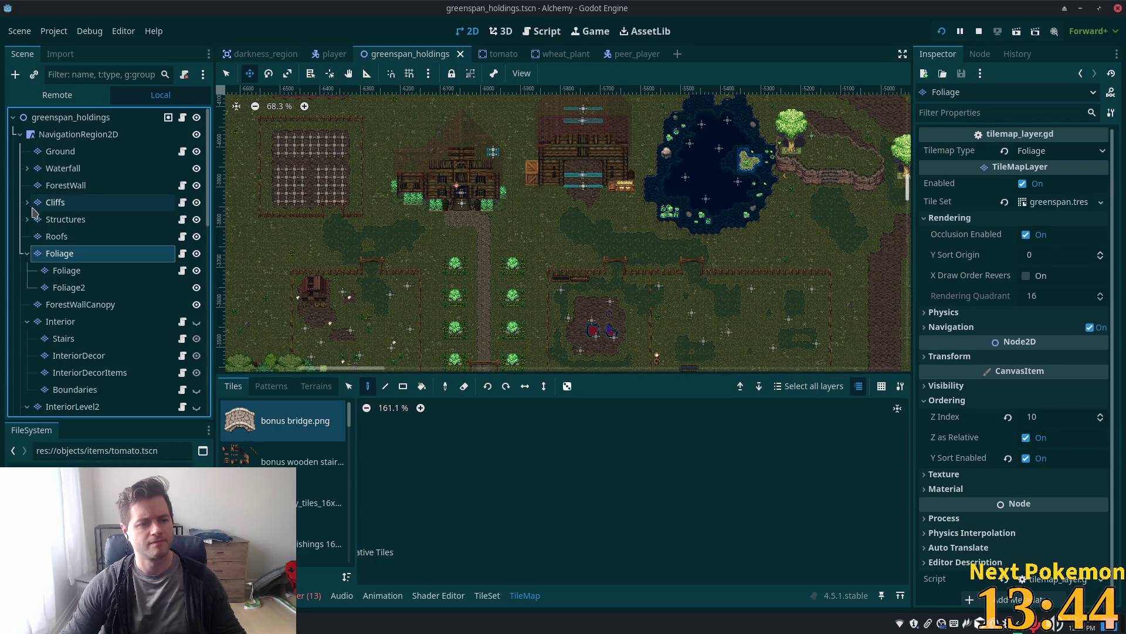
click(42, 304)
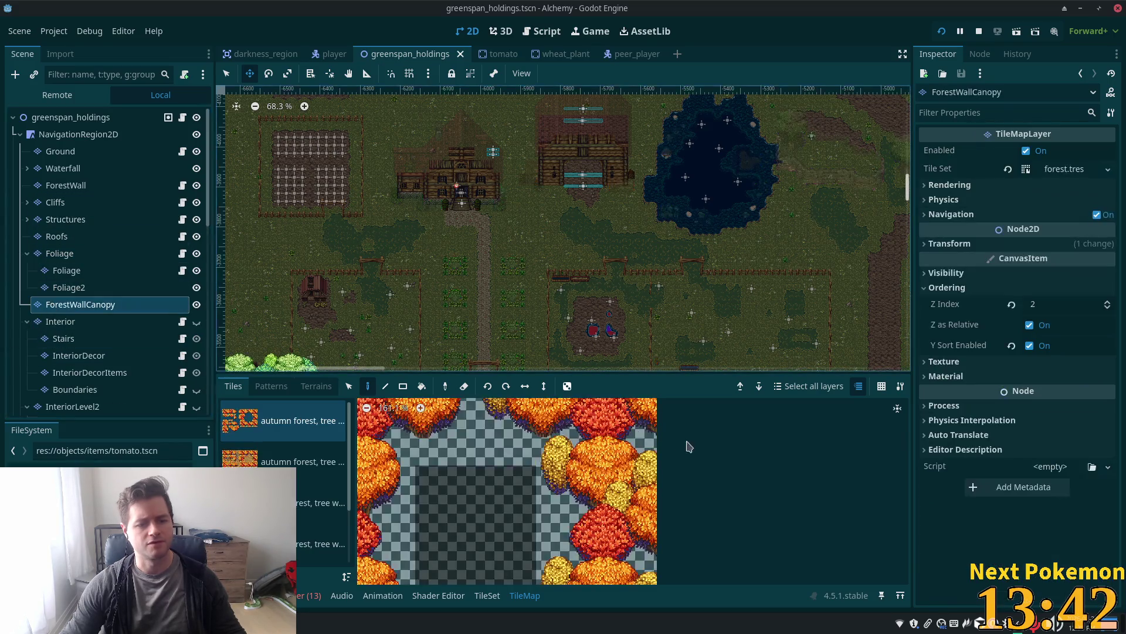
click(1057, 309)
text(11)
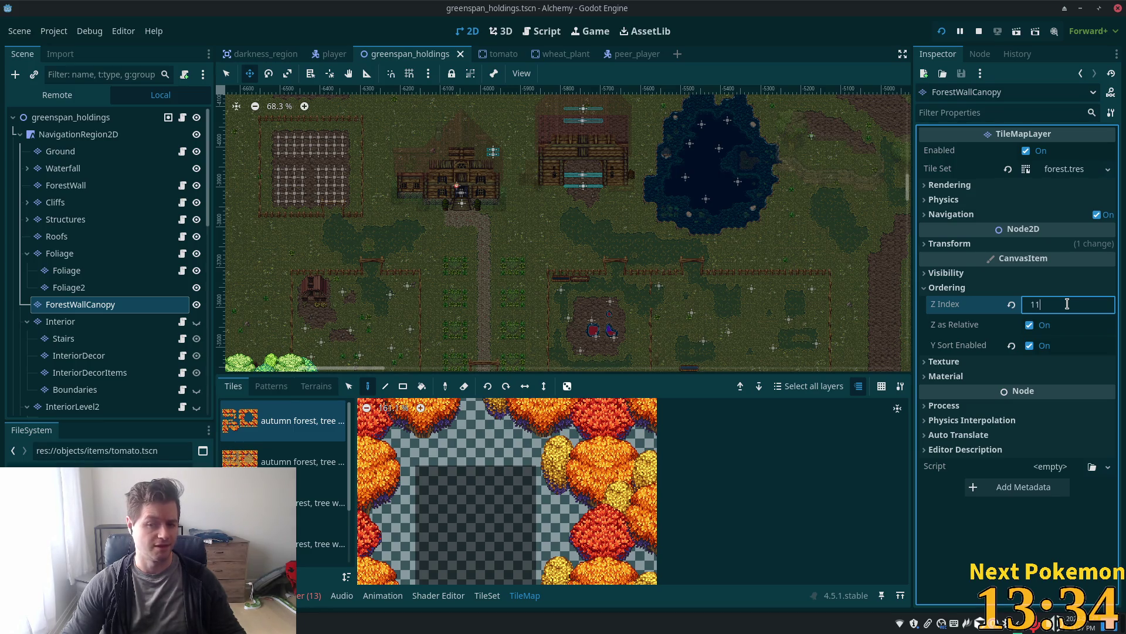
key(Tab)
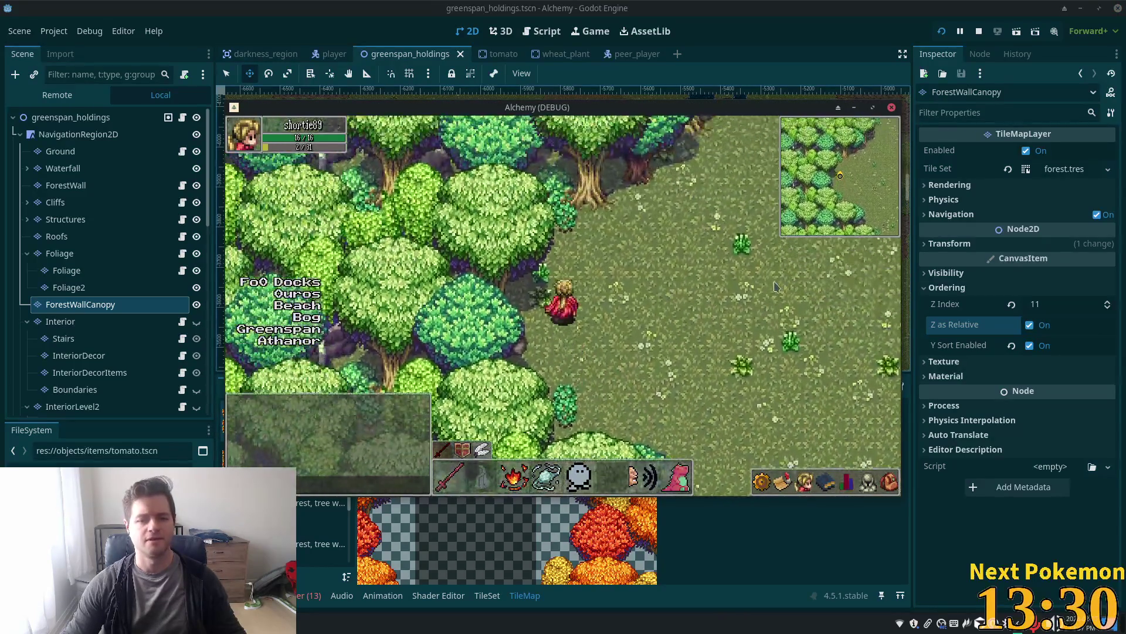
Walk into the forest, back out, and north along the forest edge to the stone wall
key(Up+Left)
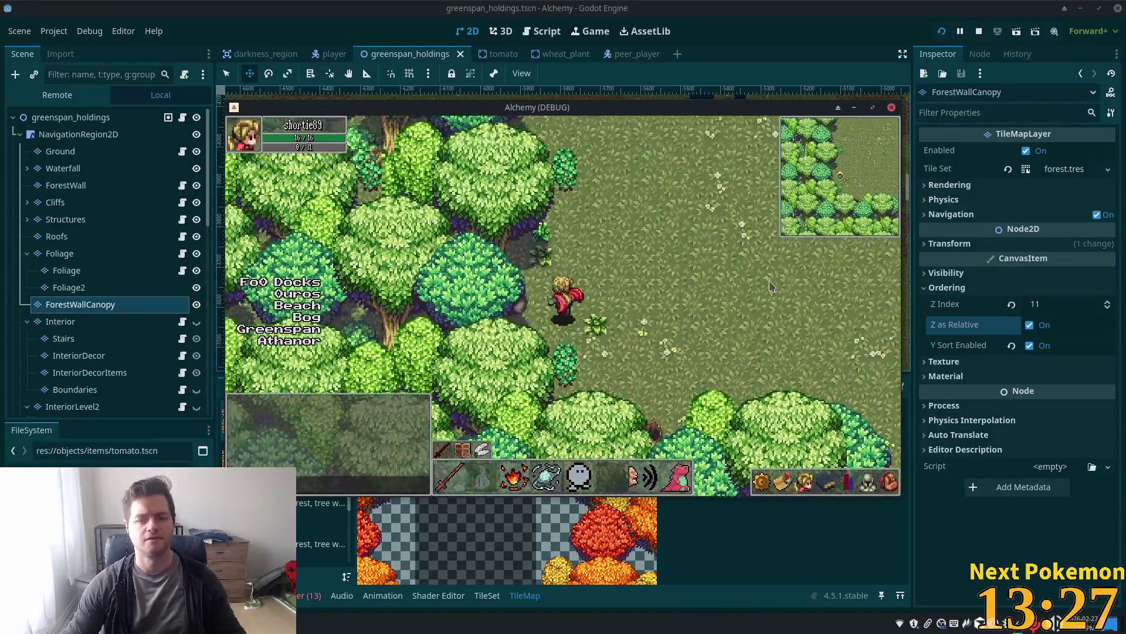
key(Up)
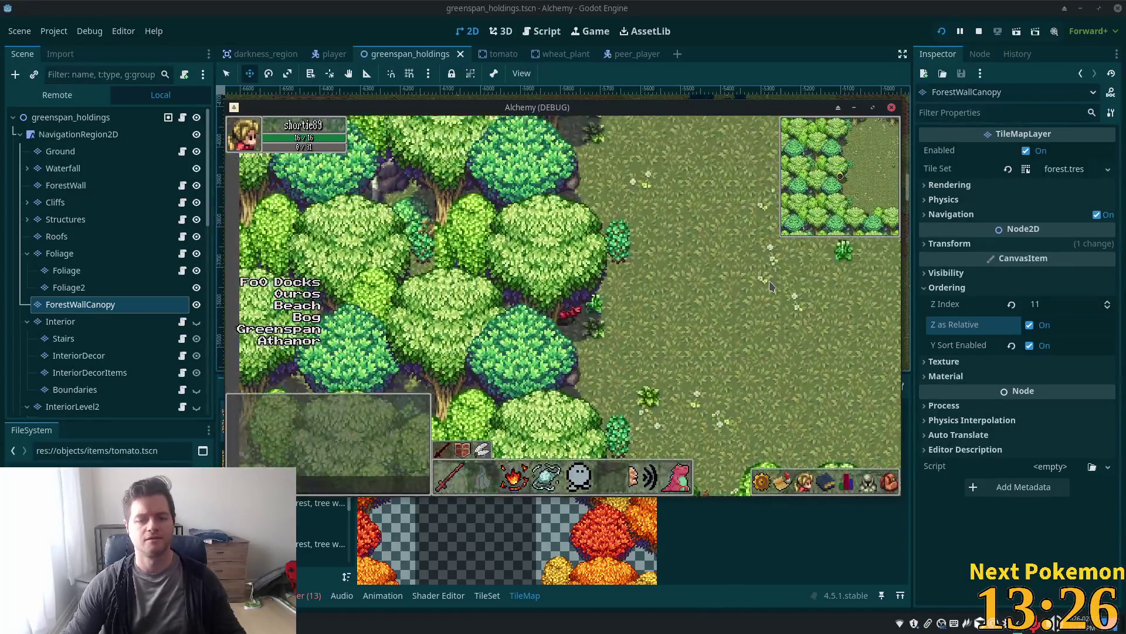
key(Down+Right)
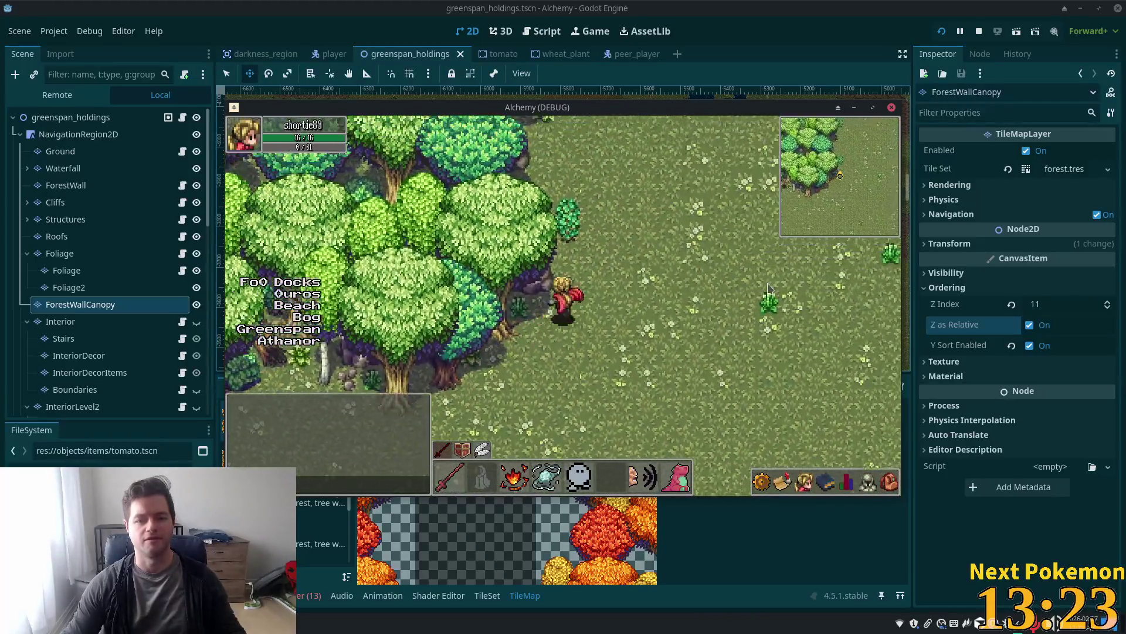
key(Up)
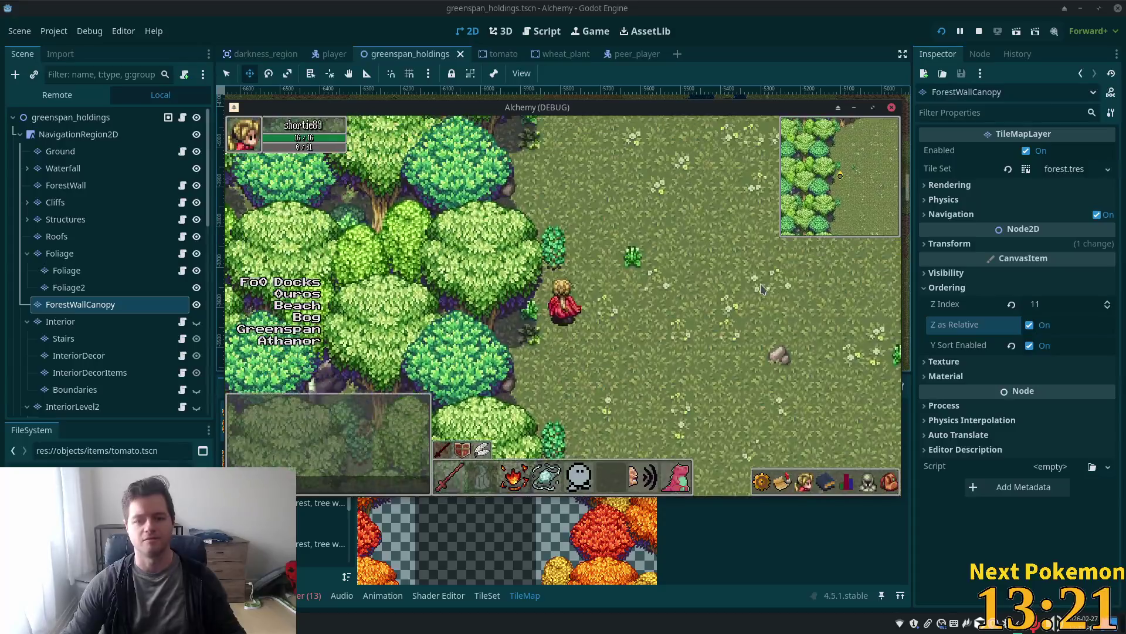
key(Up)
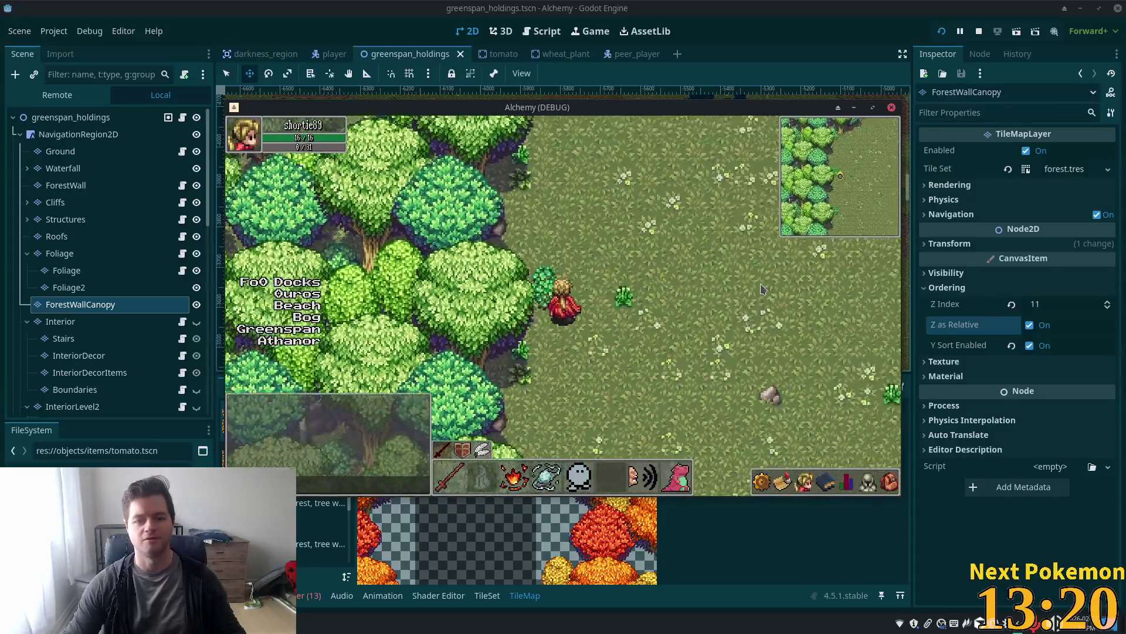
key(Up)
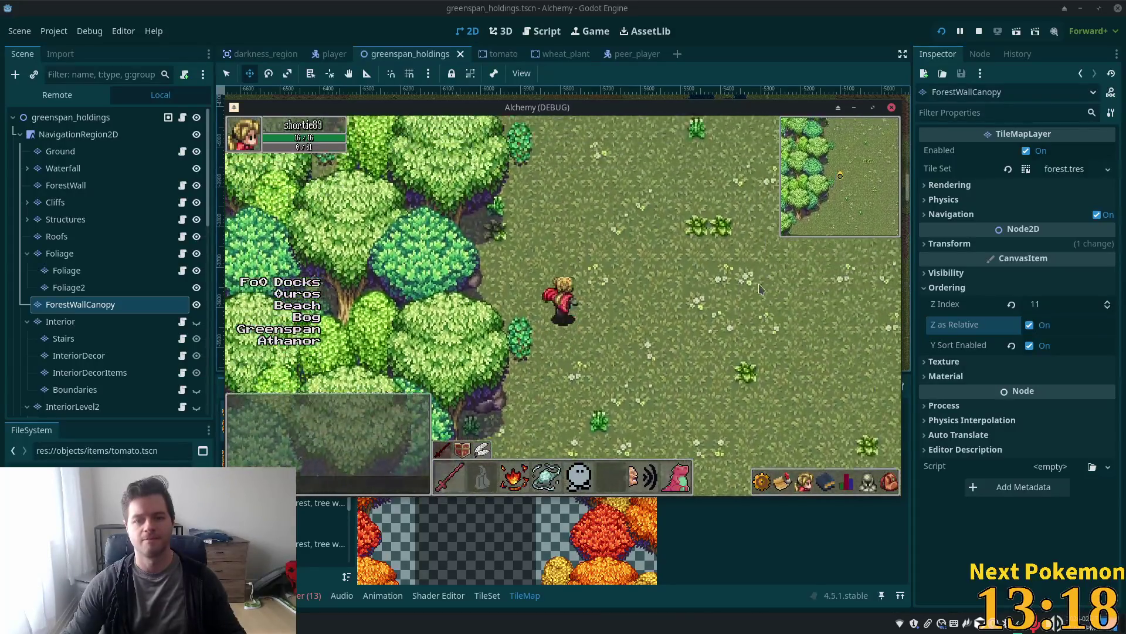
key(Up)
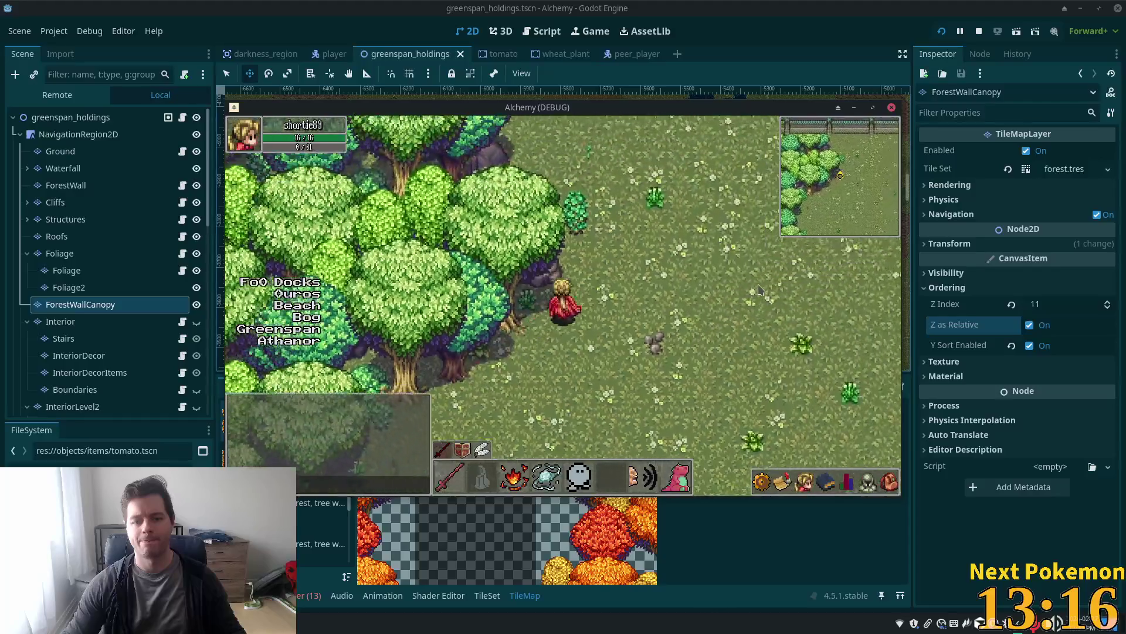
Walk east and west along the stone wall beside the forest
key(Right)
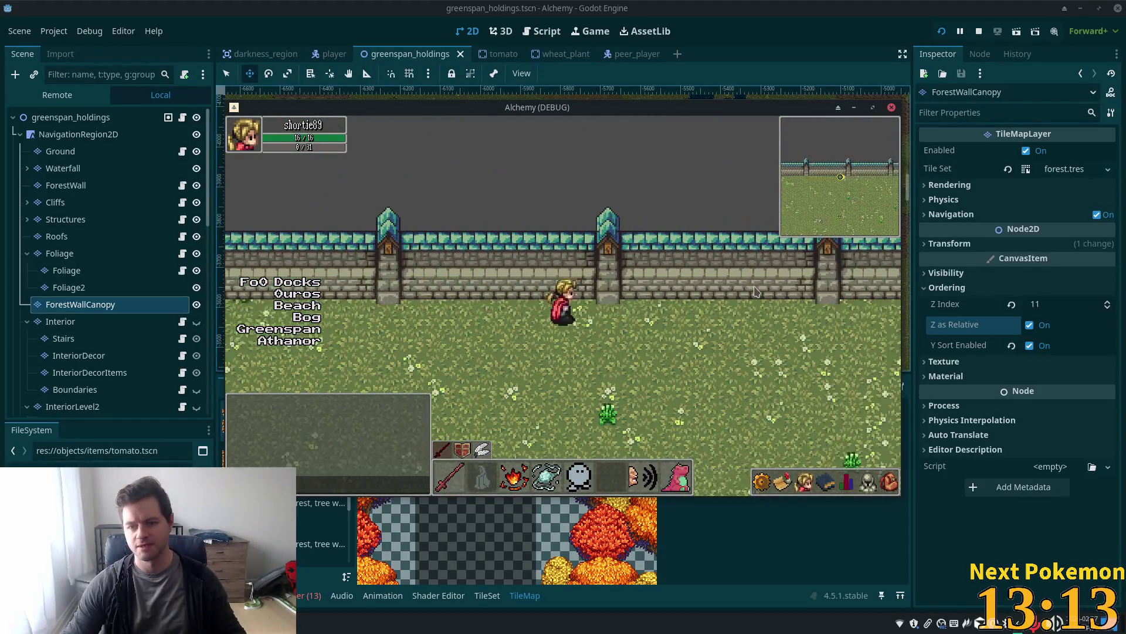
key(Left)
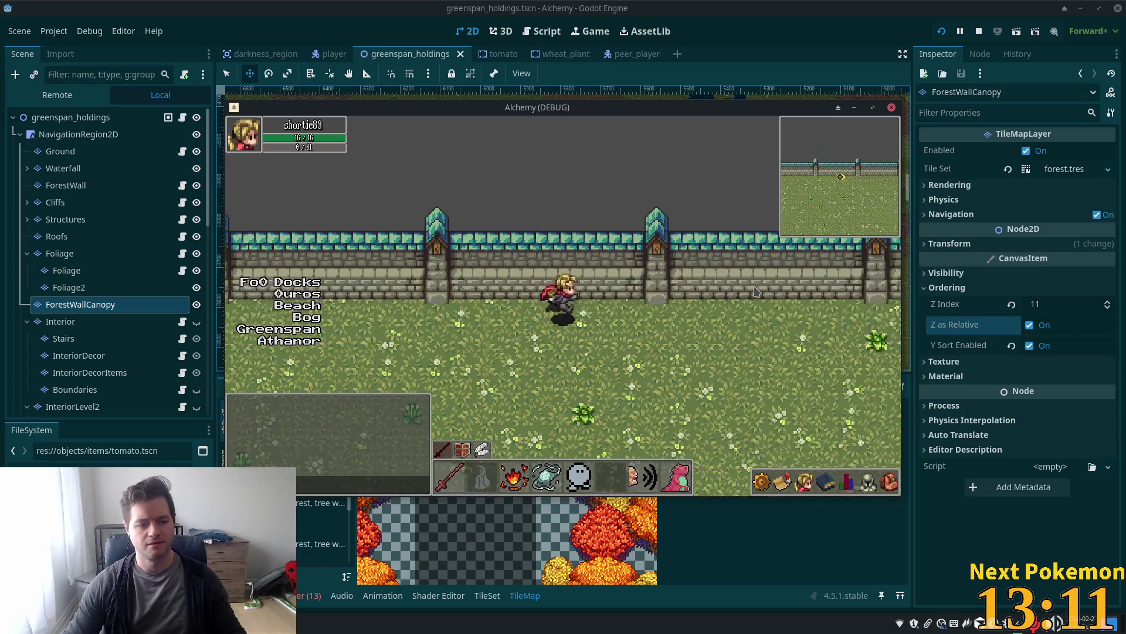
key(Down)
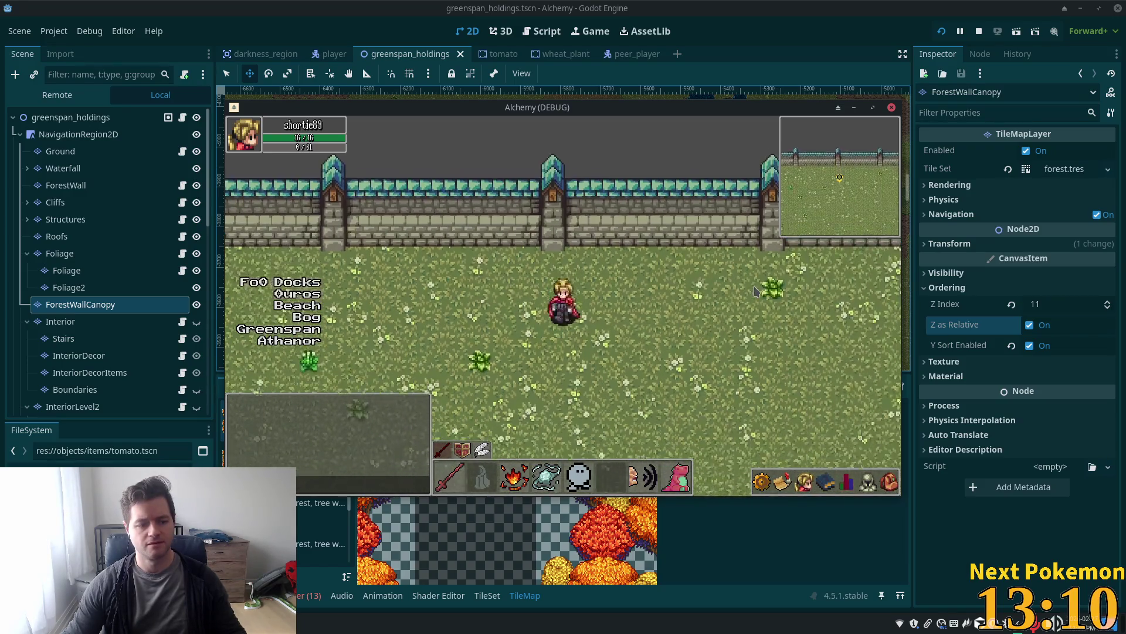
key(Right)
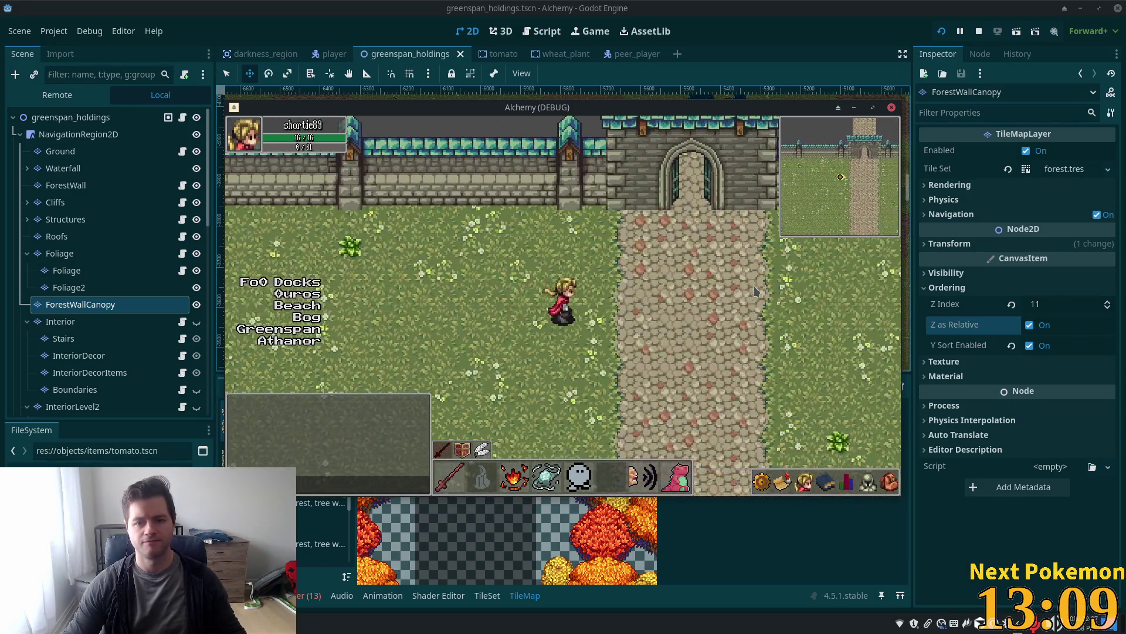
key(Right)
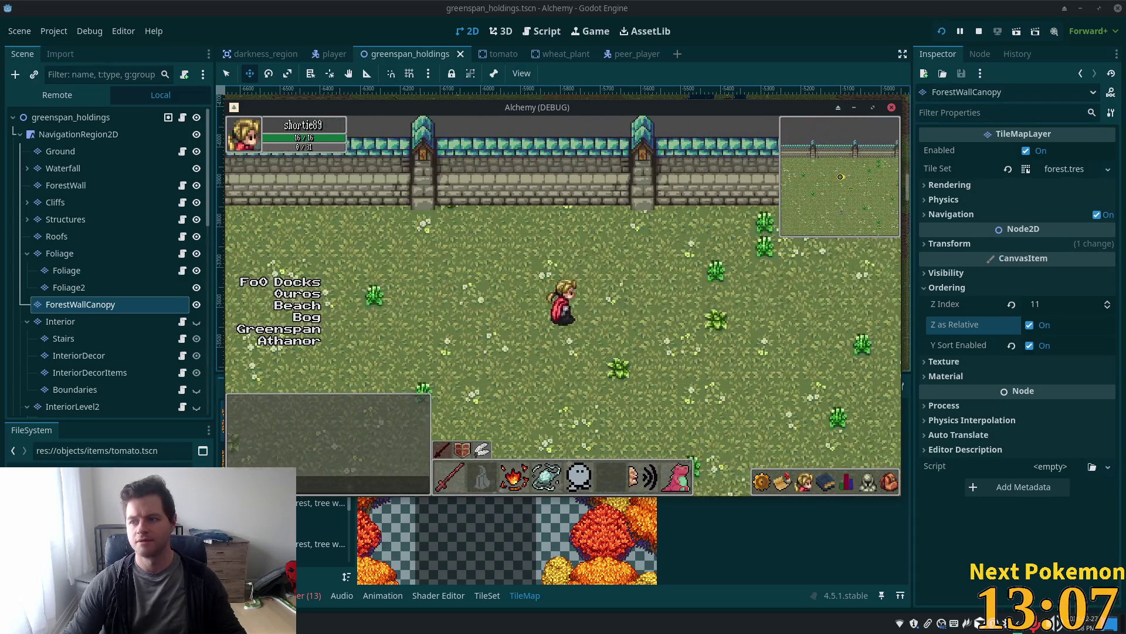
key(Right)
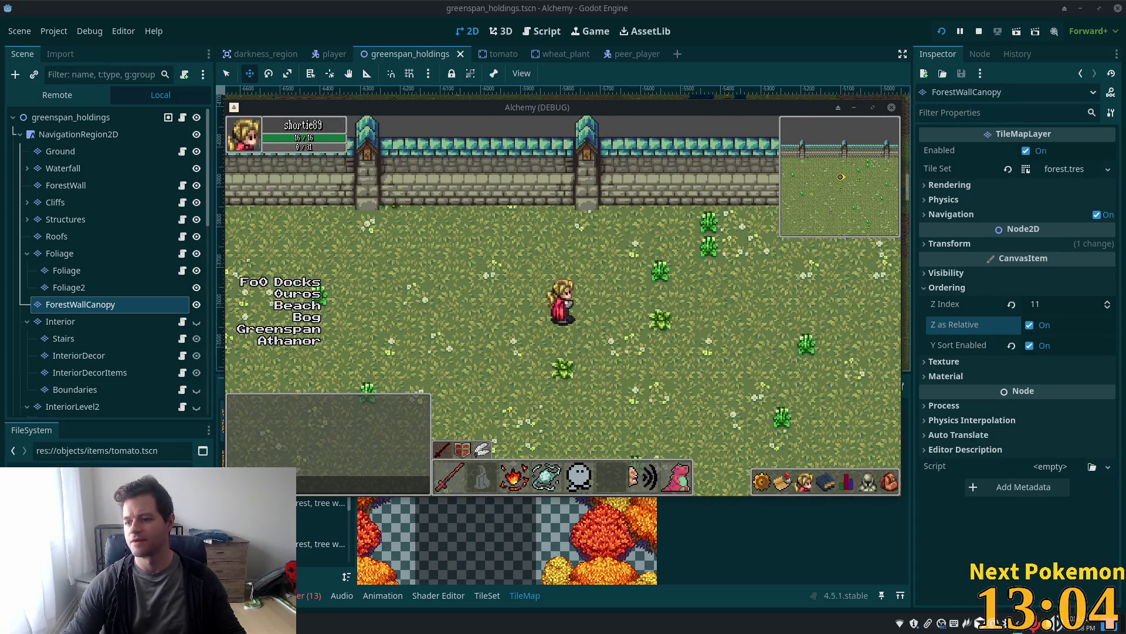
key(Right)
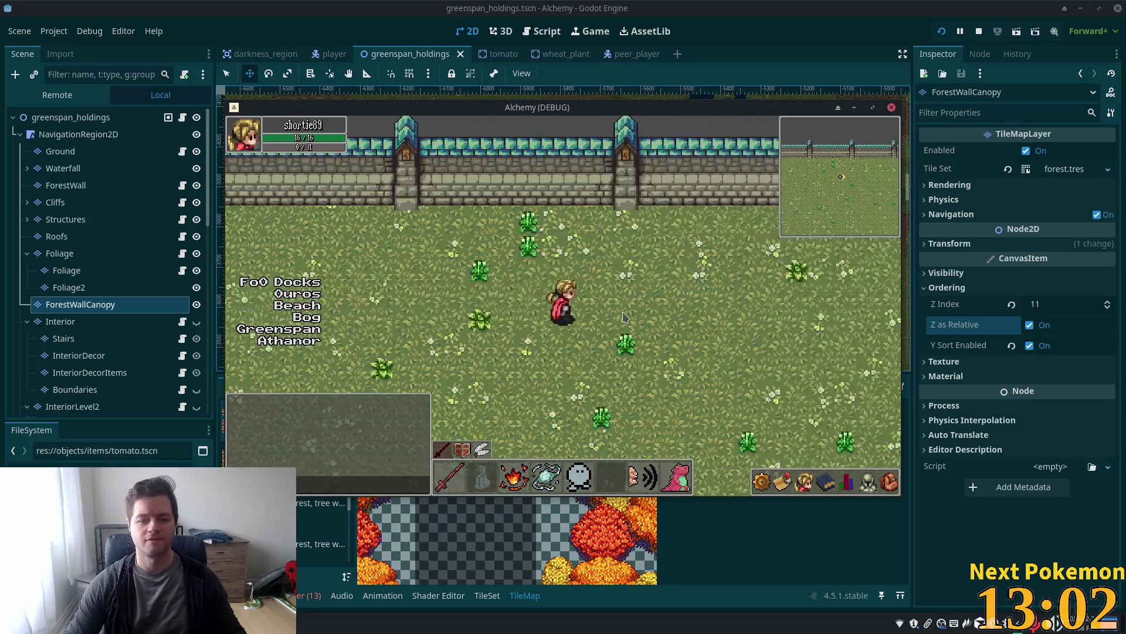
key(Up)
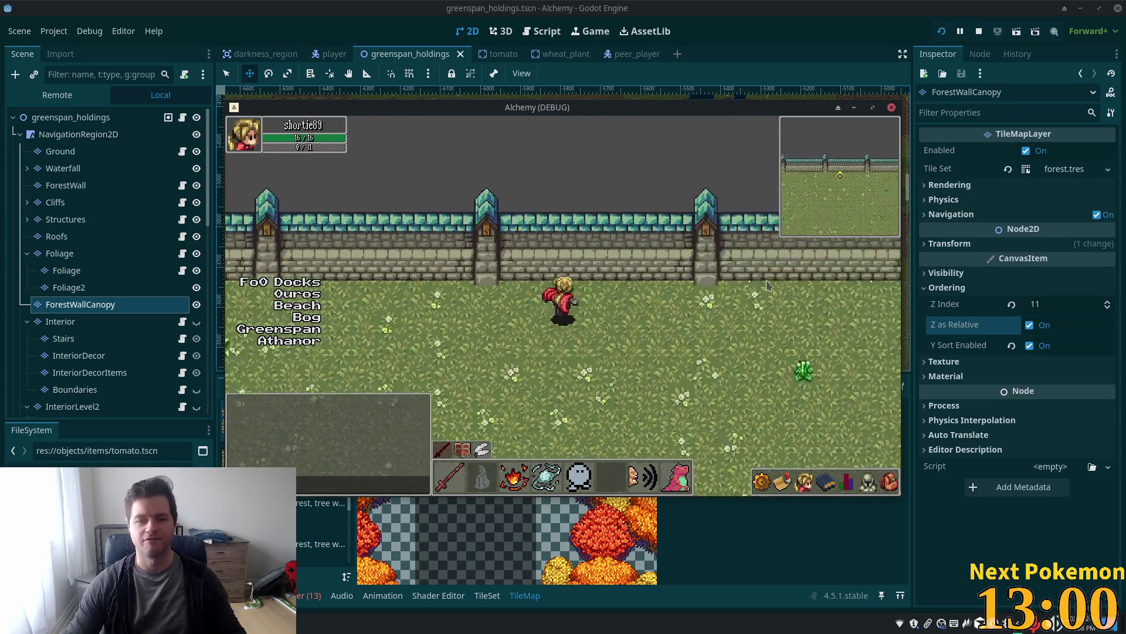
Head south-east away from the wall past the forest edge across the grass
key(Right)
key(Down)
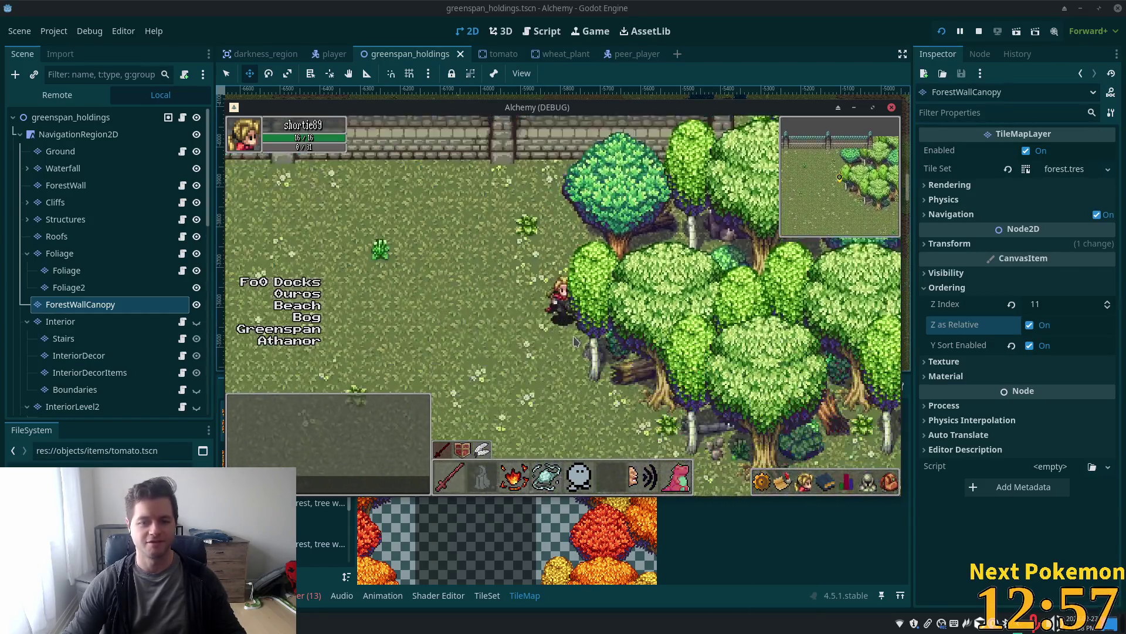
key(Right)
key(Down)
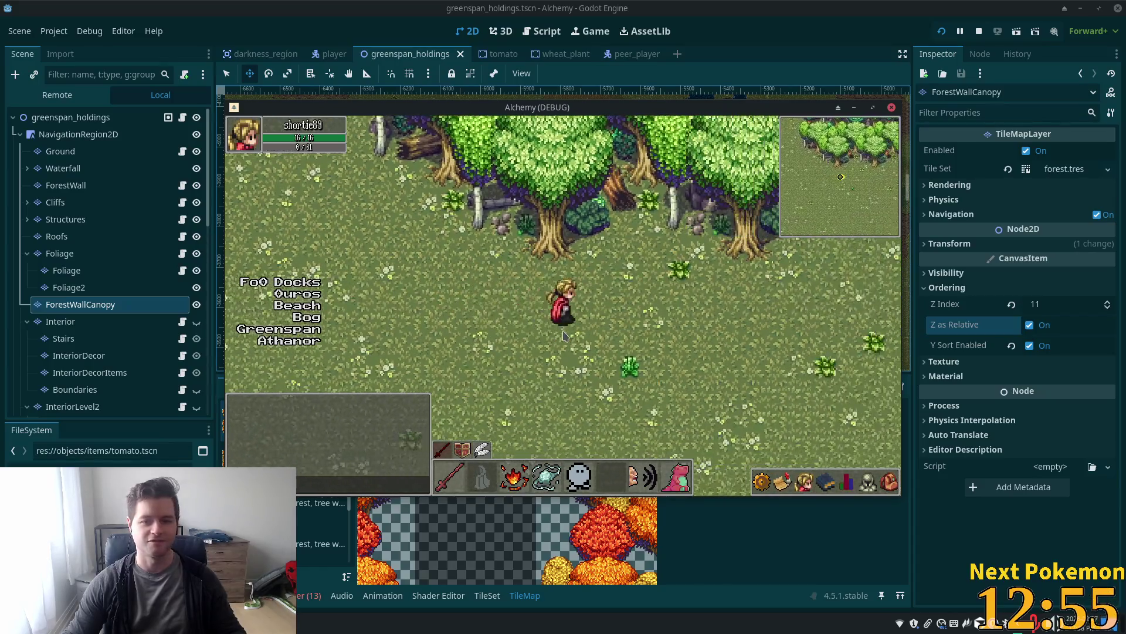
key(Right)
key(Down)
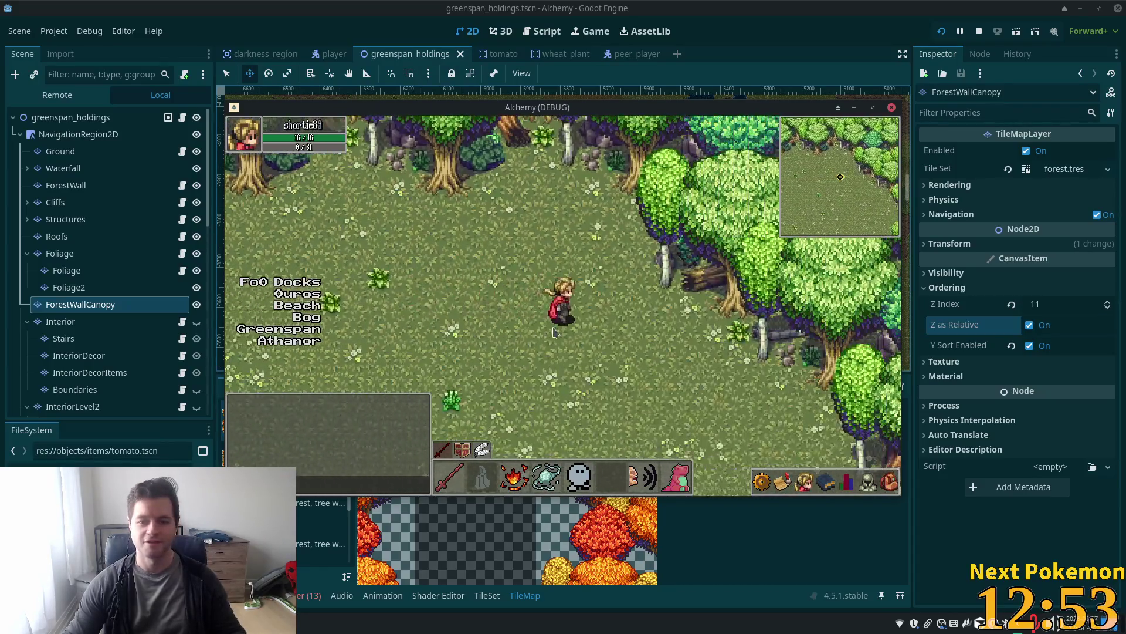
Walk under the forest canopy and back out onto open grass
key(Up)
key(Right)
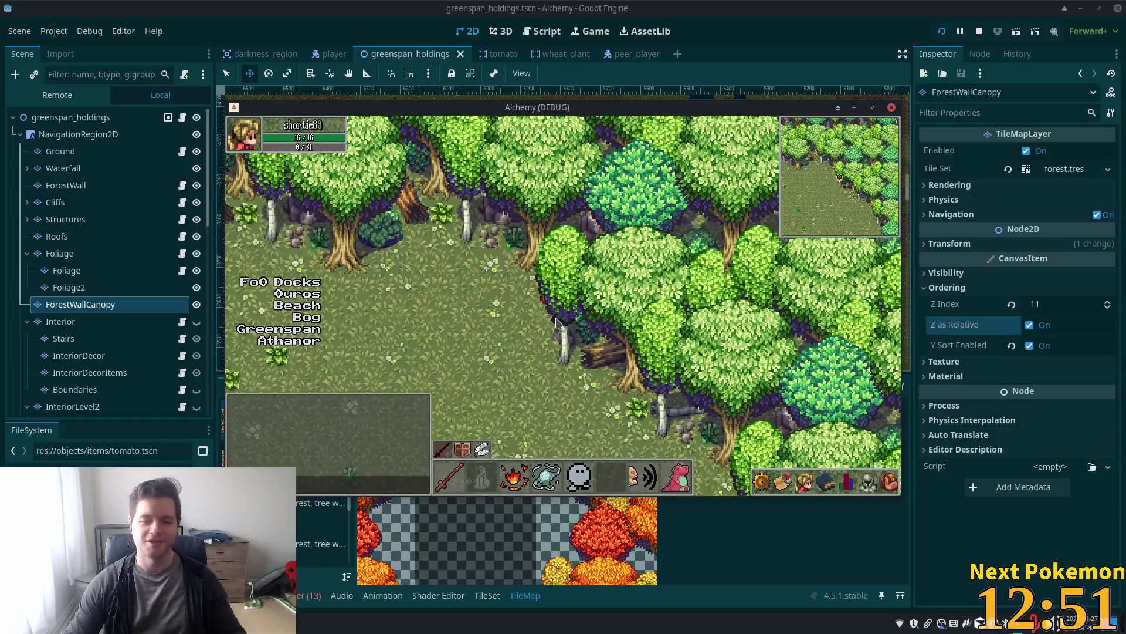
key(Left)
key(Up)
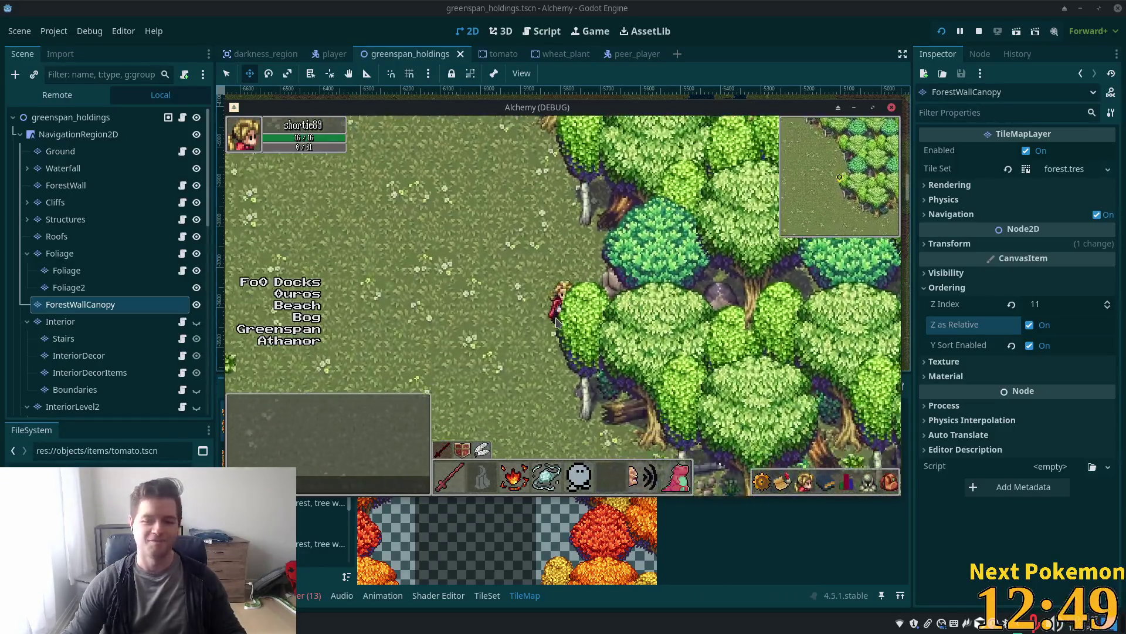
key(Up)
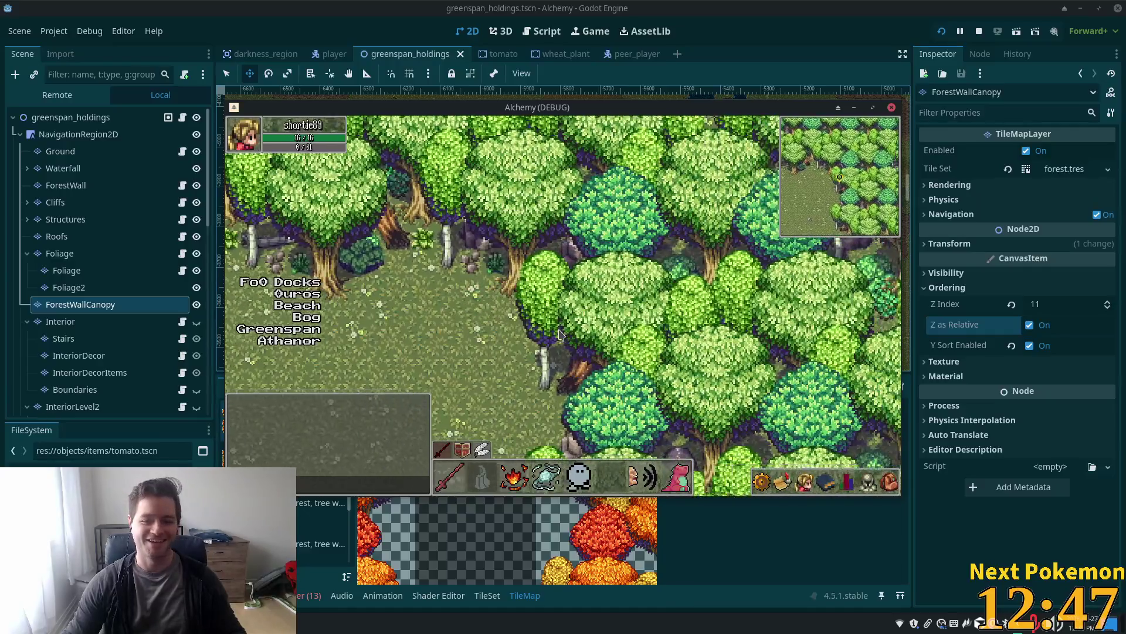
key(Down)
key(Left)
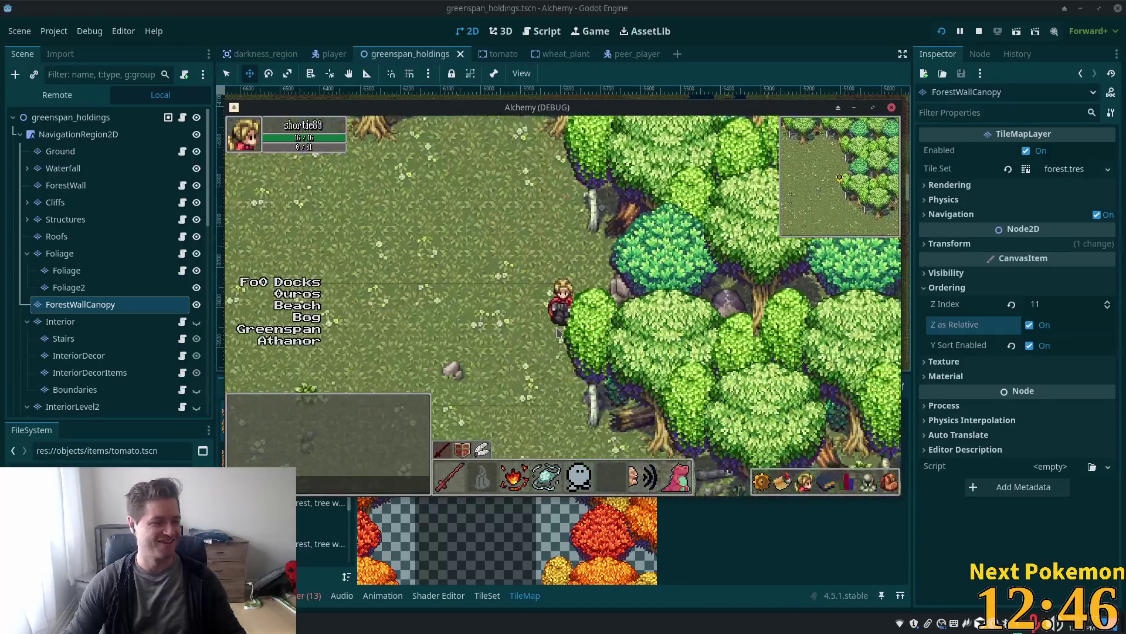
Walk along the forest edge and into the trees to check canopy cover
key(Right)
key(Up)
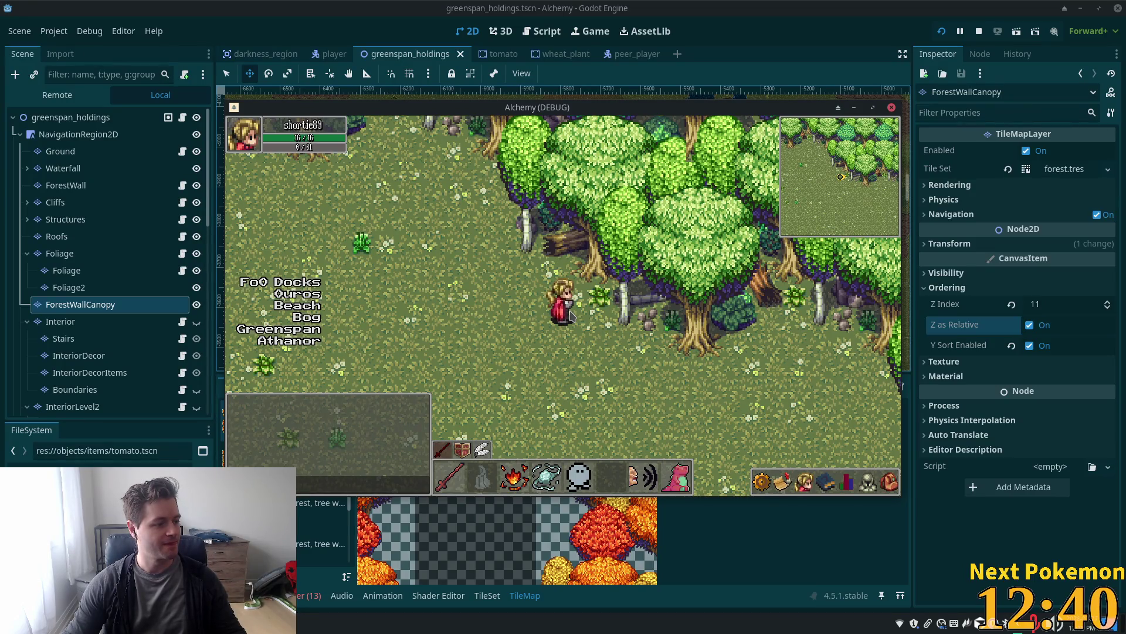
key(Down)
key(Right)
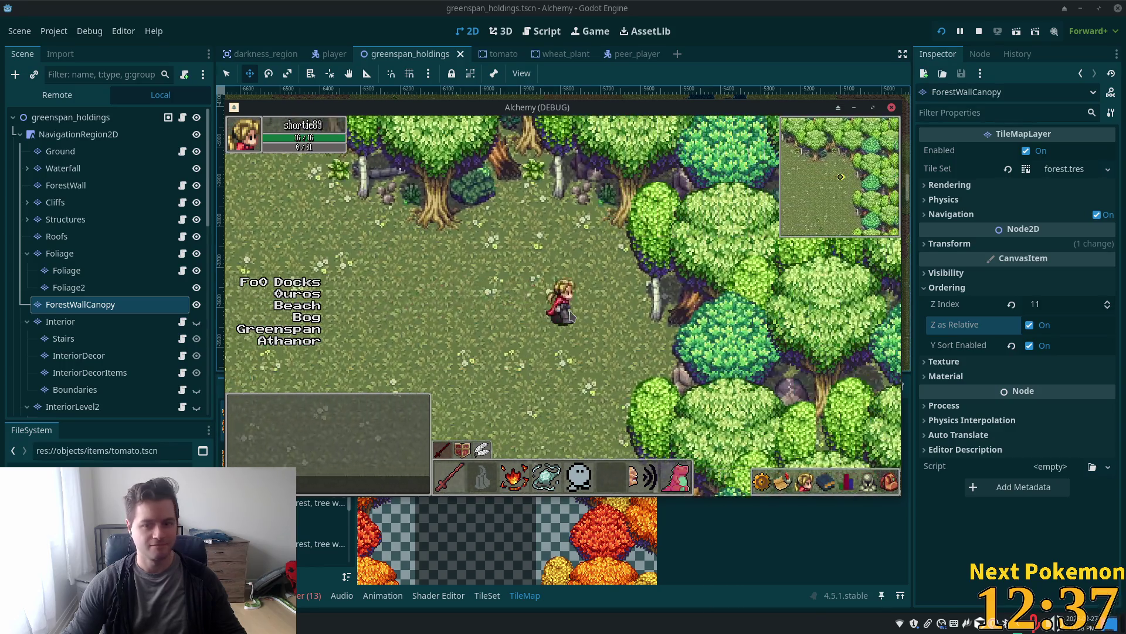
key(Right)
key(Up)
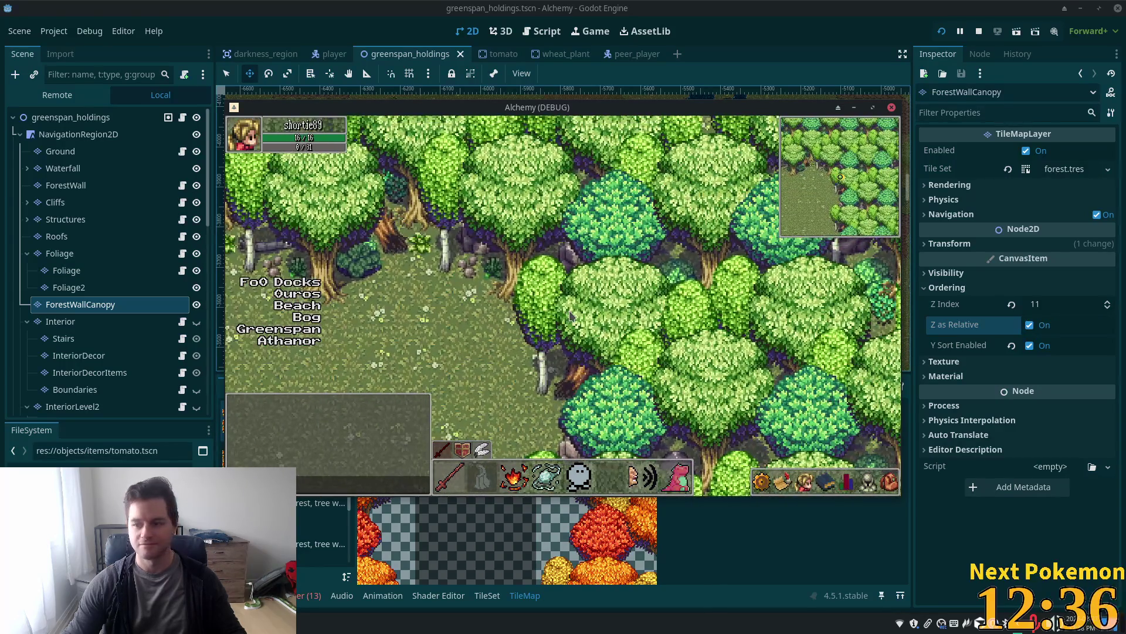
Leave the trees and roam around the open grass field
key(Left)
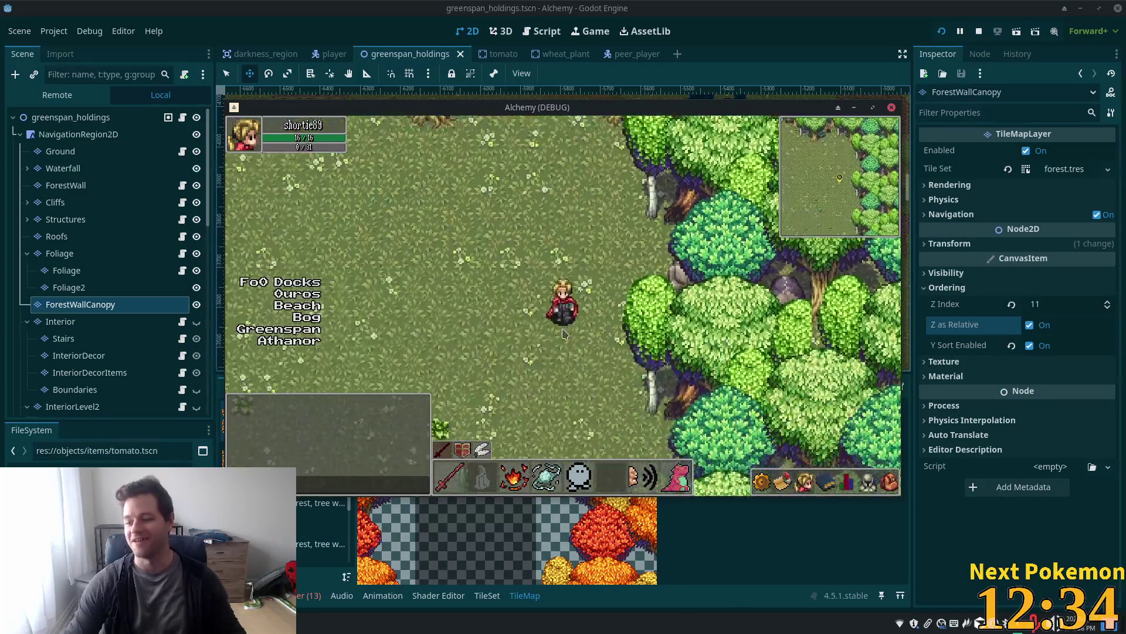
key(Left)
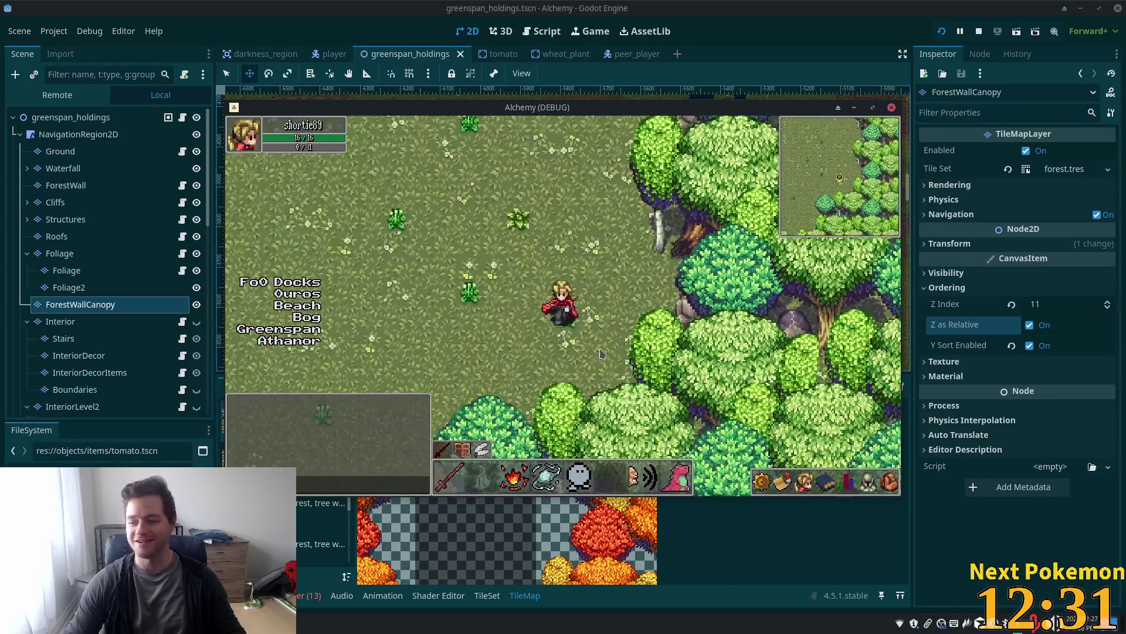
key(Left)
key(Up)
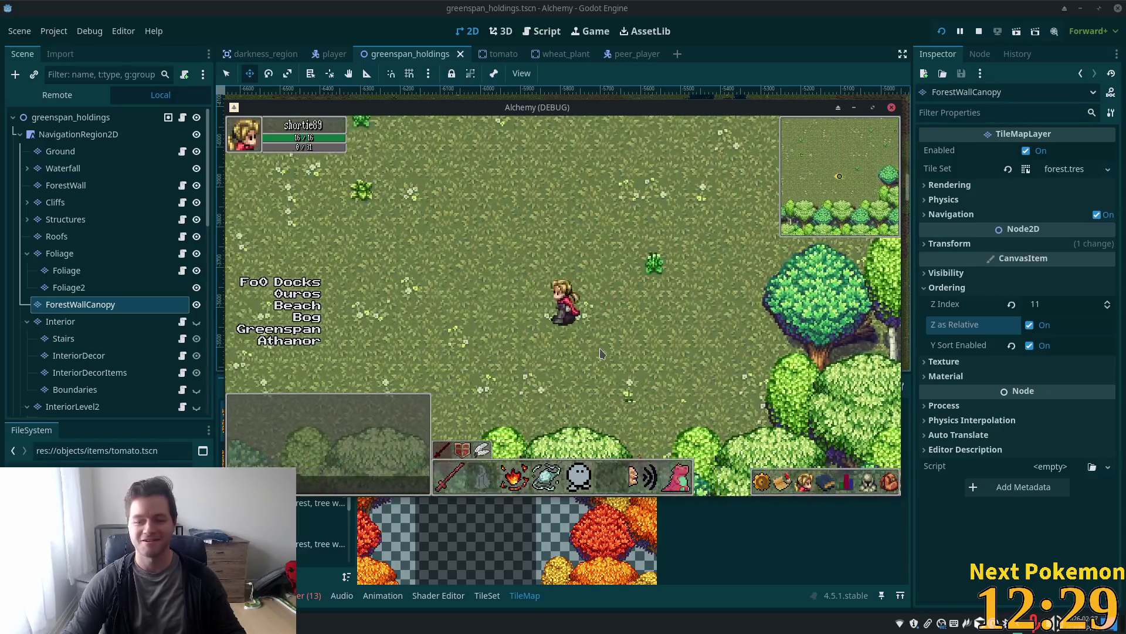
key(Left)
key(Up)
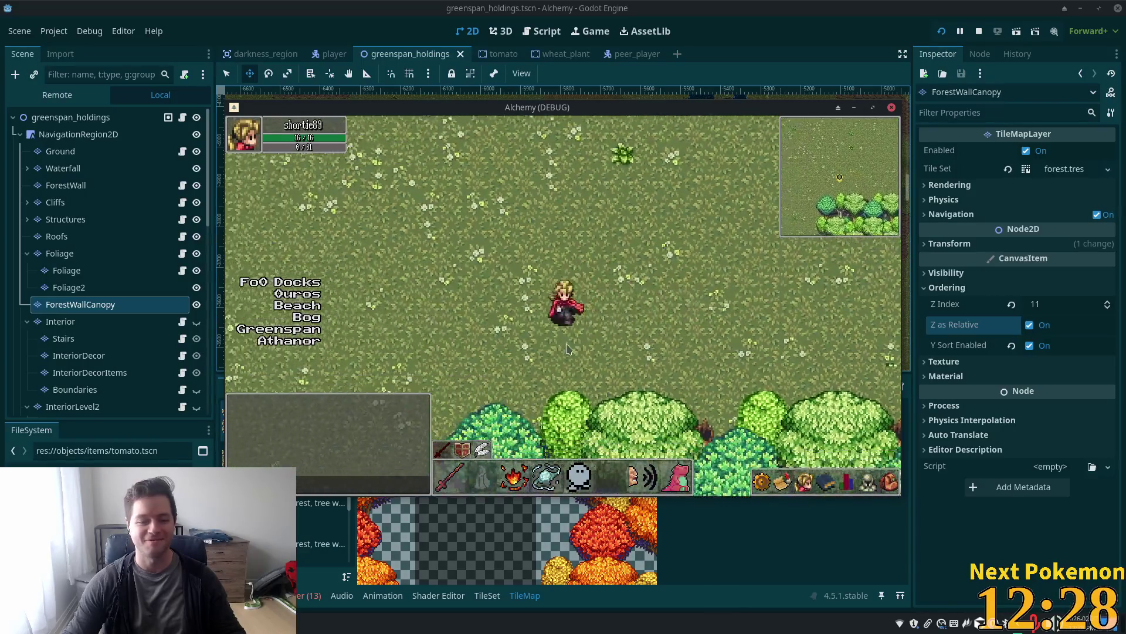
key(Left)
key(Down)
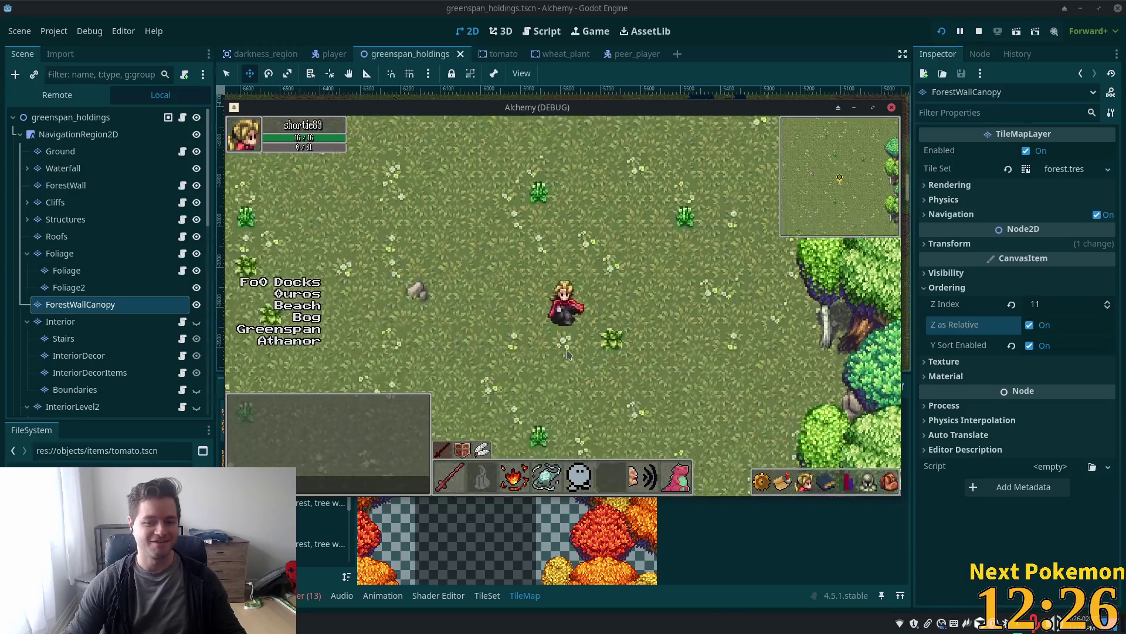
key(Down)
key(Right)
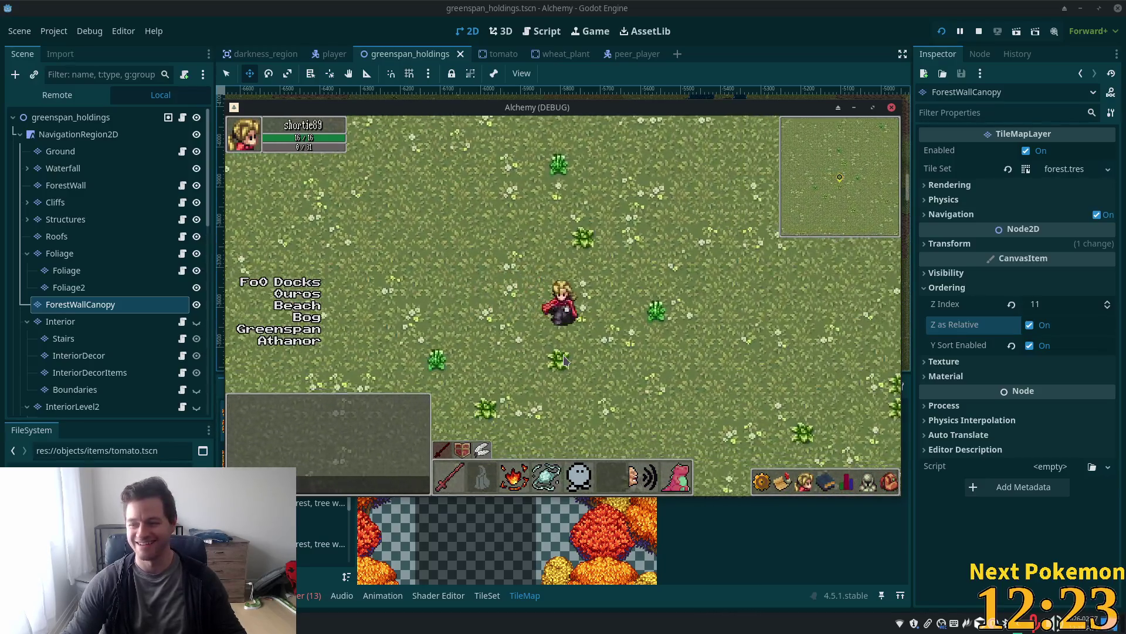
key(Down)
key(Right)
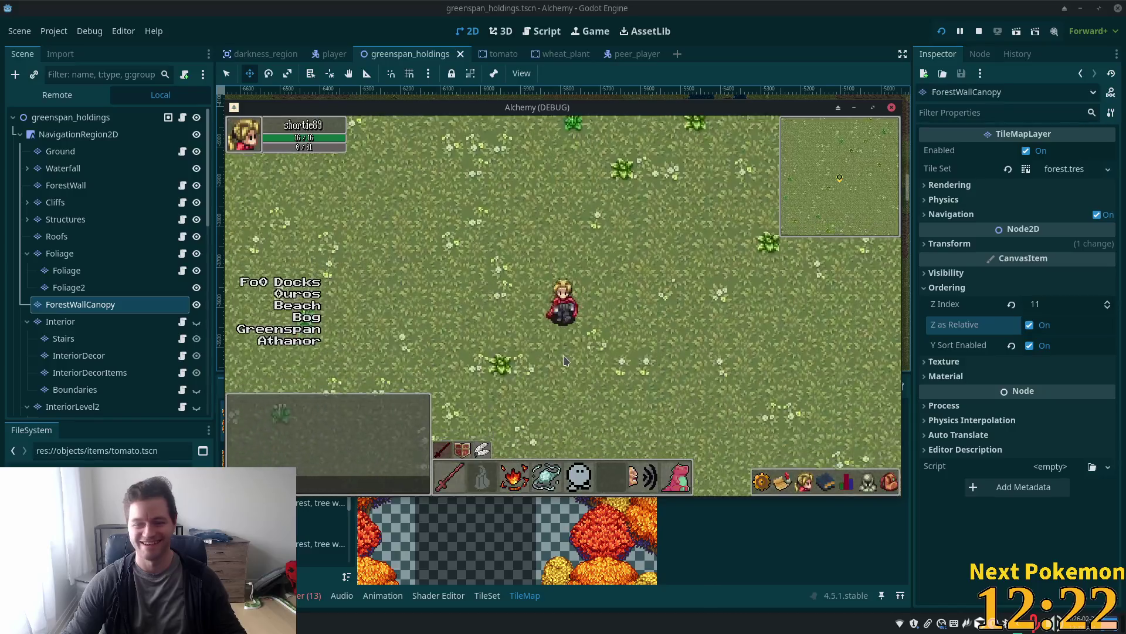
Follow the forest dirt path down past the cliff to the flower clearing, then return to open grass
key(Down)
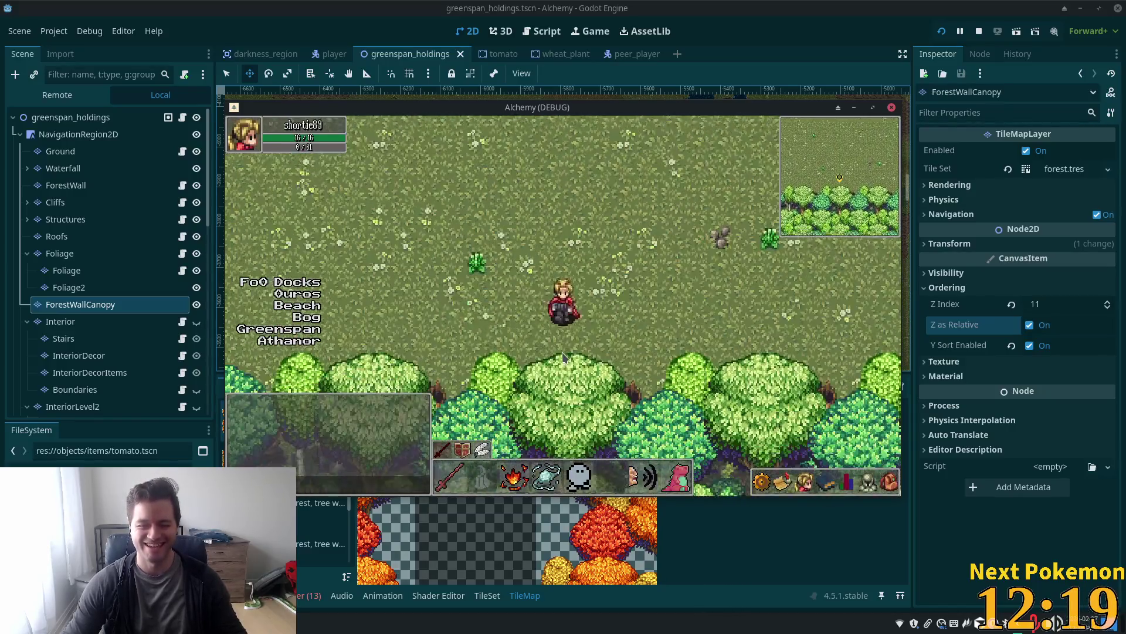
key(Down)
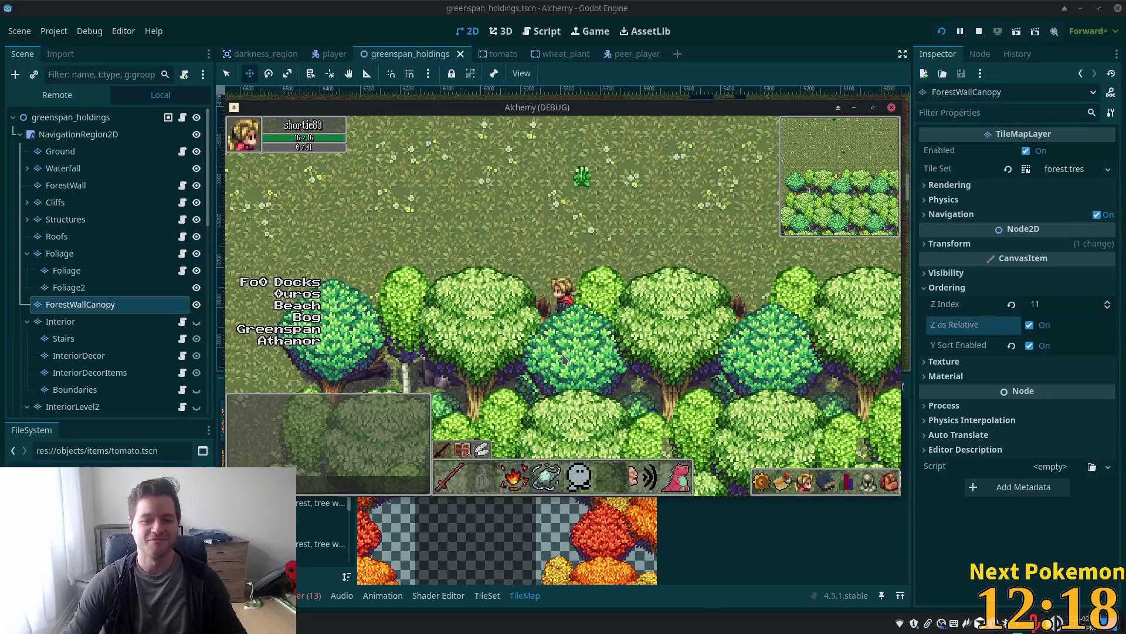
key(Left)
key(Down)
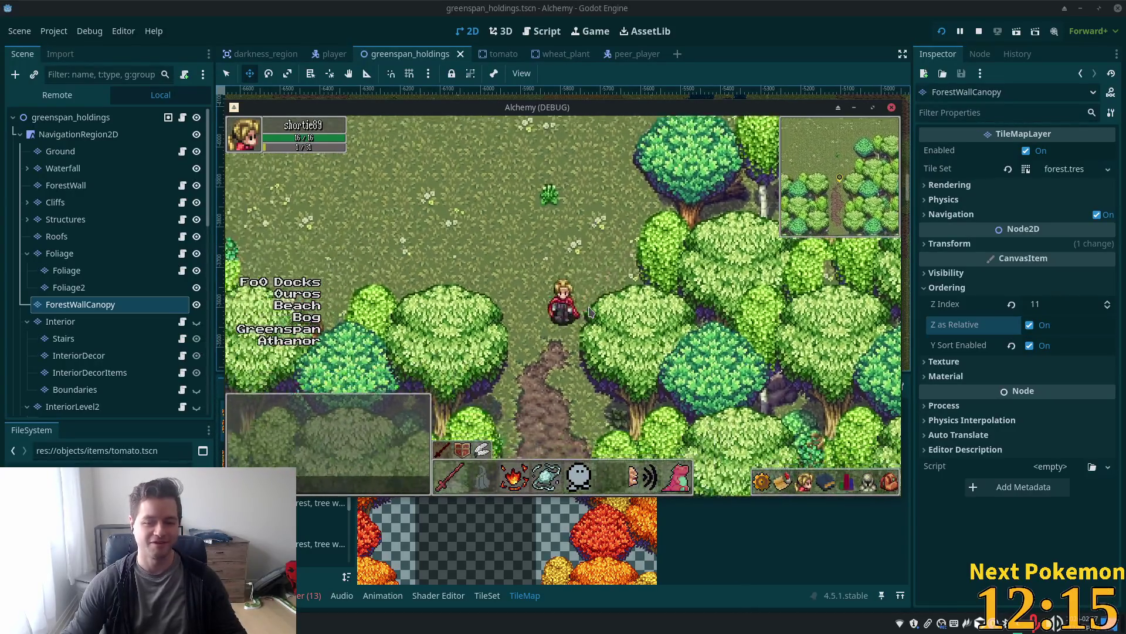
key(Down)
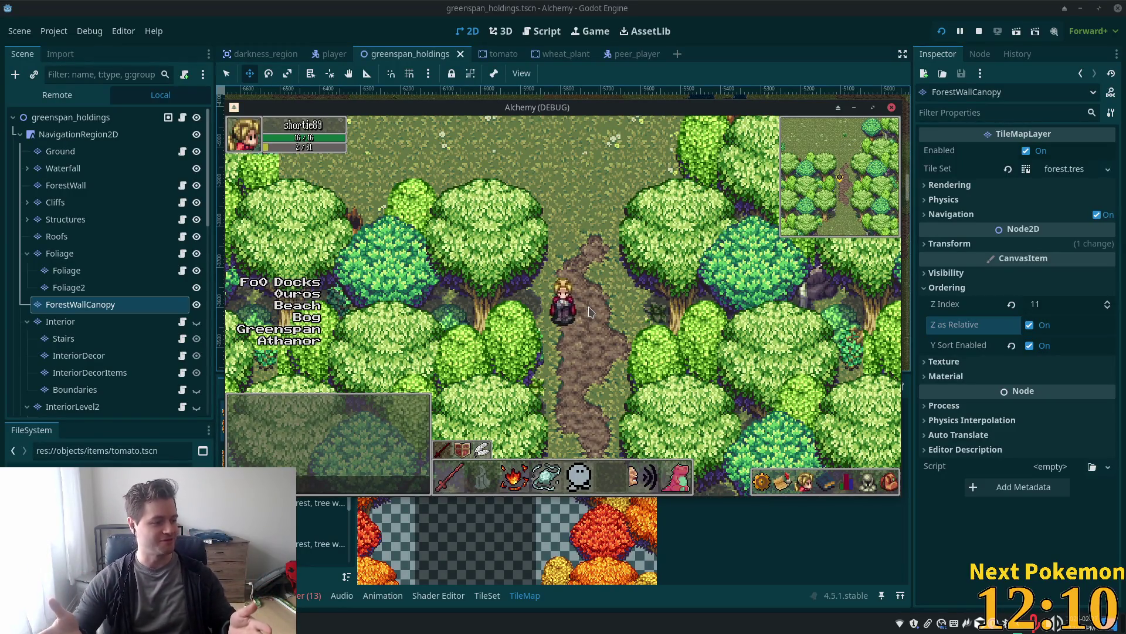
key(Down)
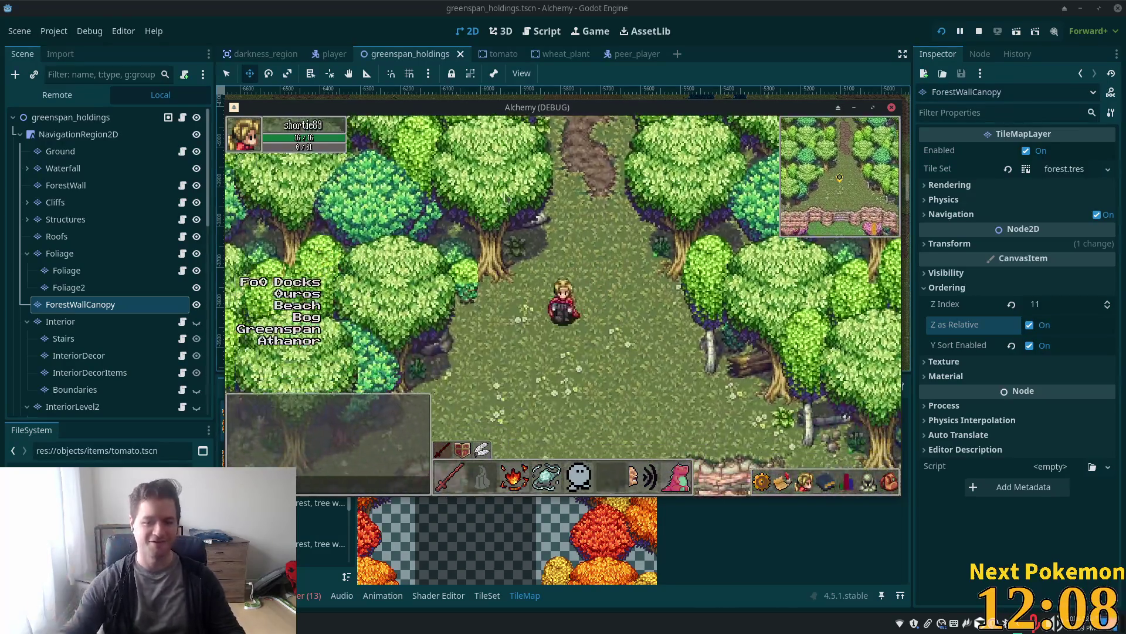
key(Down)
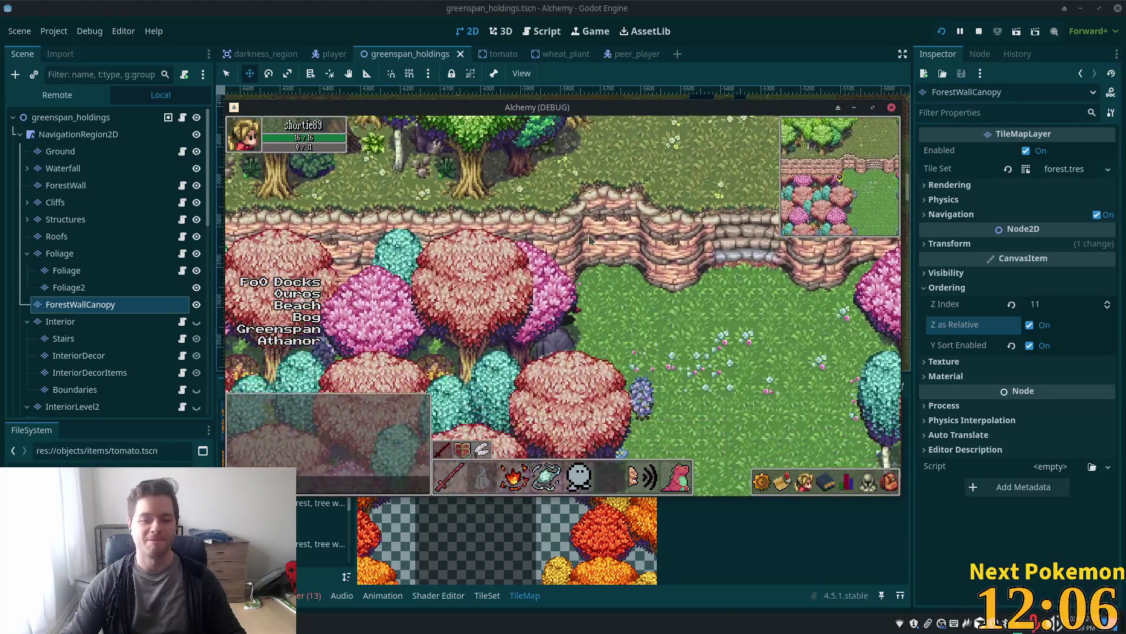
key(Right)
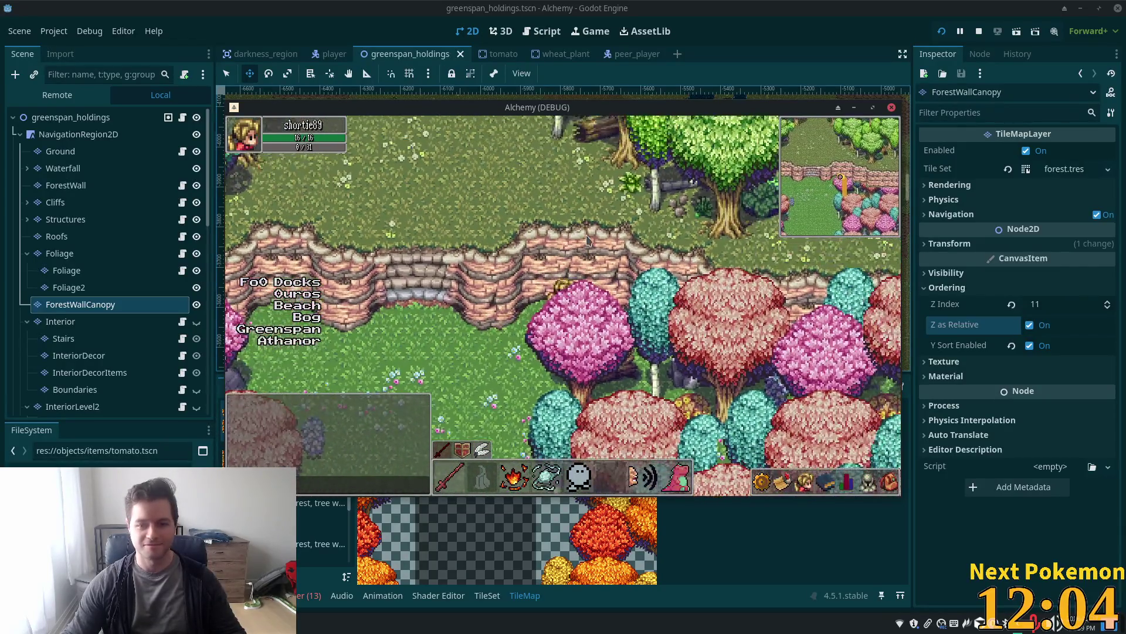
key(Down)
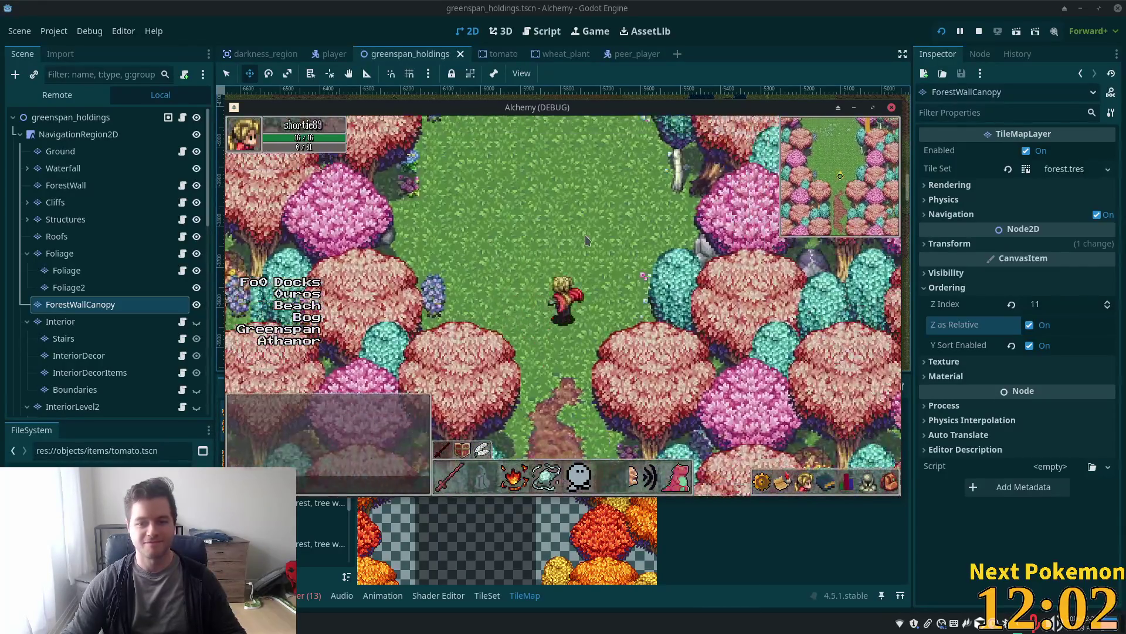
key(Up)
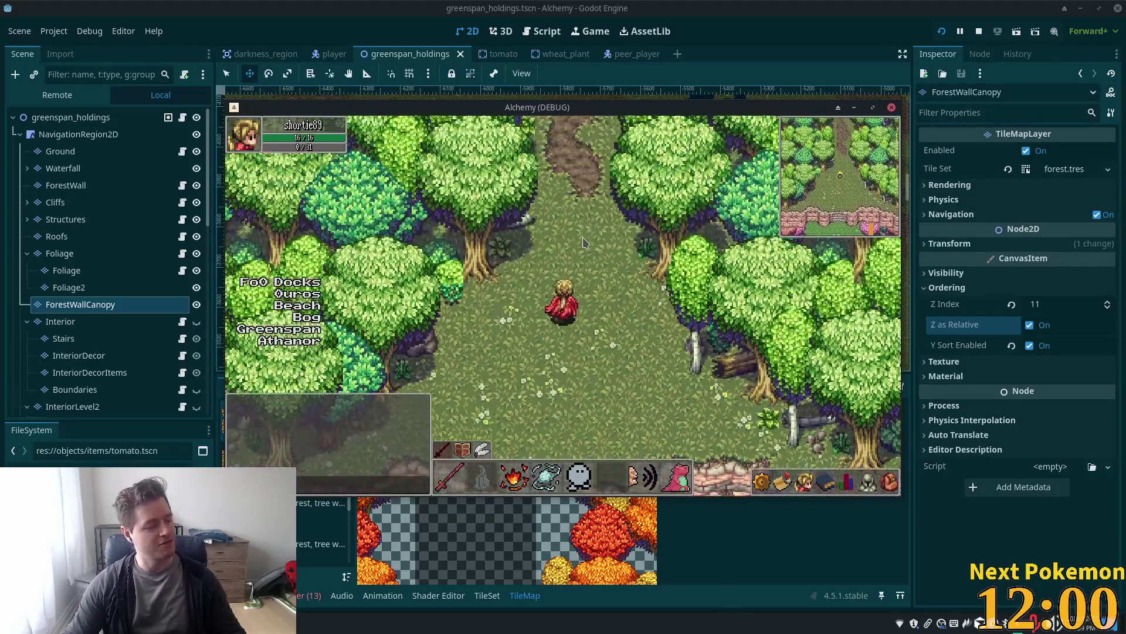
key(Up)
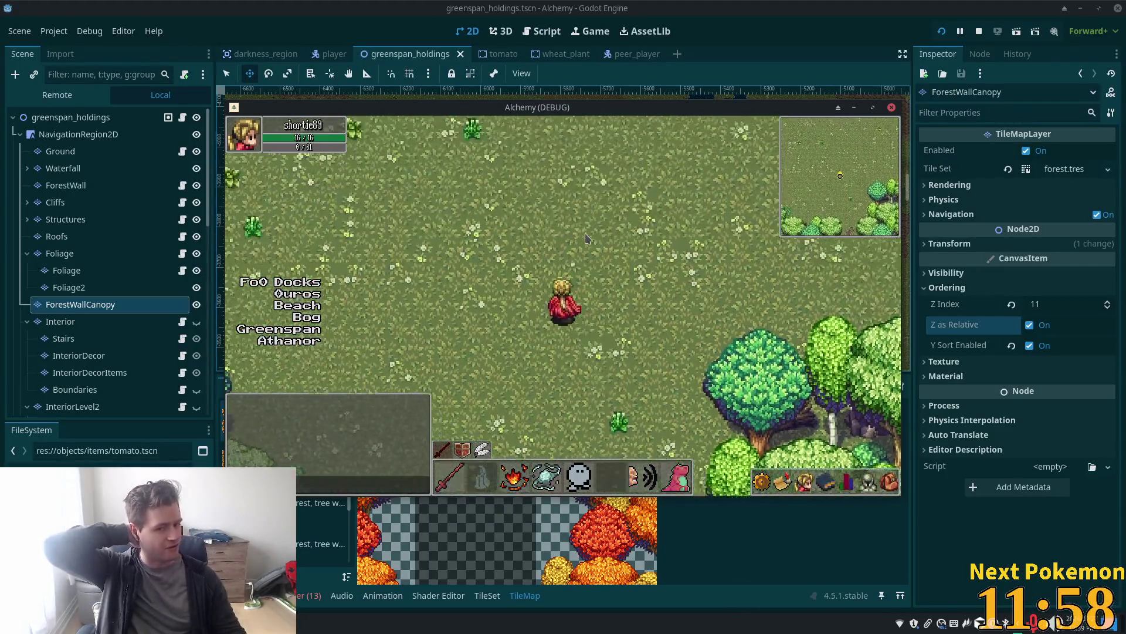
Walk past the pig pen and haystack to the fence gate beside the barn, then switch to the editor
key(Down)
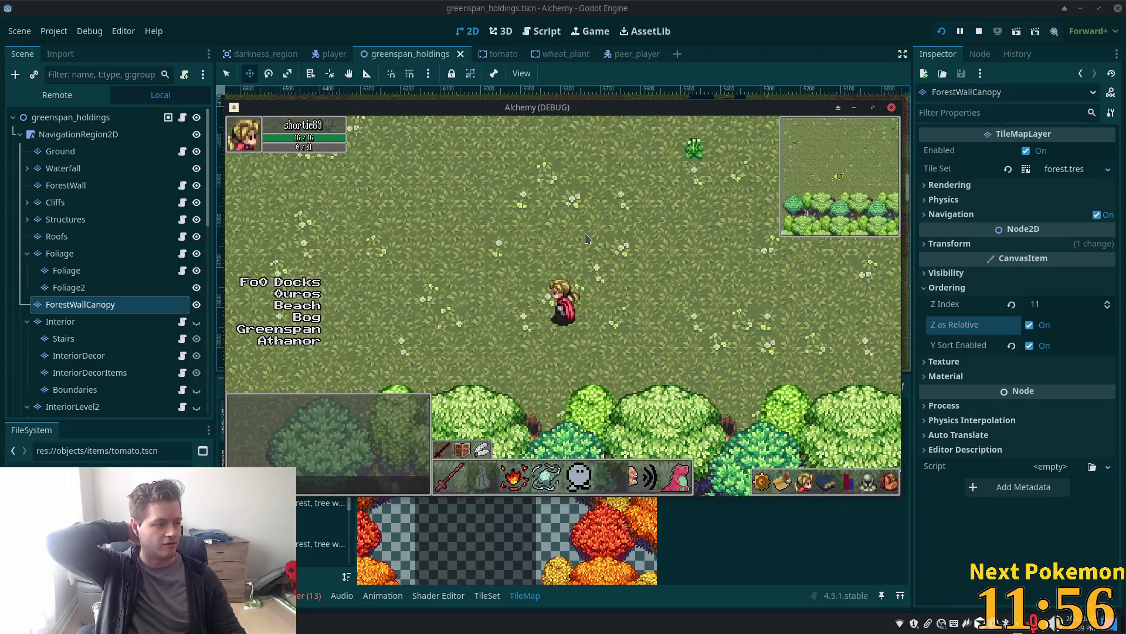
key(Left)
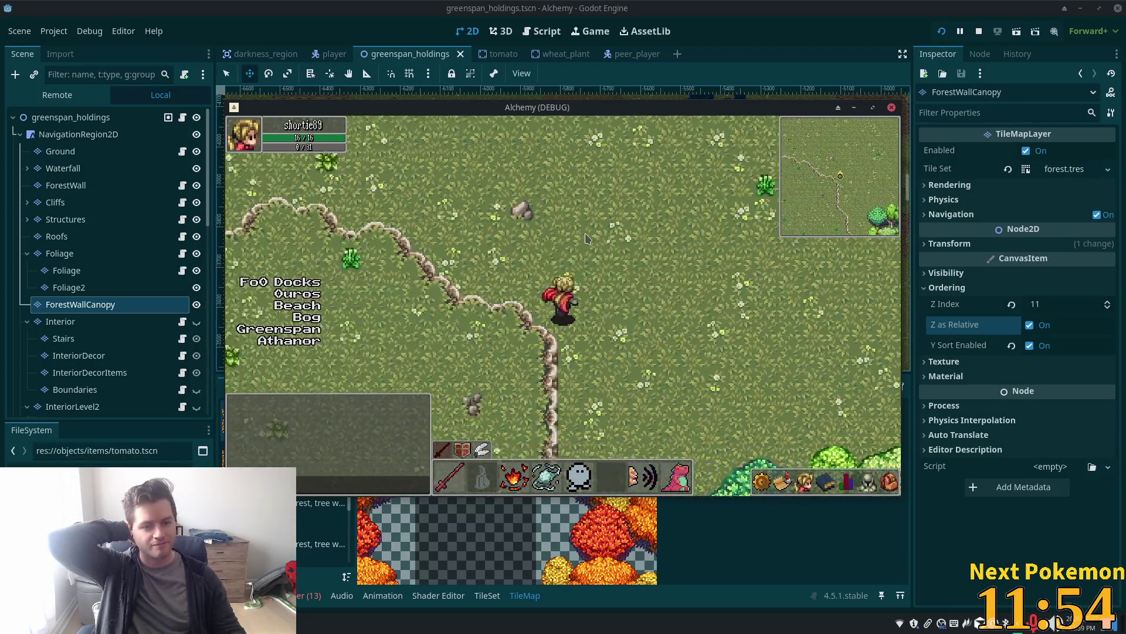
key(Left)
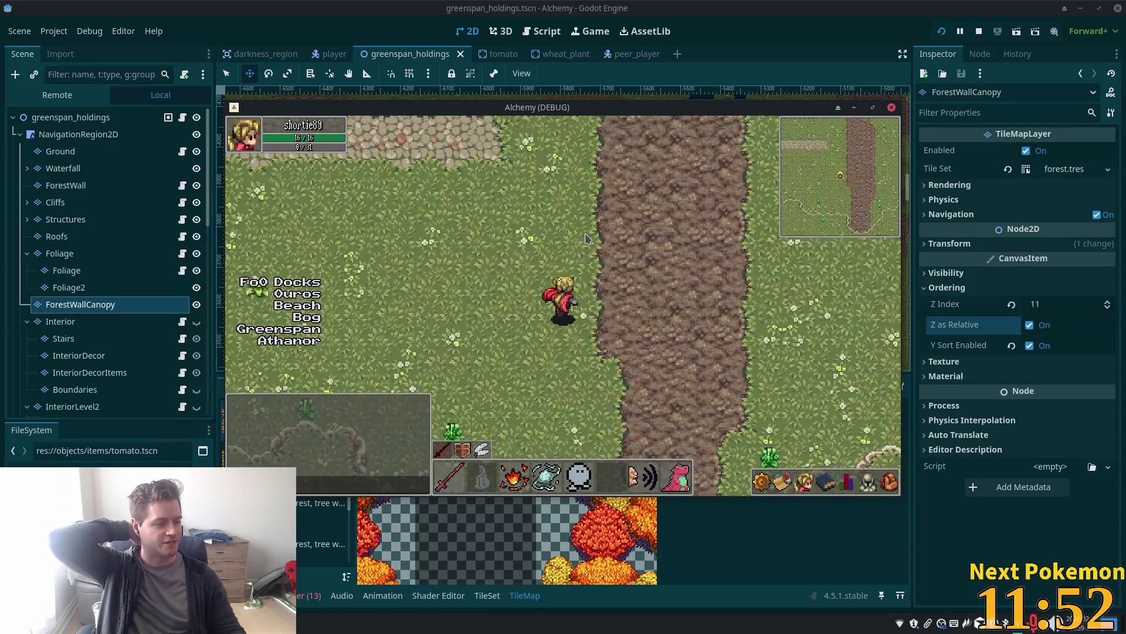
key(Left)
key(Up)
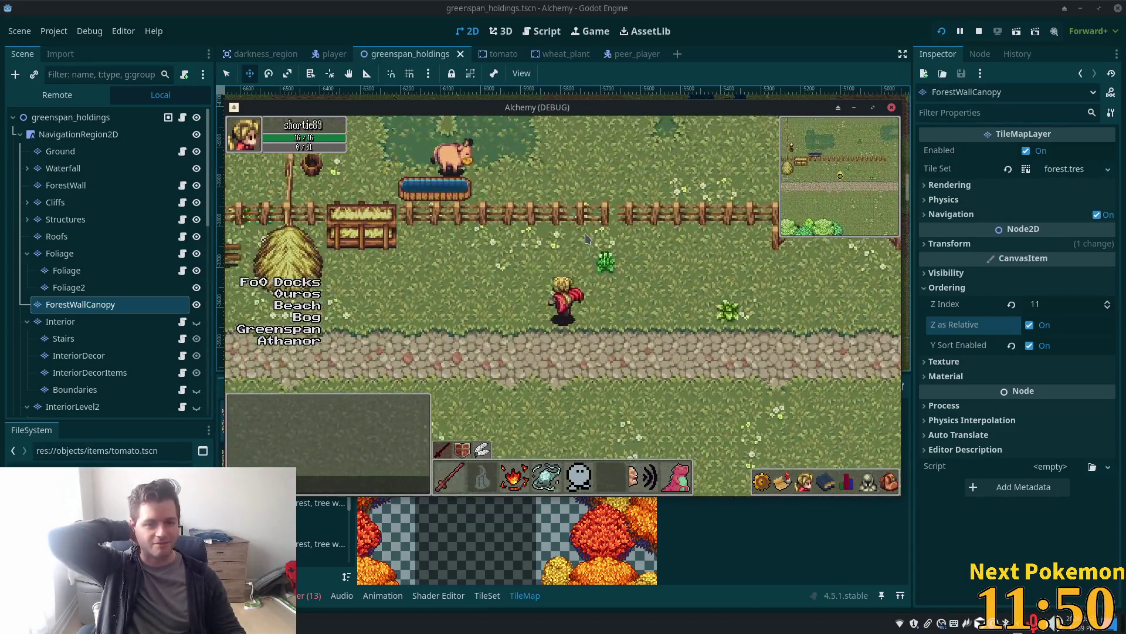
key(Left)
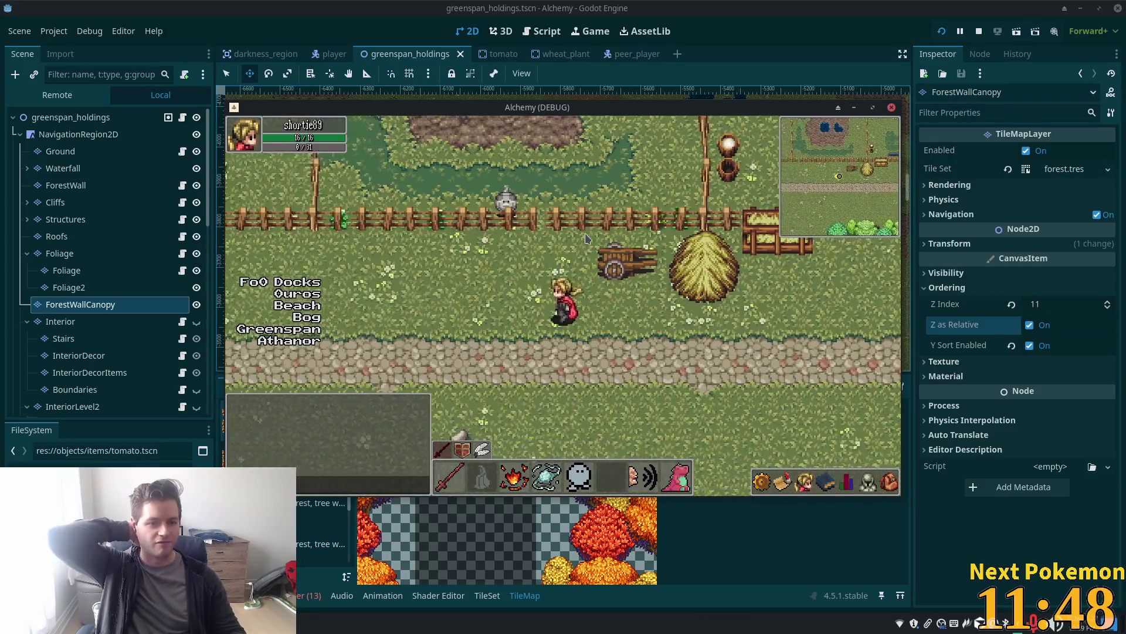
key(Up)
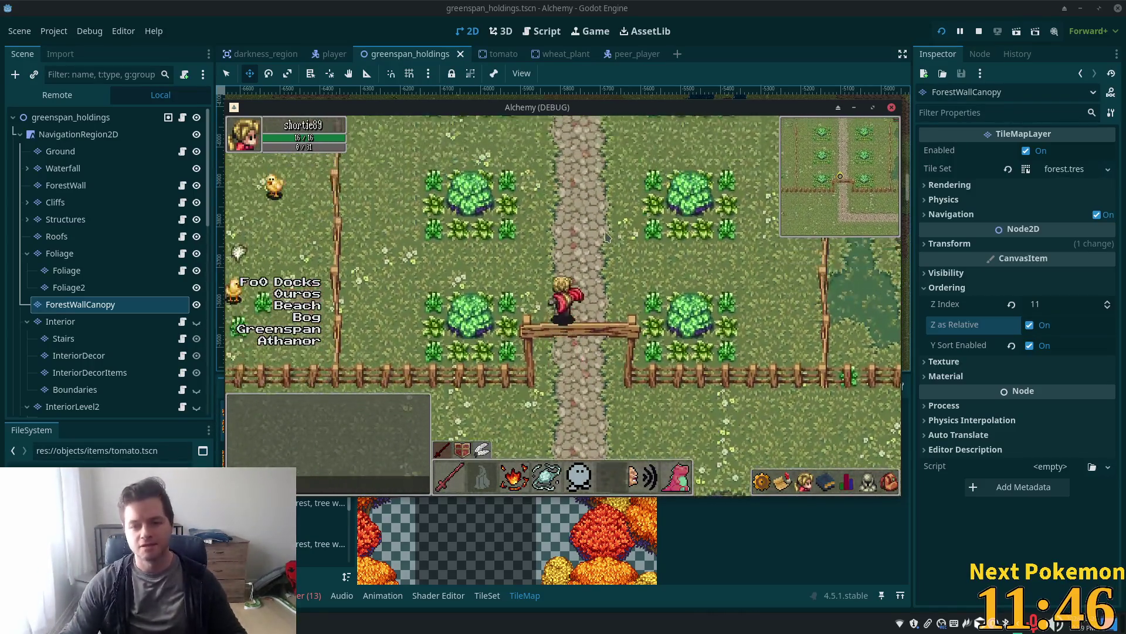
key(Left)
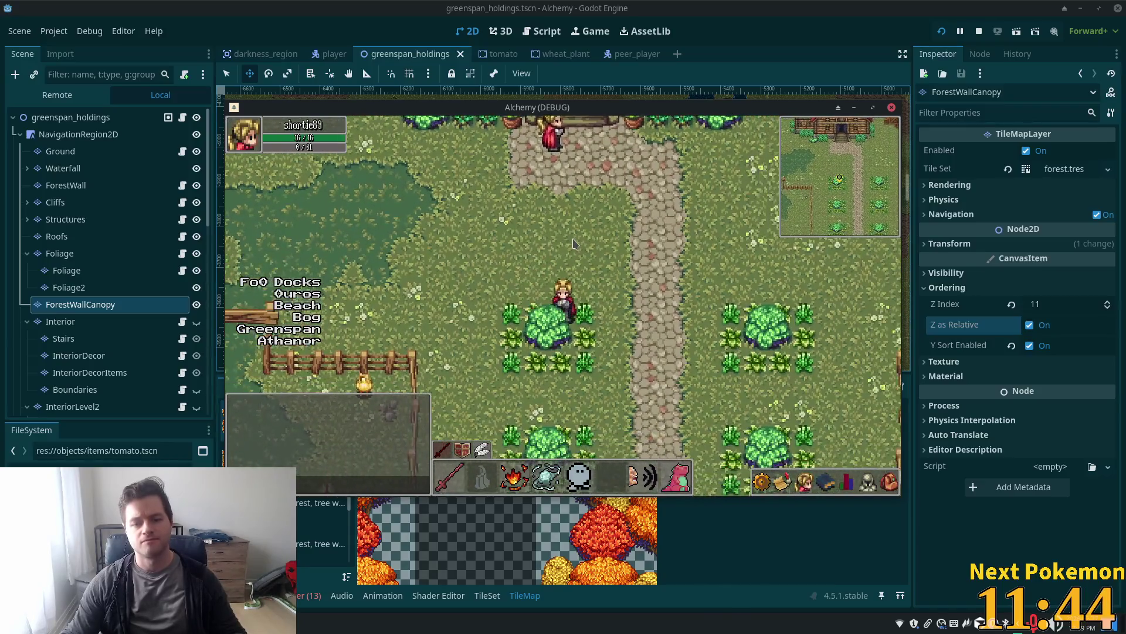
key(Left)
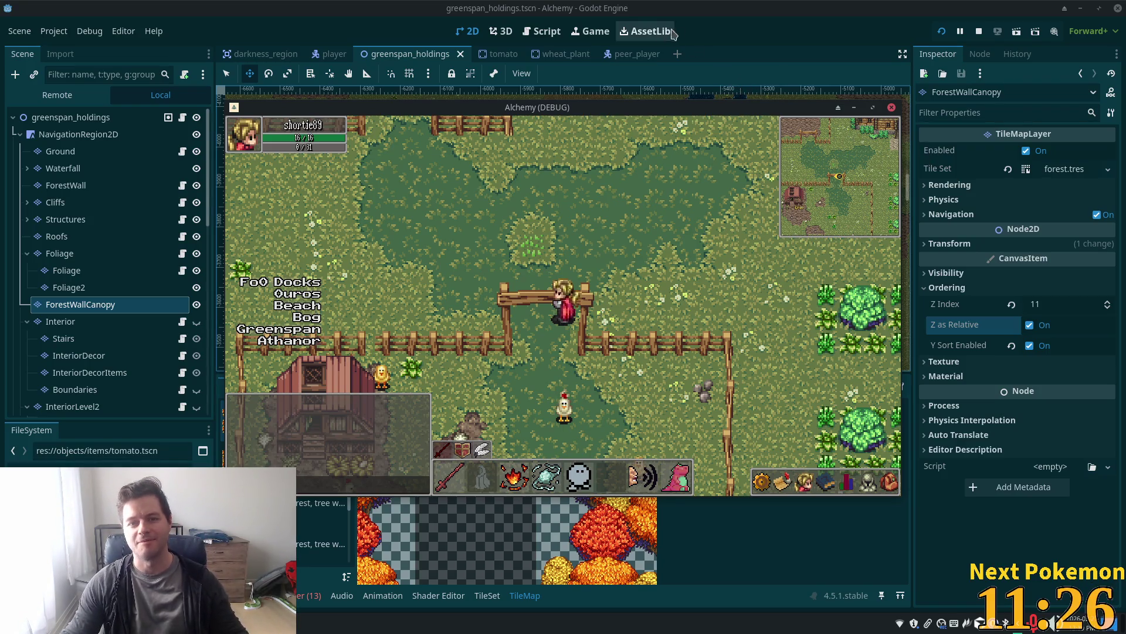
click(715, 32)
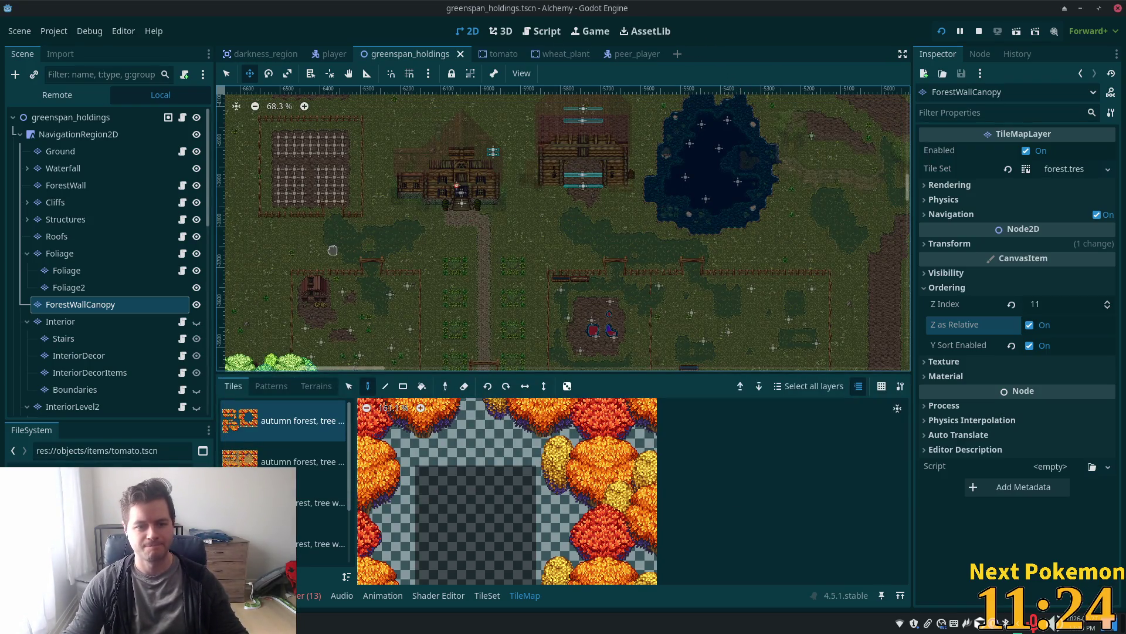
Zoom to about 505% and pan to centre the fence gate, then select the Structures layer
scroll(333, 250, up, 10)
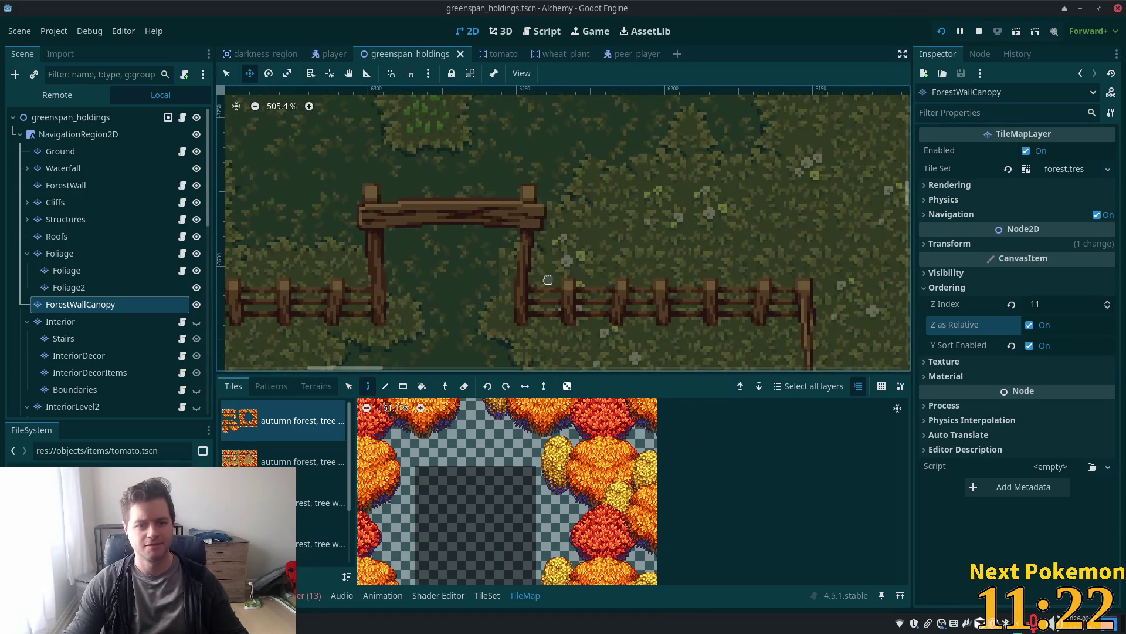
drag(548, 280, 604, 239)
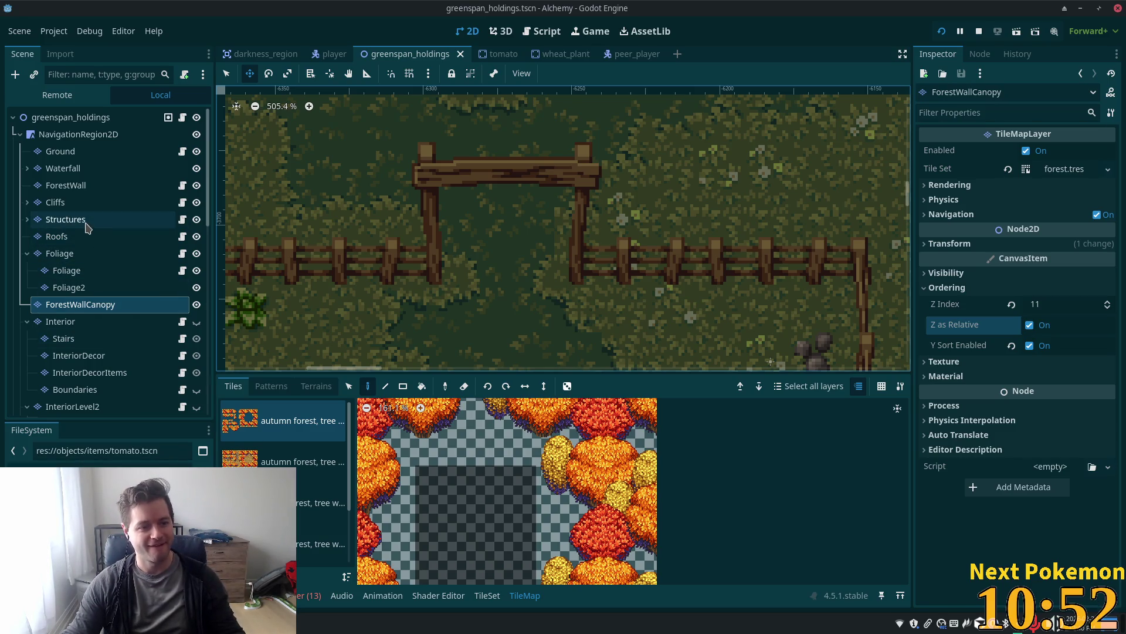
click(87, 225)
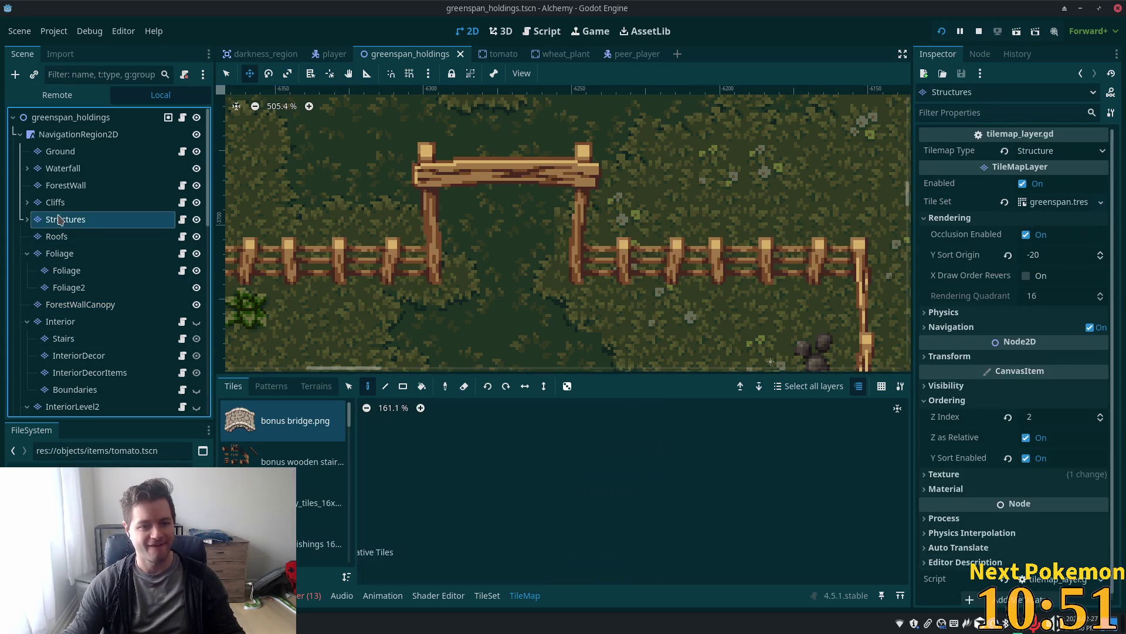
Box-select the gate arch tiles on the Structures layer with the selection tool
click(349, 387)
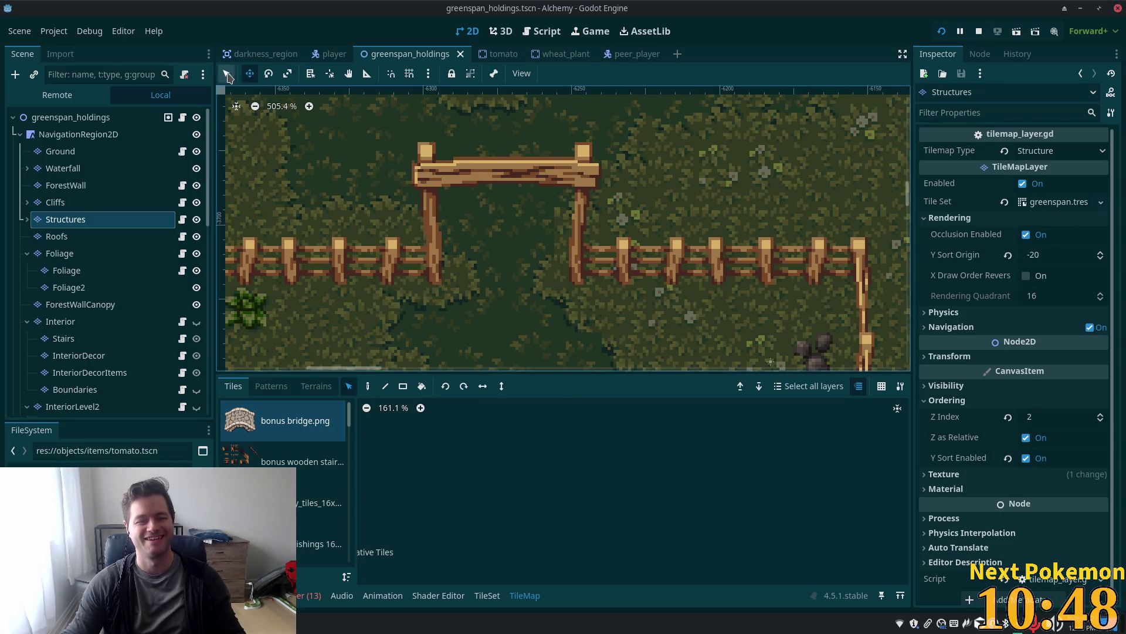
mouse_move(414, 143)
mouse_down()
mouse_move(446, 176)
mouse_move(584, 205)
mouse_up()
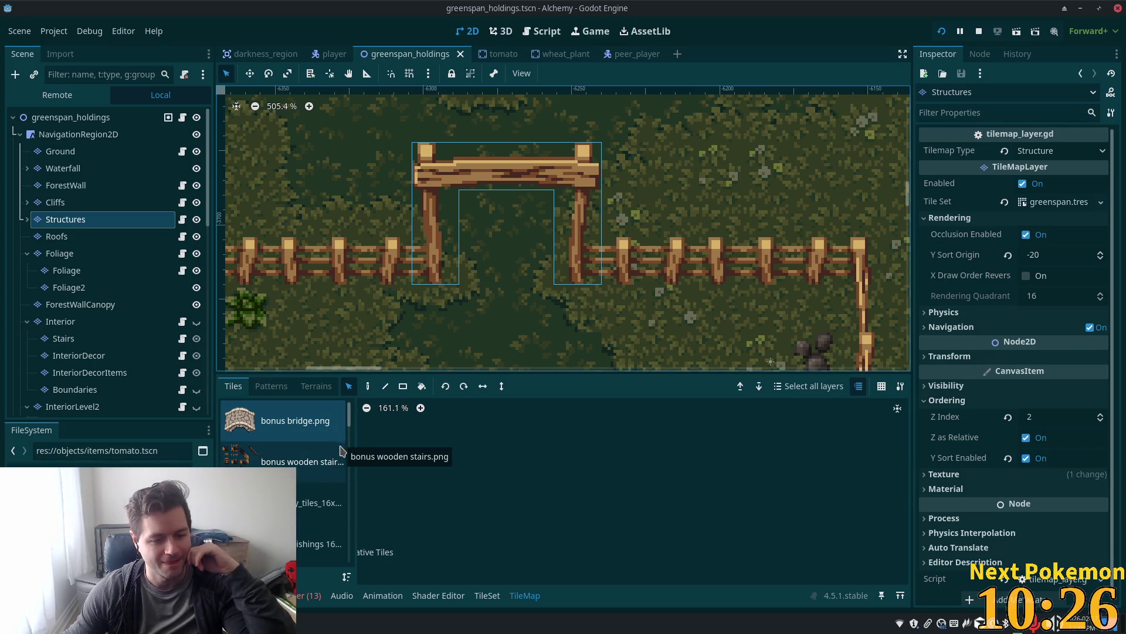
scroll(347, 451, down, 5)
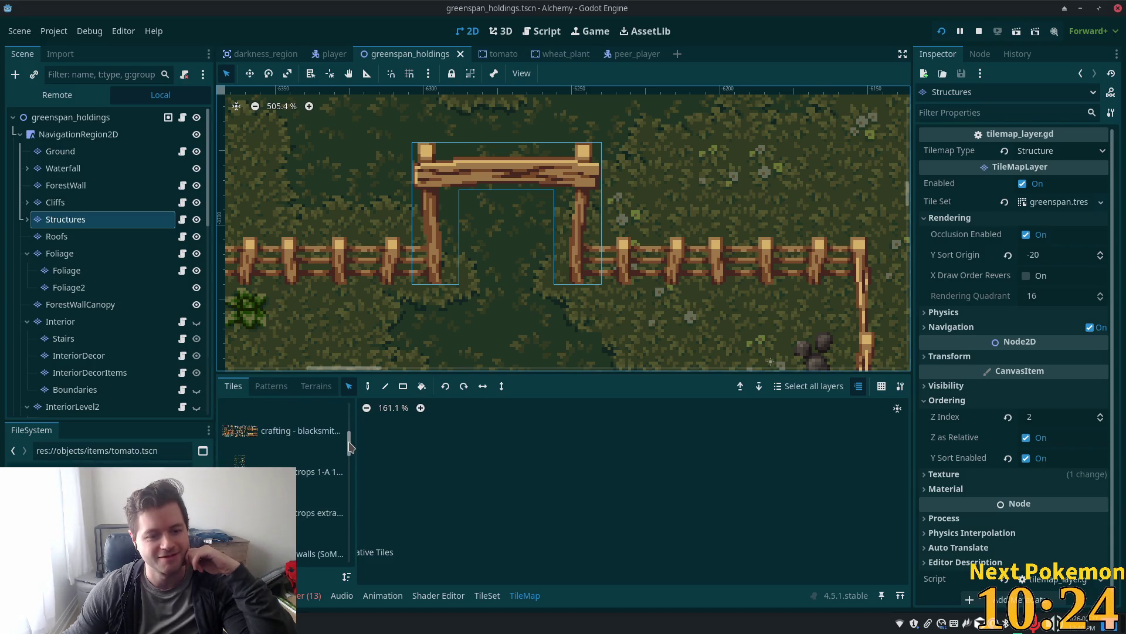
scroll(282, 449, up, 1)
Pick the fences & walls tile source and bring up the TileSet editor for it
click(278, 450)
scroll(279, 451, down, 1)
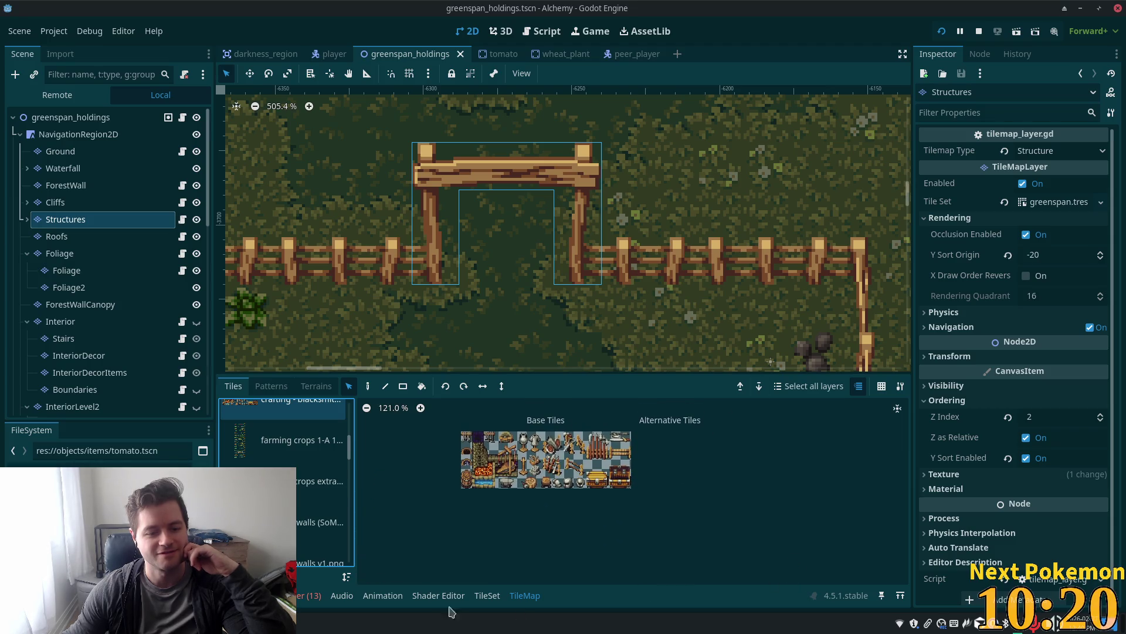
scroll(369, 511, down, 1)
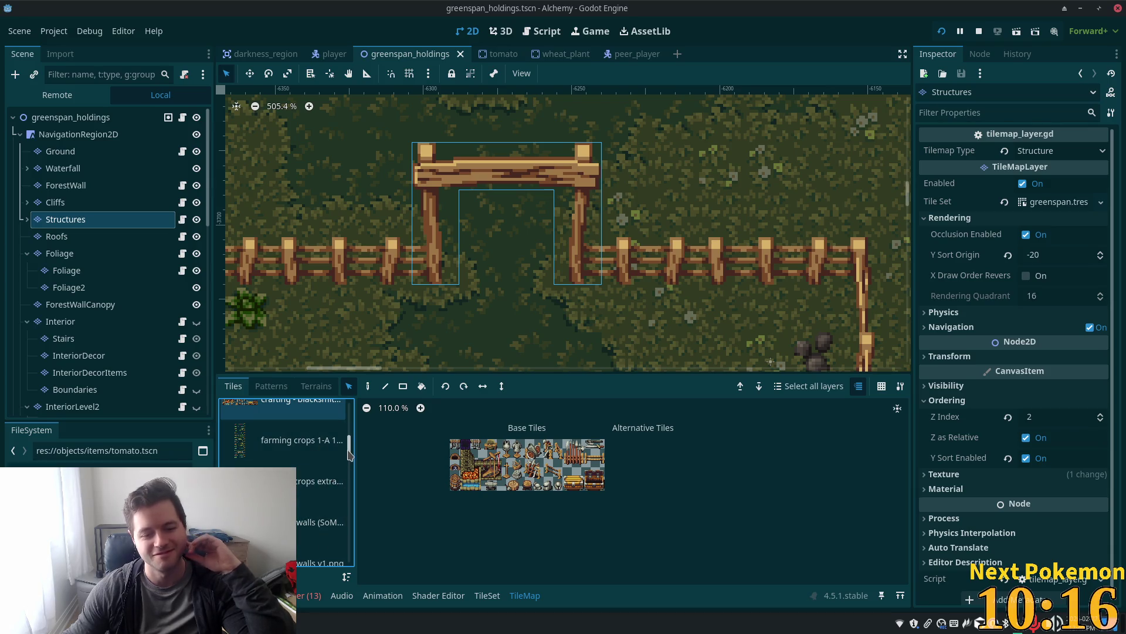
scroll(319, 469, down, 1)
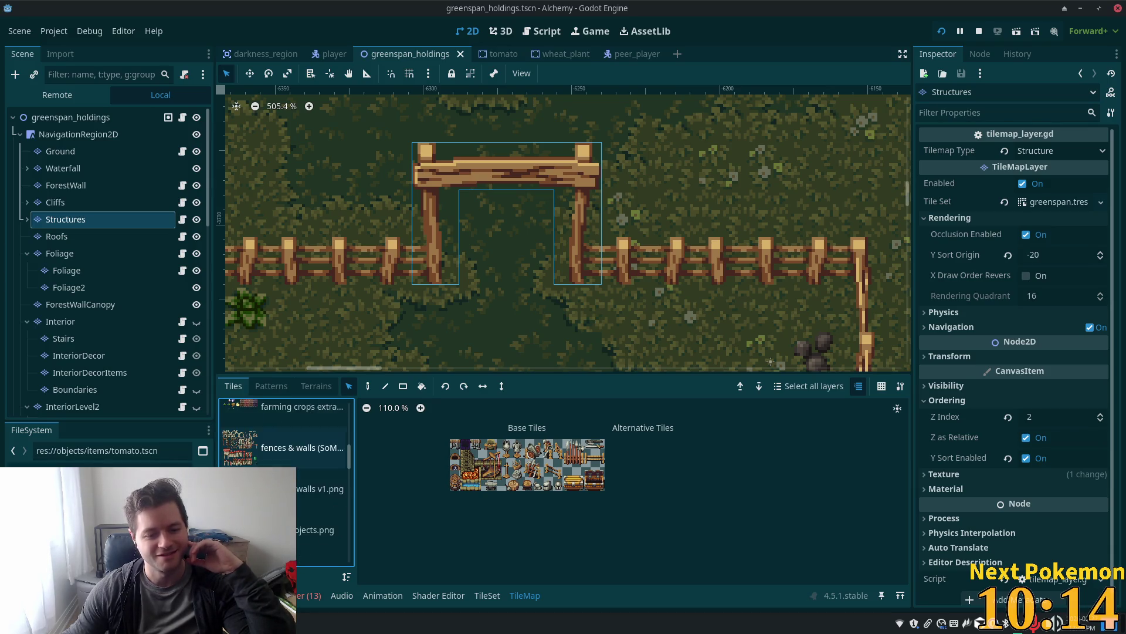
click(305, 488)
scroll(316, 487, down, 1)
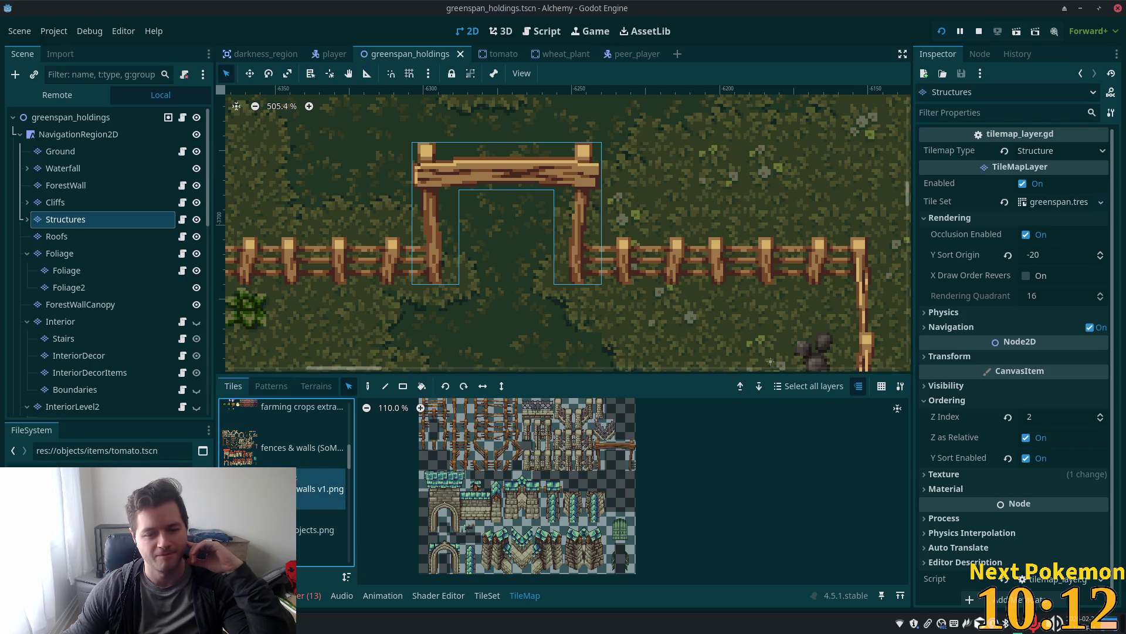
click(302, 447)
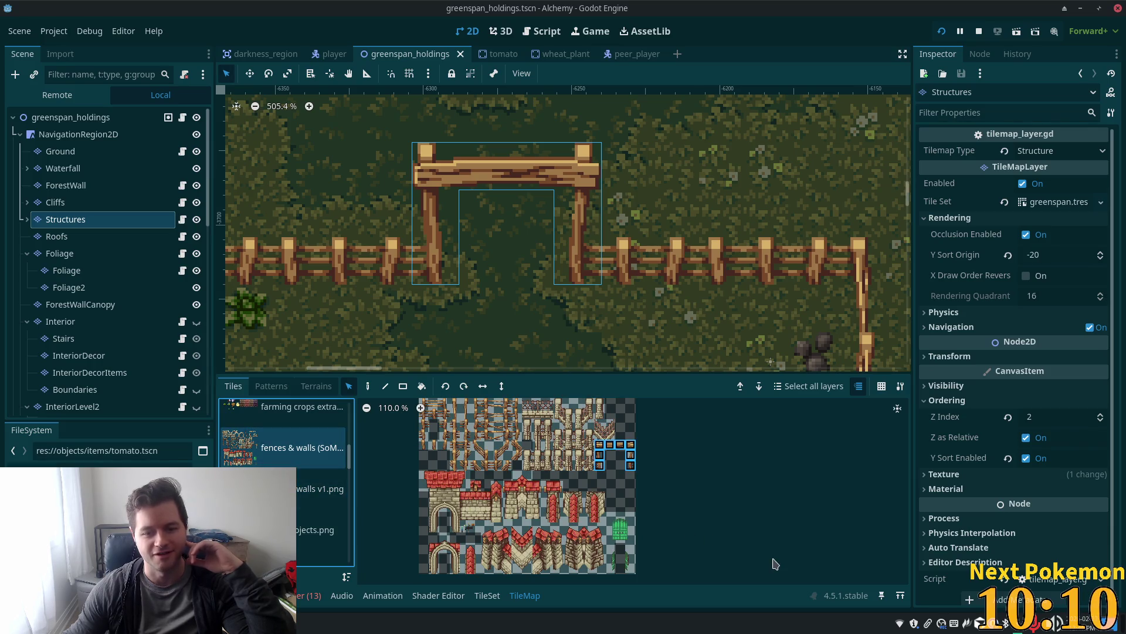
click(486, 595)
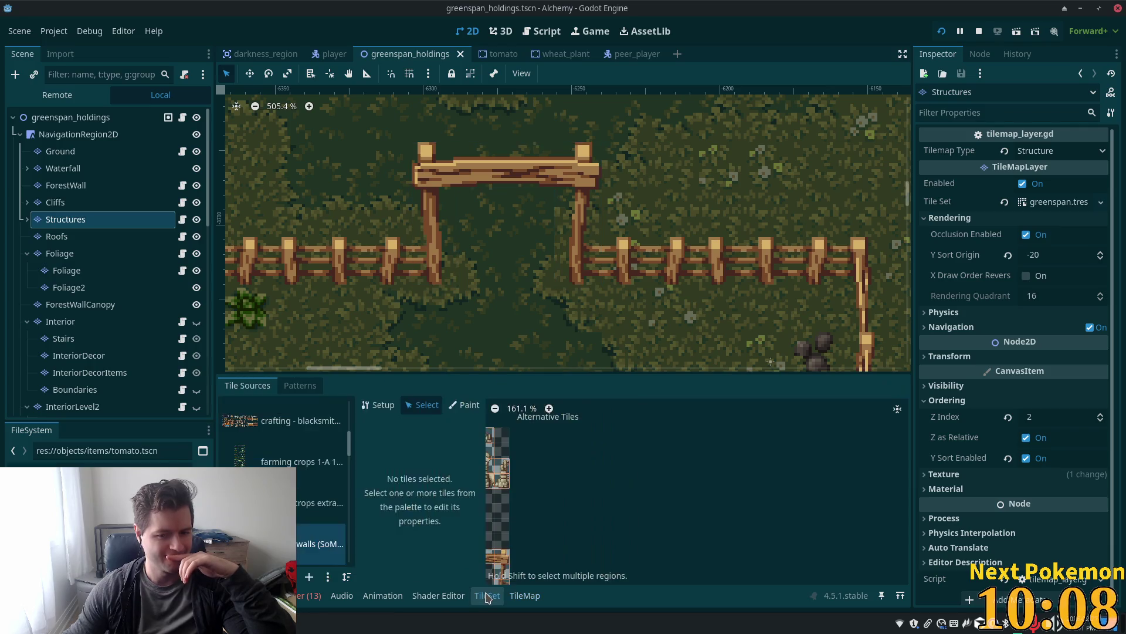
Change the fence beam and post tiles' Rendering Z Index from 6 to 11
scroll(642, 488, up, 4)
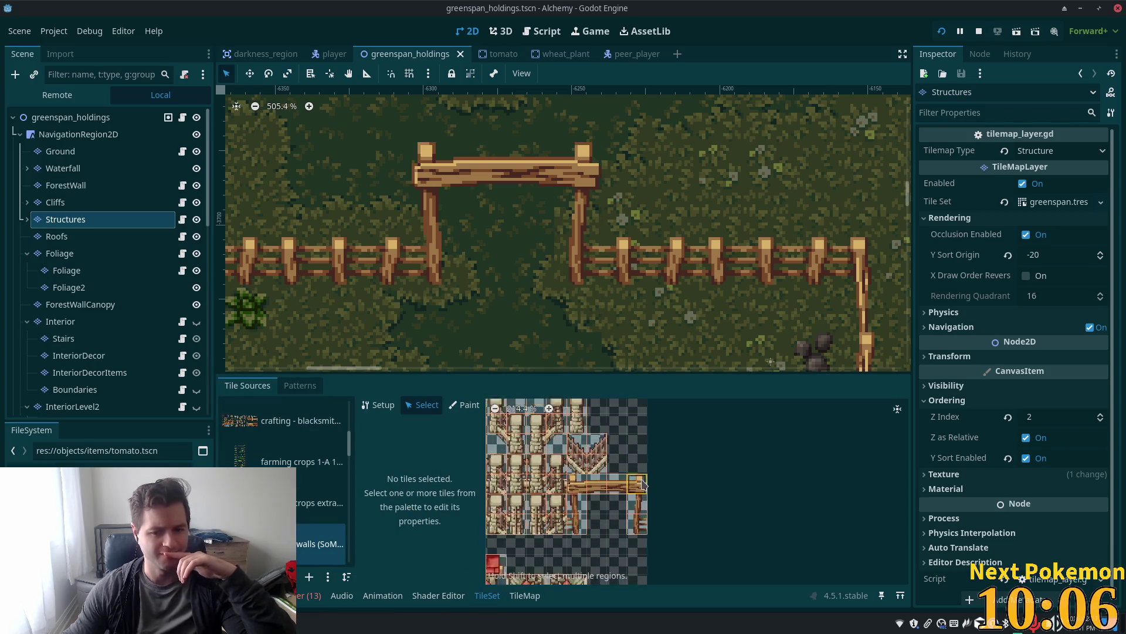
drag(587, 444, 668, 469)
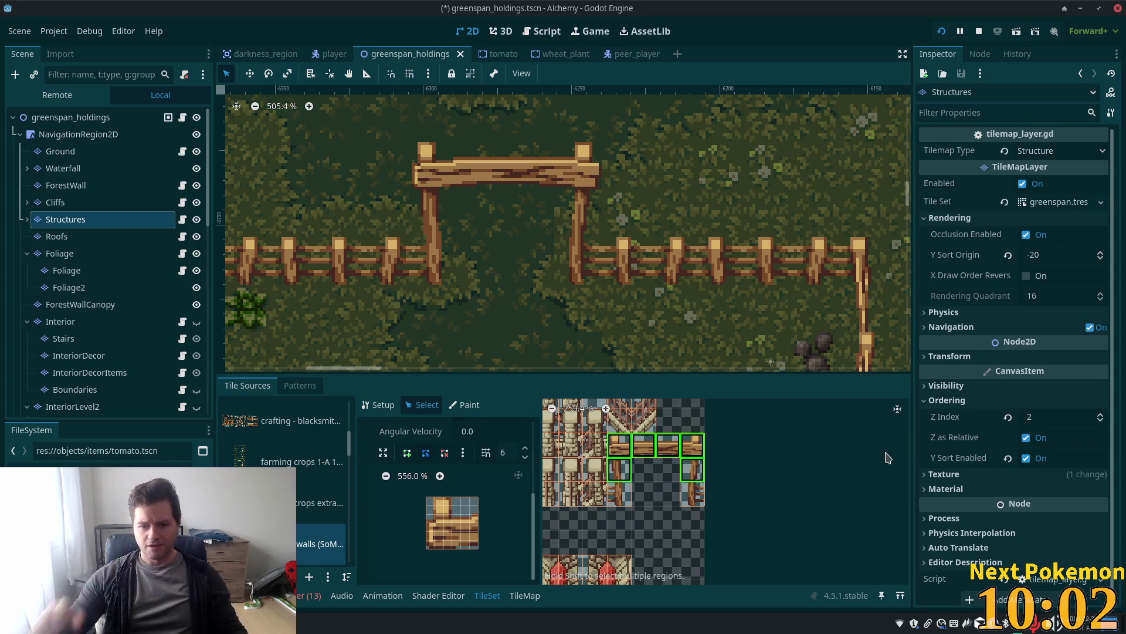
scroll(456, 513, up, 4)
scroll(457, 512, up, 2)
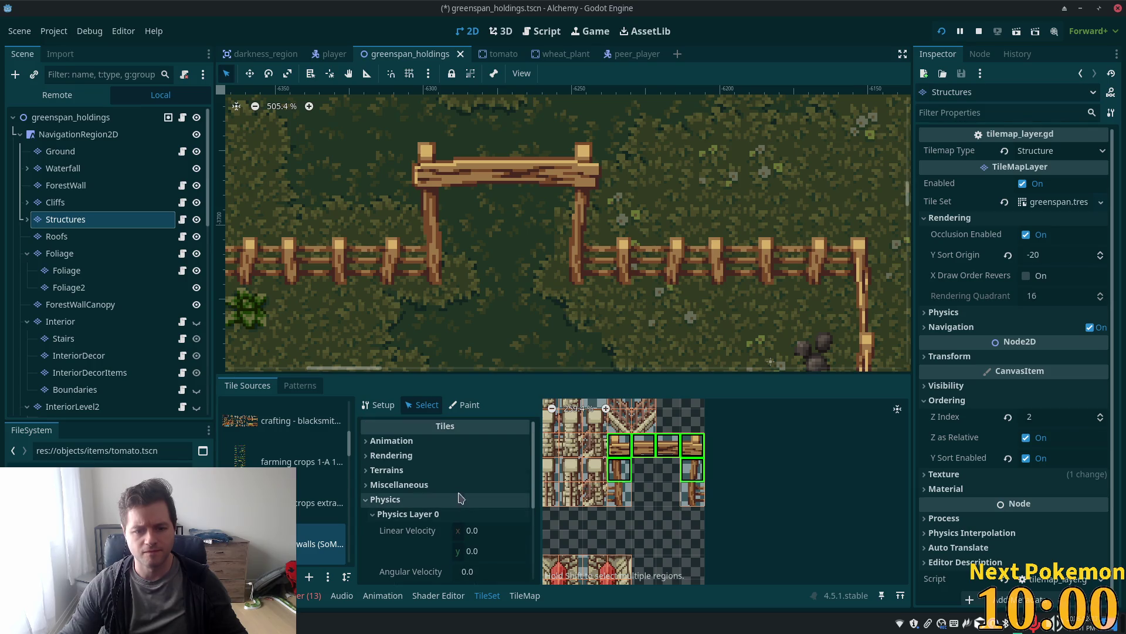
click(404, 465)
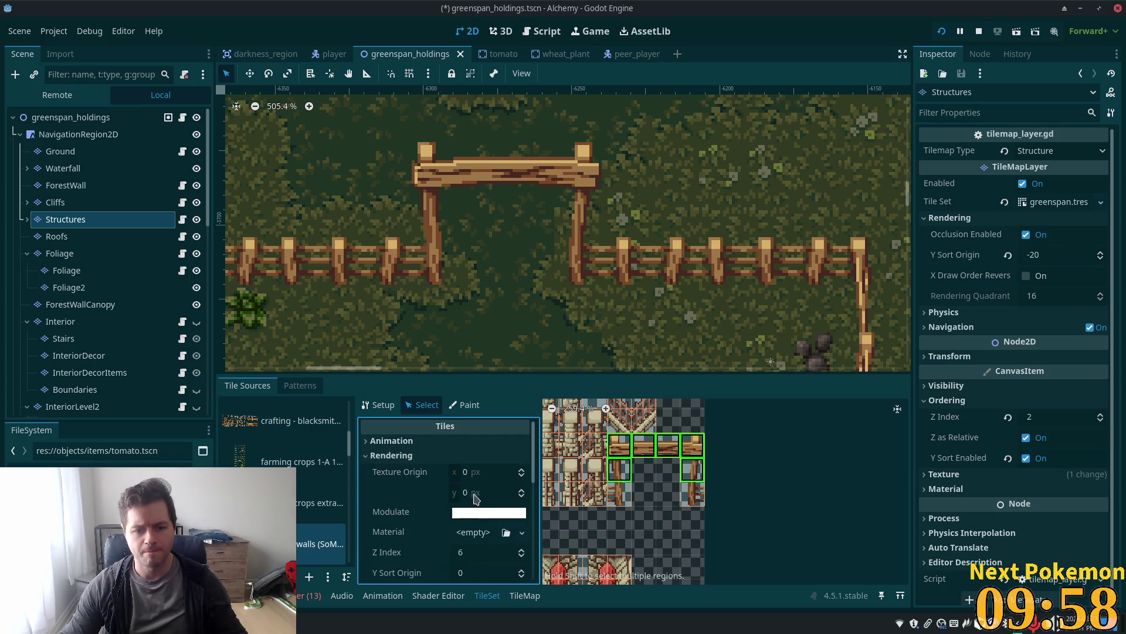
scroll(464, 499, down, 1)
click(464, 532)
text(6)
key(Return)
text(11)
key(Tab)
Save the scene and walk the character north and south through the fence gate
key(ctrl+s)
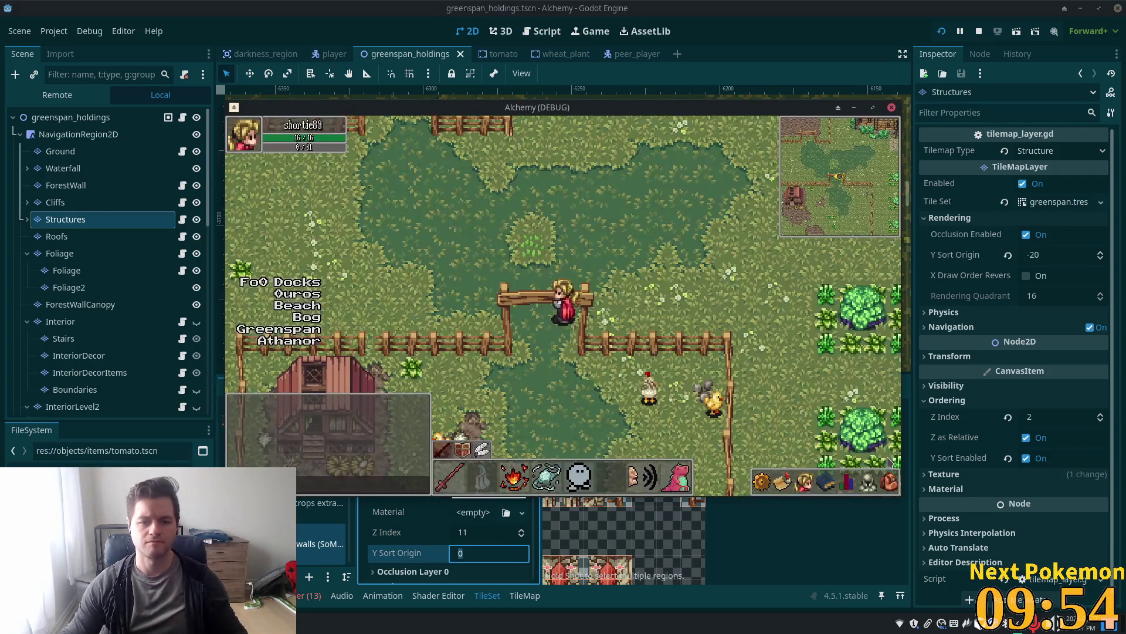
key(Down)
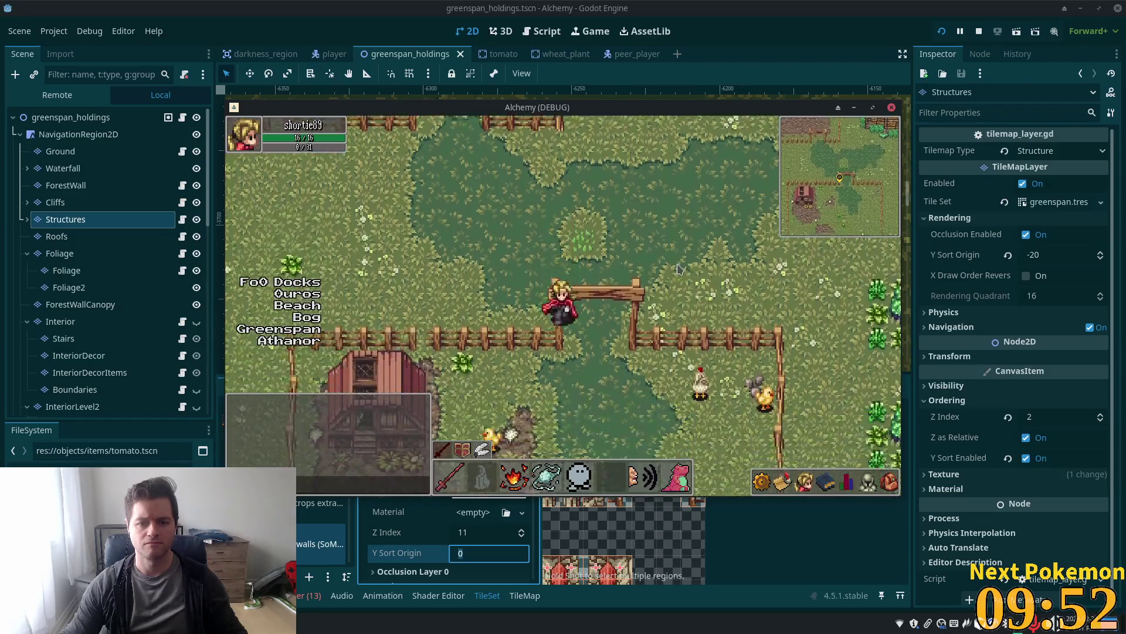
key(Up)
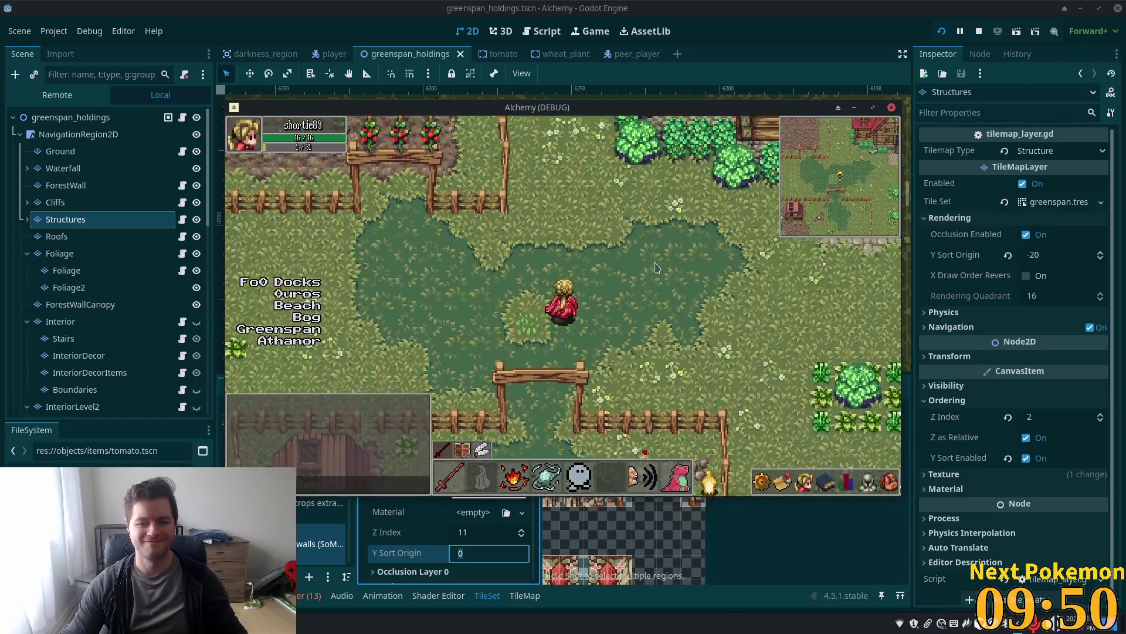
key(Down)
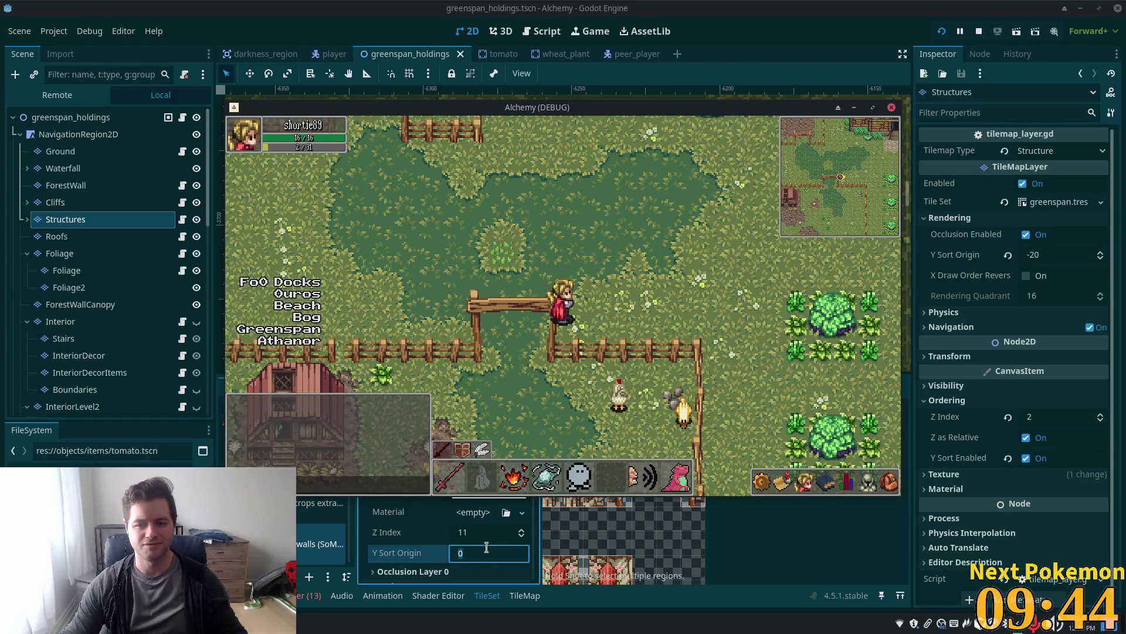
Restart the game, walk the hero down through the gate, then stop it with F8
click(942, 33)
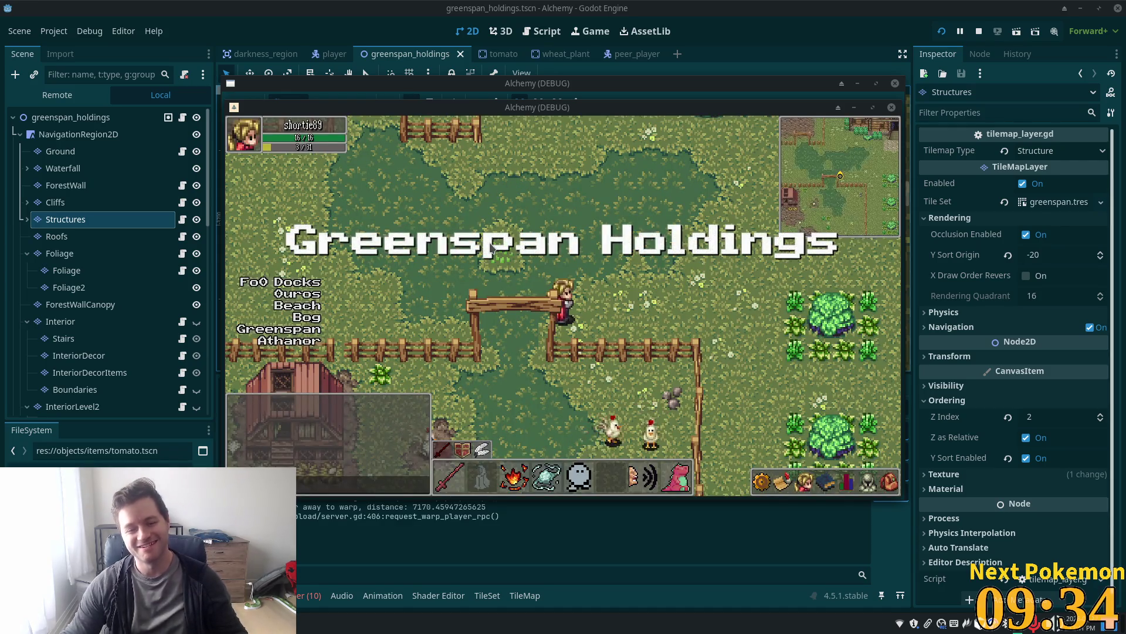
key(a)
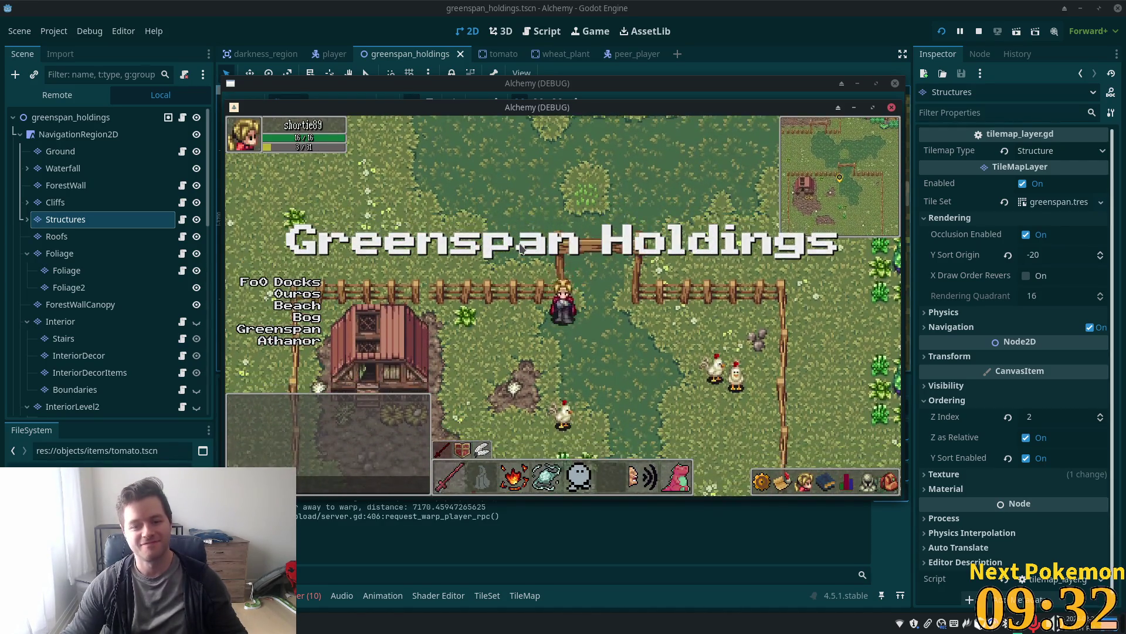
key(s)
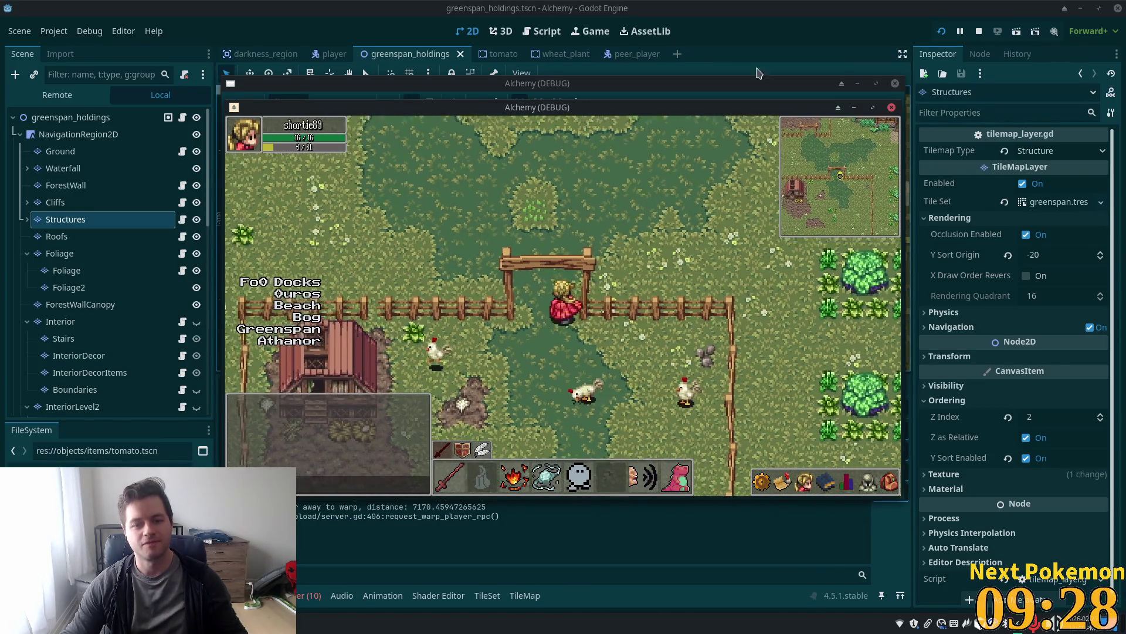
key(F8)
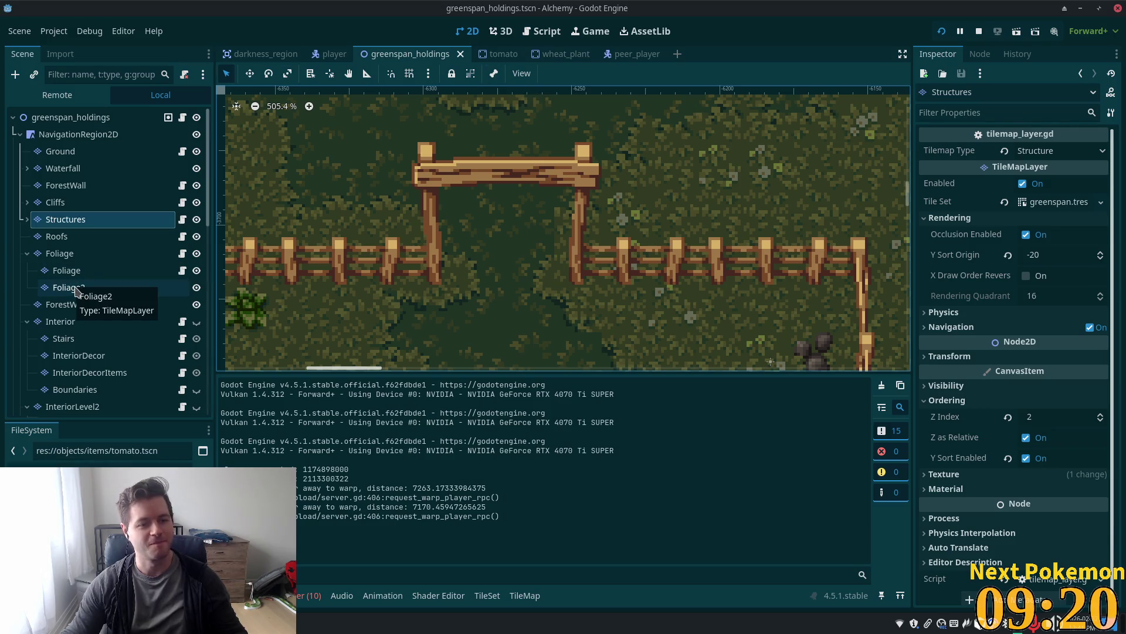
Reselect the Structures layer and return to the TileMap placing panel
click(87, 186)
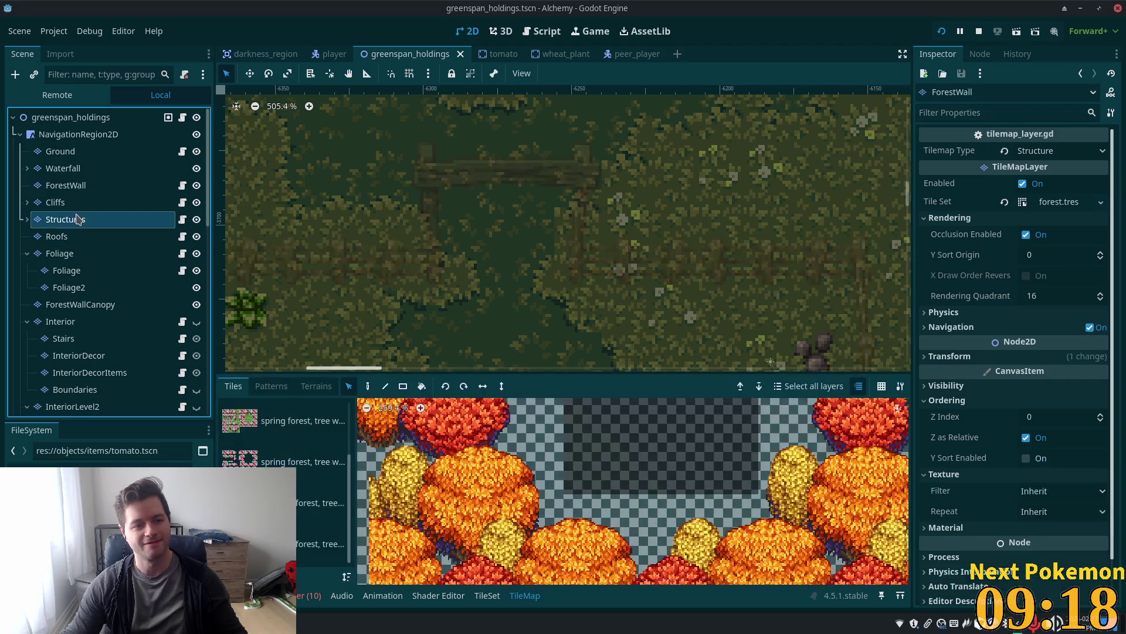
click(65, 219)
click(490, 595)
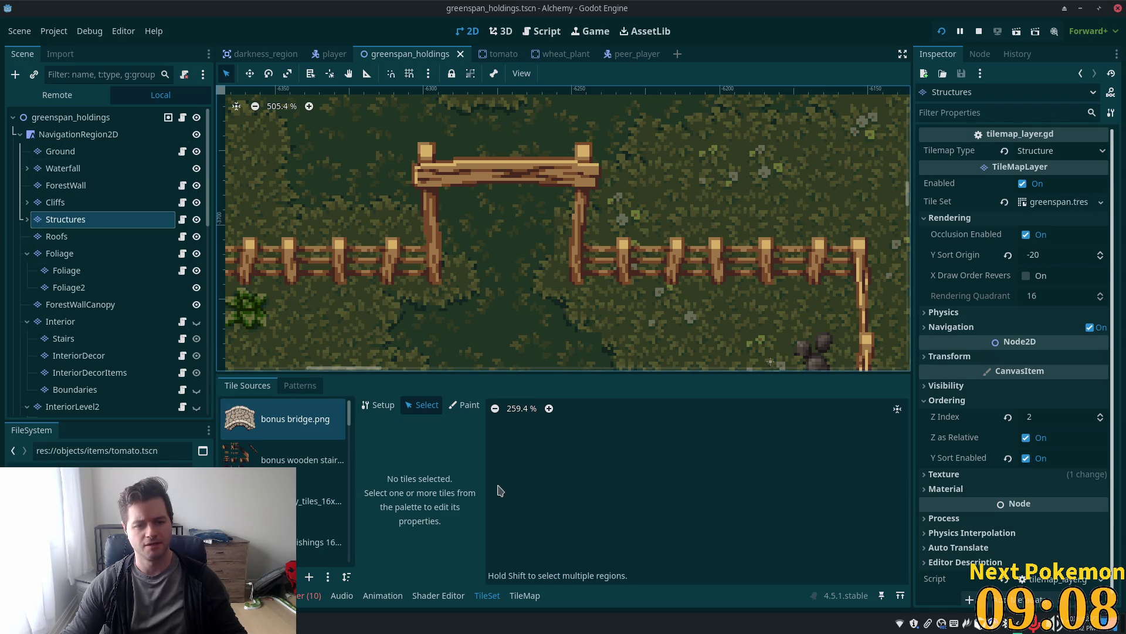
click(524, 595)
Box-select the two gate posts and show the fences & walls source in the TileSet editor
scroll(461, 337, down, 2)
drag(427, 268, 560, 280)
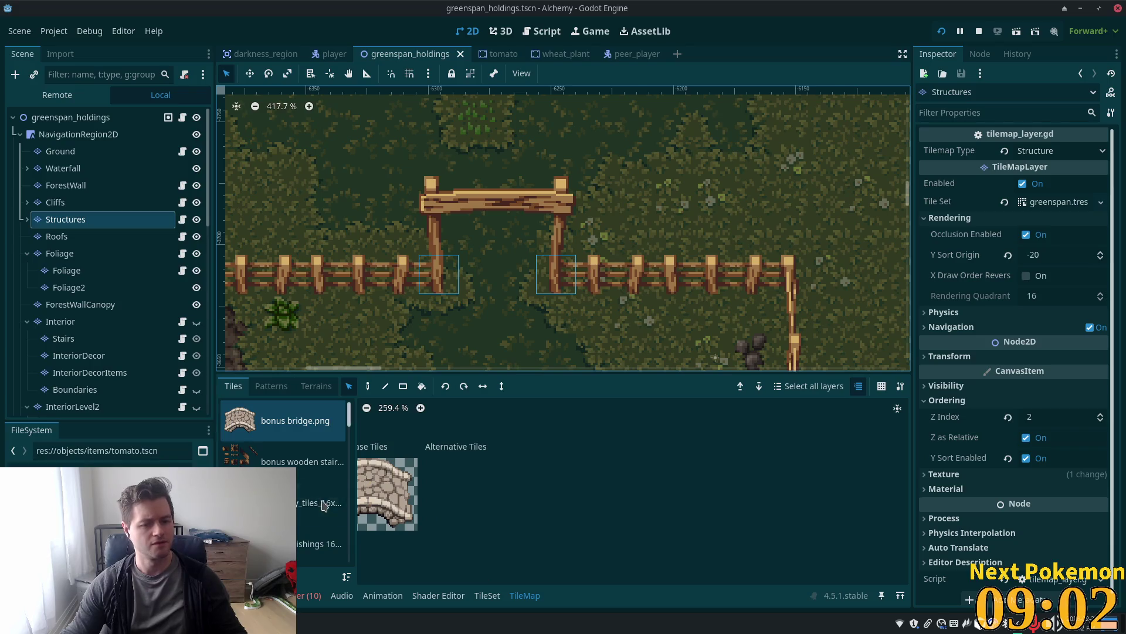
drag(352, 413, 348, 467)
click(297, 467)
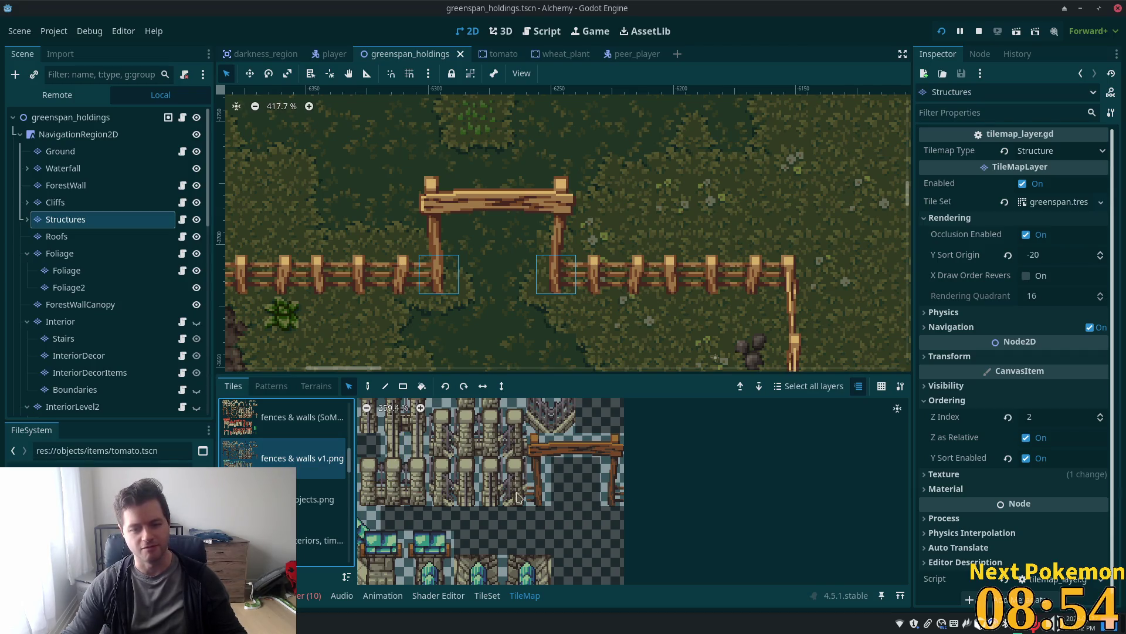
click(241, 433)
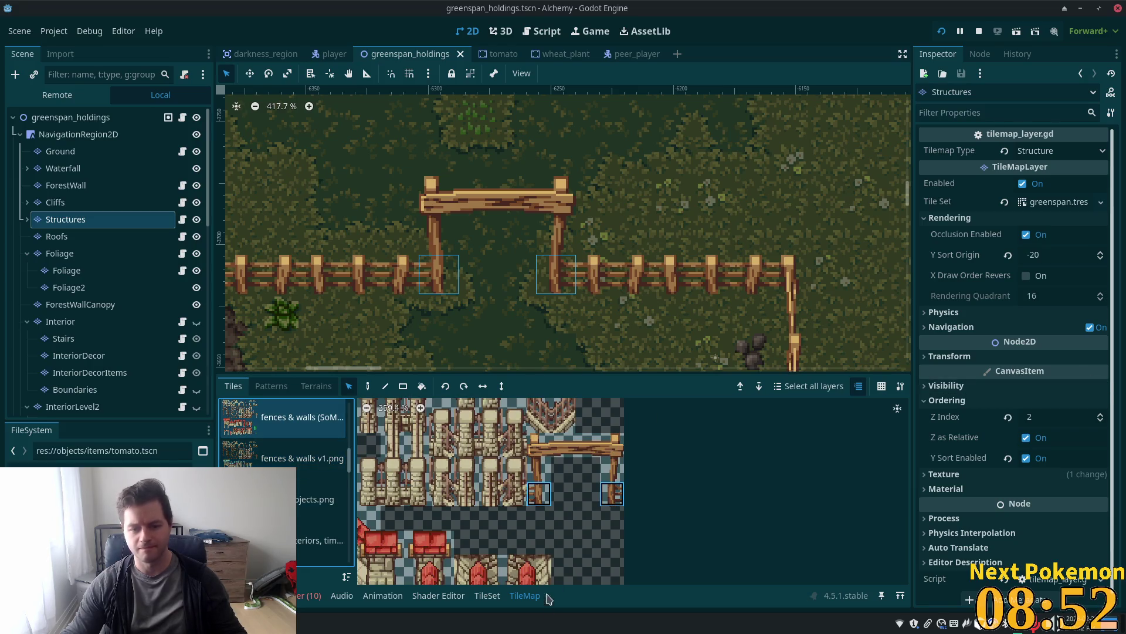
click(487, 596)
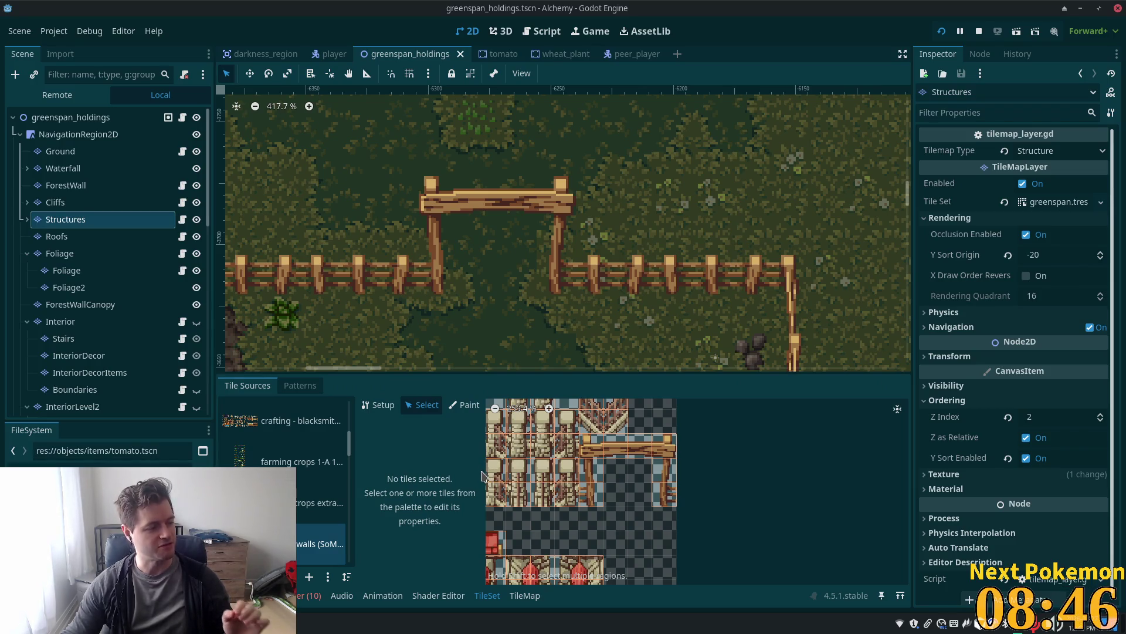
Draw a Physics Layer 0 collision polygon on the first fence-post tile
scroll(623, 503, up, 2)
scroll(623, 503, up, 1)
click(594, 487)
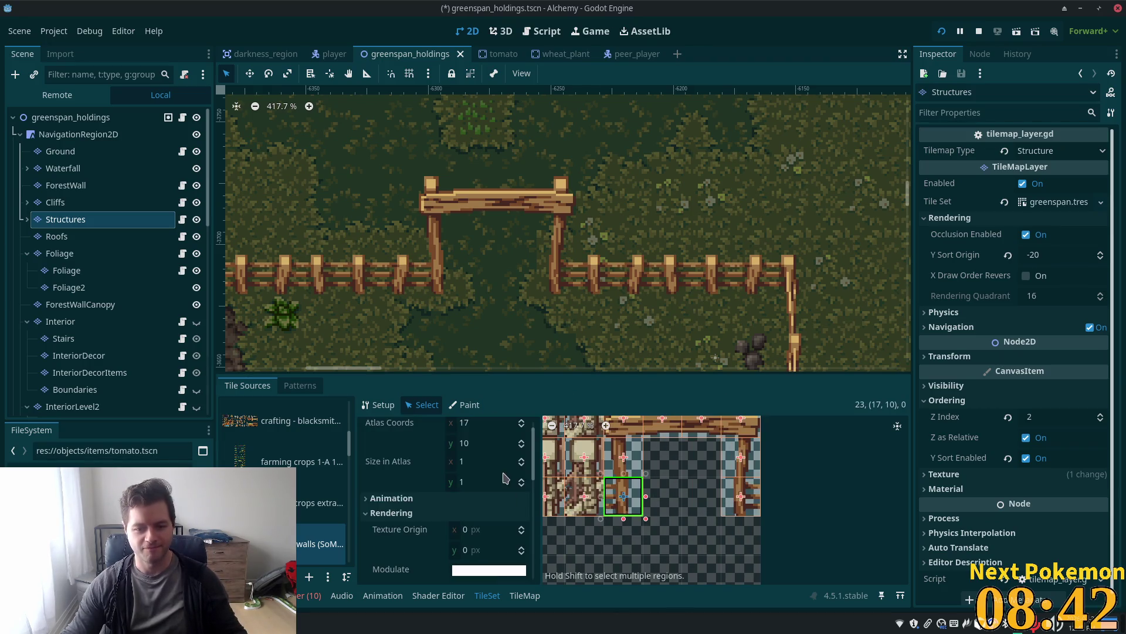
scroll(508, 491, down, 3)
scroll(508, 493, down, 5)
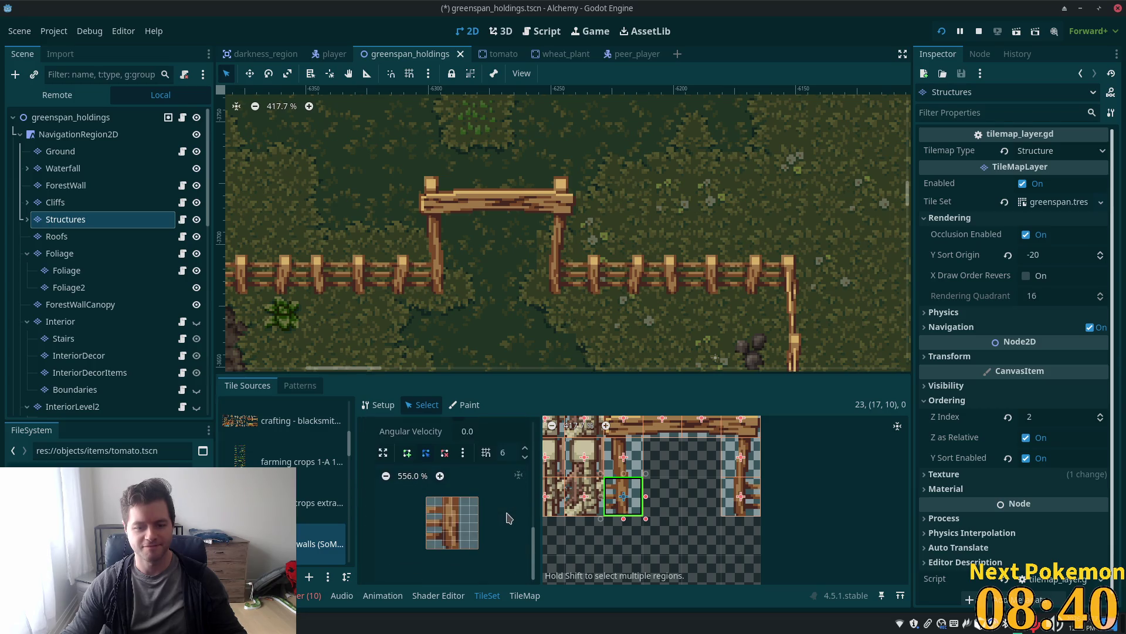
click(407, 452)
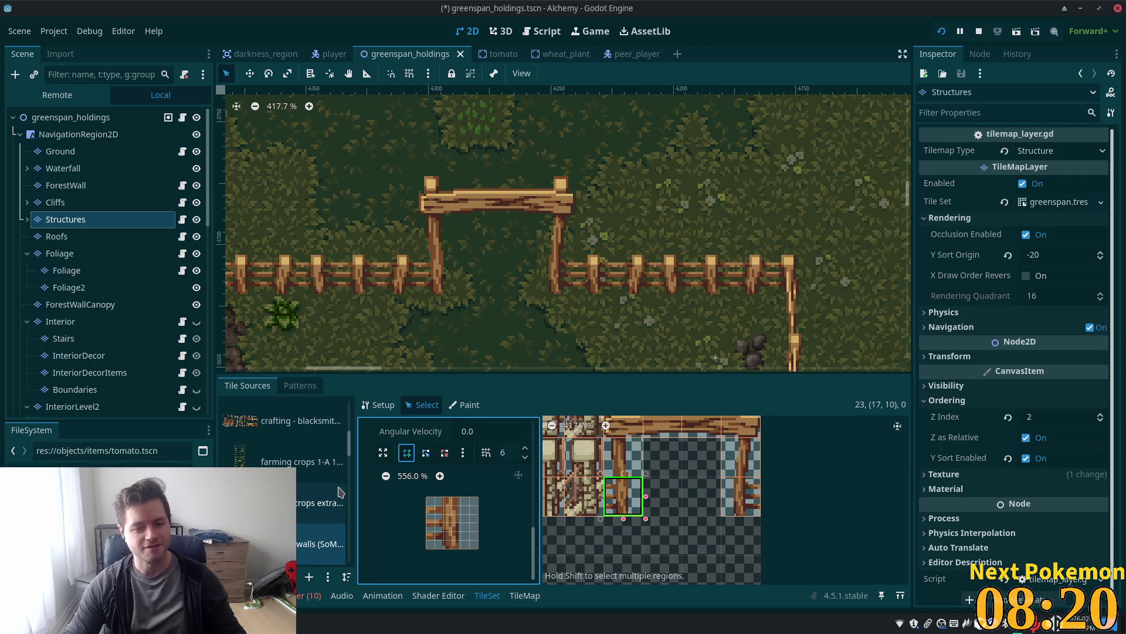
click(460, 498)
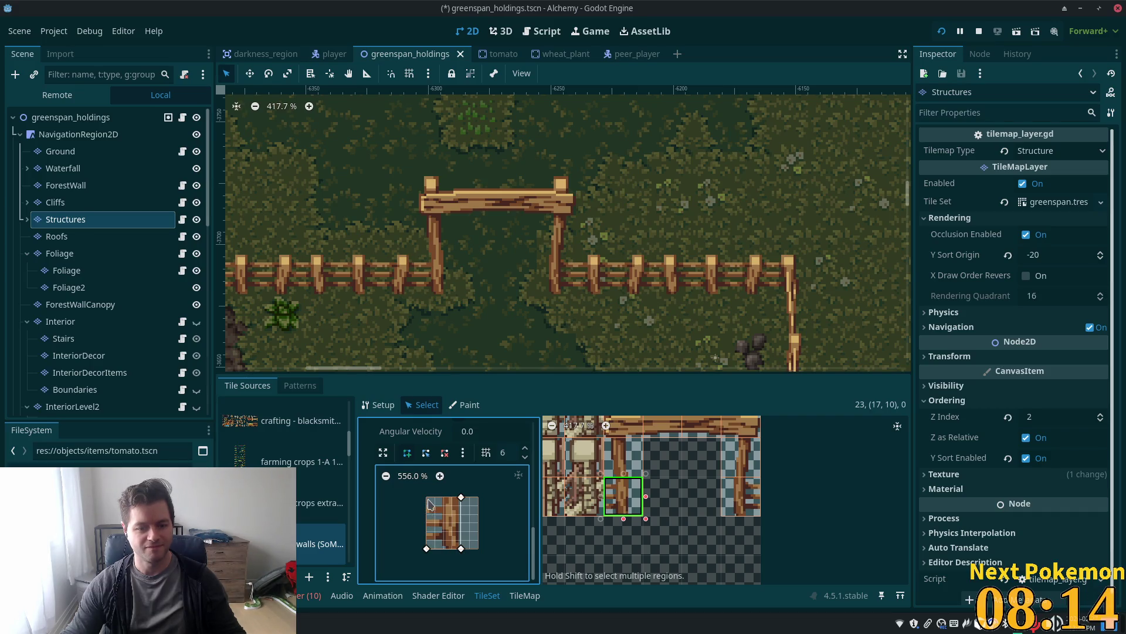
click(461, 499)
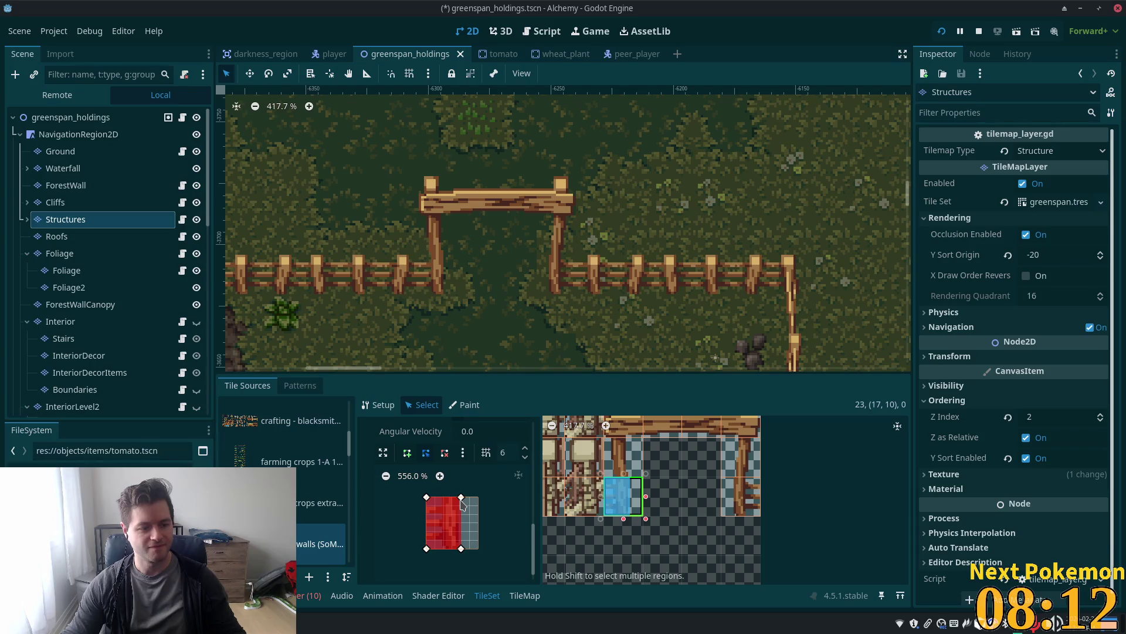
Outline the second fence-post tile with a four-point collision polygon and save the scene
click(751, 512)
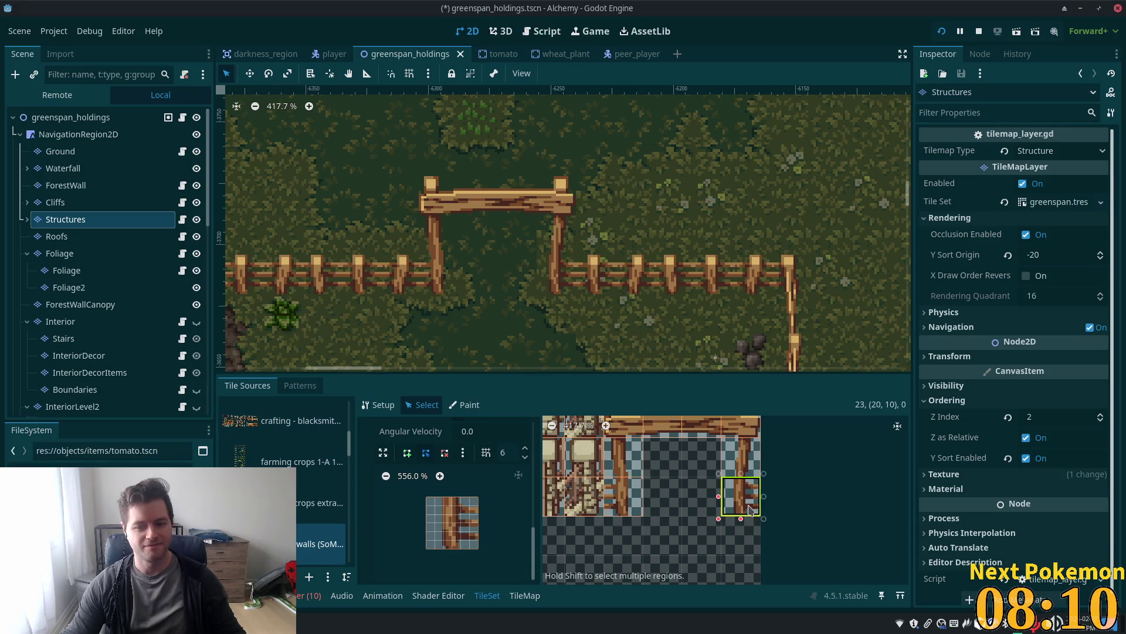
click(407, 452)
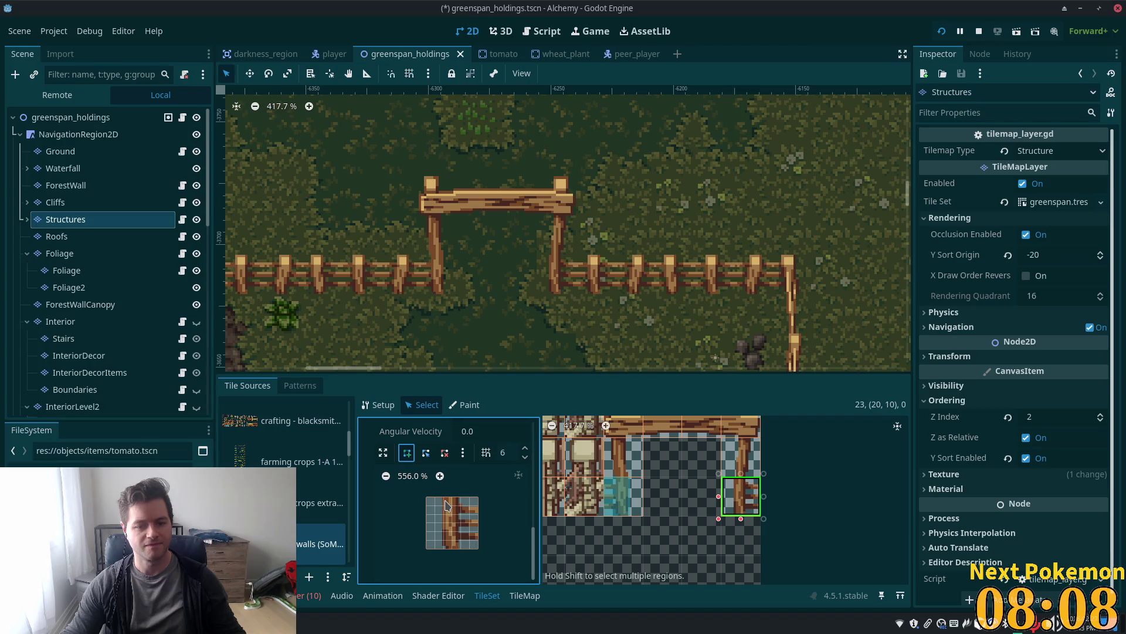
click(444, 498)
click(444, 549)
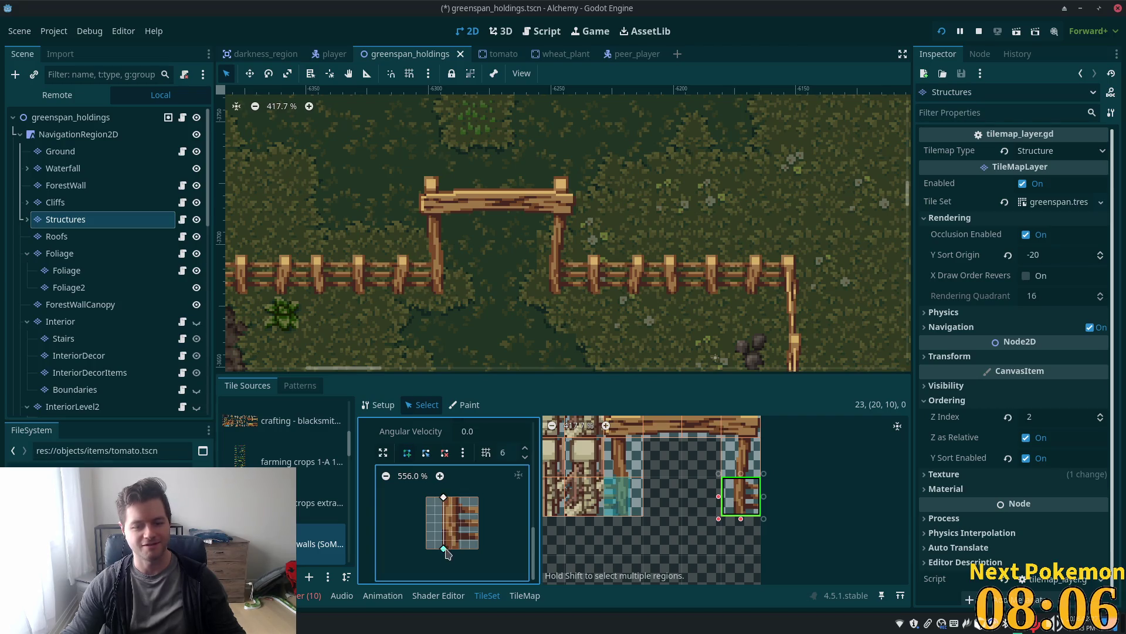
click(478, 549)
click(478, 498)
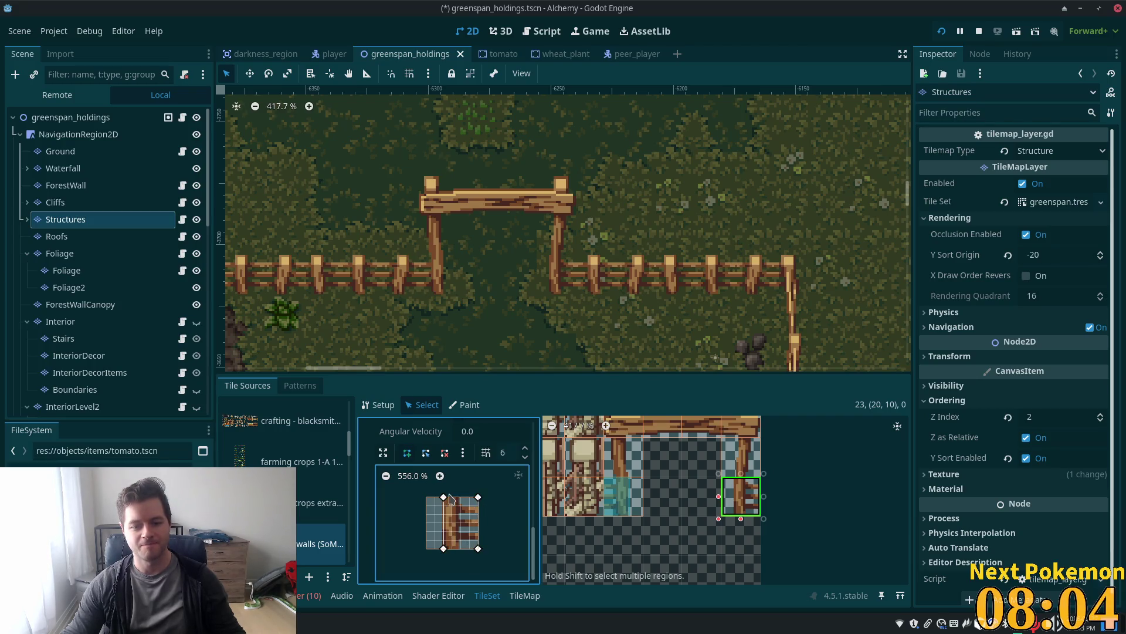
click(444, 498)
key(ctrl+s)
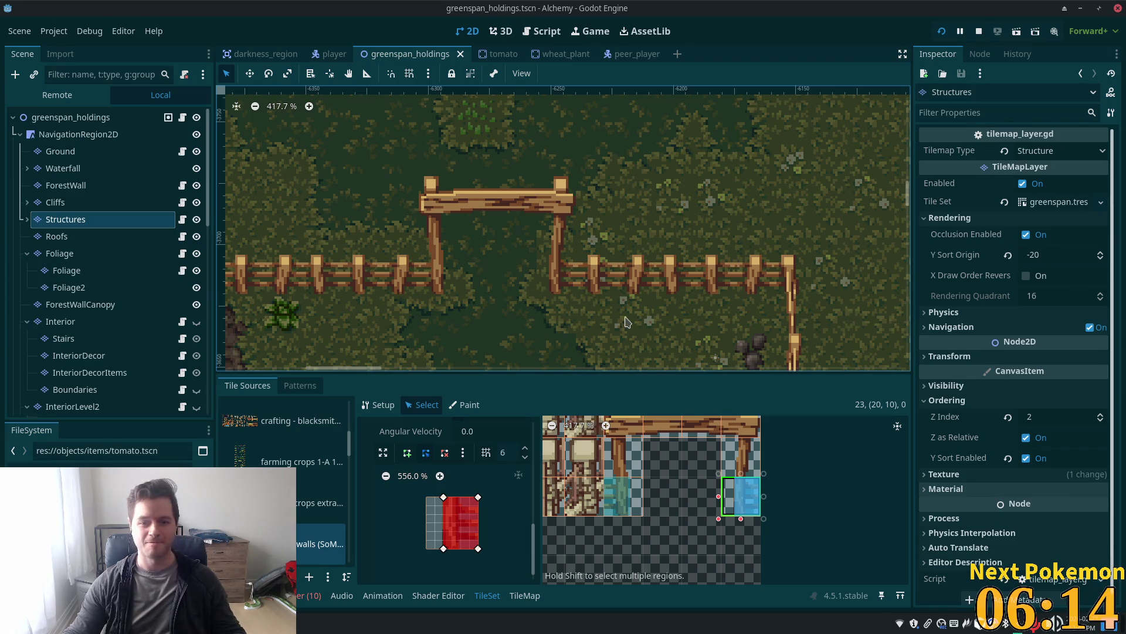
scroll(590, 249, down, 6)
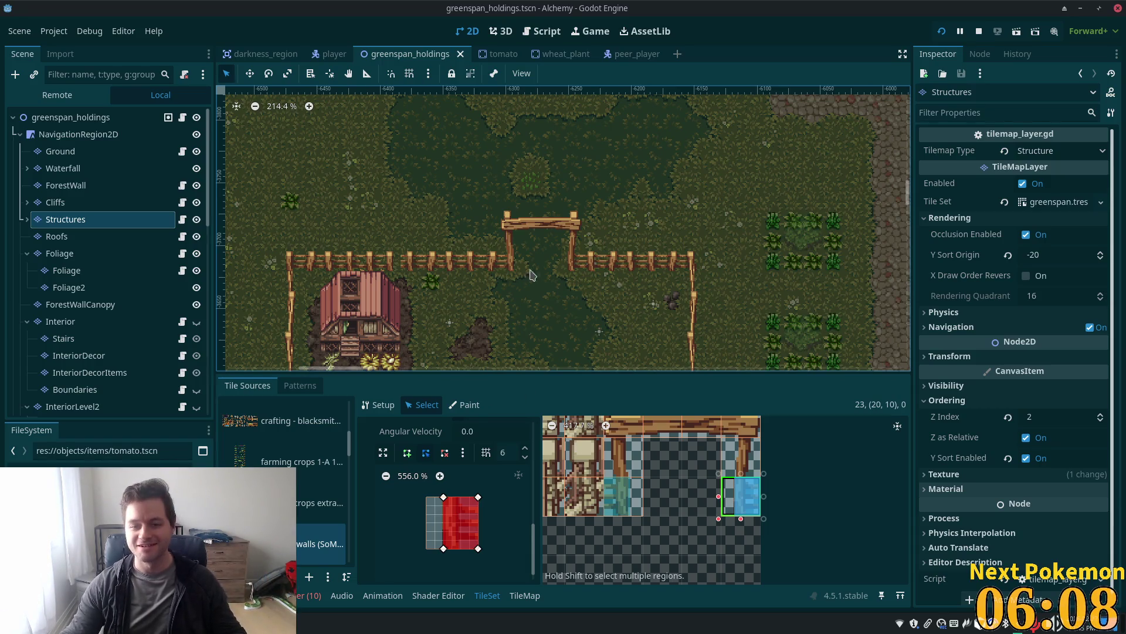
scroll(522, 294, down, 9)
scroll(520, 202, up, 5)
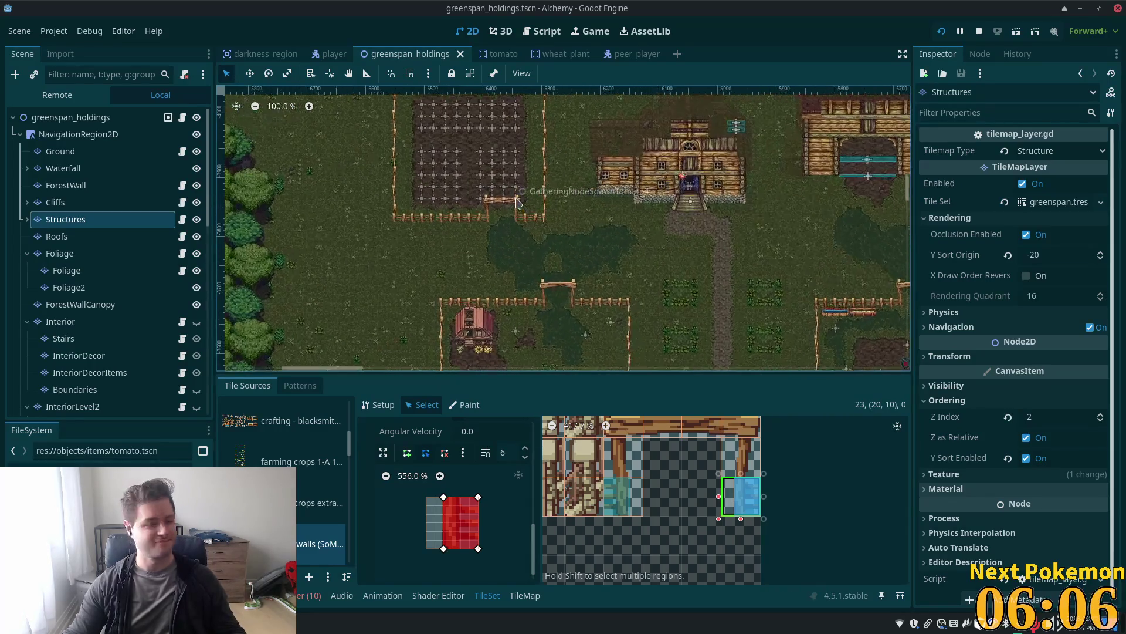
scroll(520, 204, up, 5)
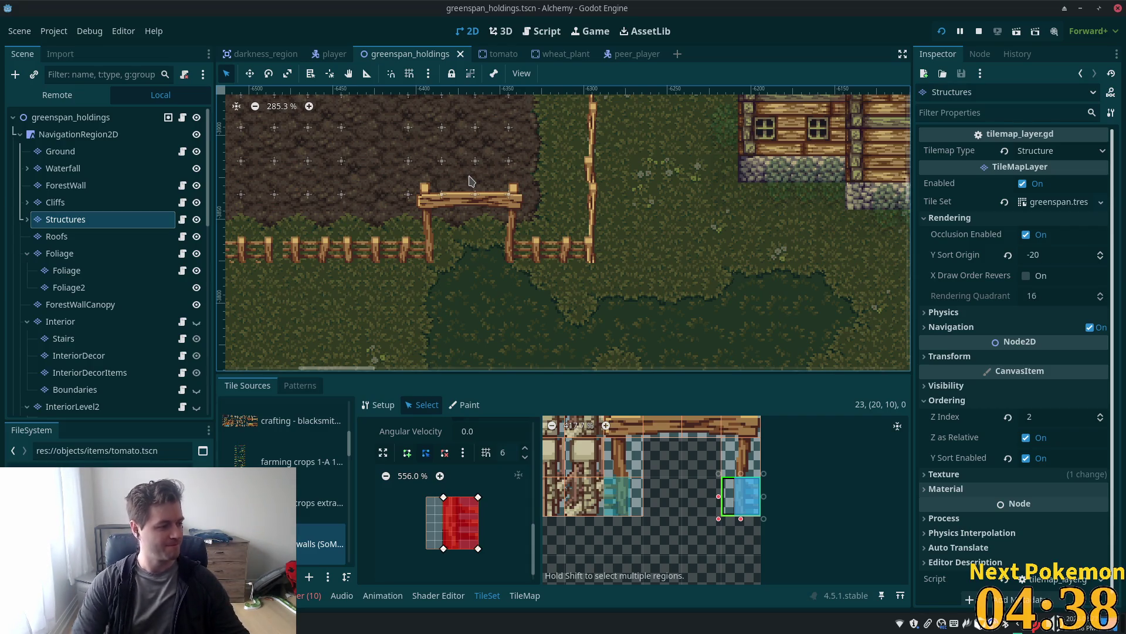
scroll(660, 268, down, 8)
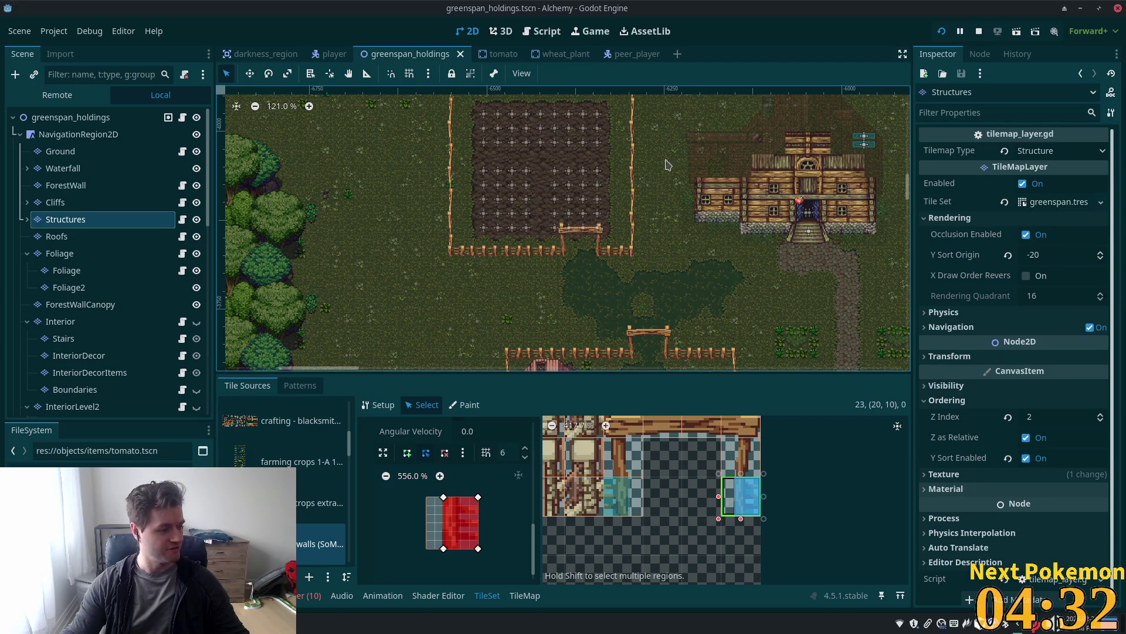
Relaunch the game and arrange the two Alchemy debug windows side by side
click(941, 31)
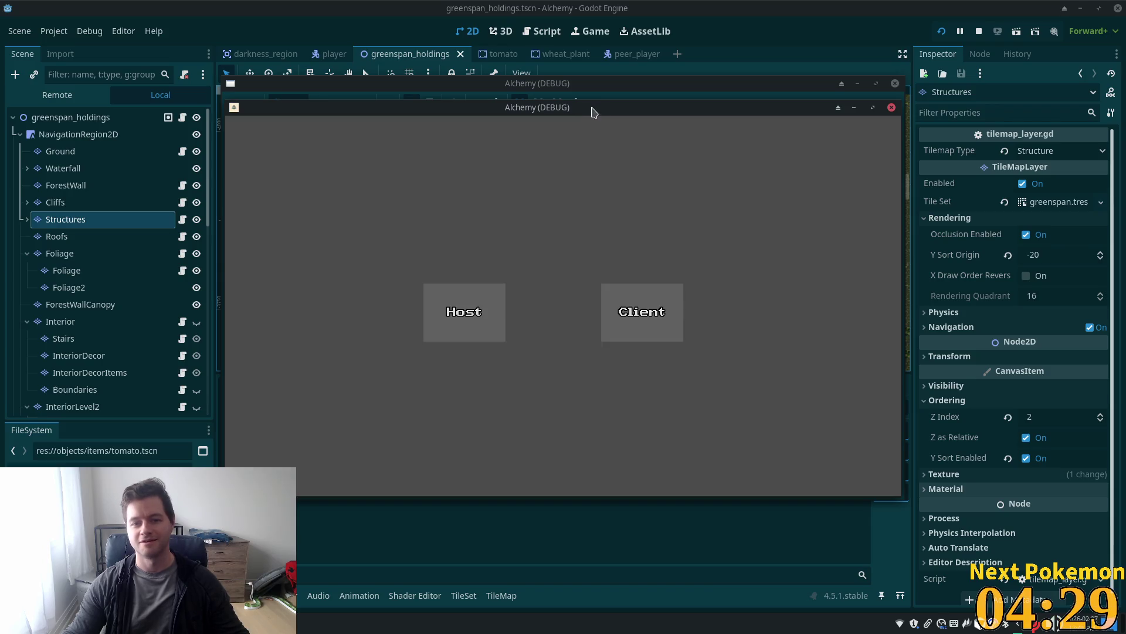
mouse_move(593, 111)
mouse_down()
mouse_move(536, 204)
mouse_move(368, 106)
mouse_up()
mouse_move(770, 116)
mouse_down()
mouse_move(820, 125)
mouse_move(992, 219)
mouse_move(977, 214)
mouse_up()
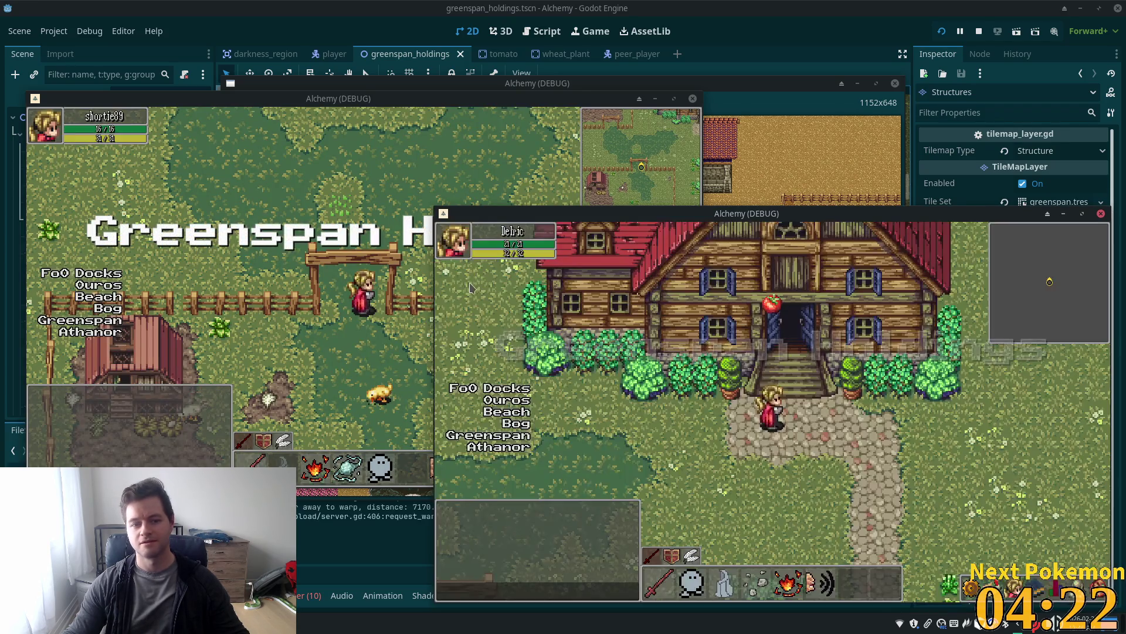
click(418, 269)
Walk the first player through the gate, past the farmhouse and crates toward the barn and pond
key(Up)
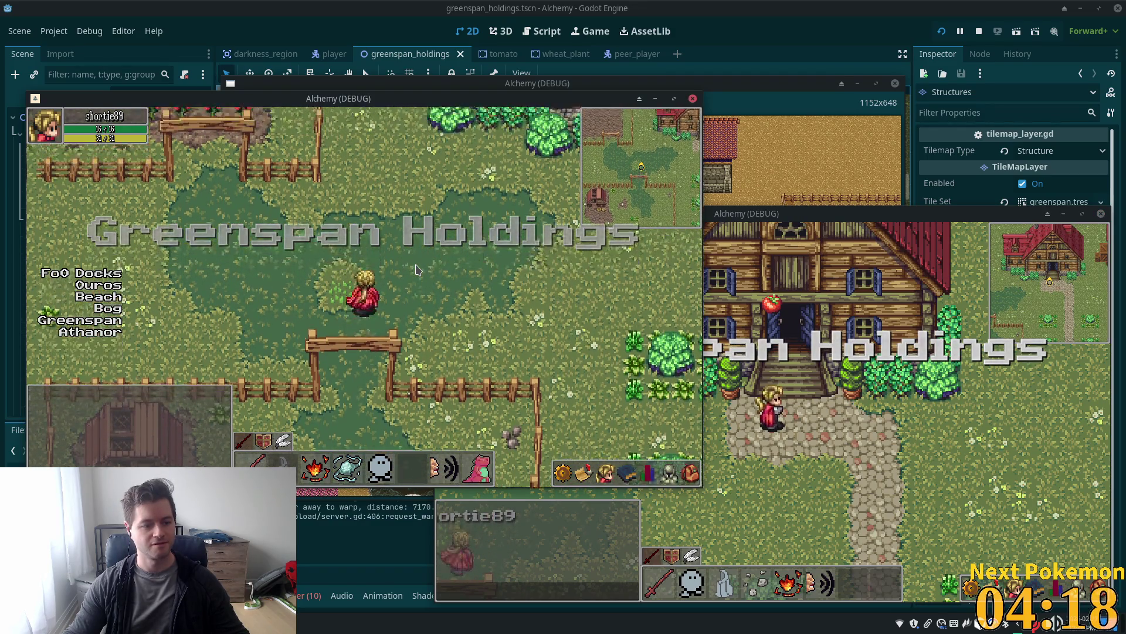
key(Left)
key(Left)
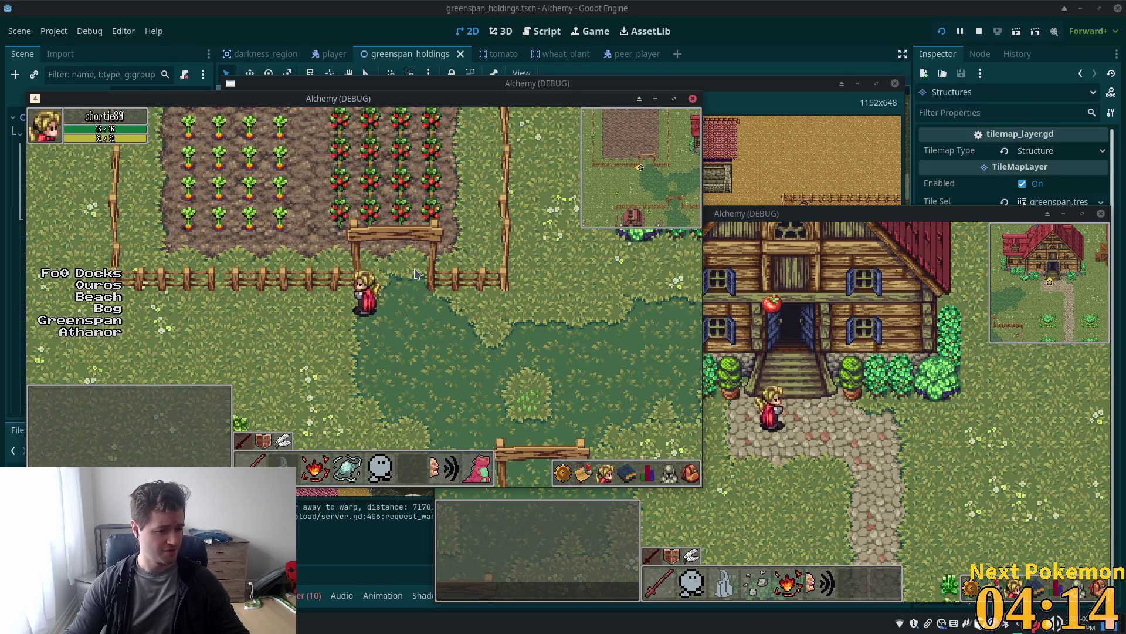
key(Right)
key(Left)
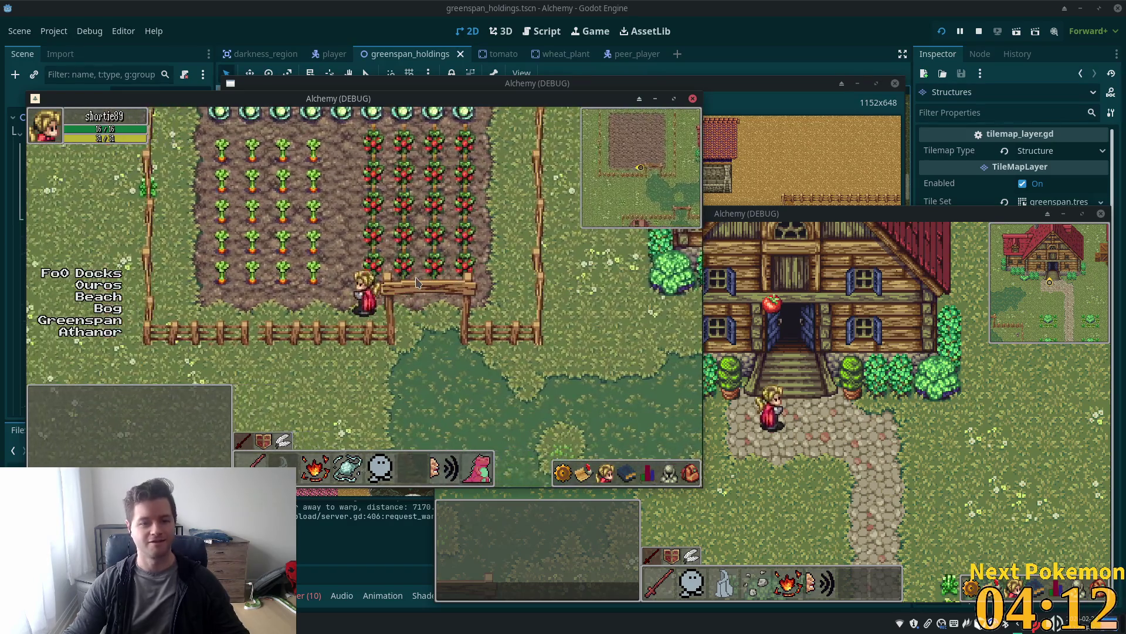
key(Right)
key(Up)
key(Left)
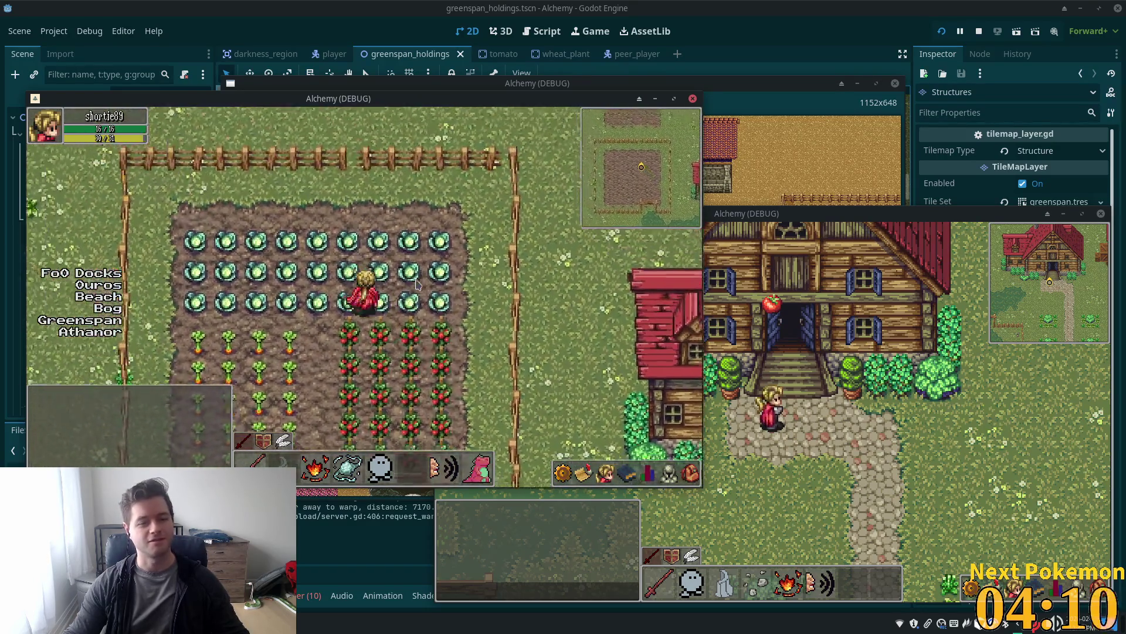
key(Down)
key(Down)
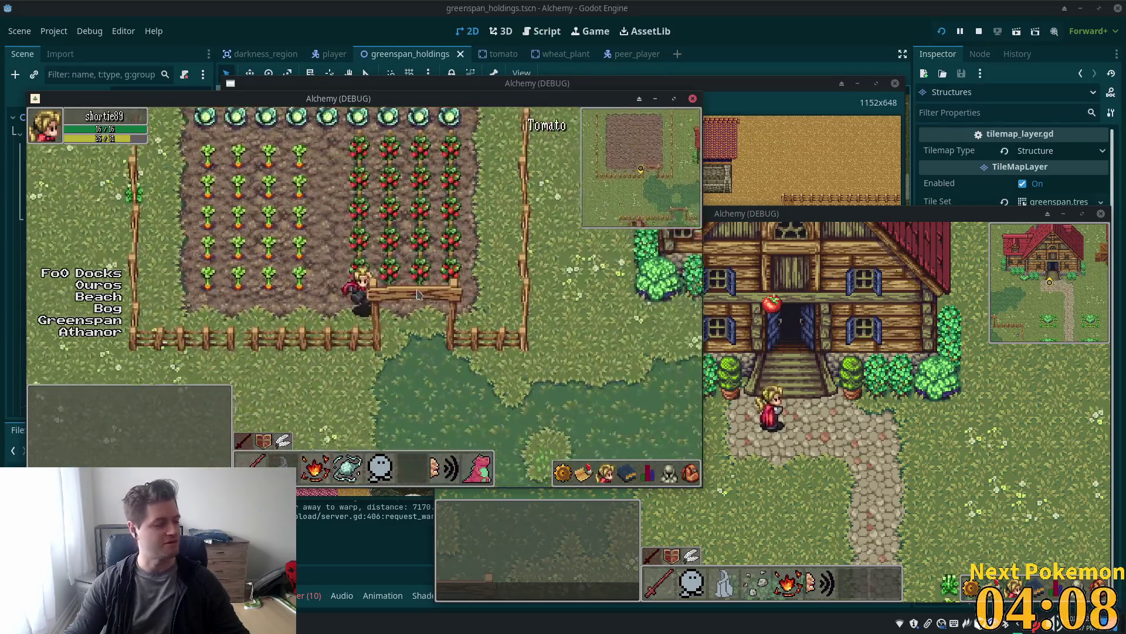
key(Right)
key(Up)
key(Right)
key(Up)
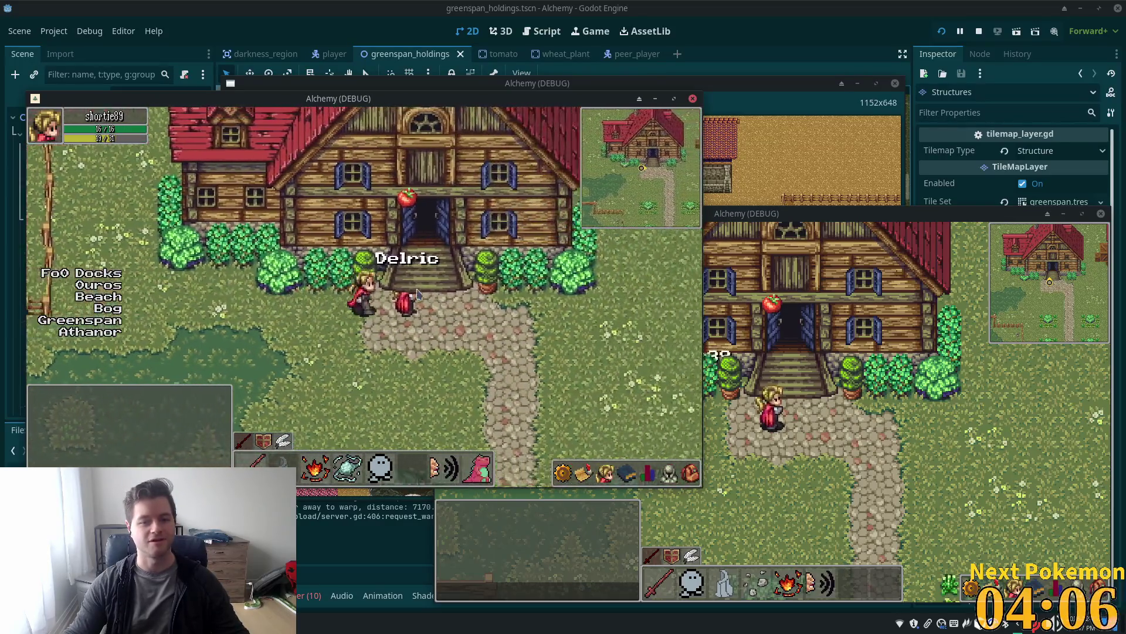
key(Right)
key(Up)
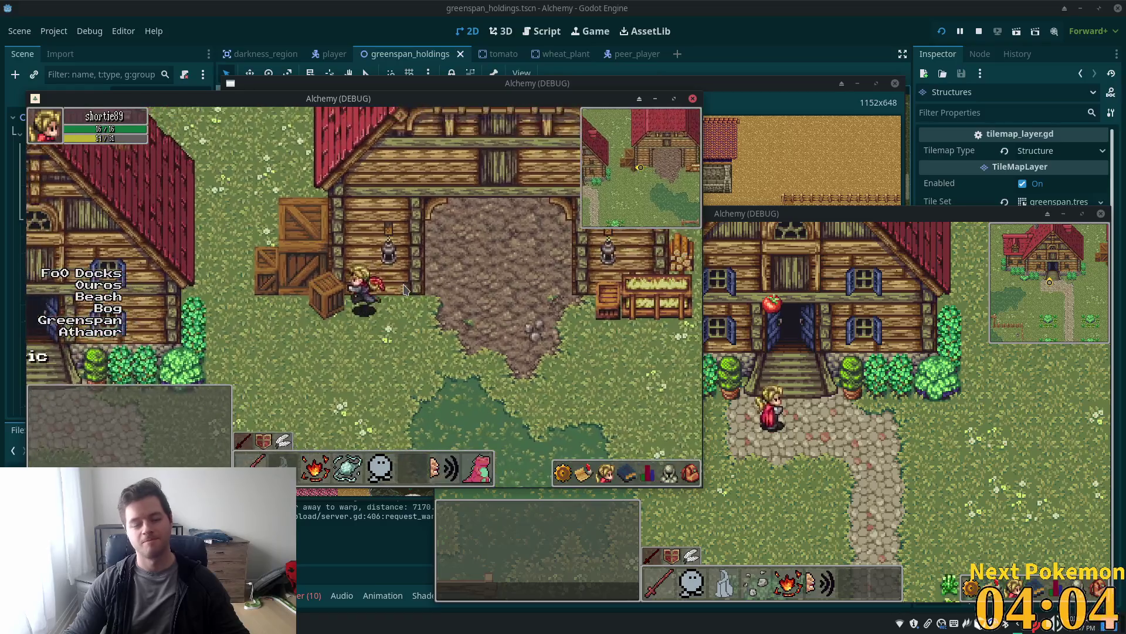
key(Left)
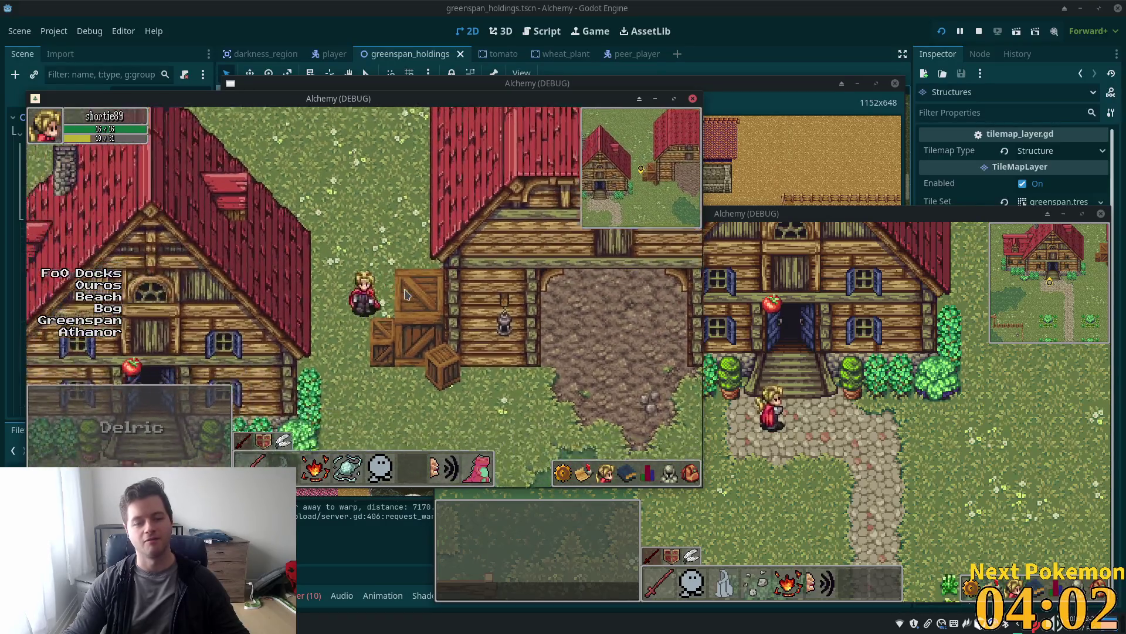
key(Right)
key(Up)
key(Right)
key(Up)
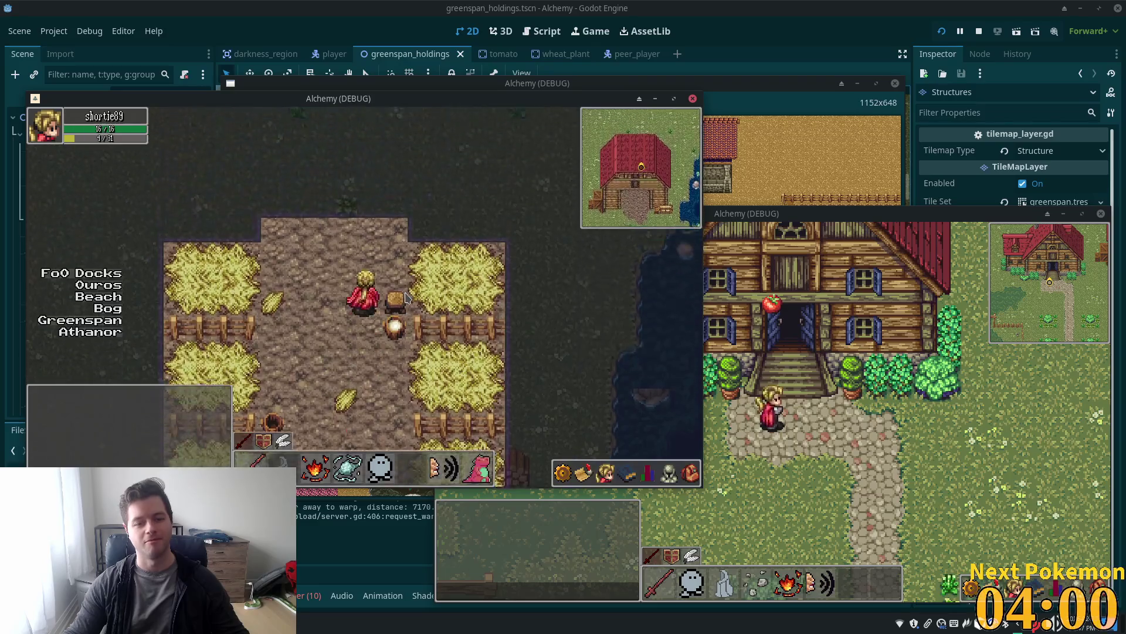
key(Right)
key(Up)
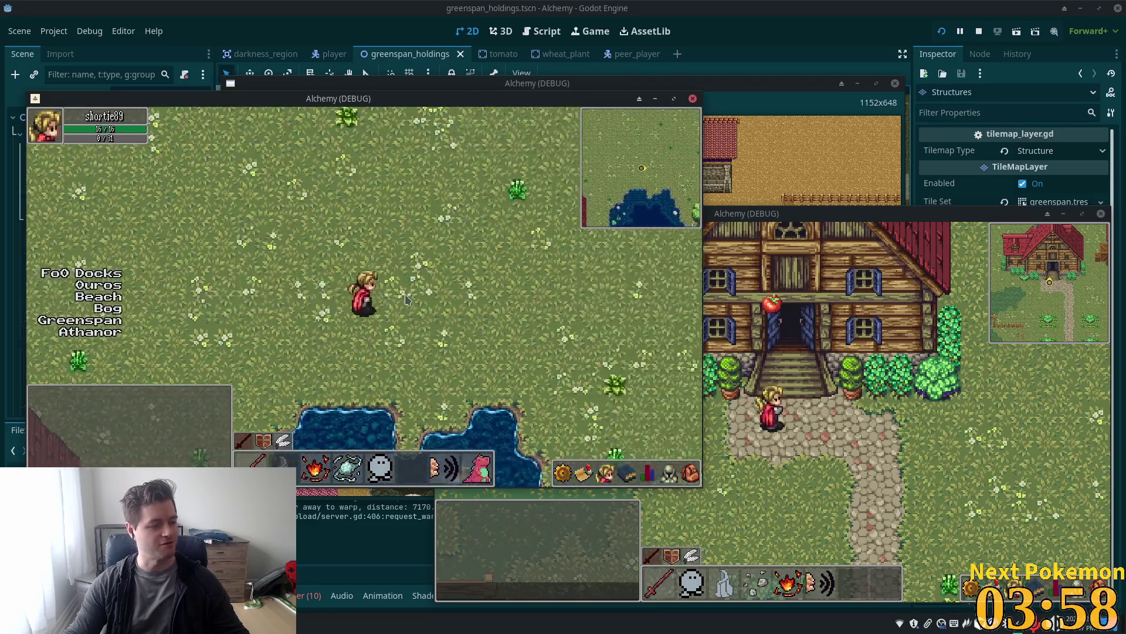
key(Right)
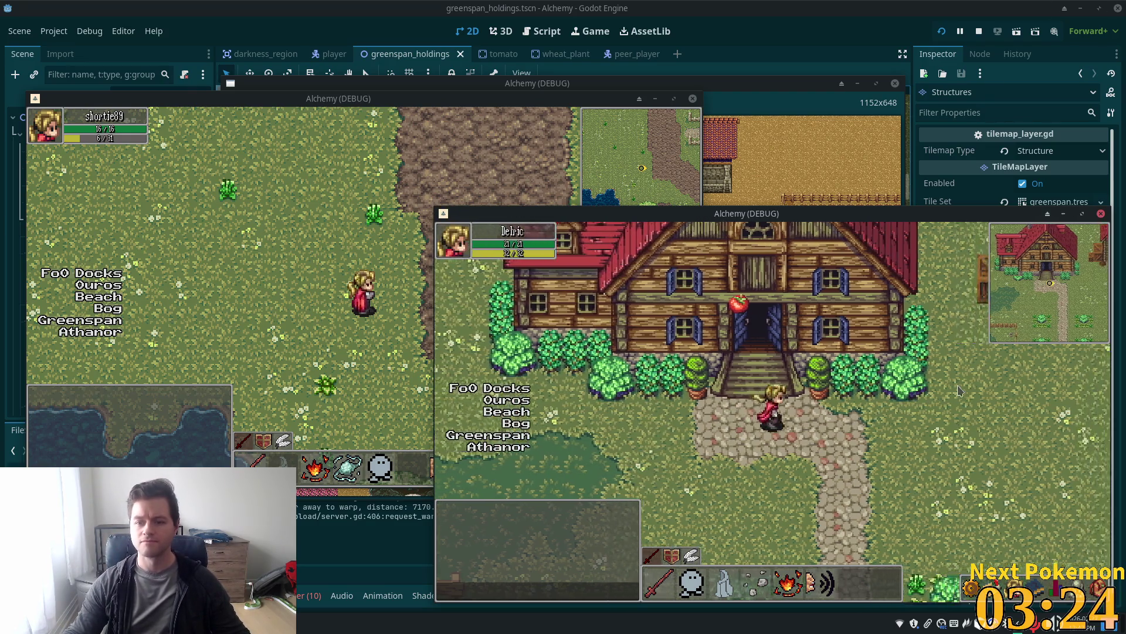
Walk the second player through the barn onto the stone path, then switch back to the editor
key(d)
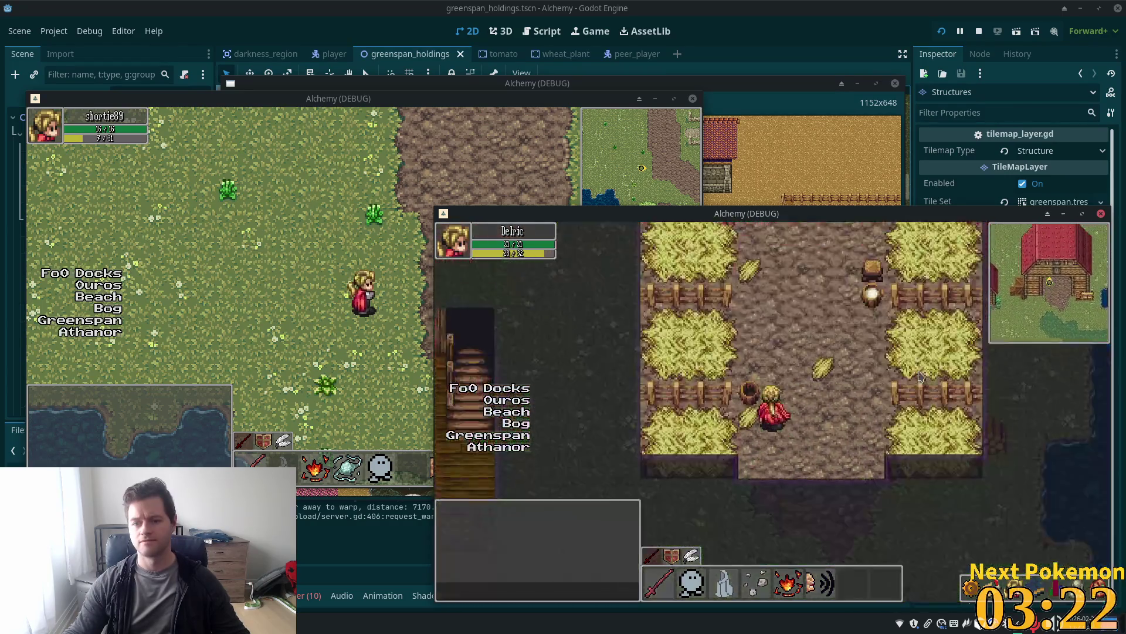
key(w)
key(d)
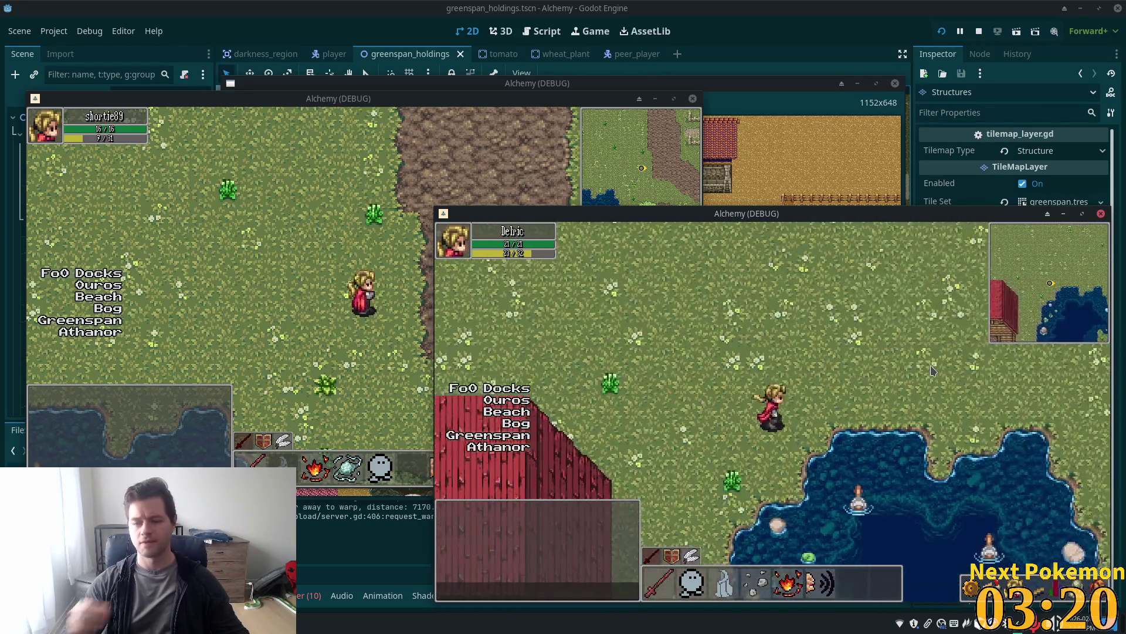
key(w)
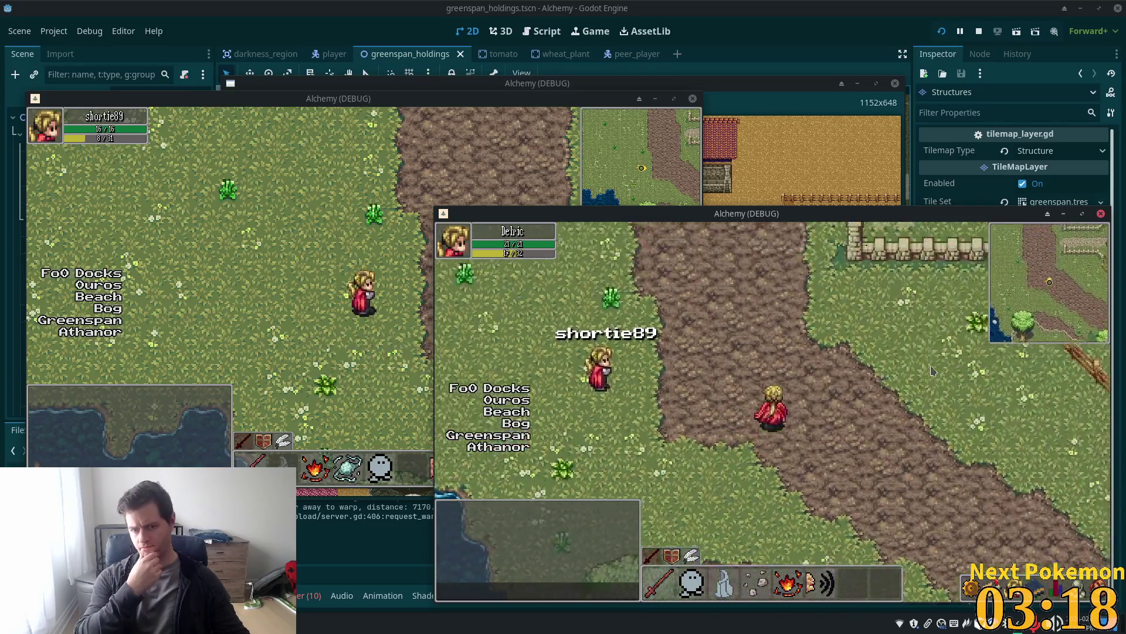
key(w)
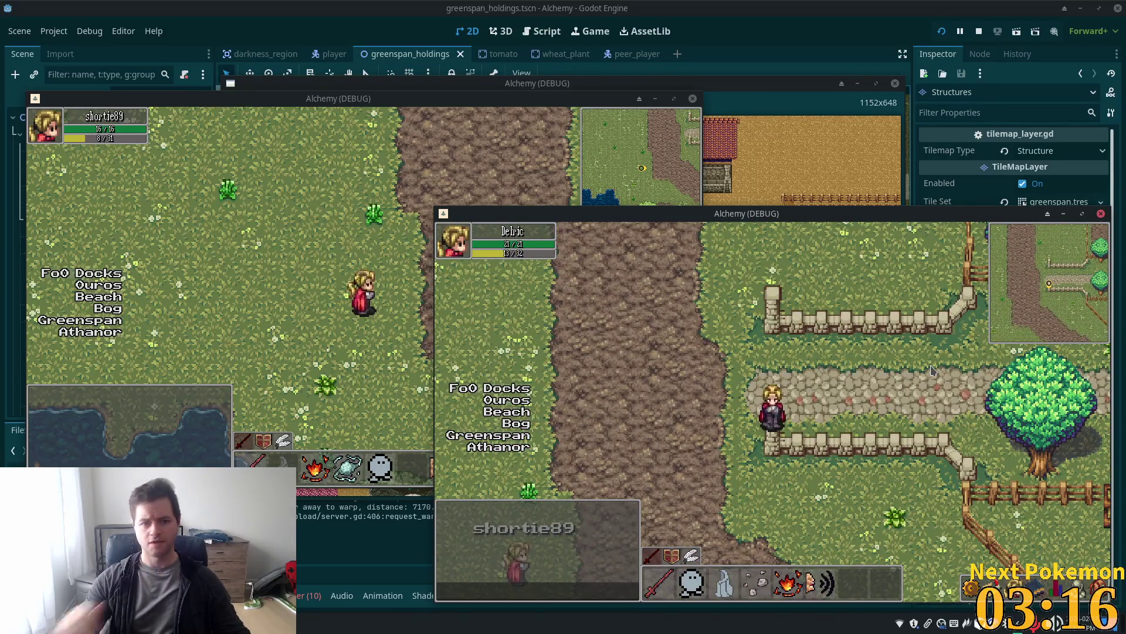
key(alt+Tab)
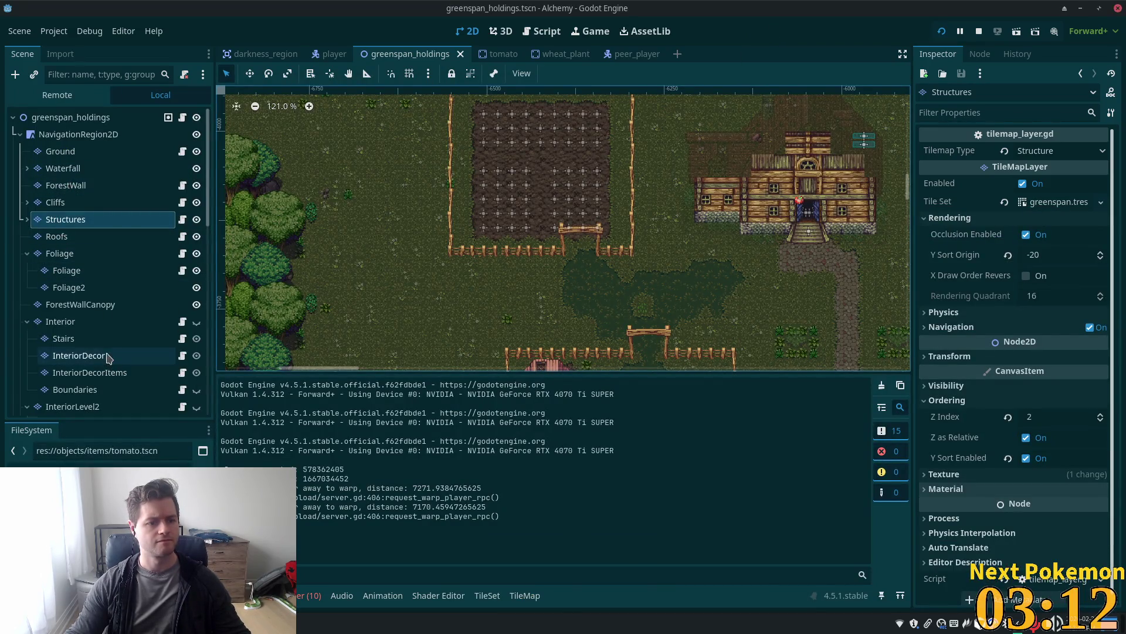
scroll(108, 305, down, 4)
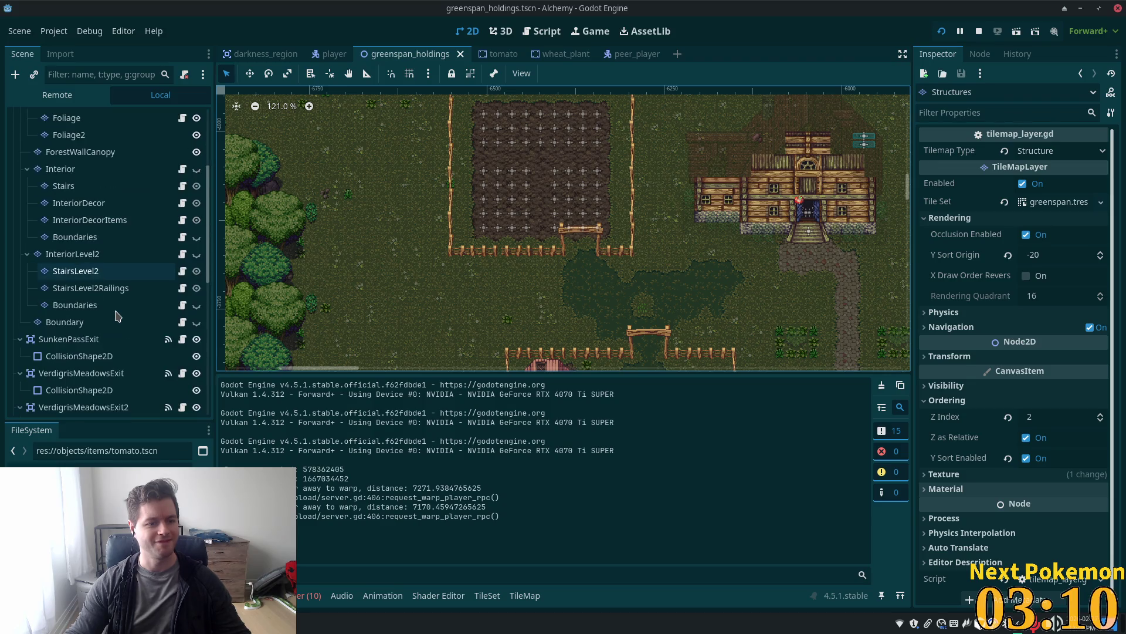
scroll(107, 301, up, 4)
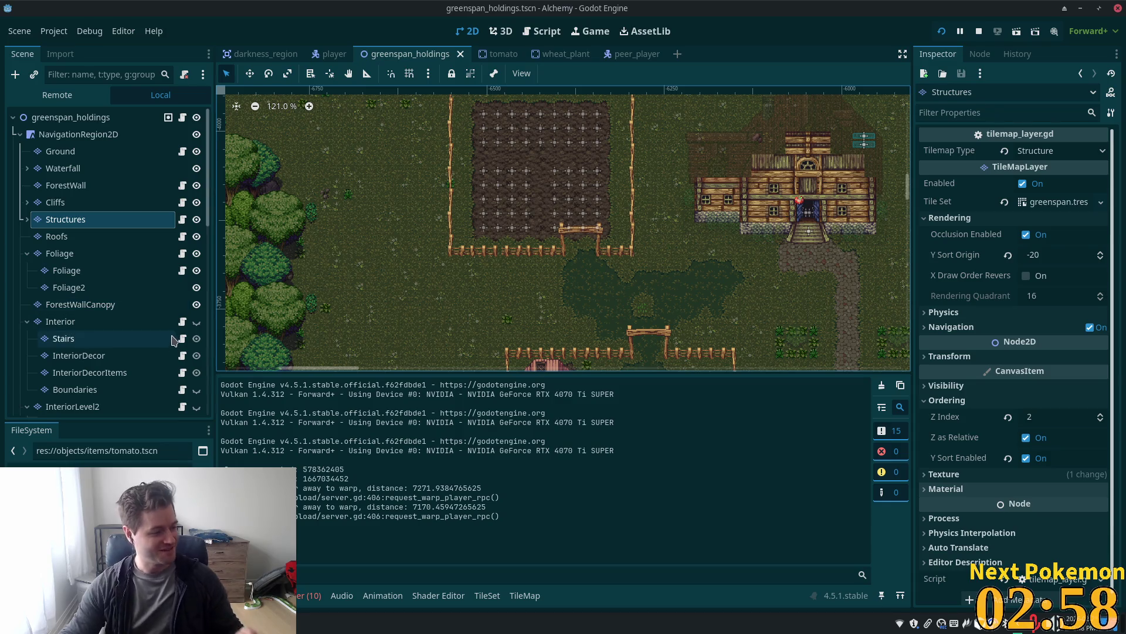
scroll(129, 252, down, 2)
scroll(125, 267, down, 4)
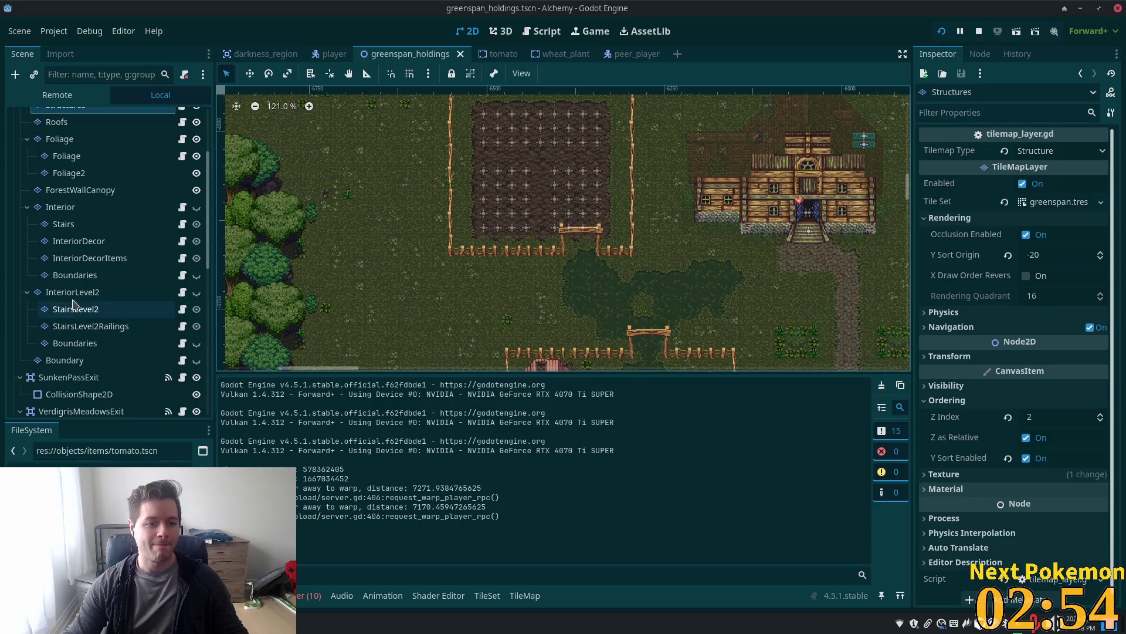
scroll(77, 301, up, 6)
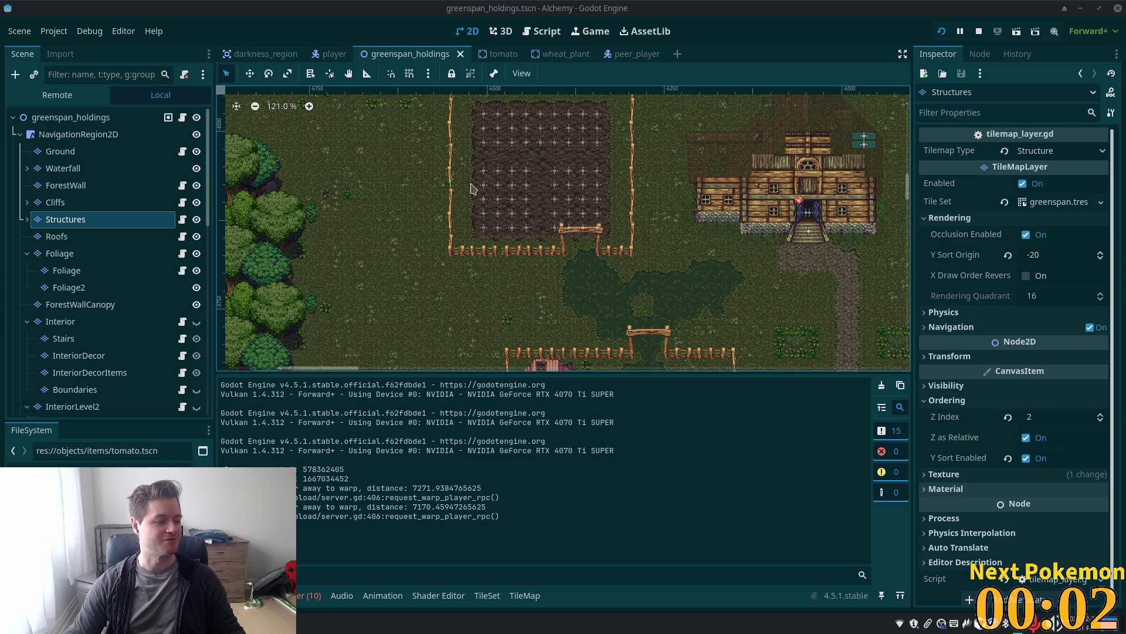
Zoom in and back out over the farm map, then open tile painting for the Structures layer
scroll(753, 177, up, 5)
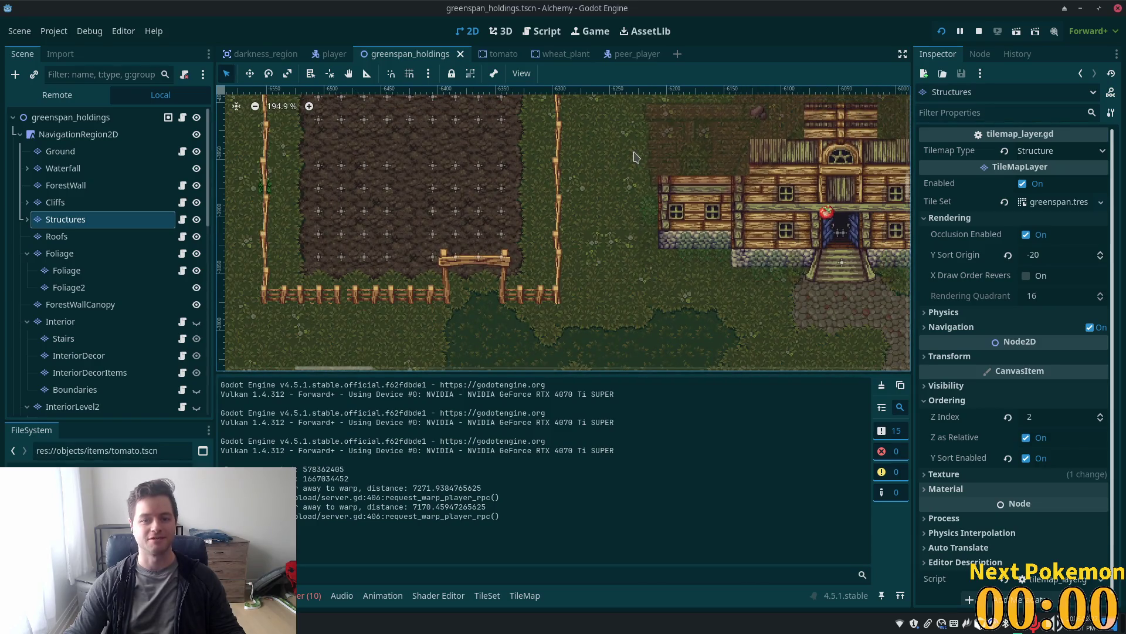
scroll(635, 157, down, 5)
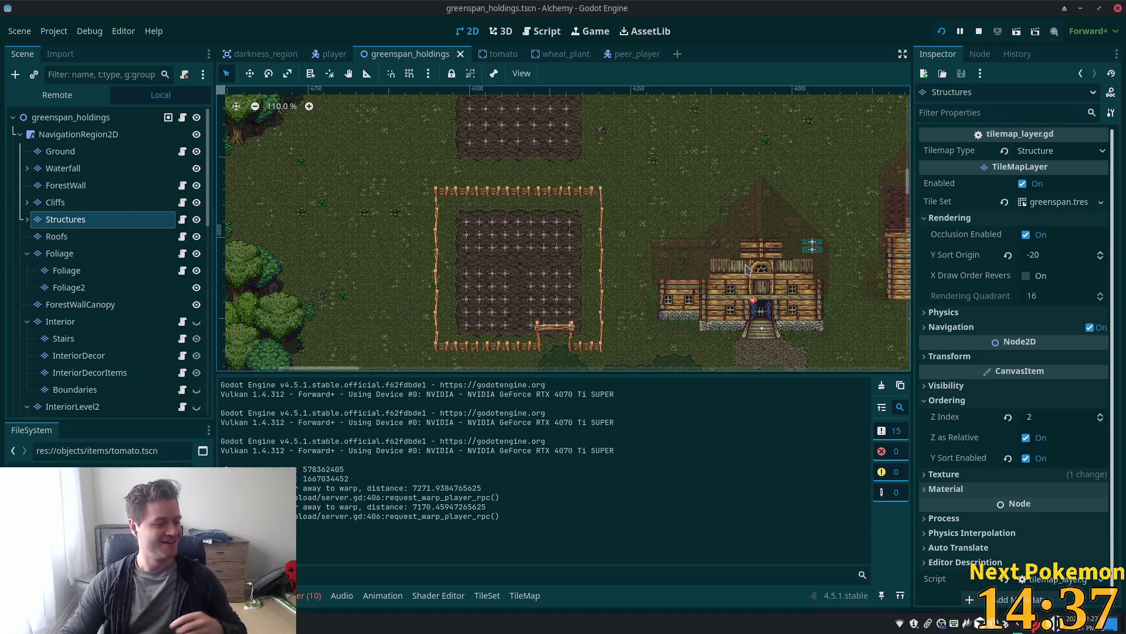
scroll(648, 266, down, 3)
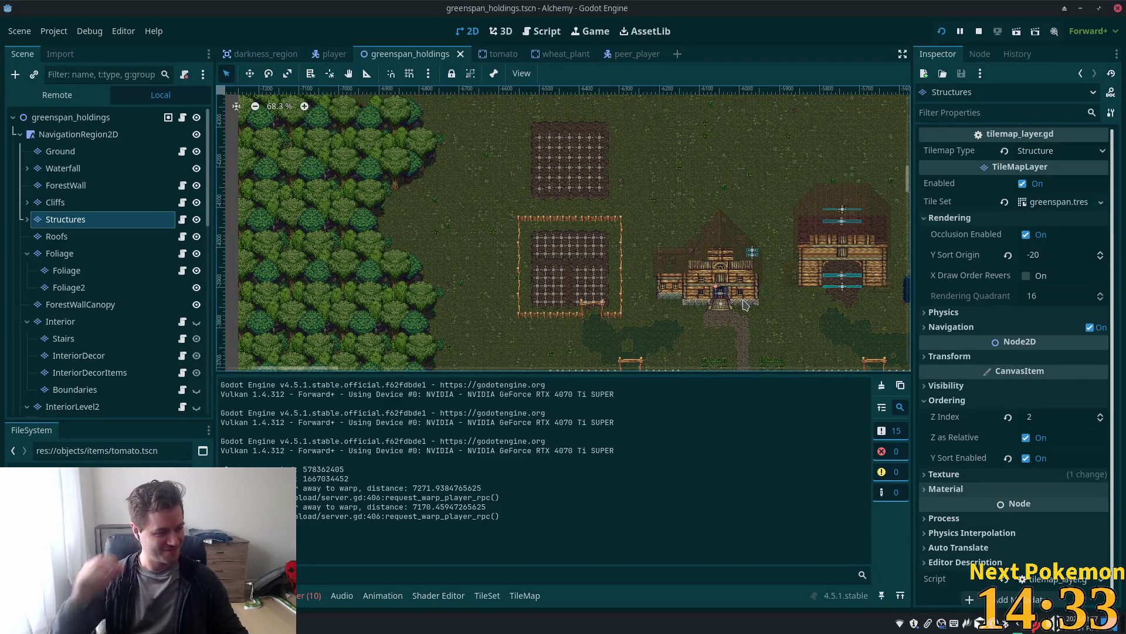
scroll(636, 235, up, 1)
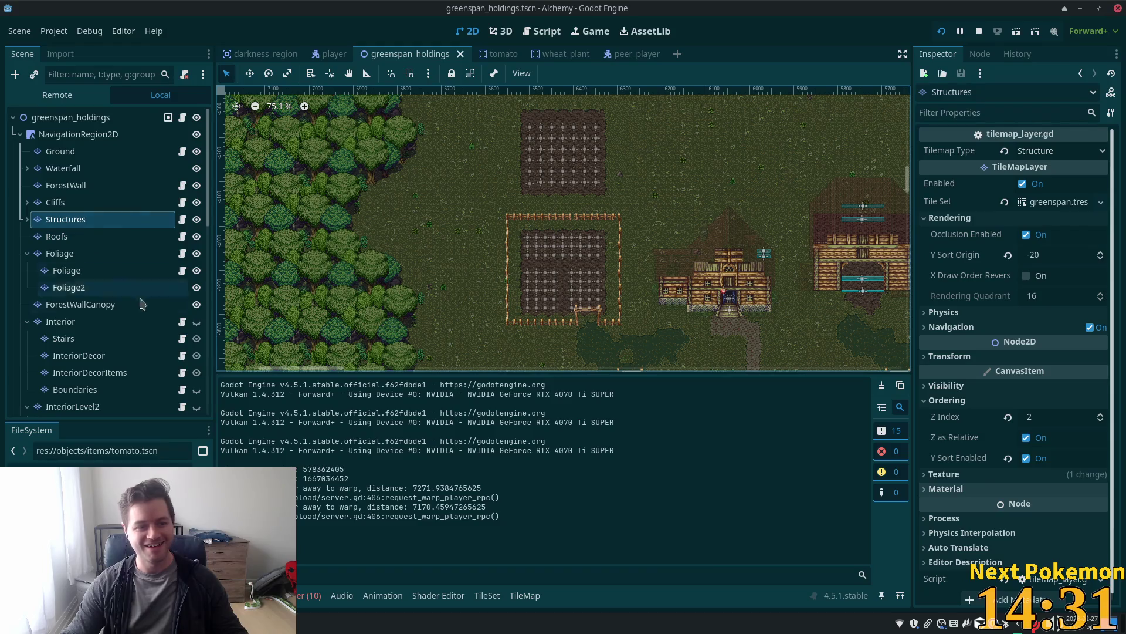
click(85, 220)
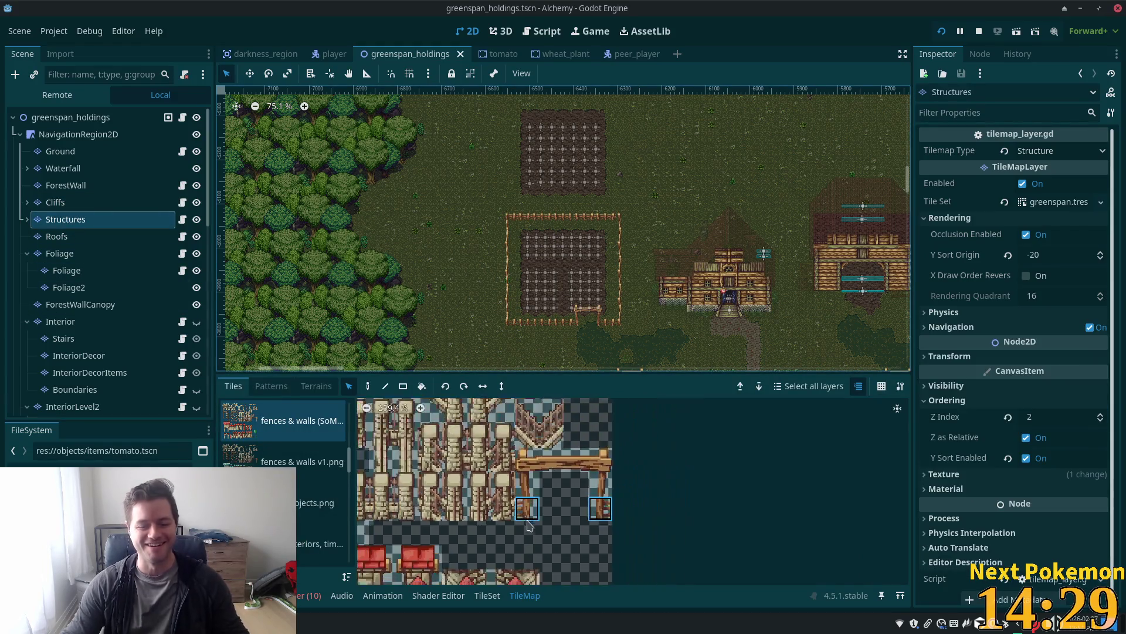
Zoom in on the lower stone wall's end and pick its post tile from the map
scroll(529, 524, down, 5)
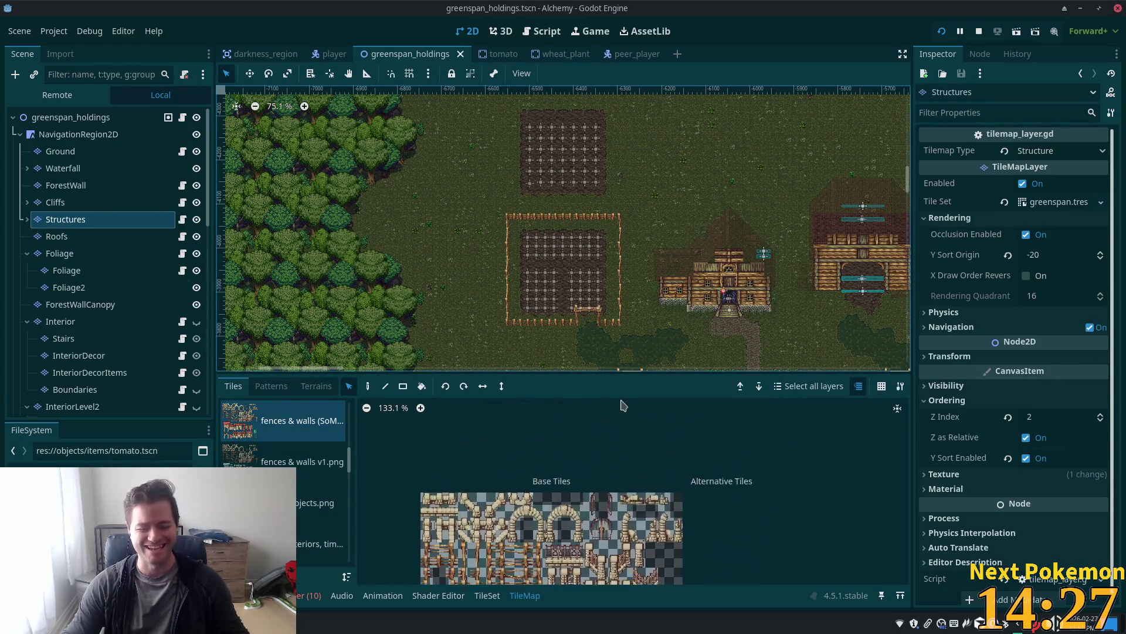
scroll(631, 445, down, 1)
scroll(637, 470, down, 1)
scroll(639, 478, up, 1)
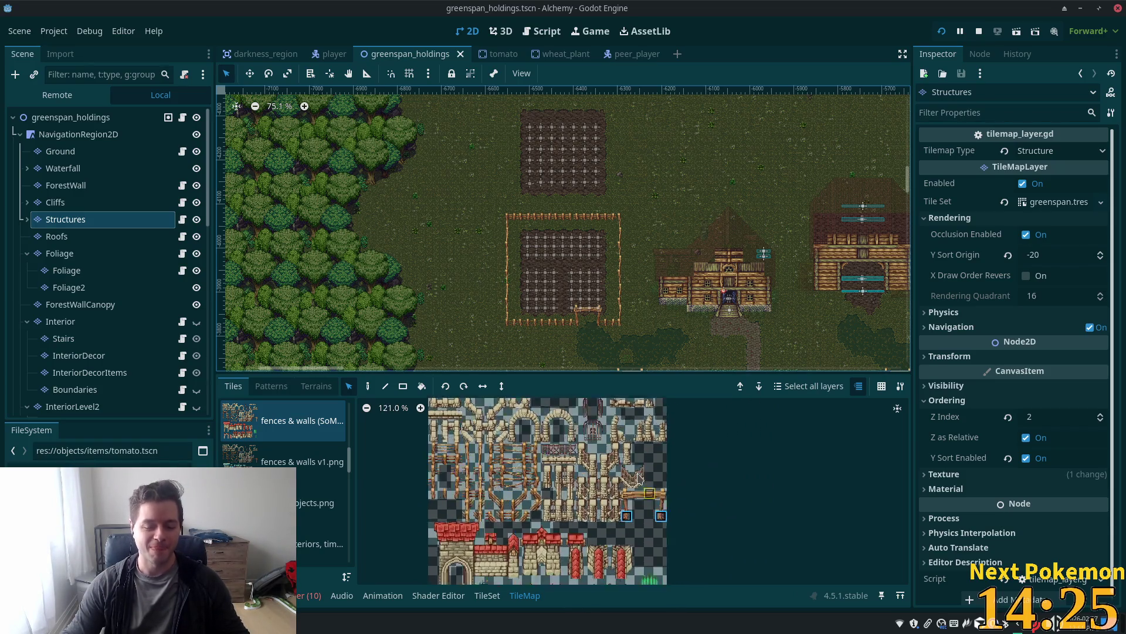
scroll(638, 479, up, 6)
scroll(703, 444, up, 5)
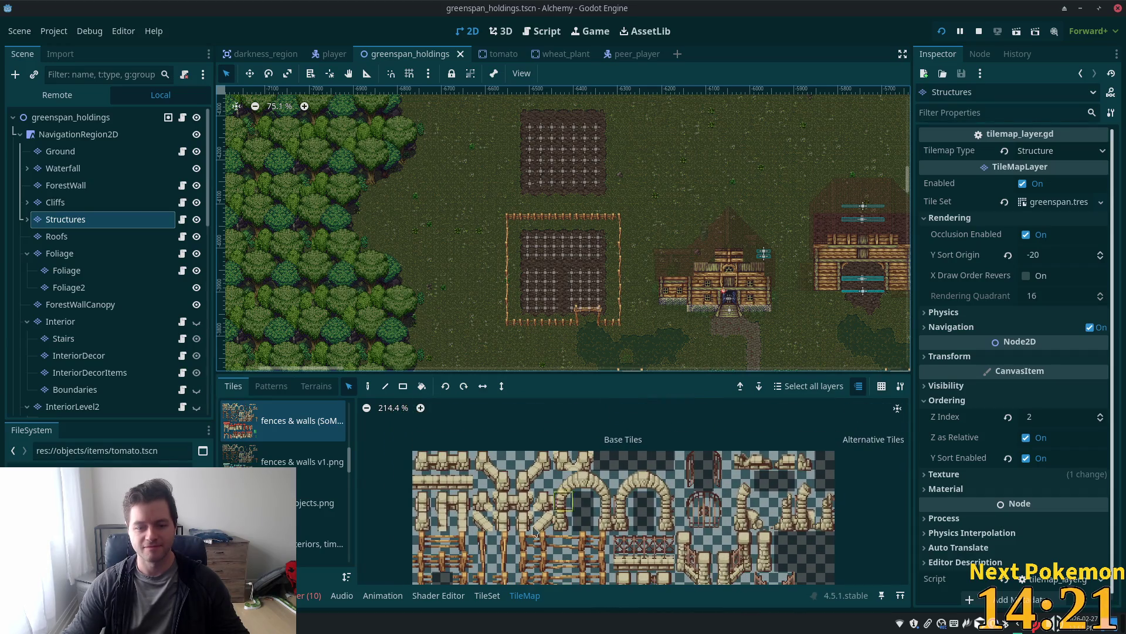
scroll(729, 460, up, 2)
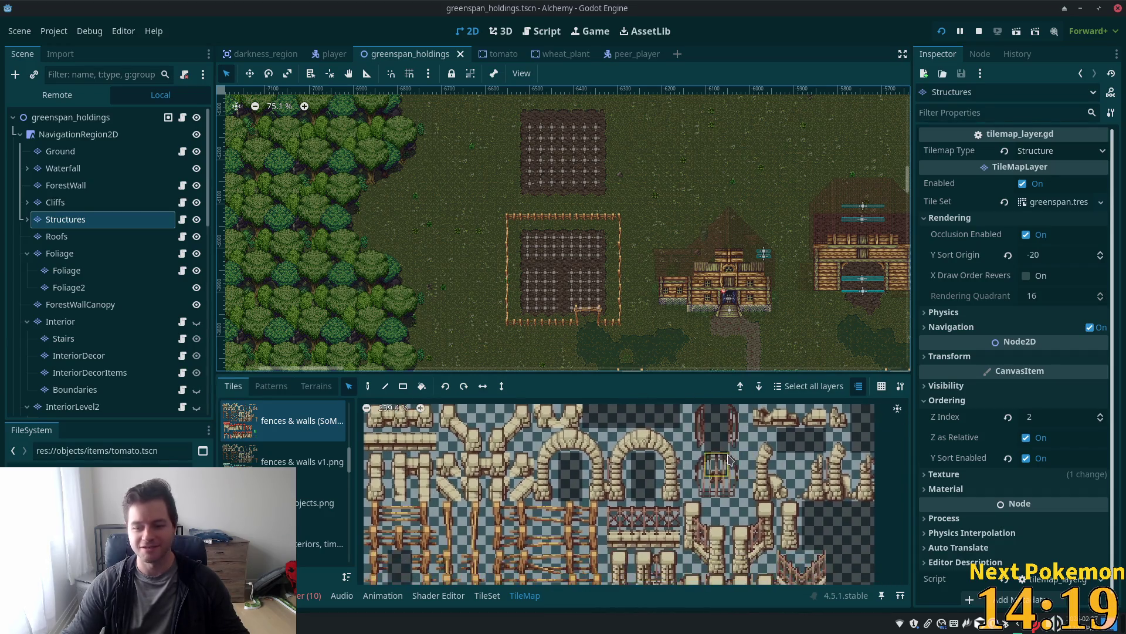
scroll(729, 460, up, 5)
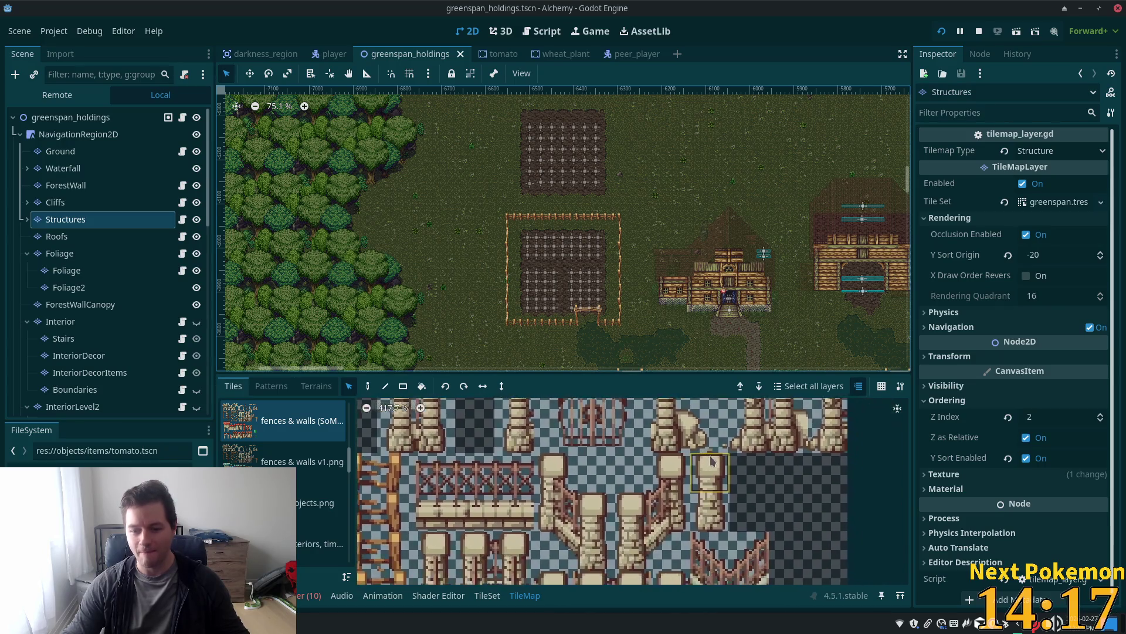
scroll(852, 333, right, 10)
scroll(852, 333, up, 3)
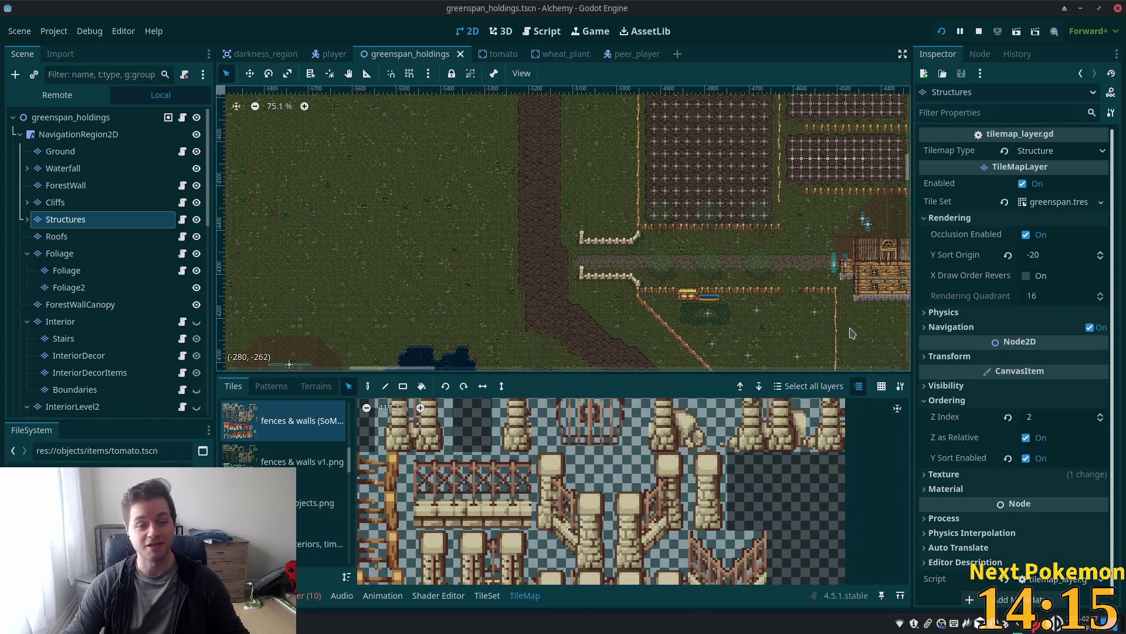
click(582, 272)
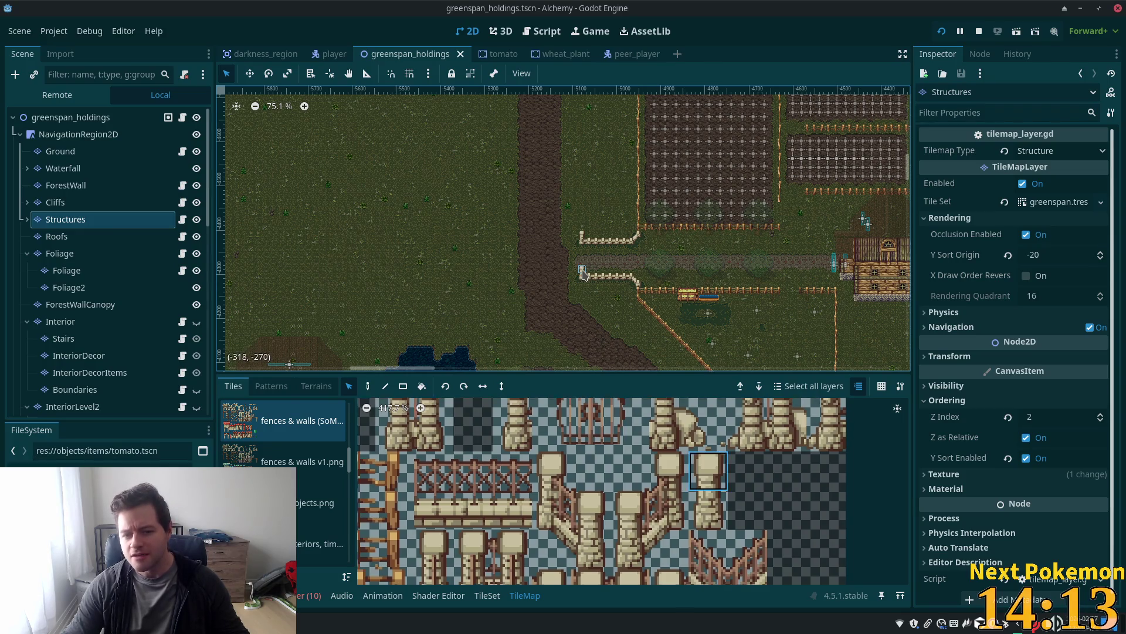
scroll(583, 272, up, 5)
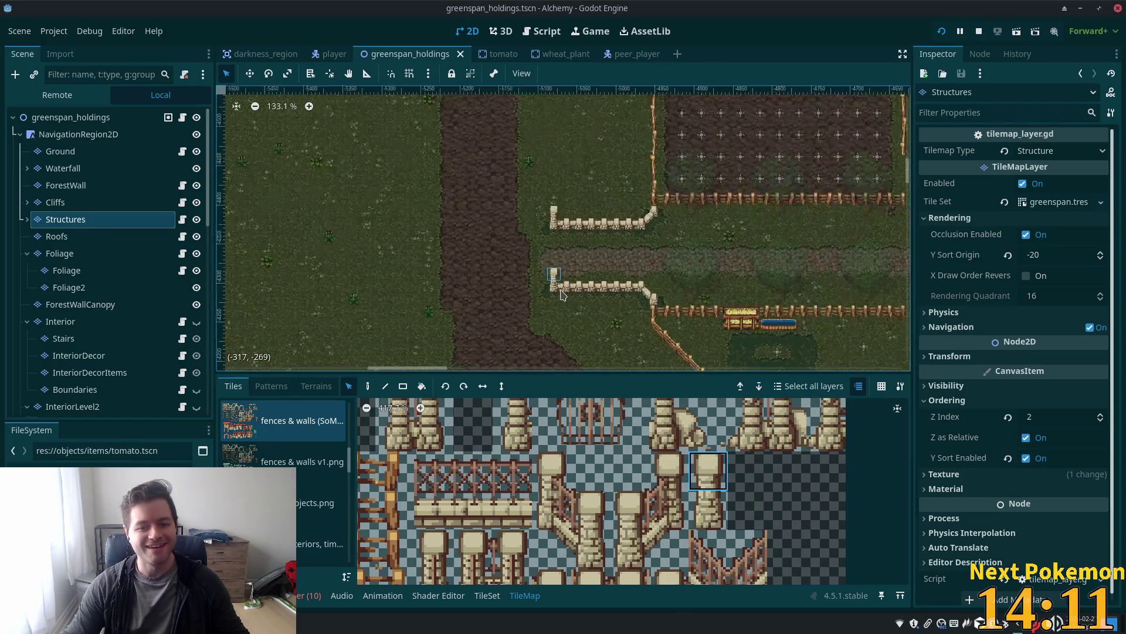
scroll(561, 295, up, 10)
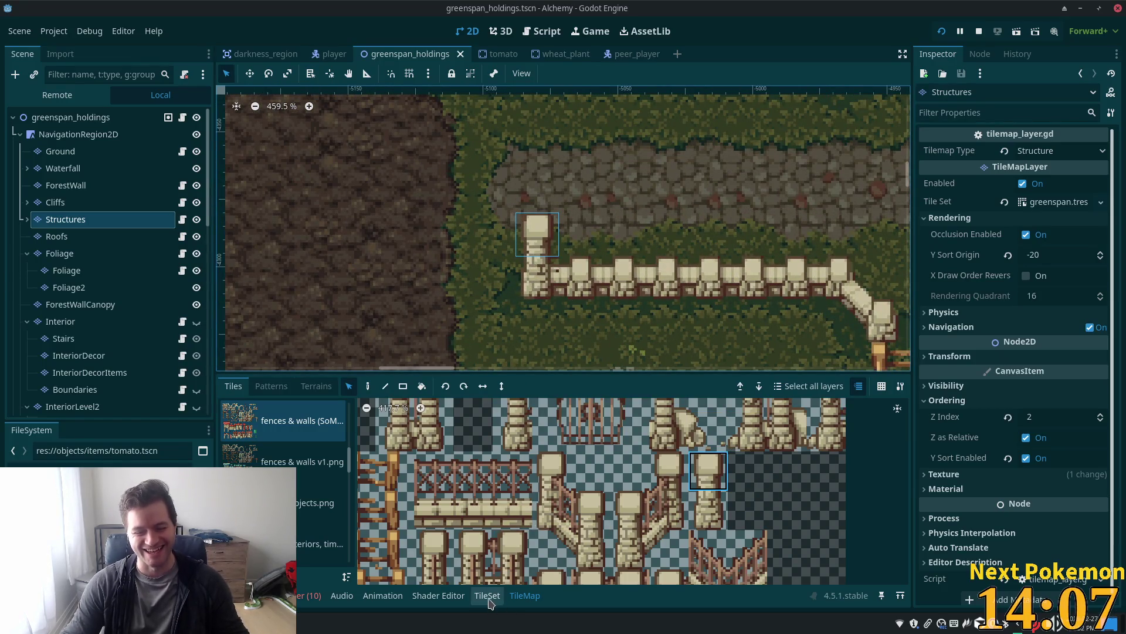
Draw a collision polygon over the stone wall post tile (atlas 17, 4) and save the scene
click(487, 595)
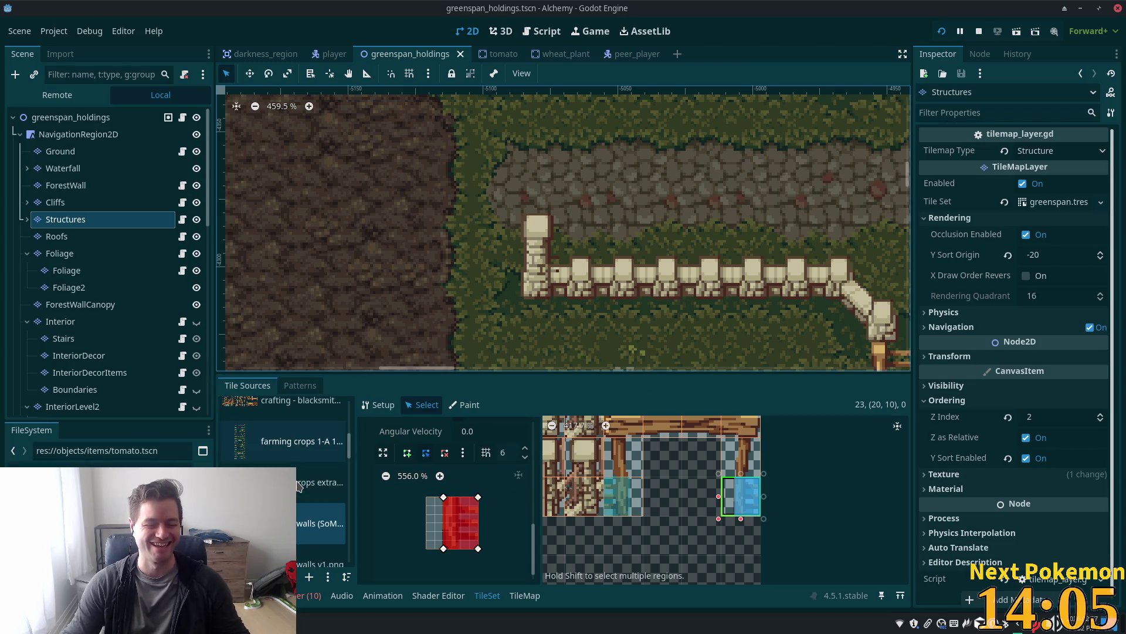
scroll(675, 499, down, 8)
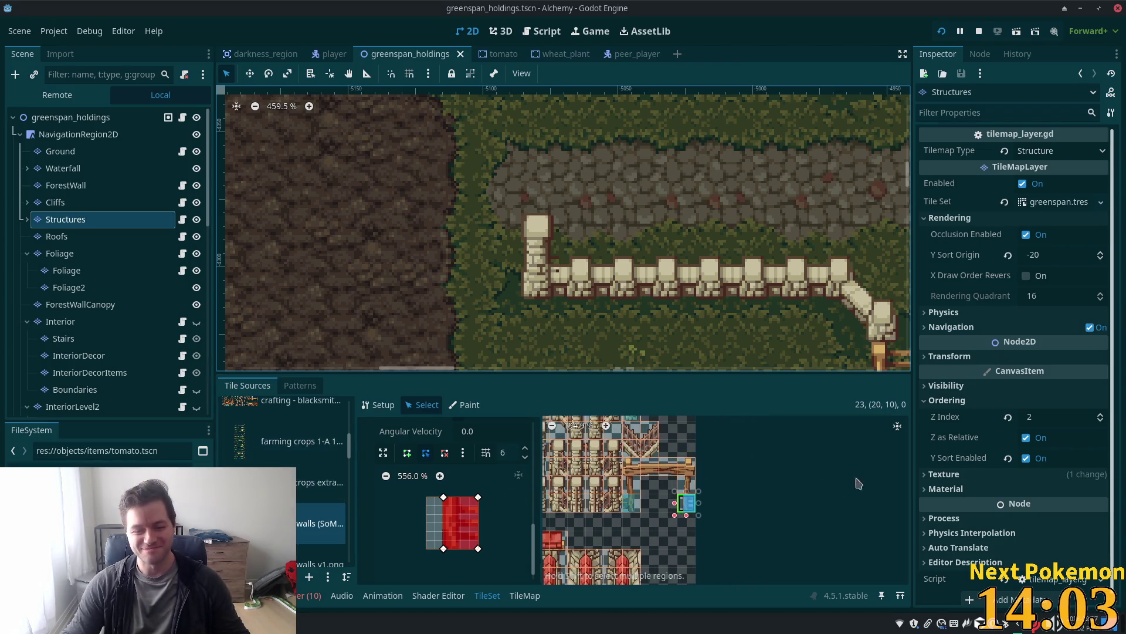
scroll(763, 455, down, 4)
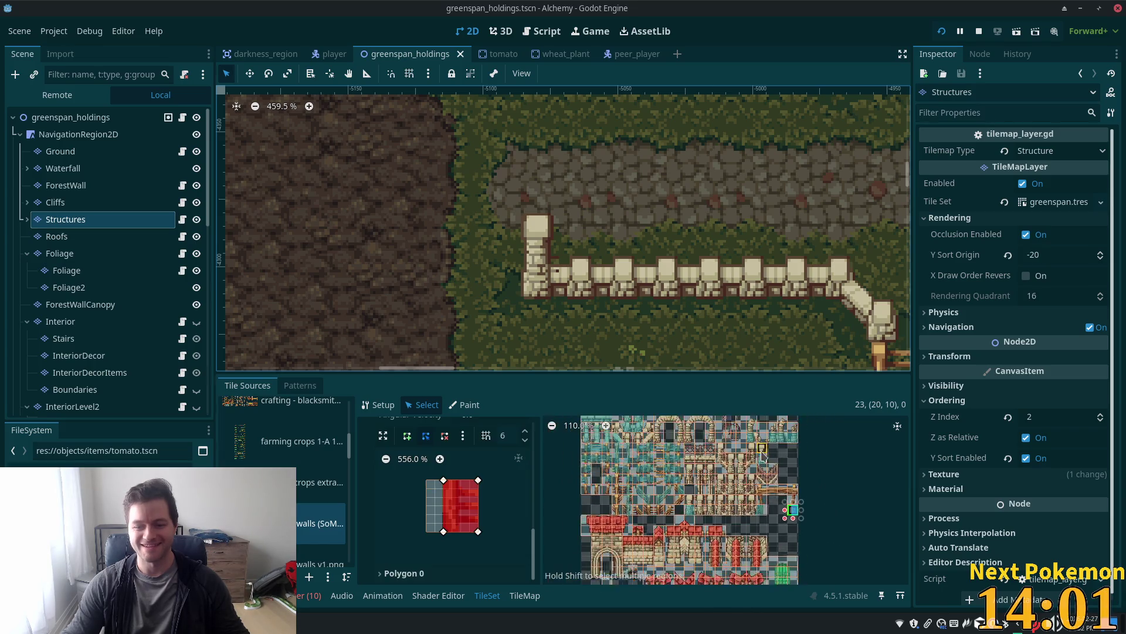
scroll(762, 455, up, 5)
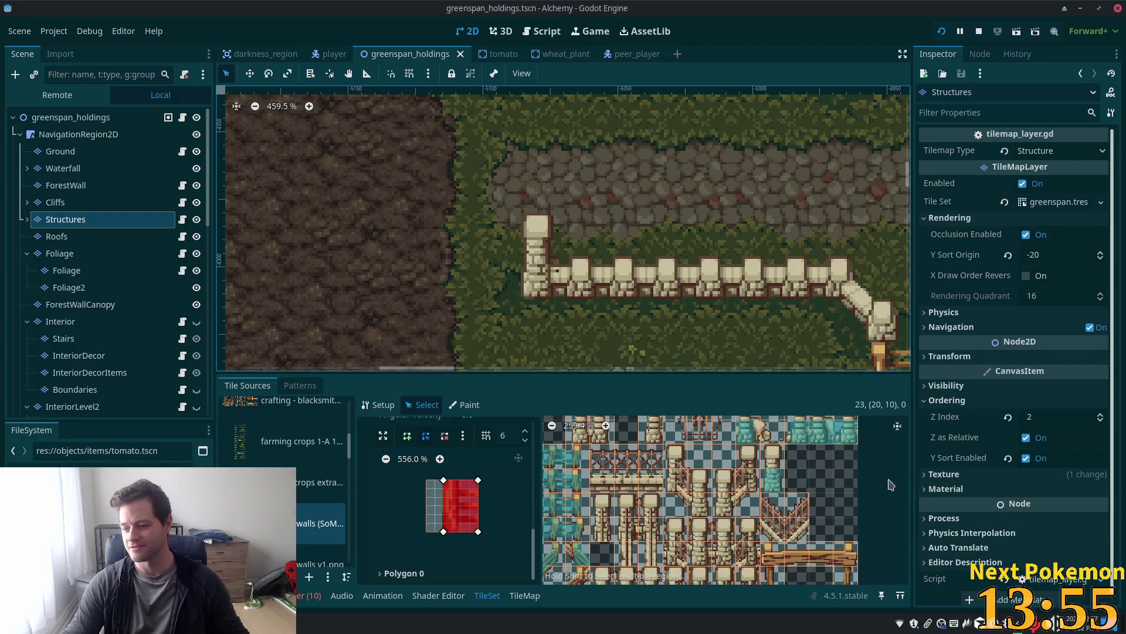
click(773, 456)
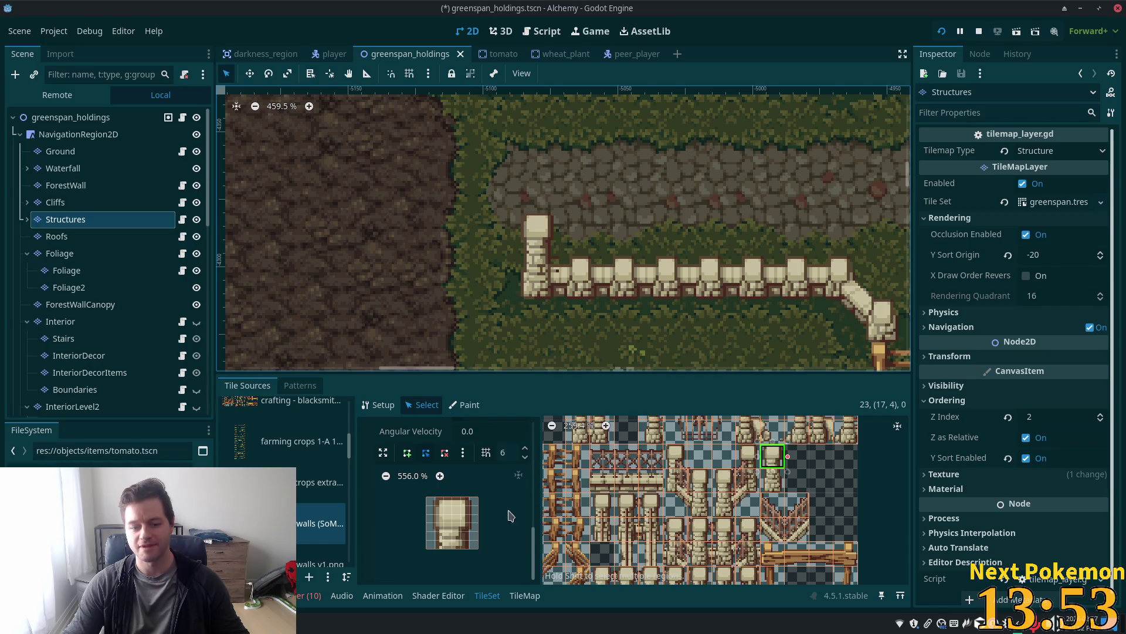
click(409, 453)
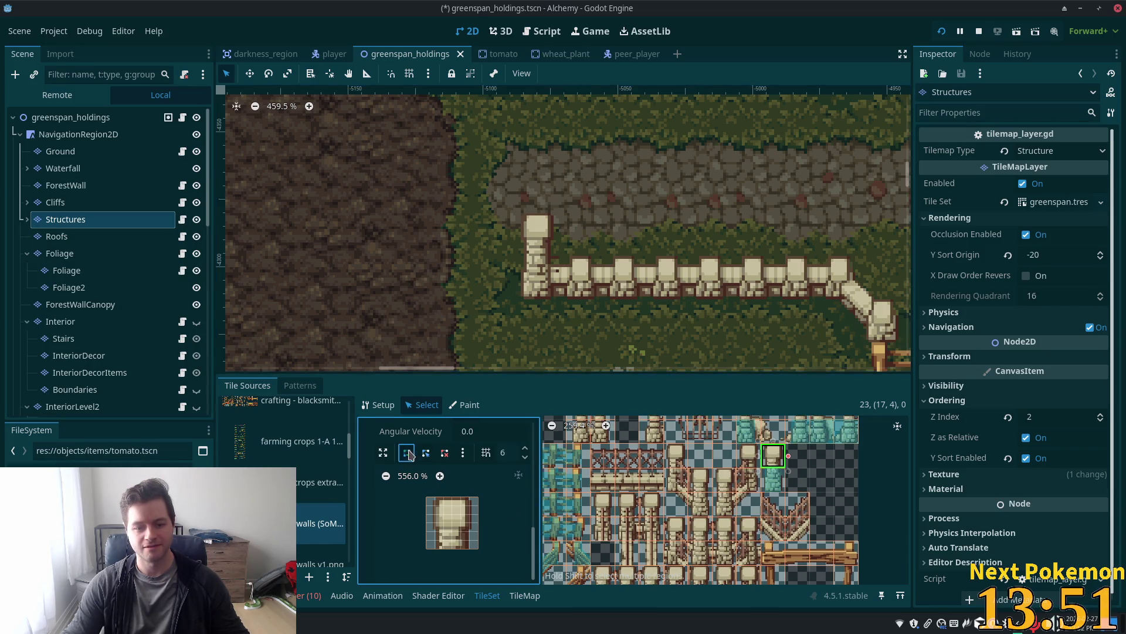
click(435, 497)
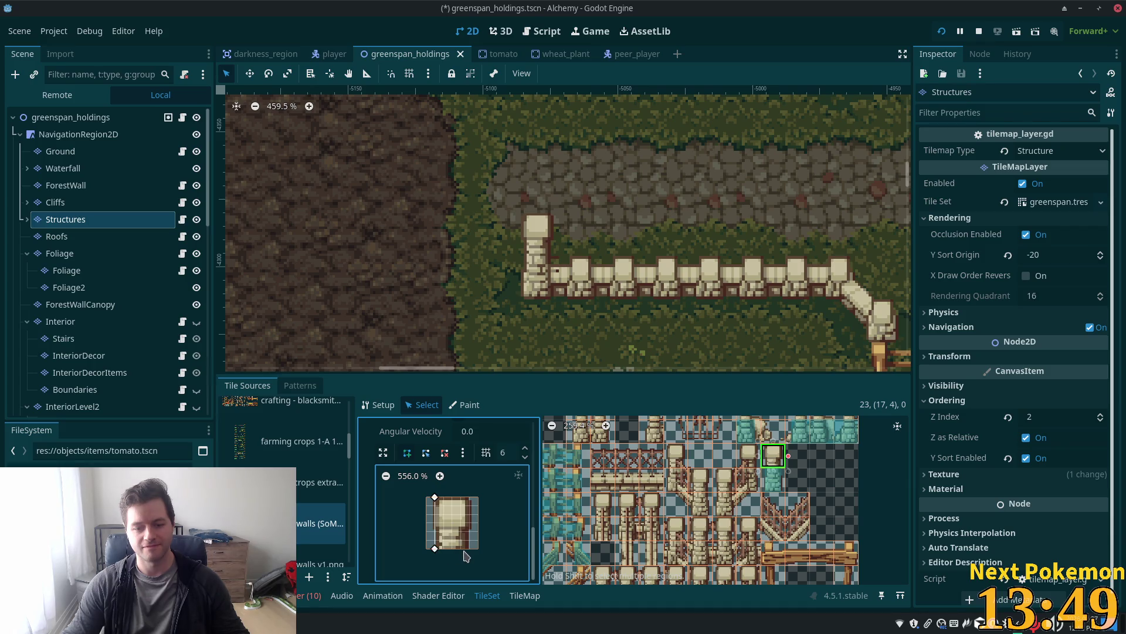
click(435, 497)
key(ctrl+s)
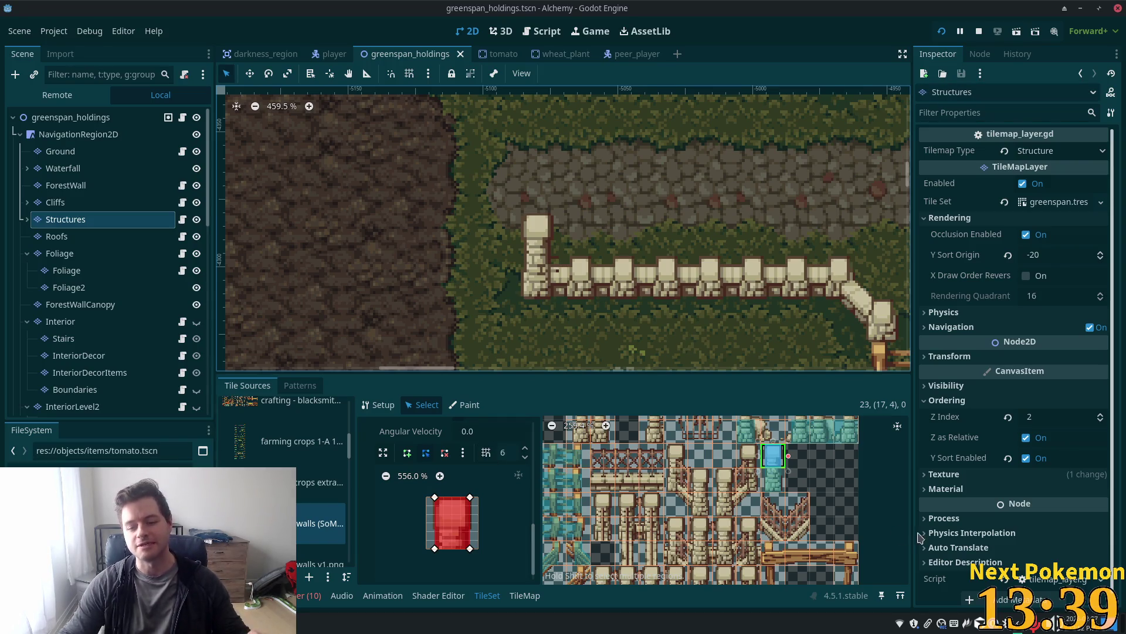
Scroll around the TileSet editor to inspect the post tile's settings
scroll(799, 479, down, 1)
scroll(799, 478, down, 2)
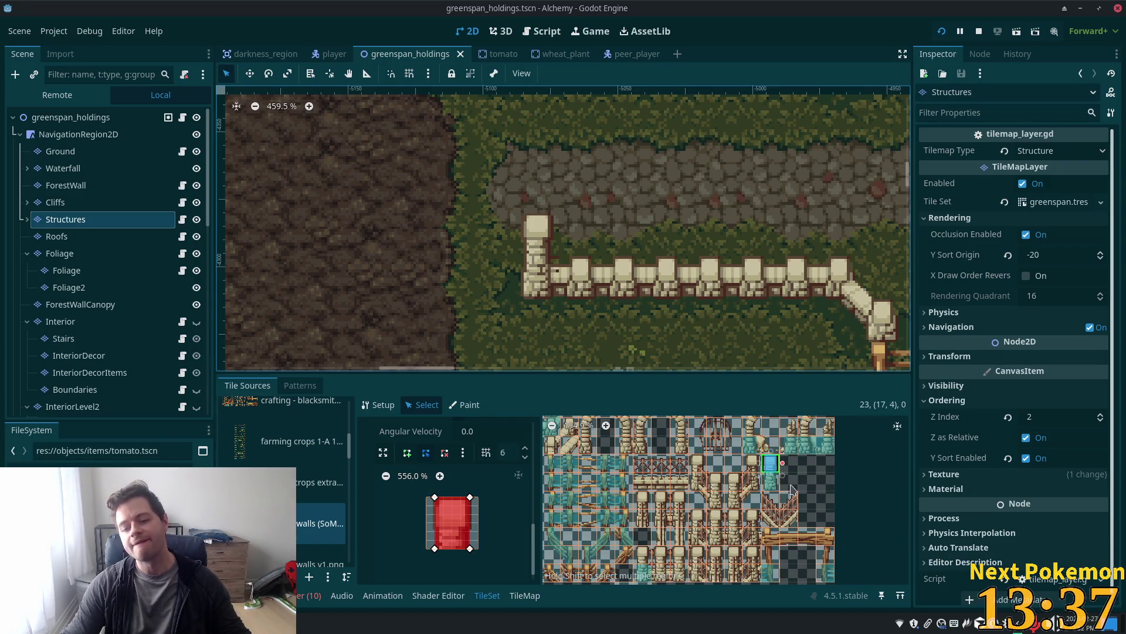
scroll(792, 489, down, 1)
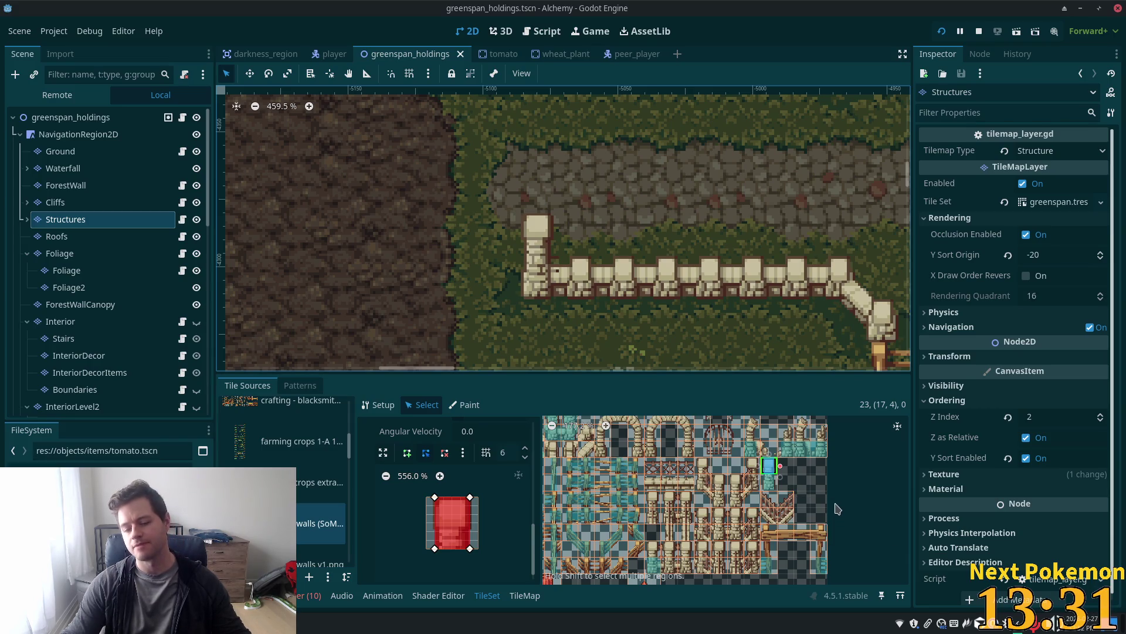
scroll(680, 558, up, 4)
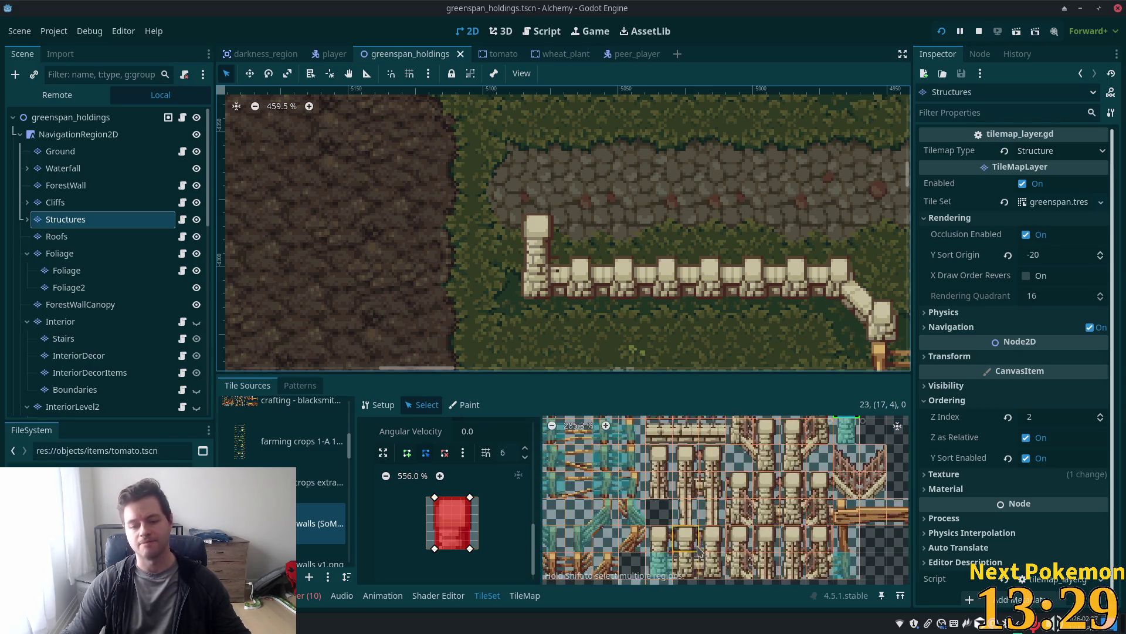
scroll(808, 497, down, 3)
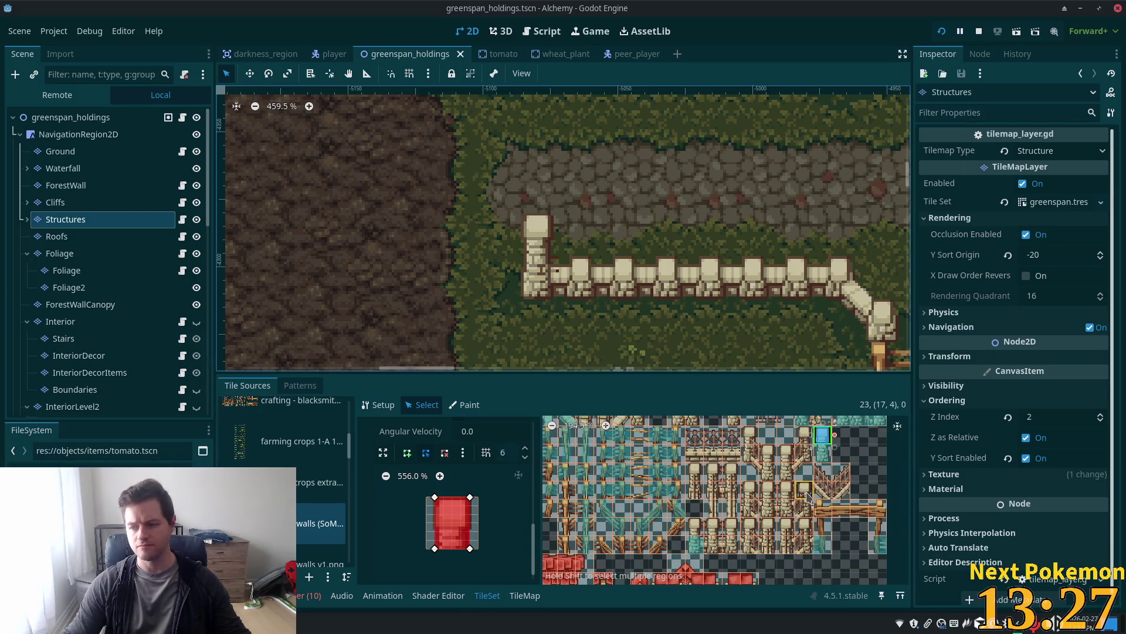
scroll(809, 498, down, 2)
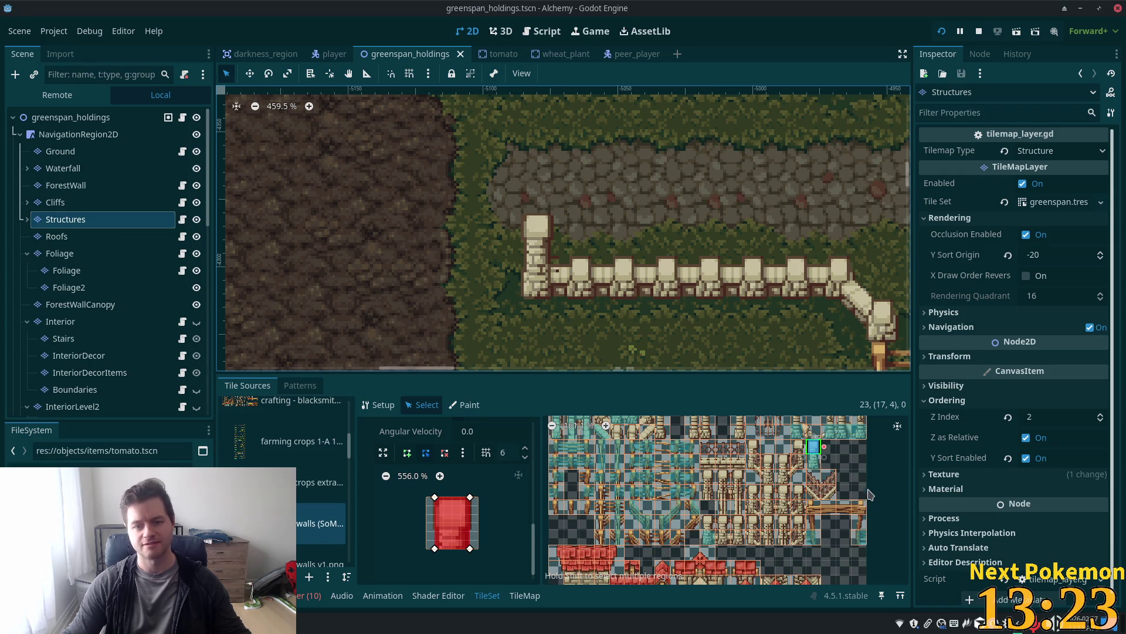
scroll(785, 508, down, 5)
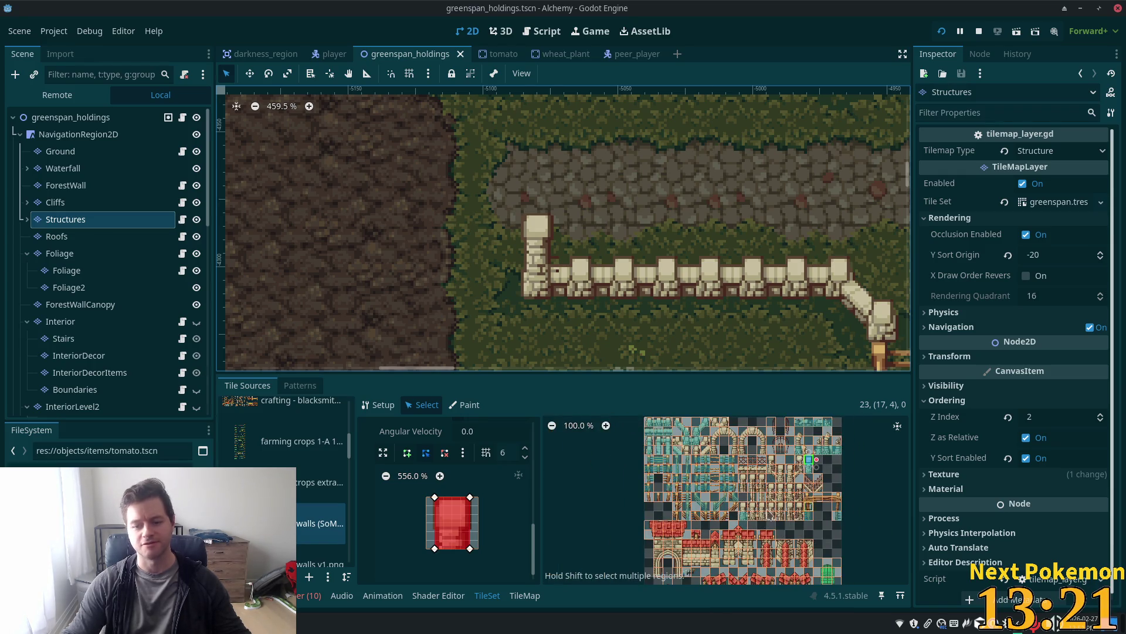
scroll(742, 463, down, 2)
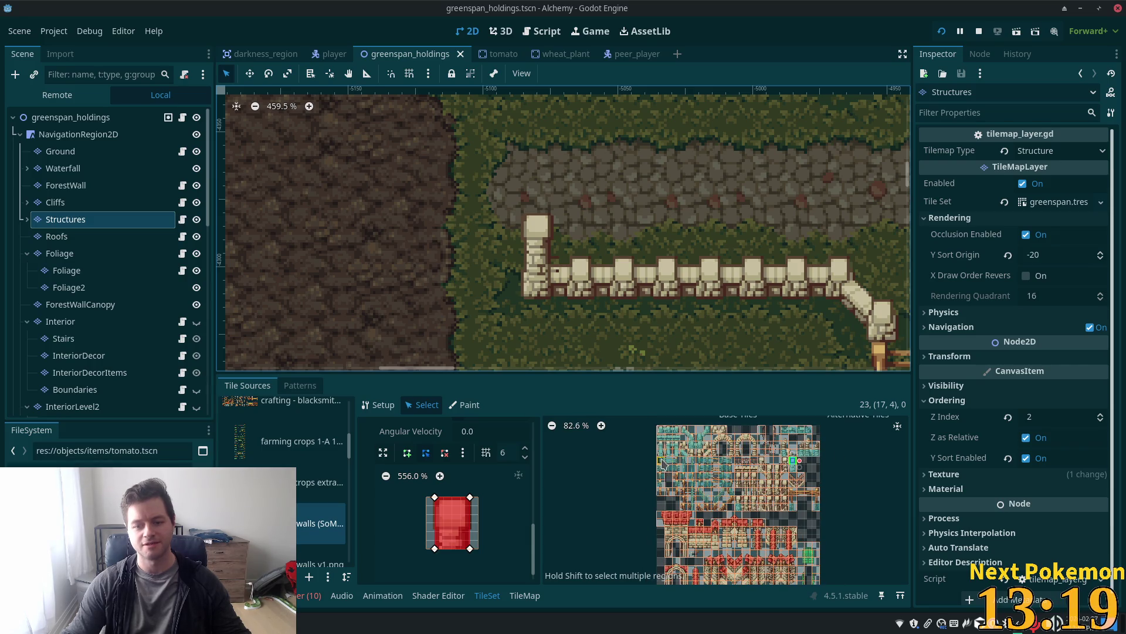
scroll(619, 477, up, 9)
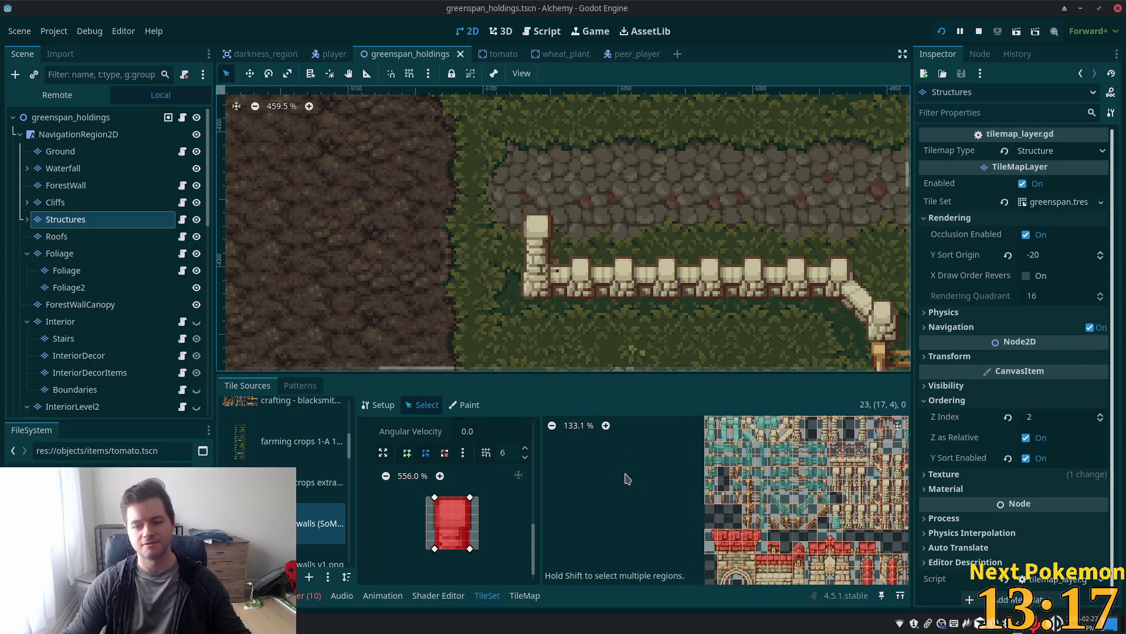
scroll(861, 535, up, 3)
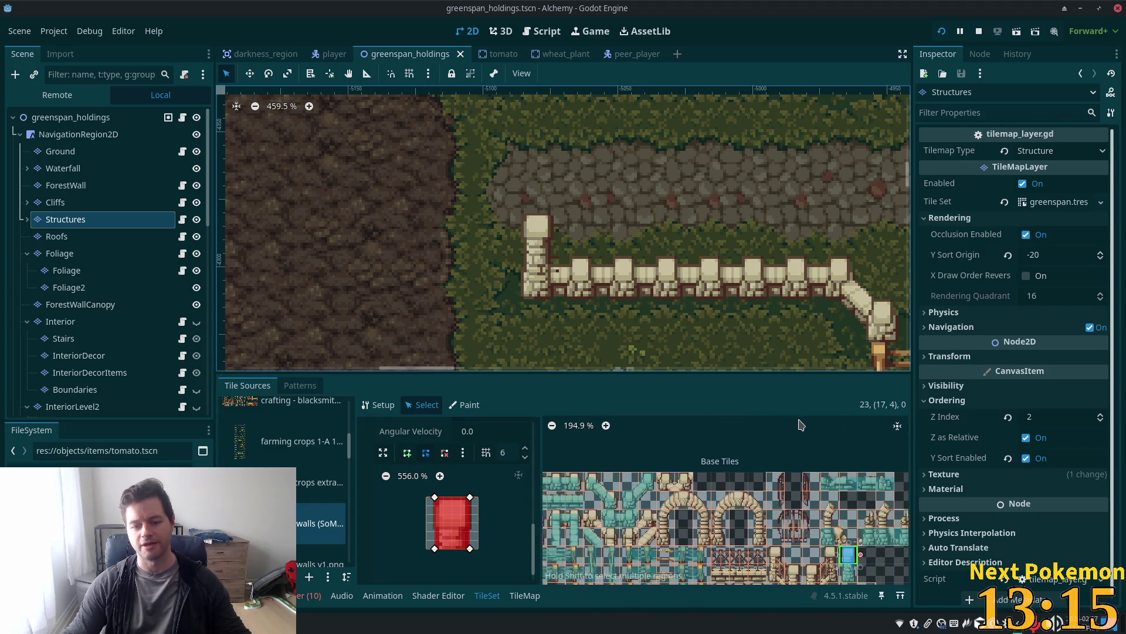
scroll(762, 505, right, 3)
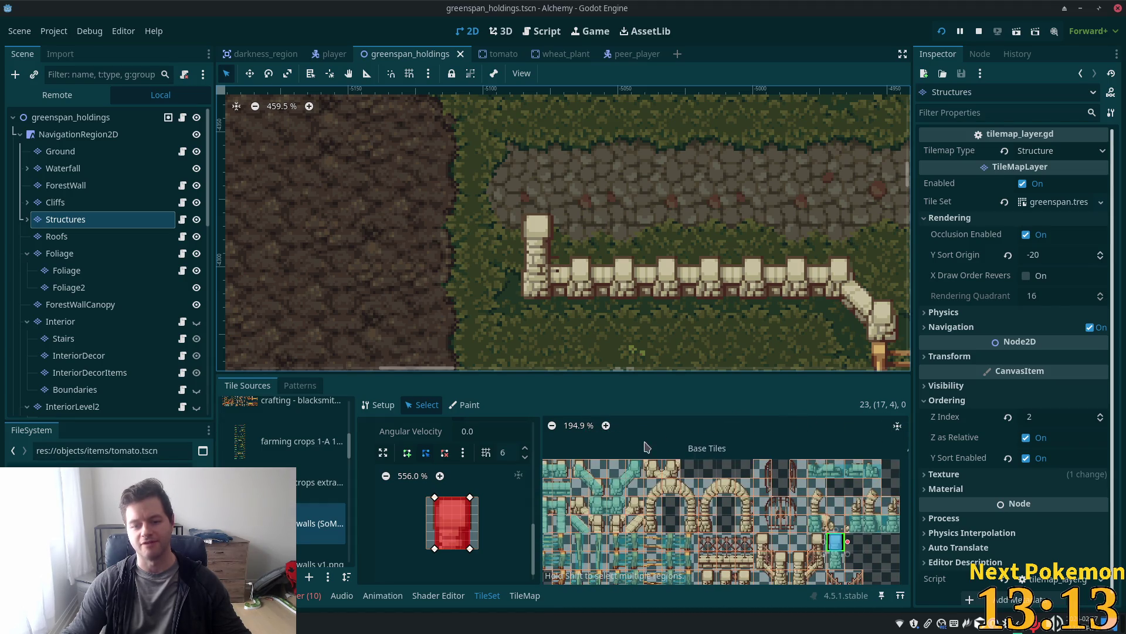
scroll(649, 448, left, 3)
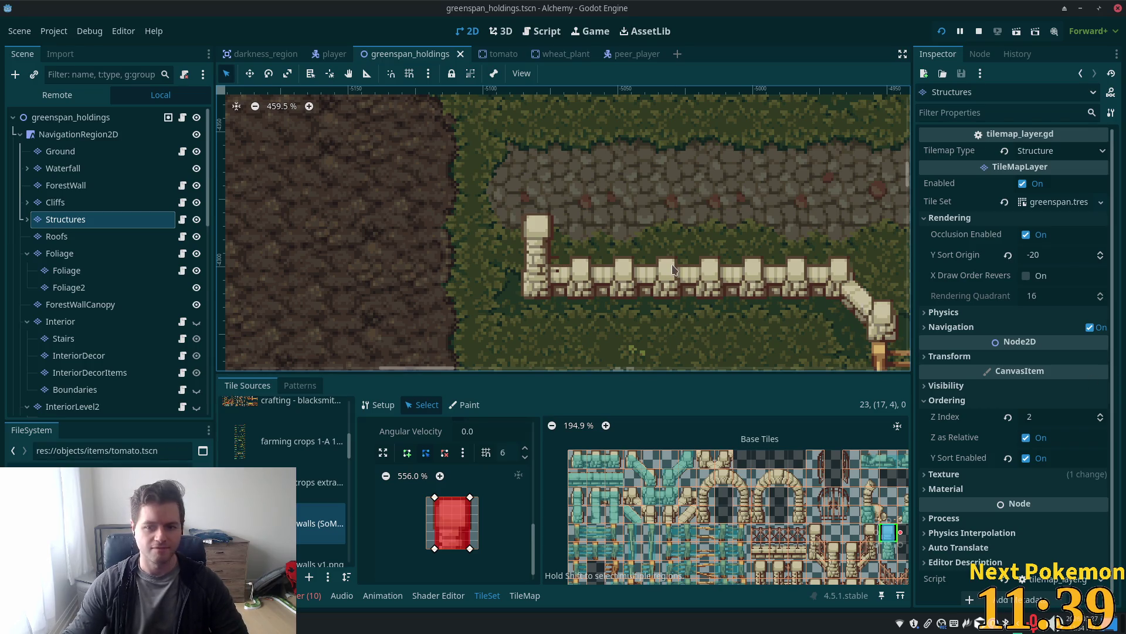
Zoom out over the farm map until the fields, fences and walled path are visible
scroll(655, 267, down, 6)
scroll(663, 275, down, 12)
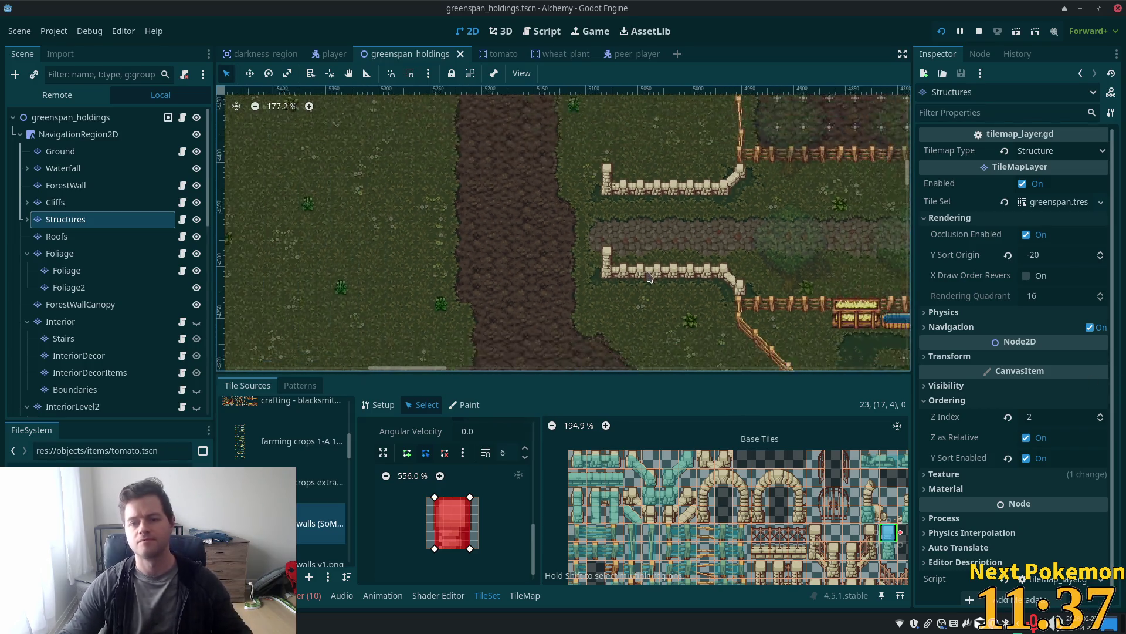
scroll(617, 287, down, 3)
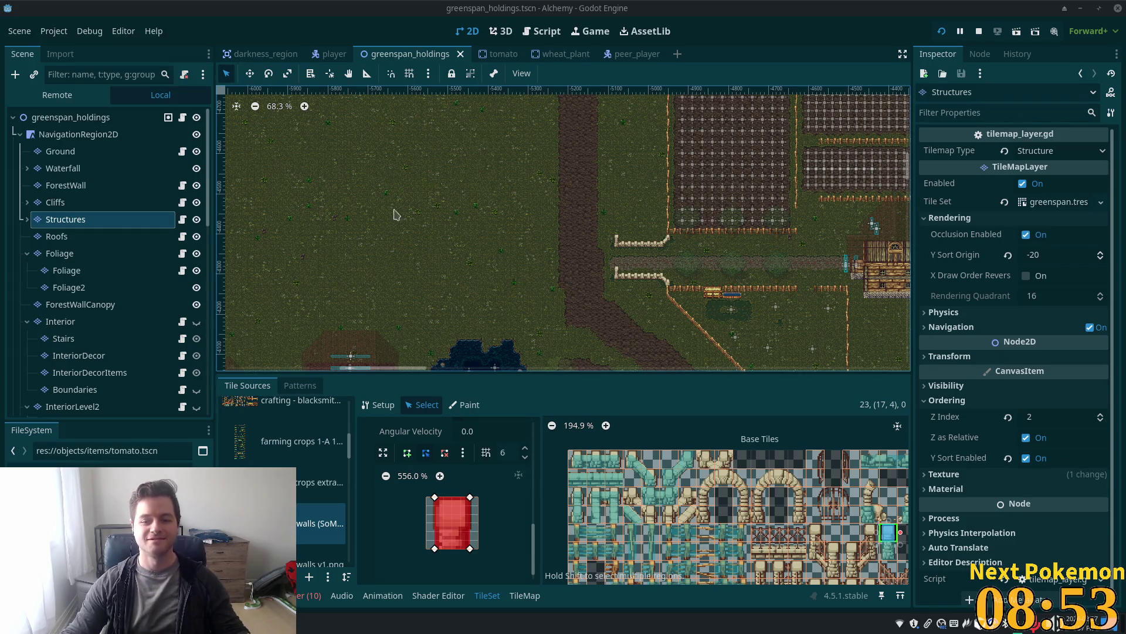
Zoom in on the cobbled path and the two low stone walls leading to the wooden fence
scroll(675, 276, up, 4)
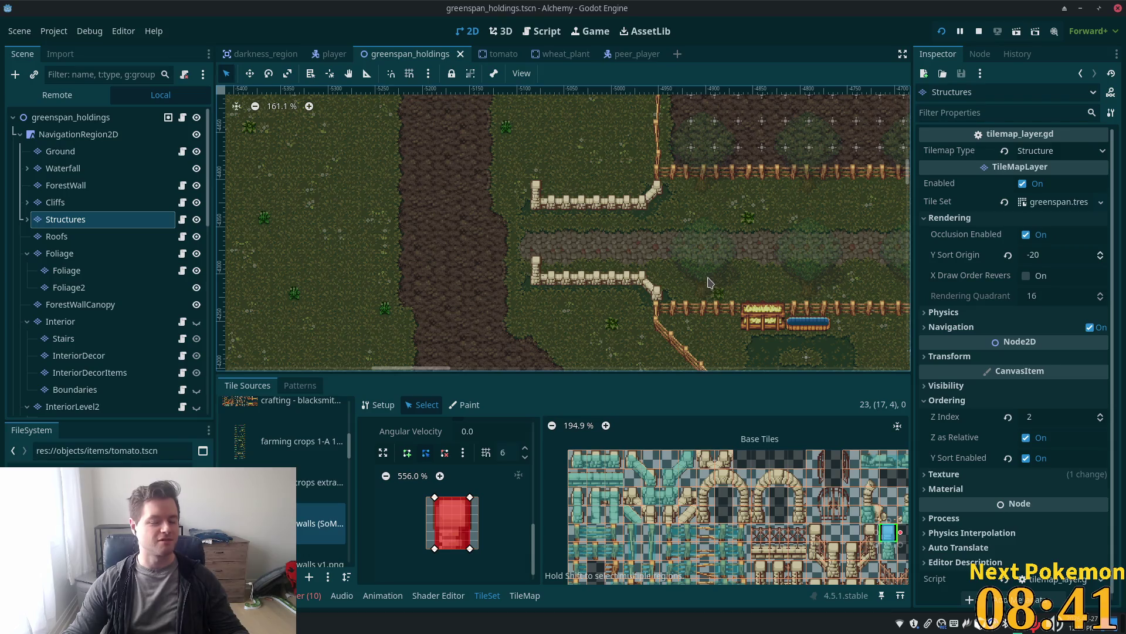
scroll(620, 283, up, 6)
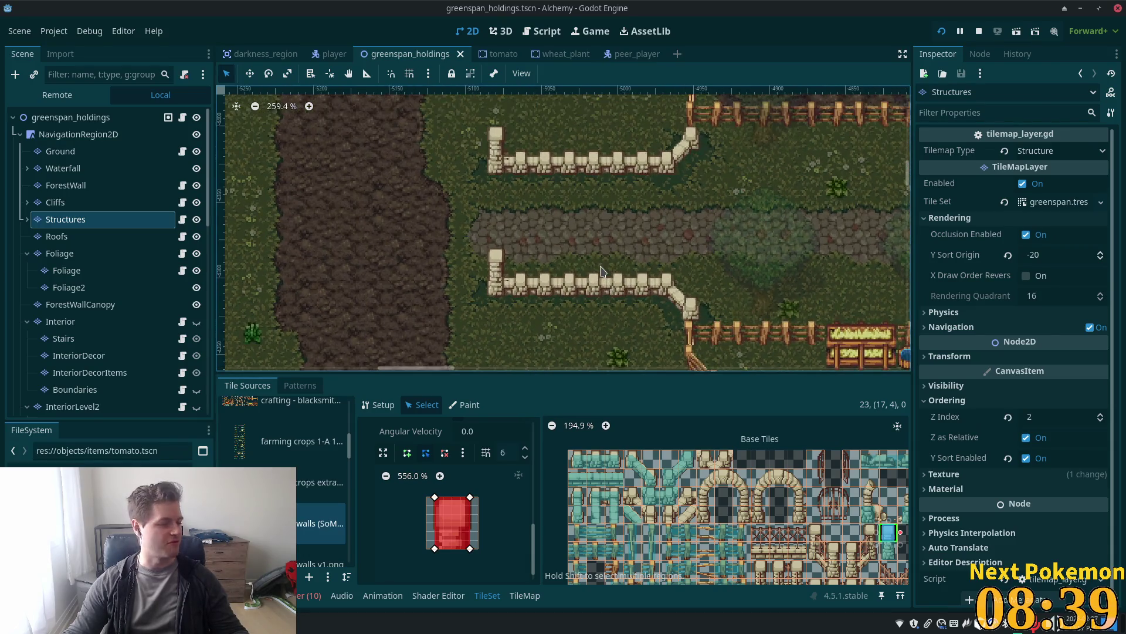
scroll(603, 272, down, 3)
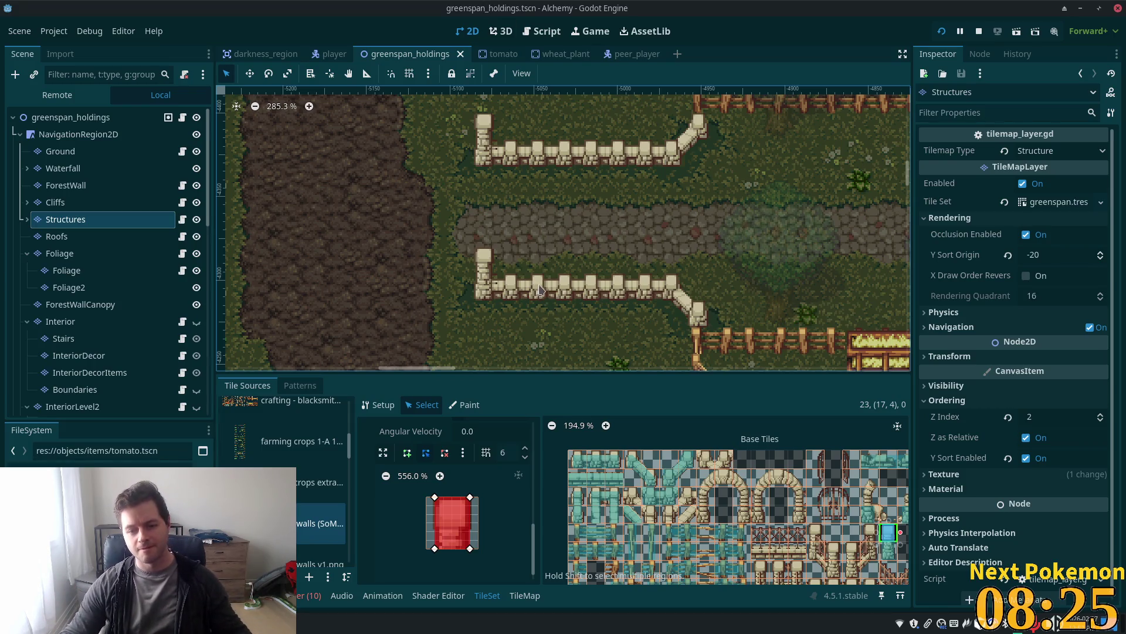
scroll(540, 288, down, 2)
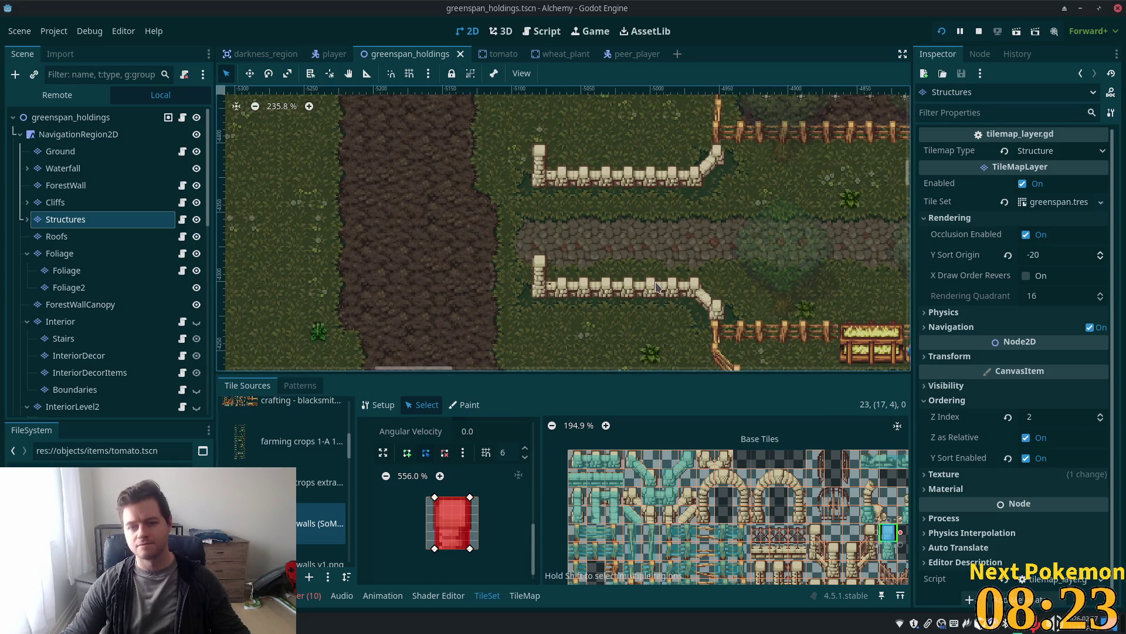
Run the project in two Alchemy debug windows, place them apart, and start walking left
click(941, 33)
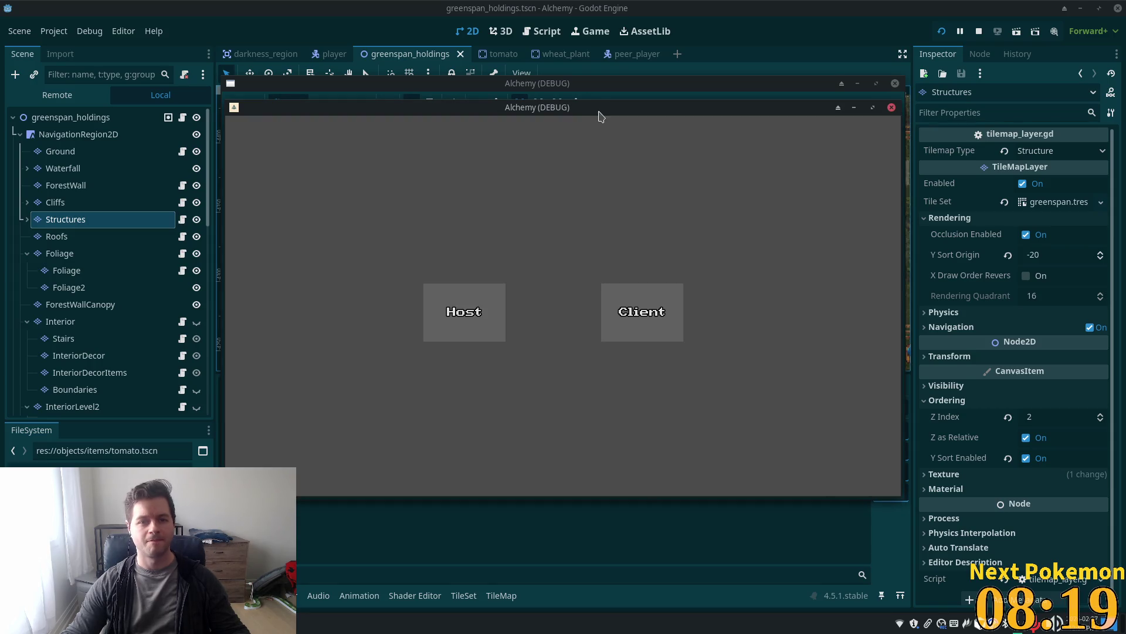
mouse_move(599, 113)
mouse_down()
mouse_move(446, 168)
mouse_move(459, 154)
mouse_move(389, 89)
mouse_move(385, 72)
mouse_up()
drag(801, 114, 1002, 201)
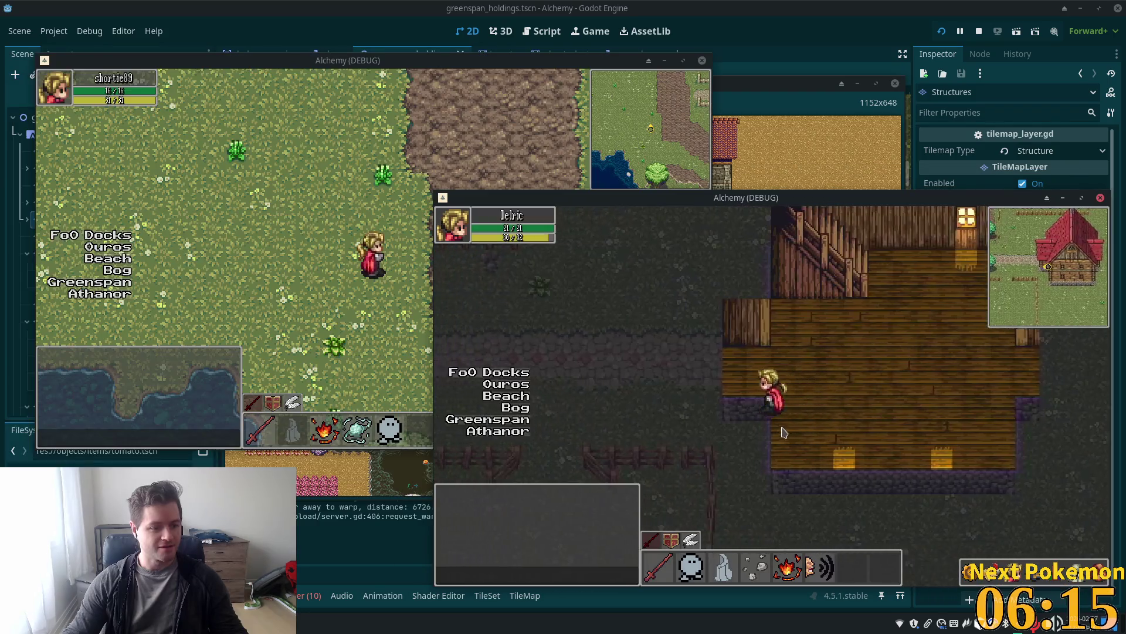
key(Left)
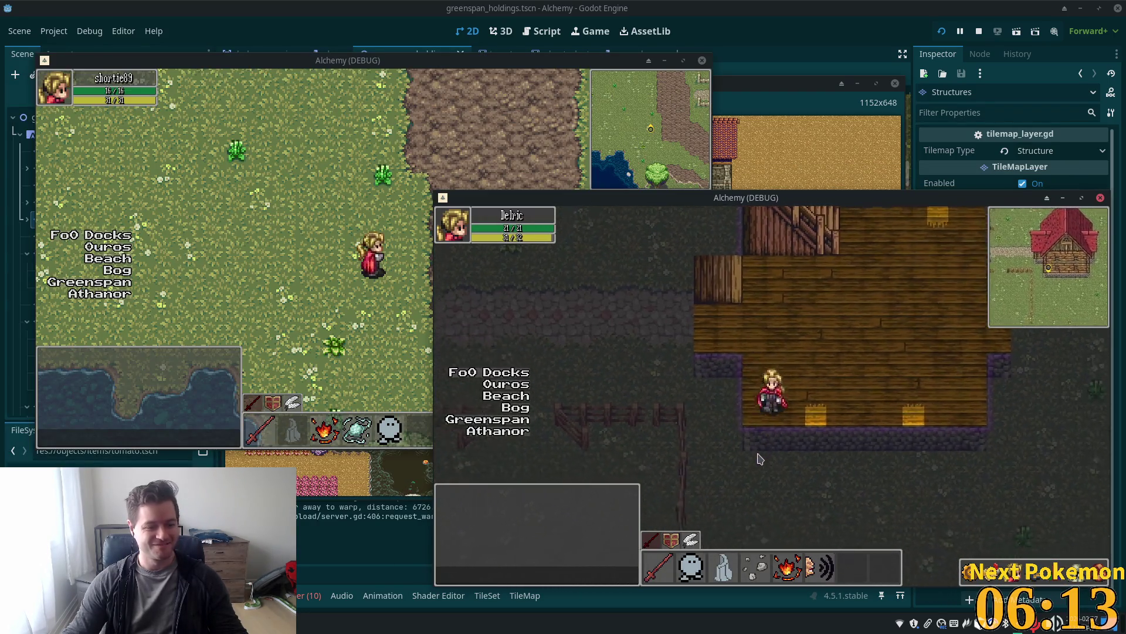
Walk the hero left out of the house past the fences, then through the barn and back outside
key(Left)
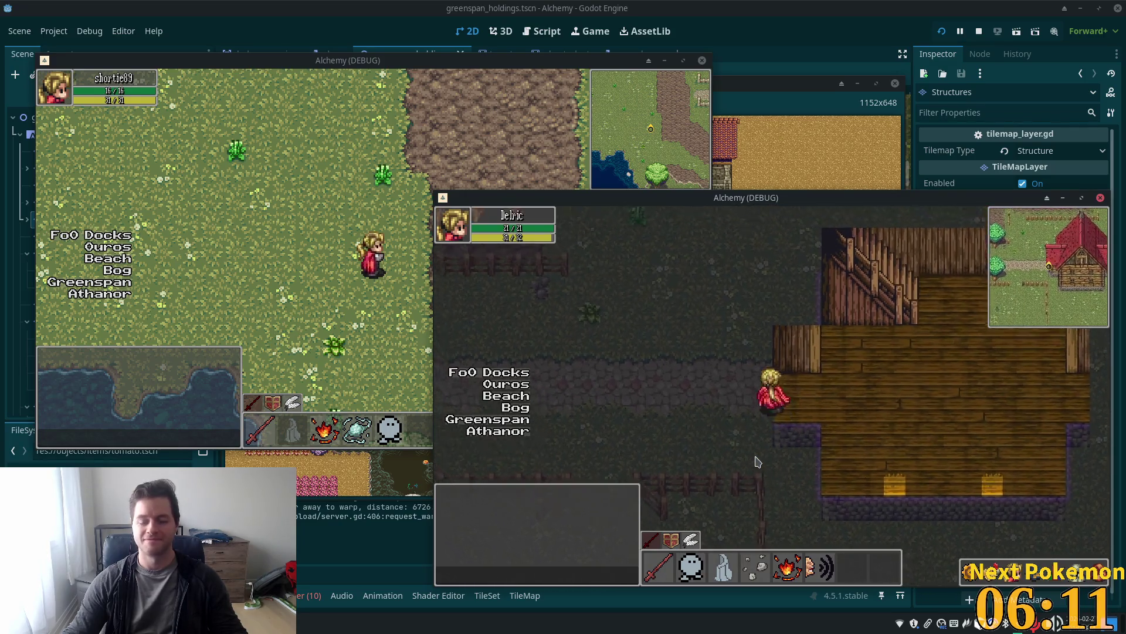
key(Left)
key(Left)
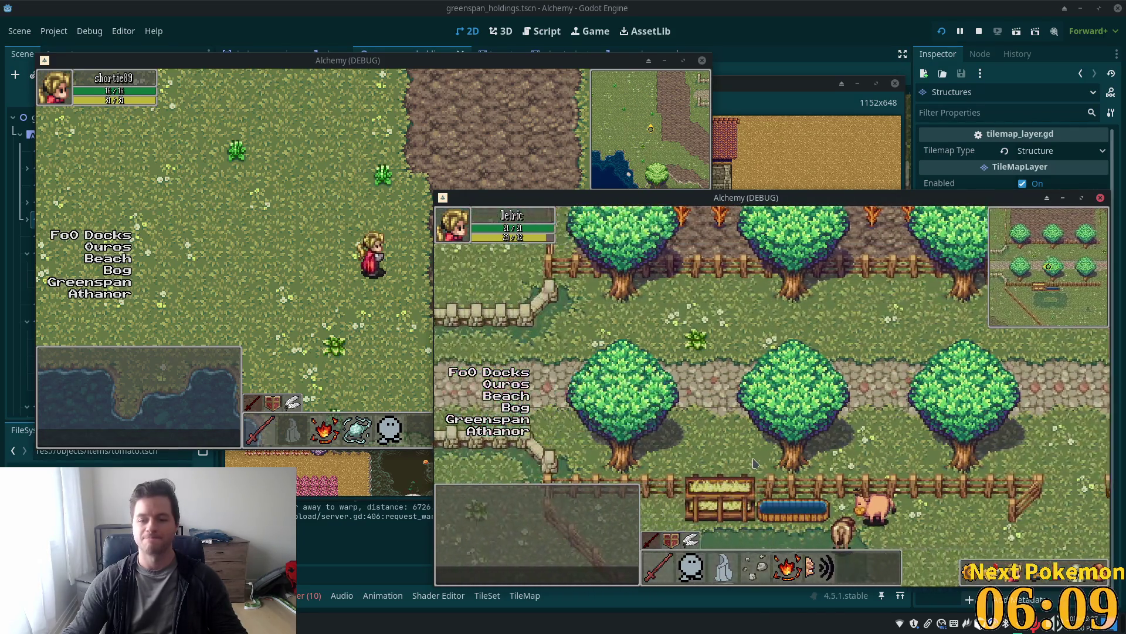
key(Left)
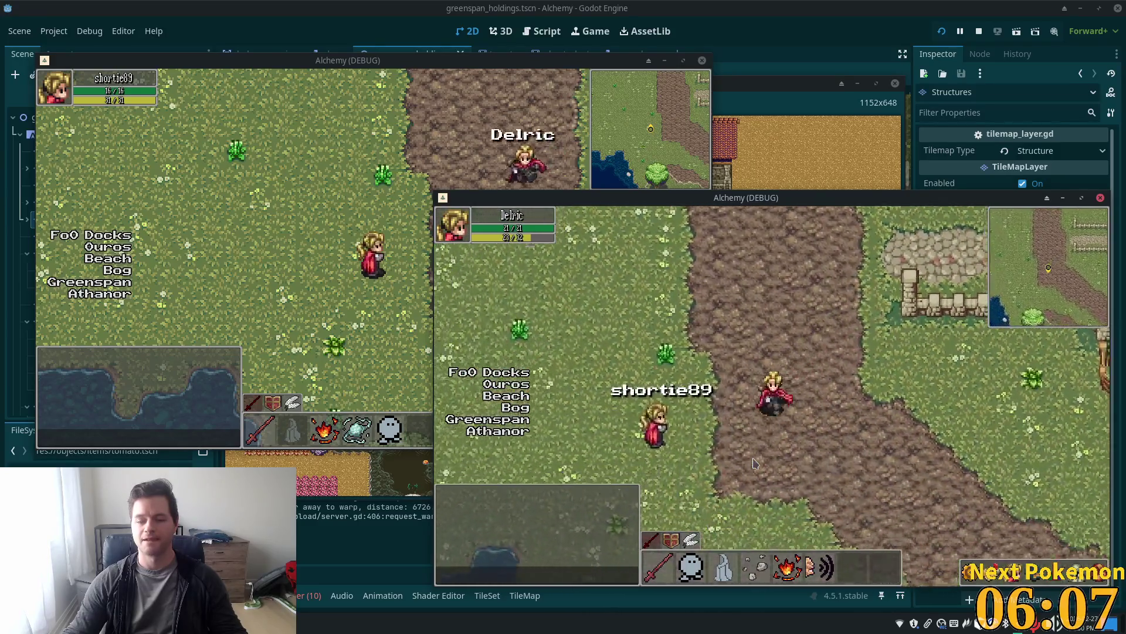
key(Left)
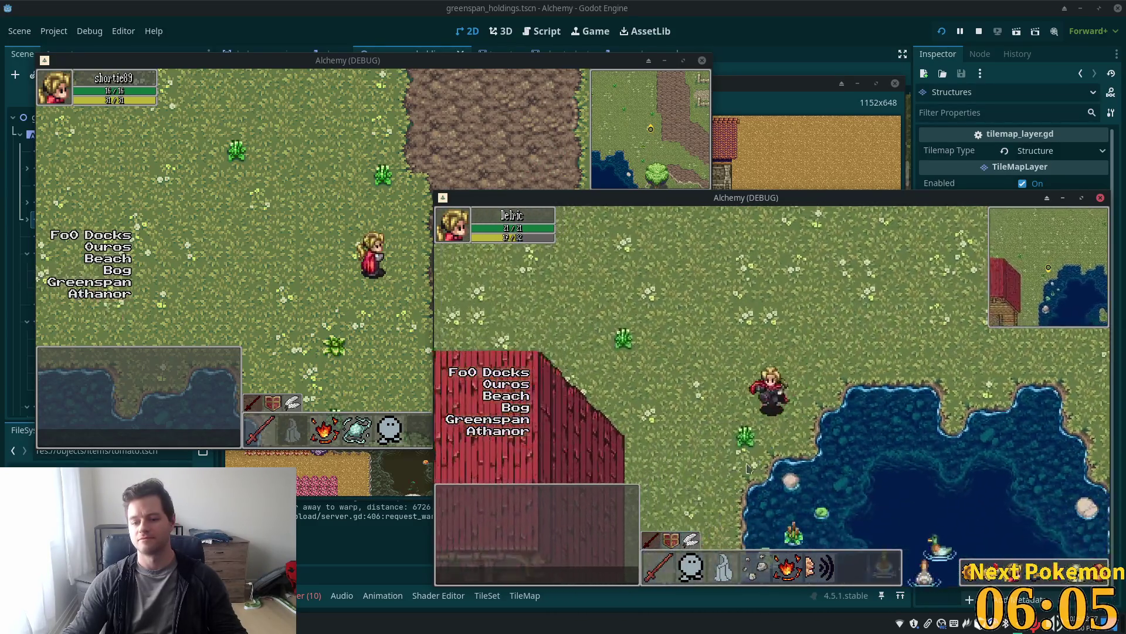
key(Down)
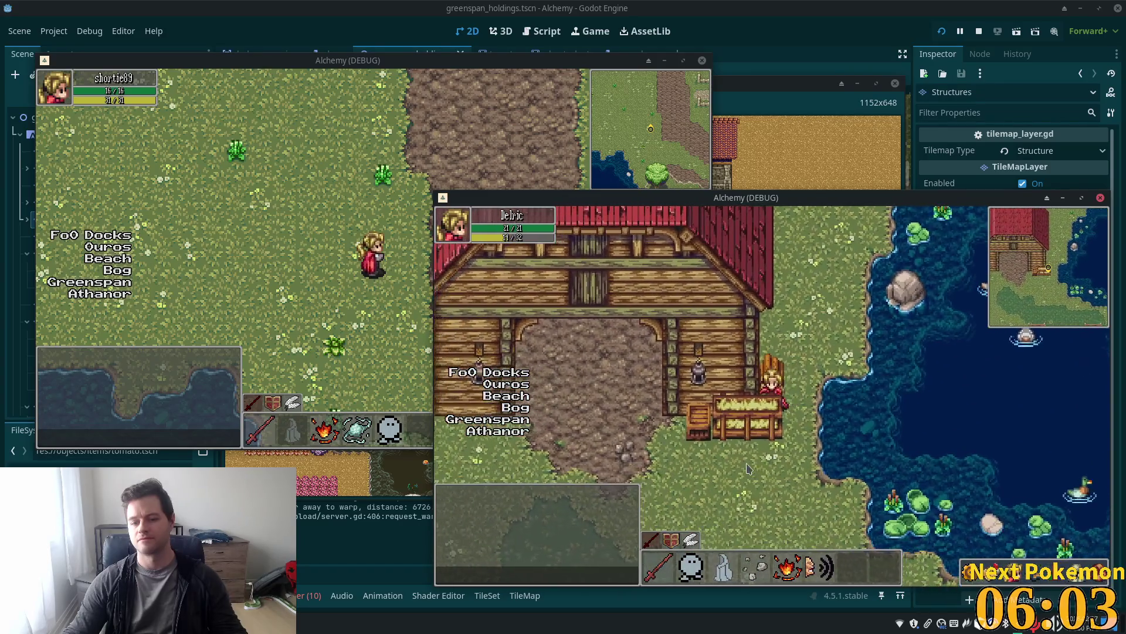
key(Up)
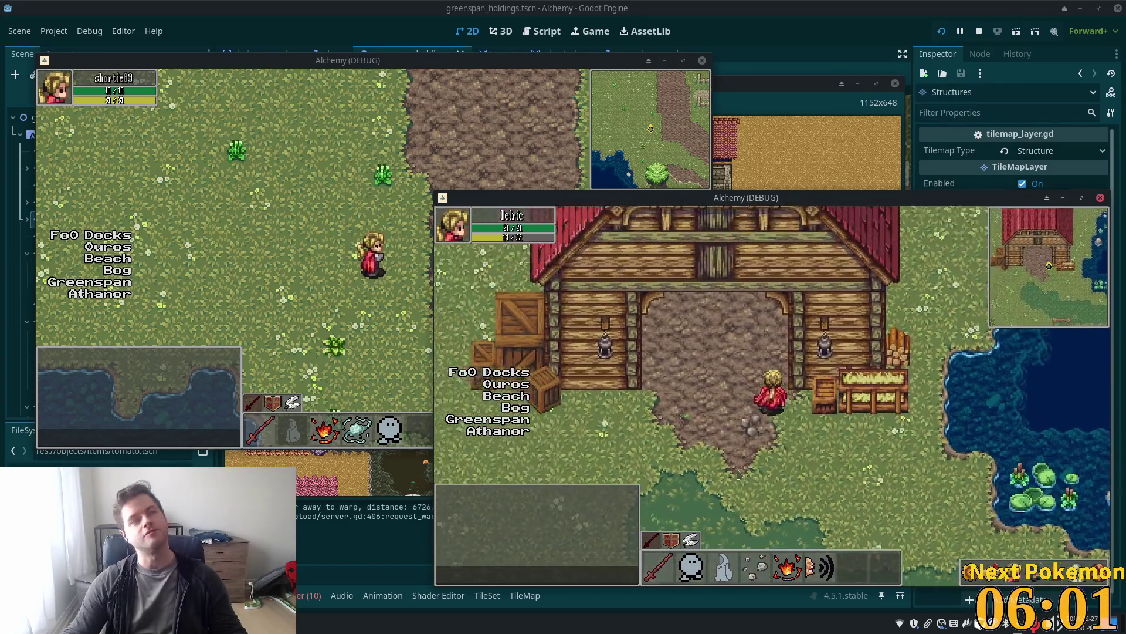
key(Down)
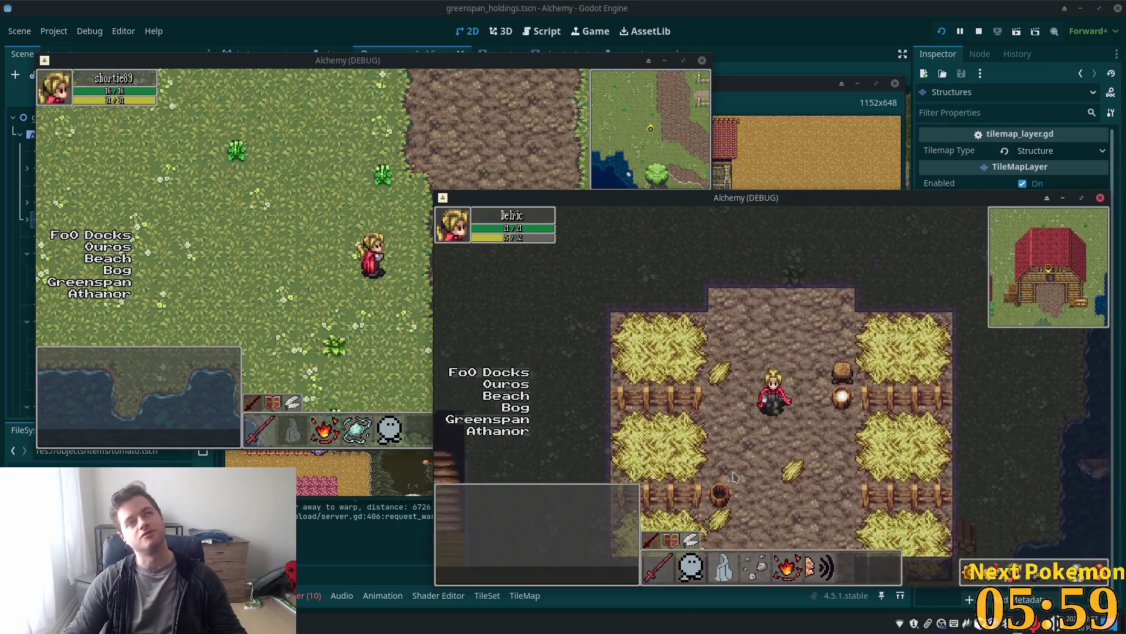
key(Down)
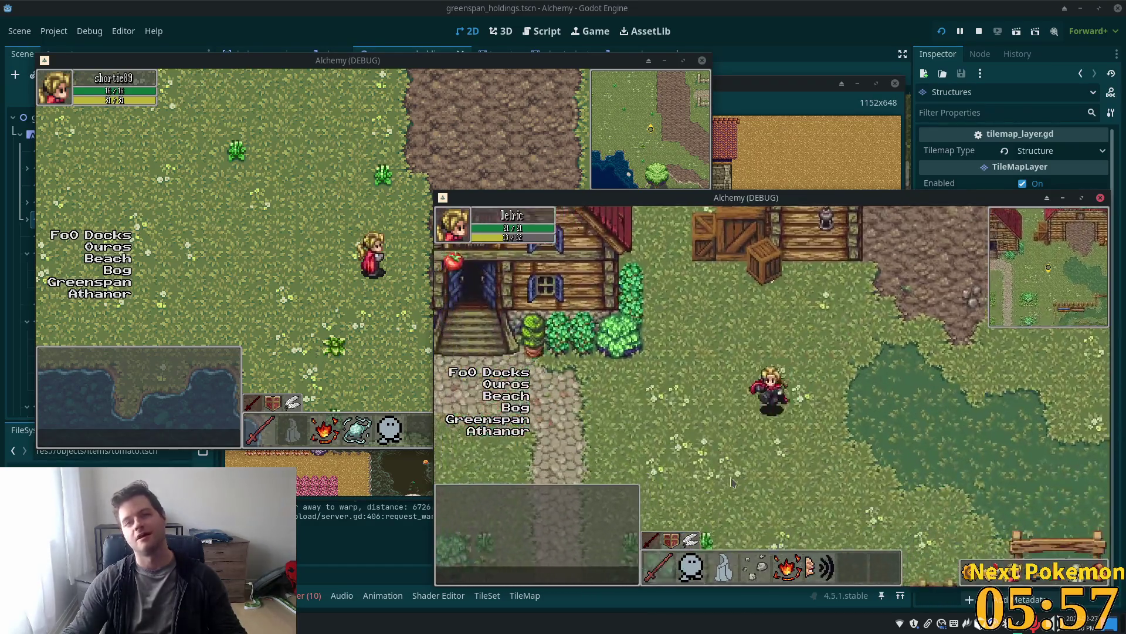
Walk through the farmhouse, back out across the grass to the field gate, then right
key(Up)
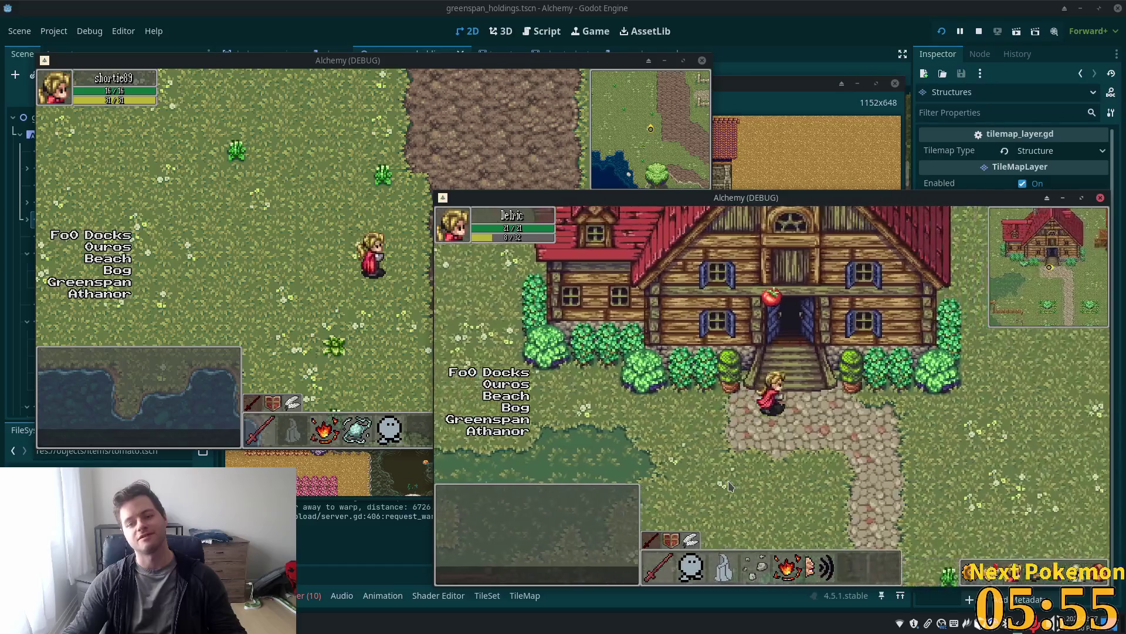
key(Up)
key(Left)
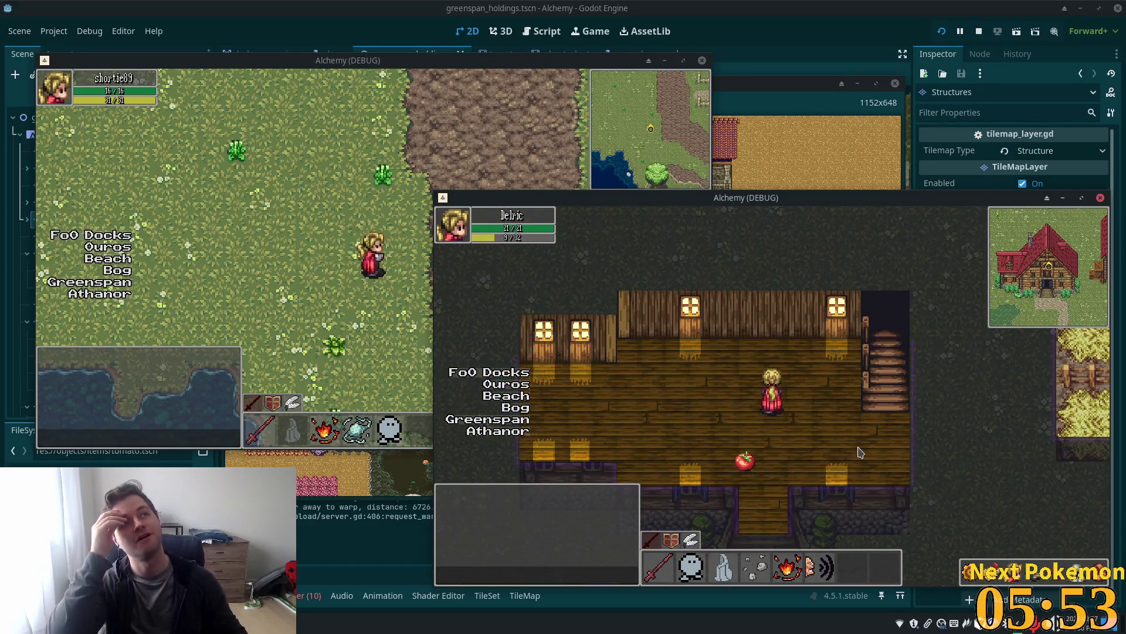
key(Down)
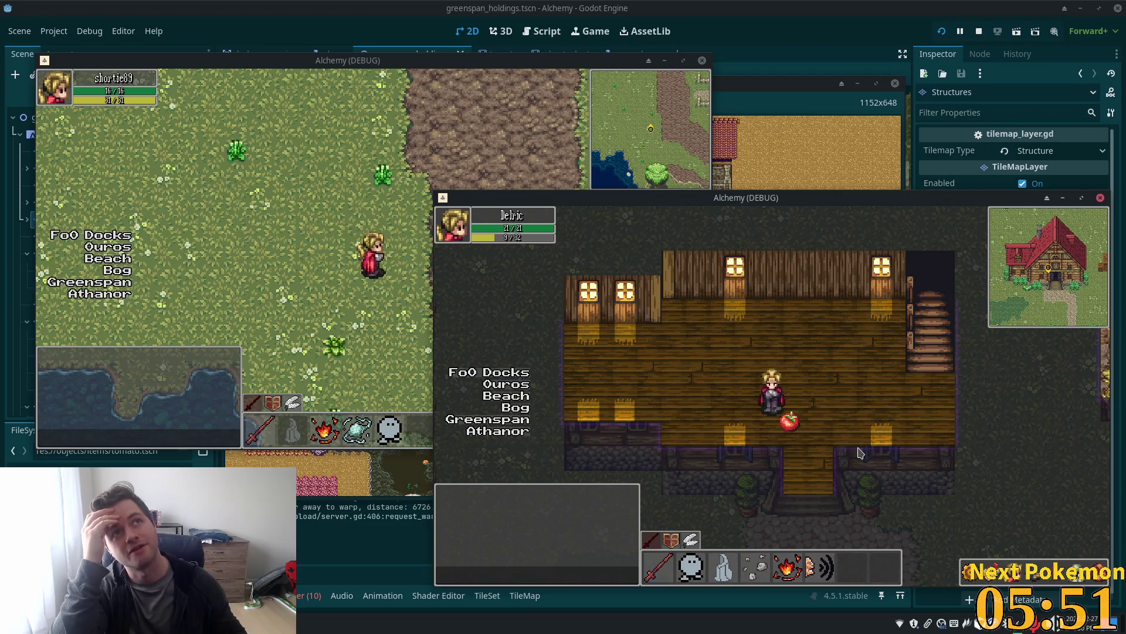
key(Down)
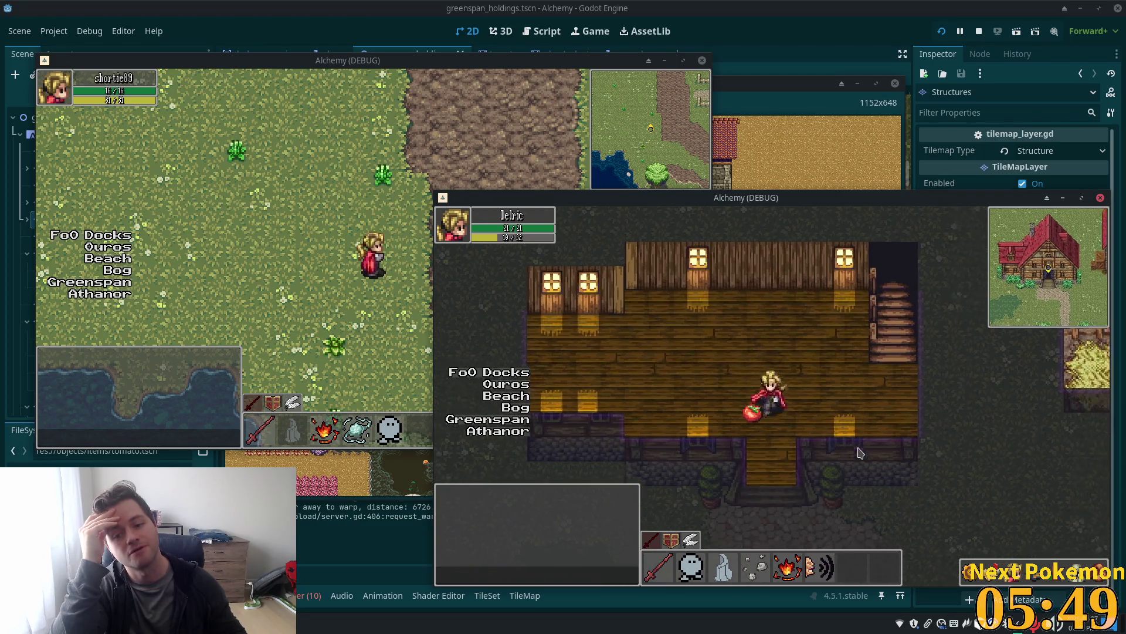
key(Down)
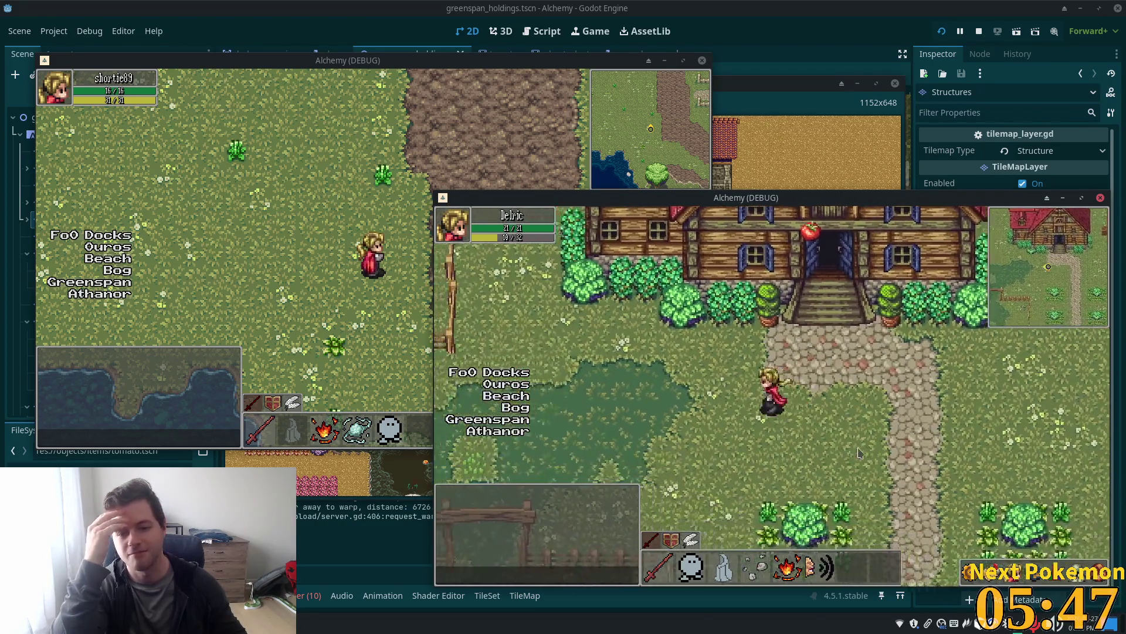
key(Left)
key(Left)
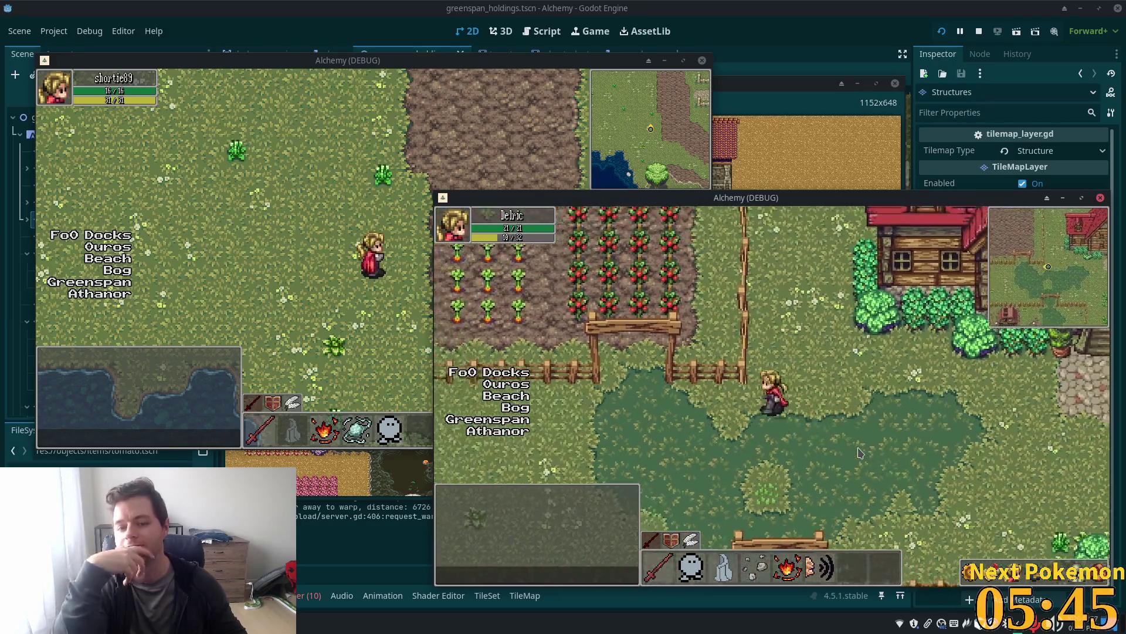
key(Up)
key(Up)
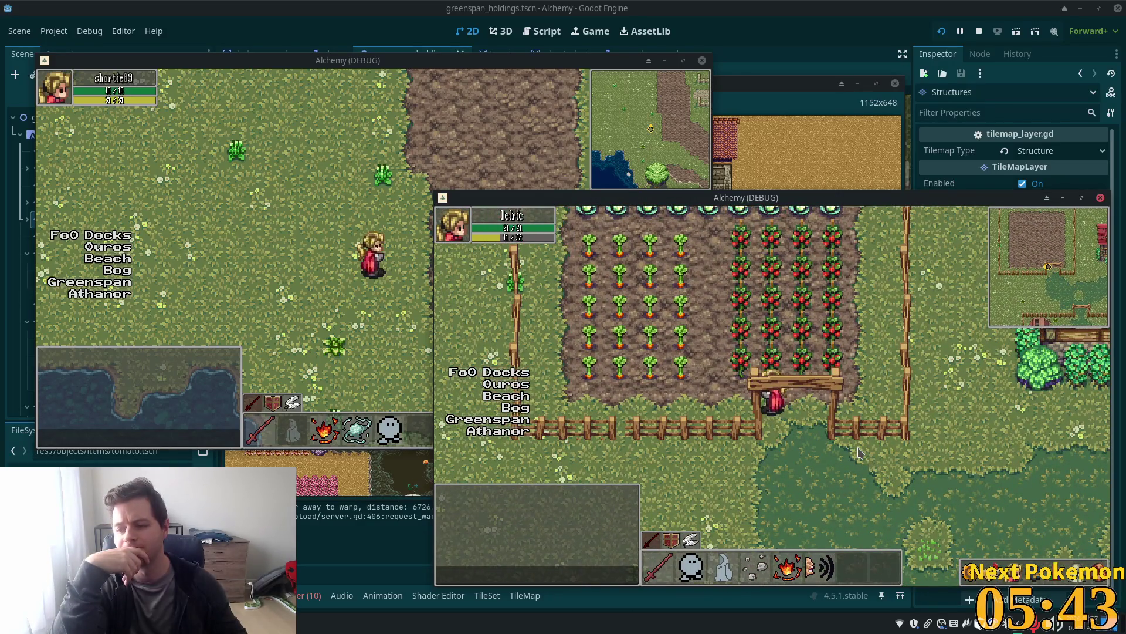
key(Down)
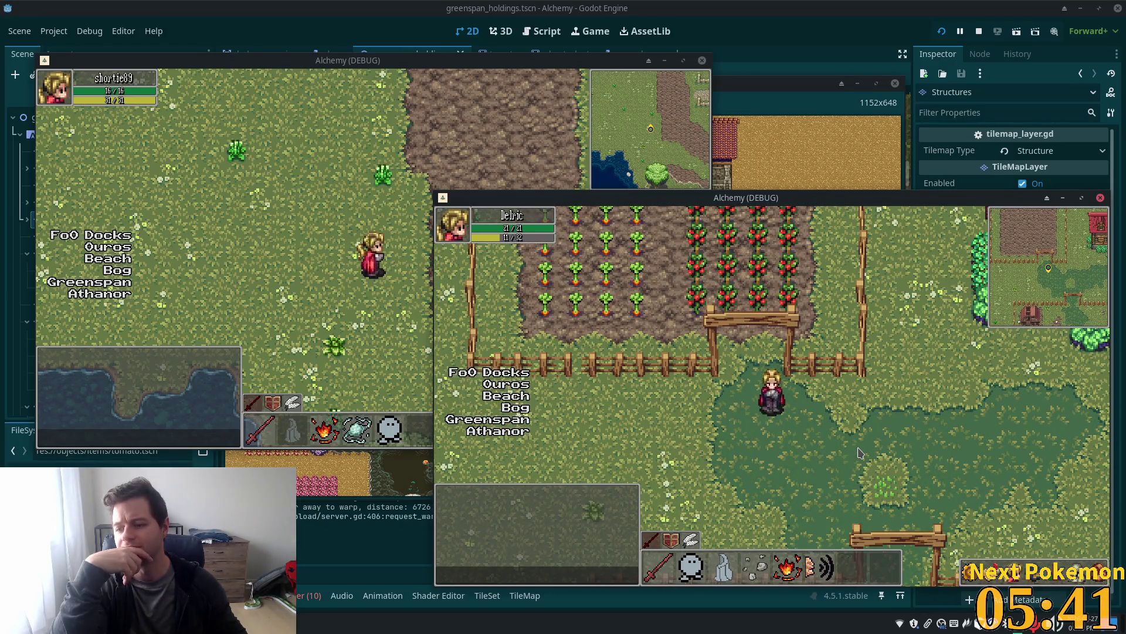
key(Right)
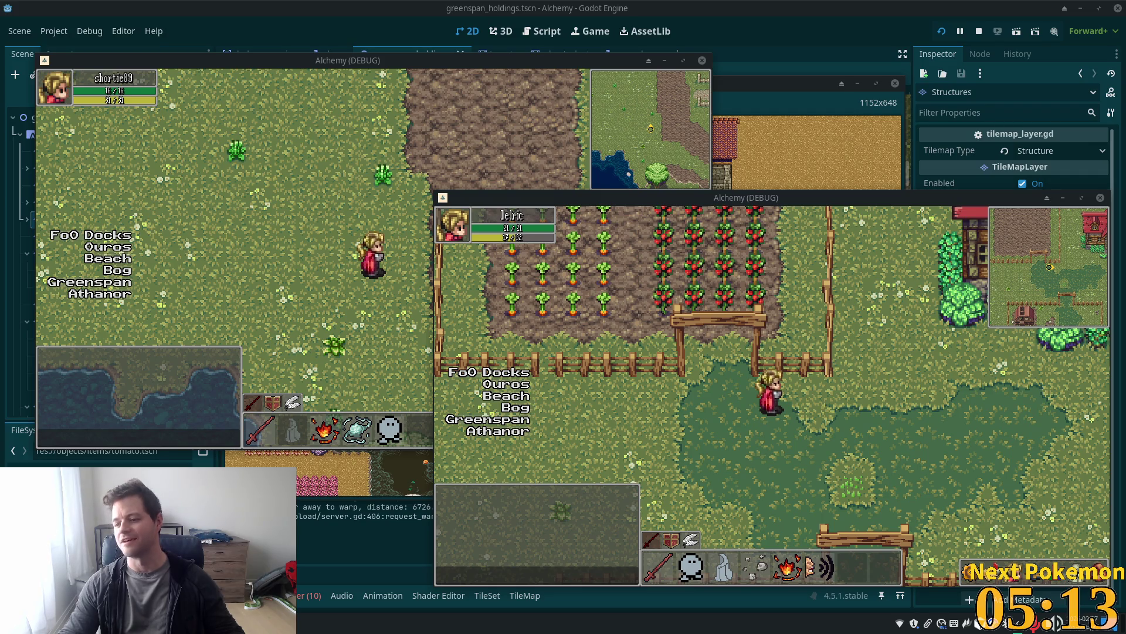
In the second game window, walk through the fence gate, along the cobblestone path to the pasture gate
click(788, 276)
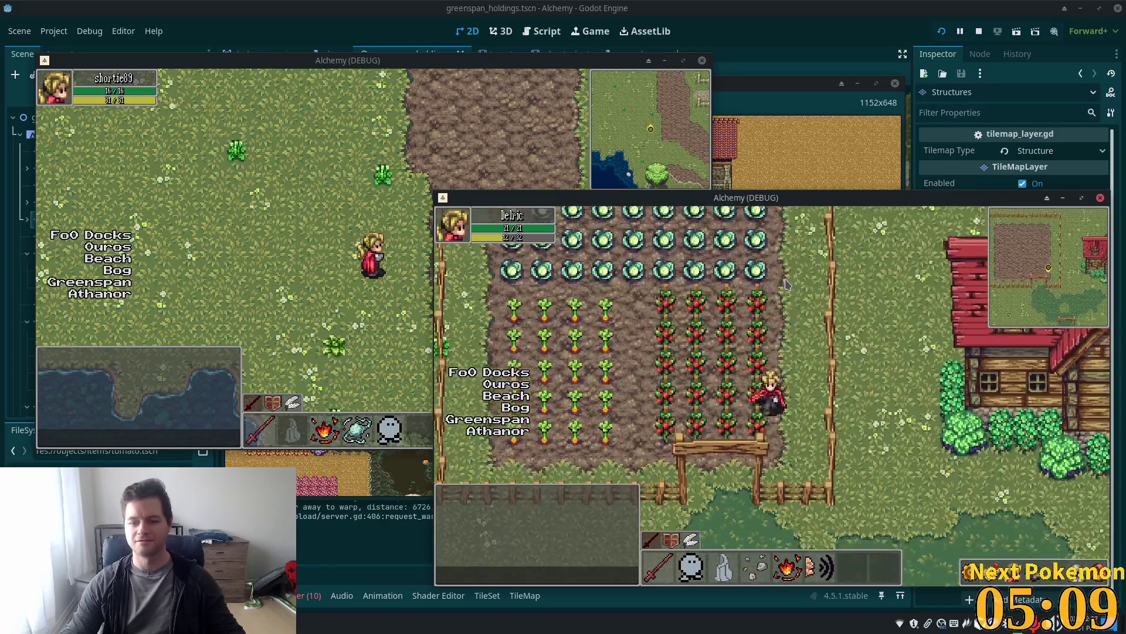
key(Down)
key(Left)
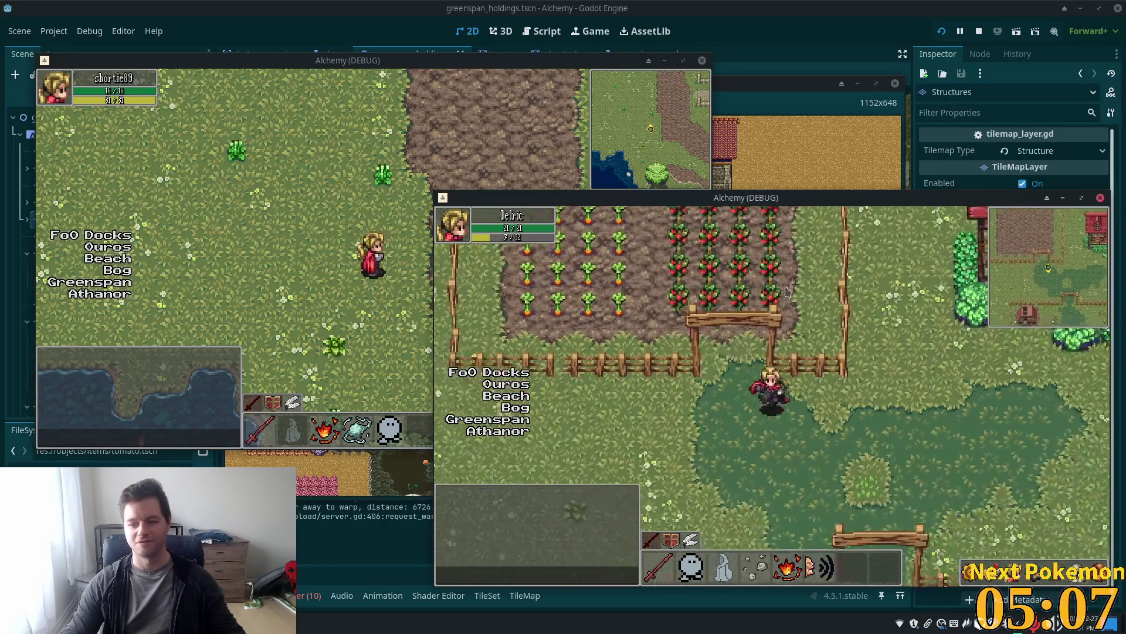
key(Down)
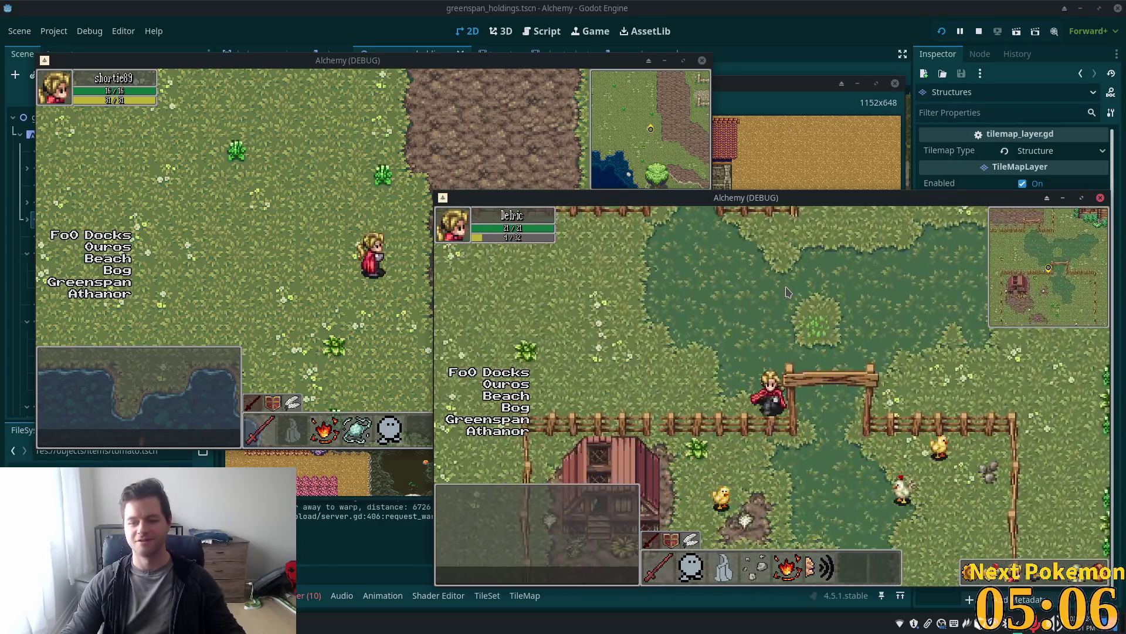
key(Right)
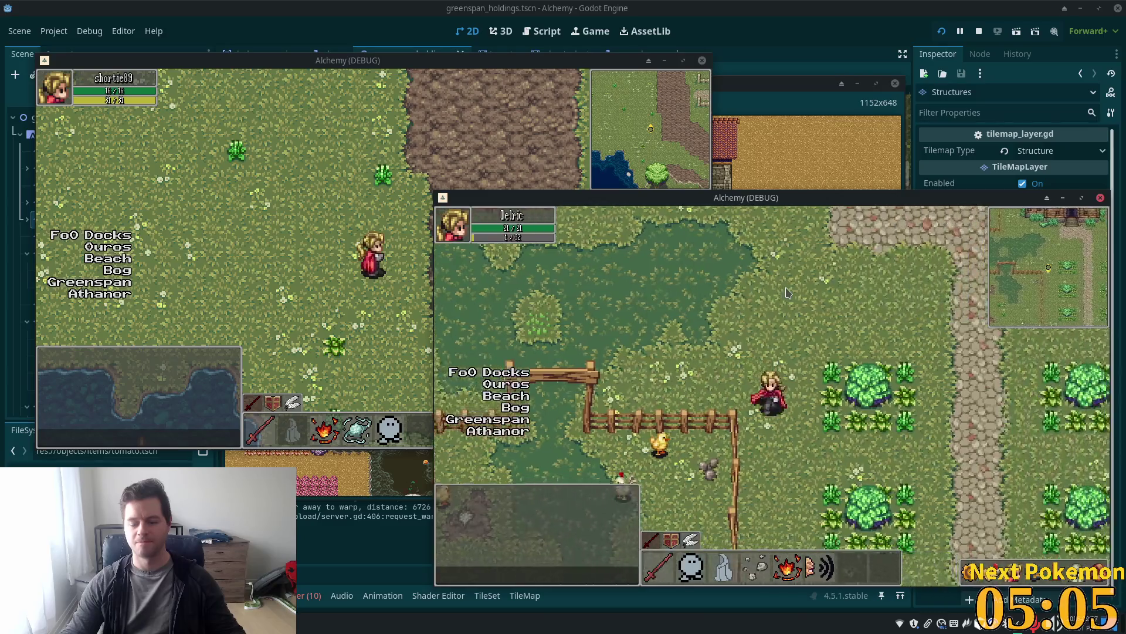
key(Right)
key(Down)
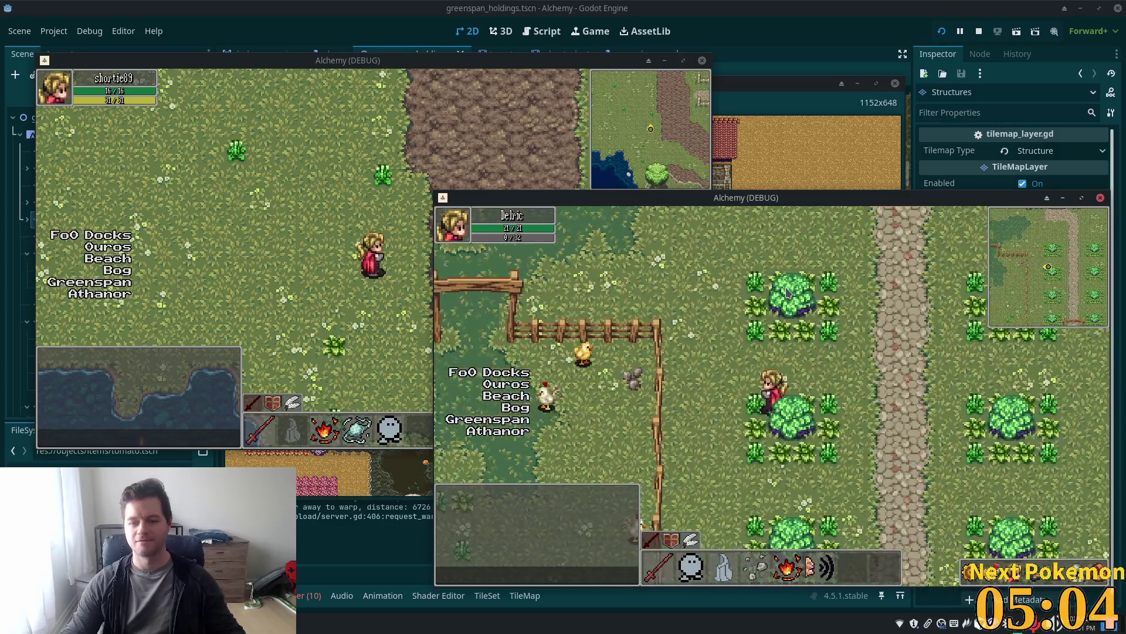
key(Right)
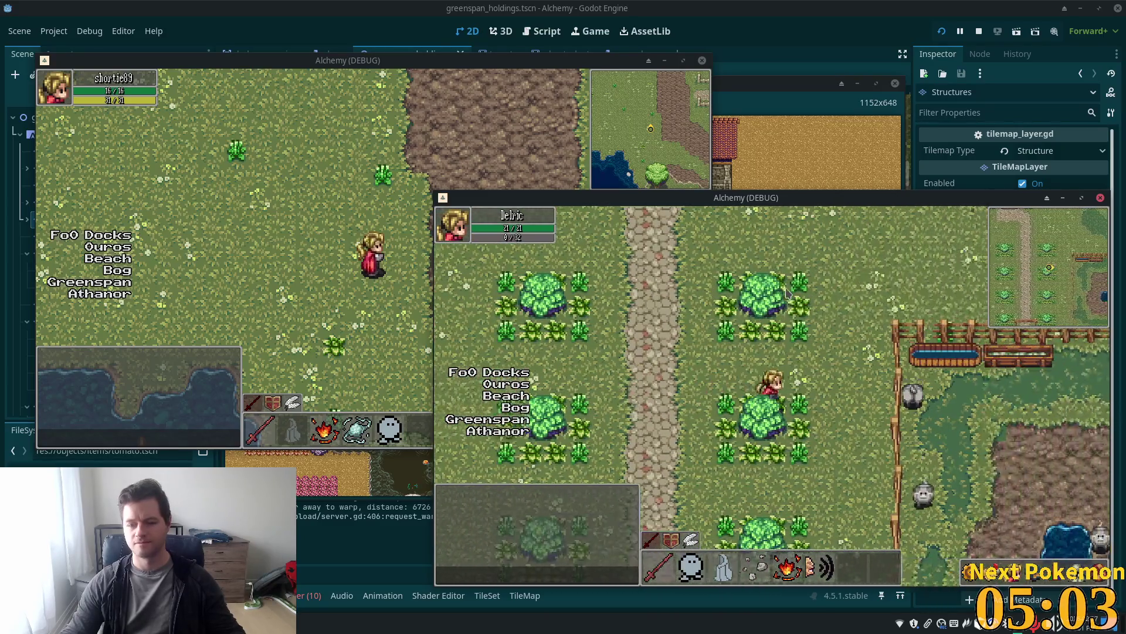
key(Right)
key(Down)
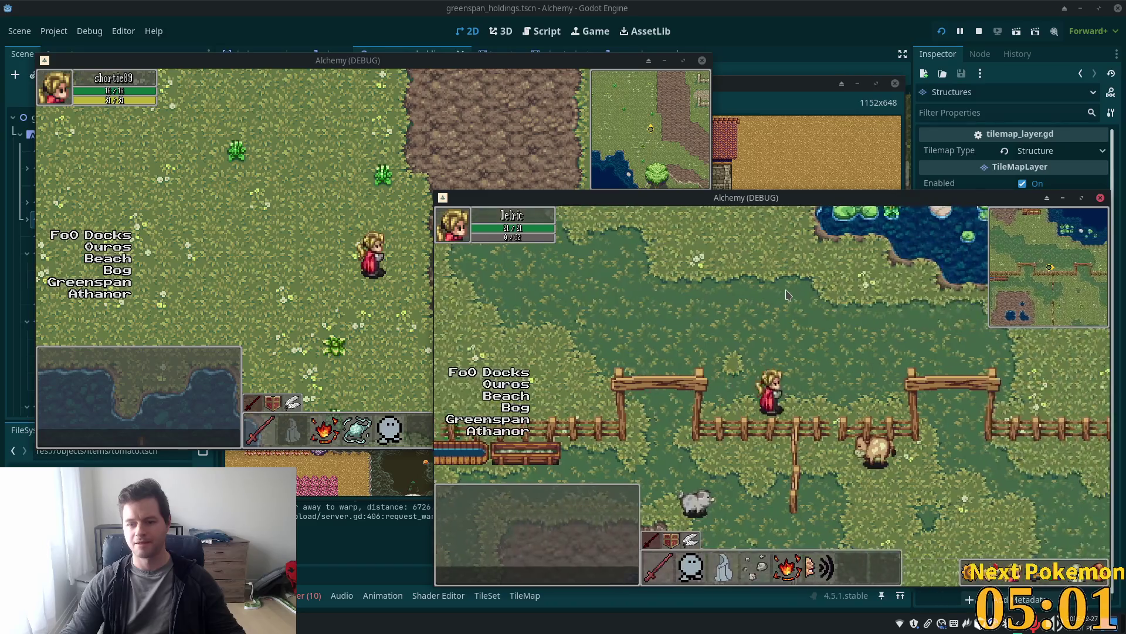
key(Right)
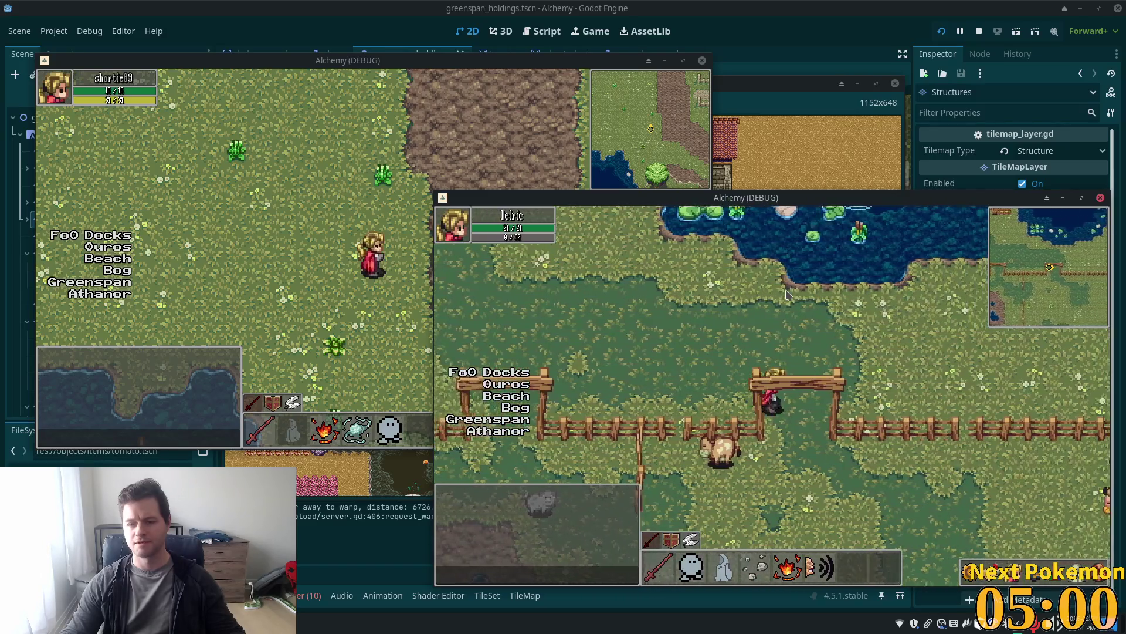
key(Down)
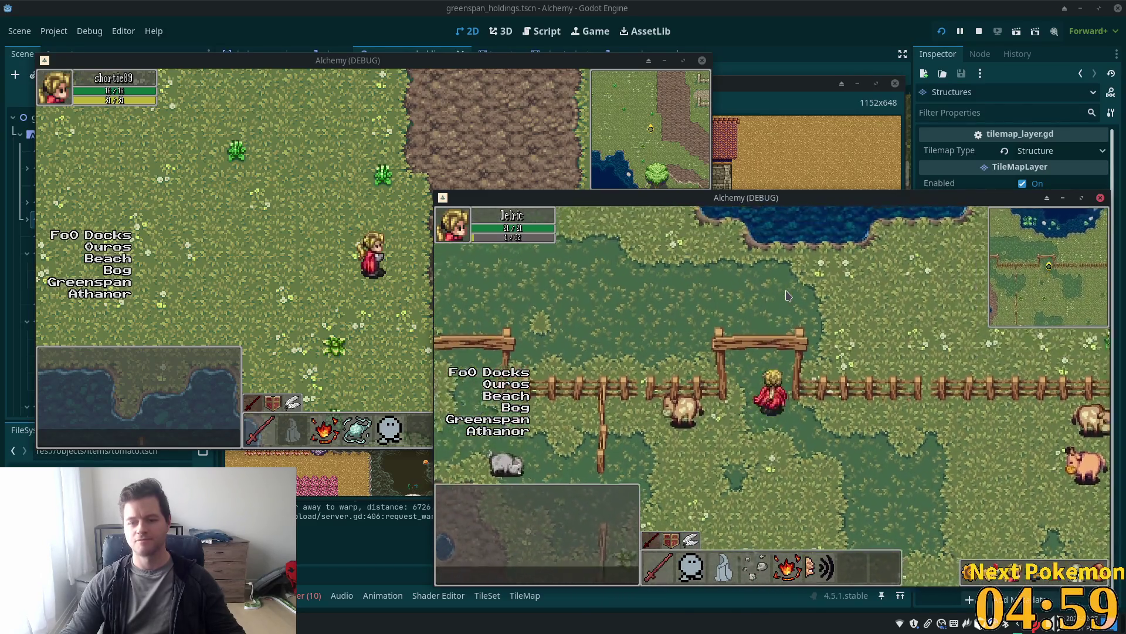
key(Right)
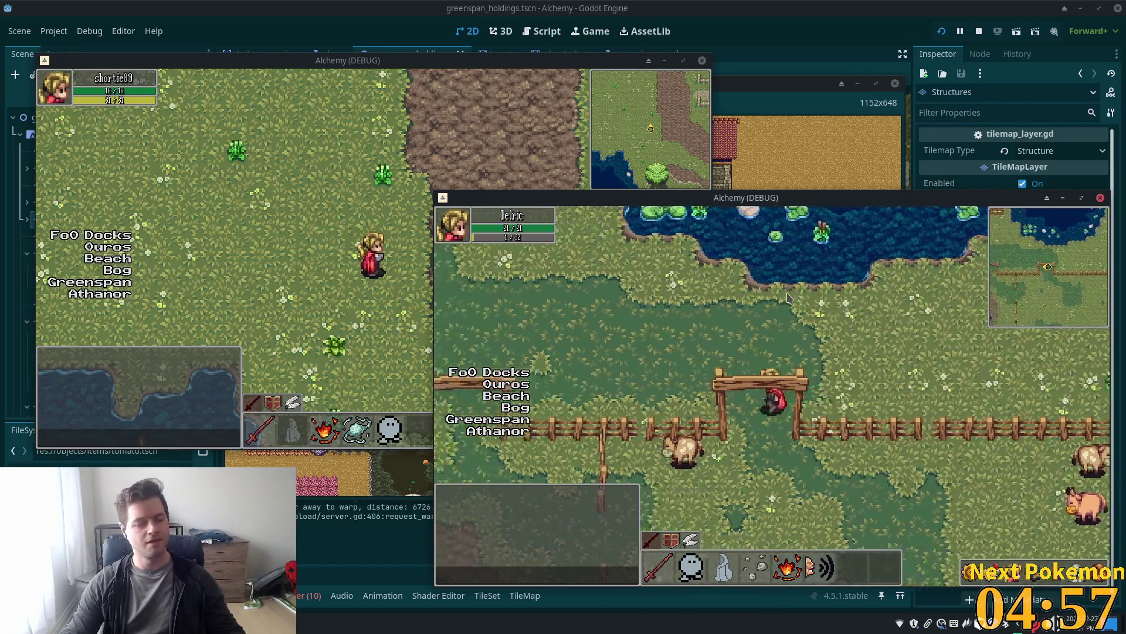